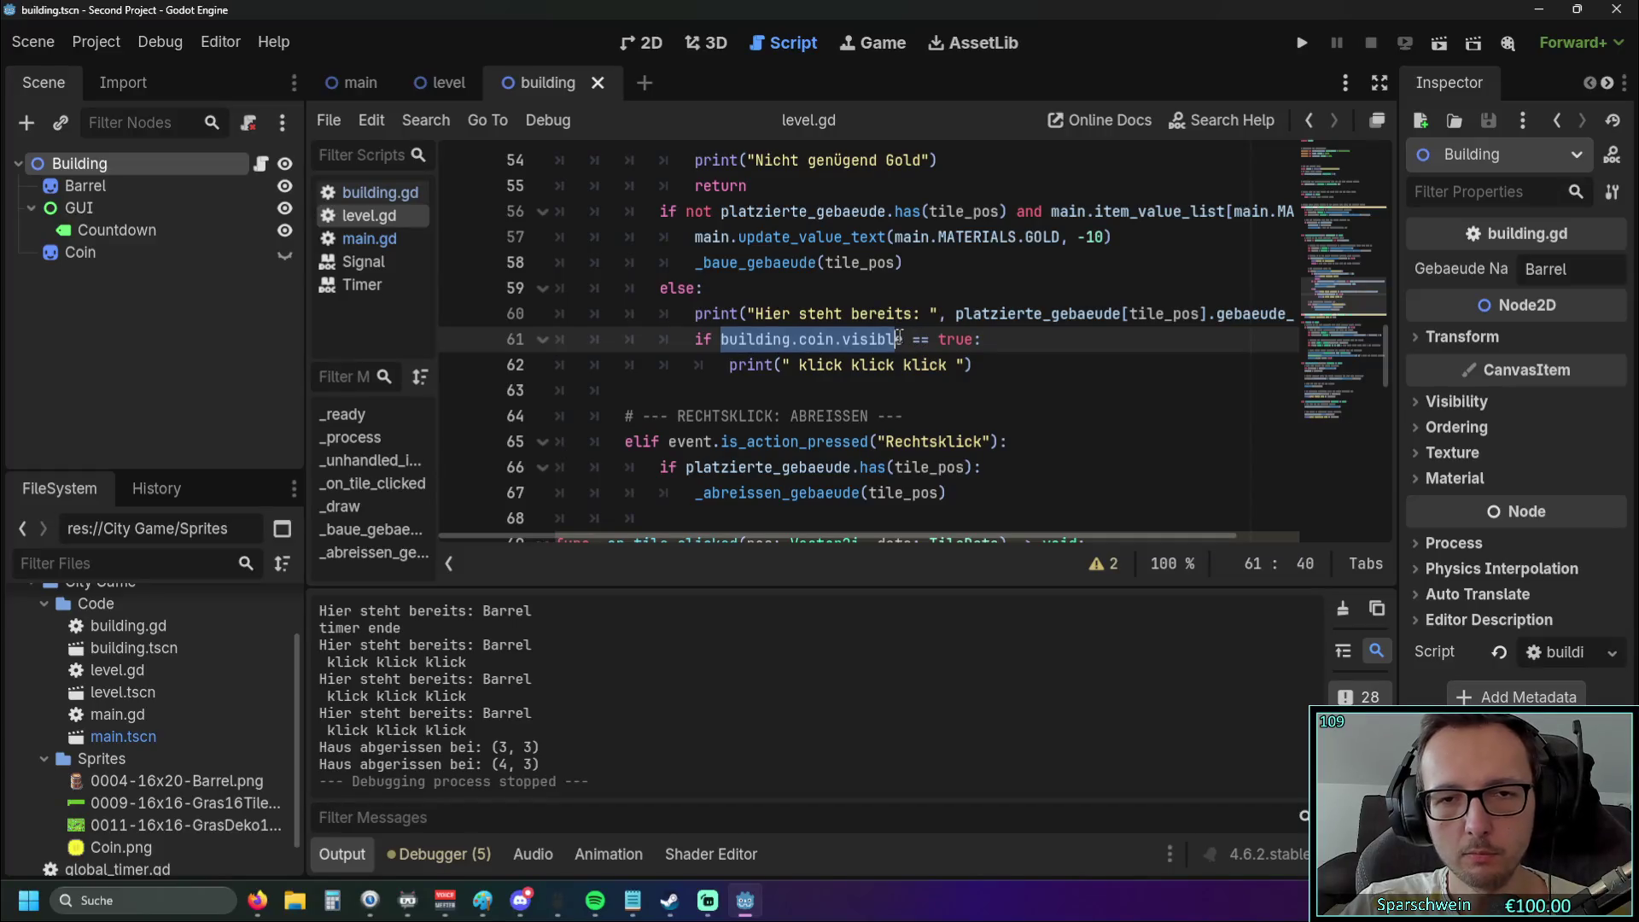
Add a second '=' on line 61 so it reads 'if building.coin.visible == true:'.
{"action": "type", "text": "="}
{"action": "left_click", "coordinate": [984, 339]}
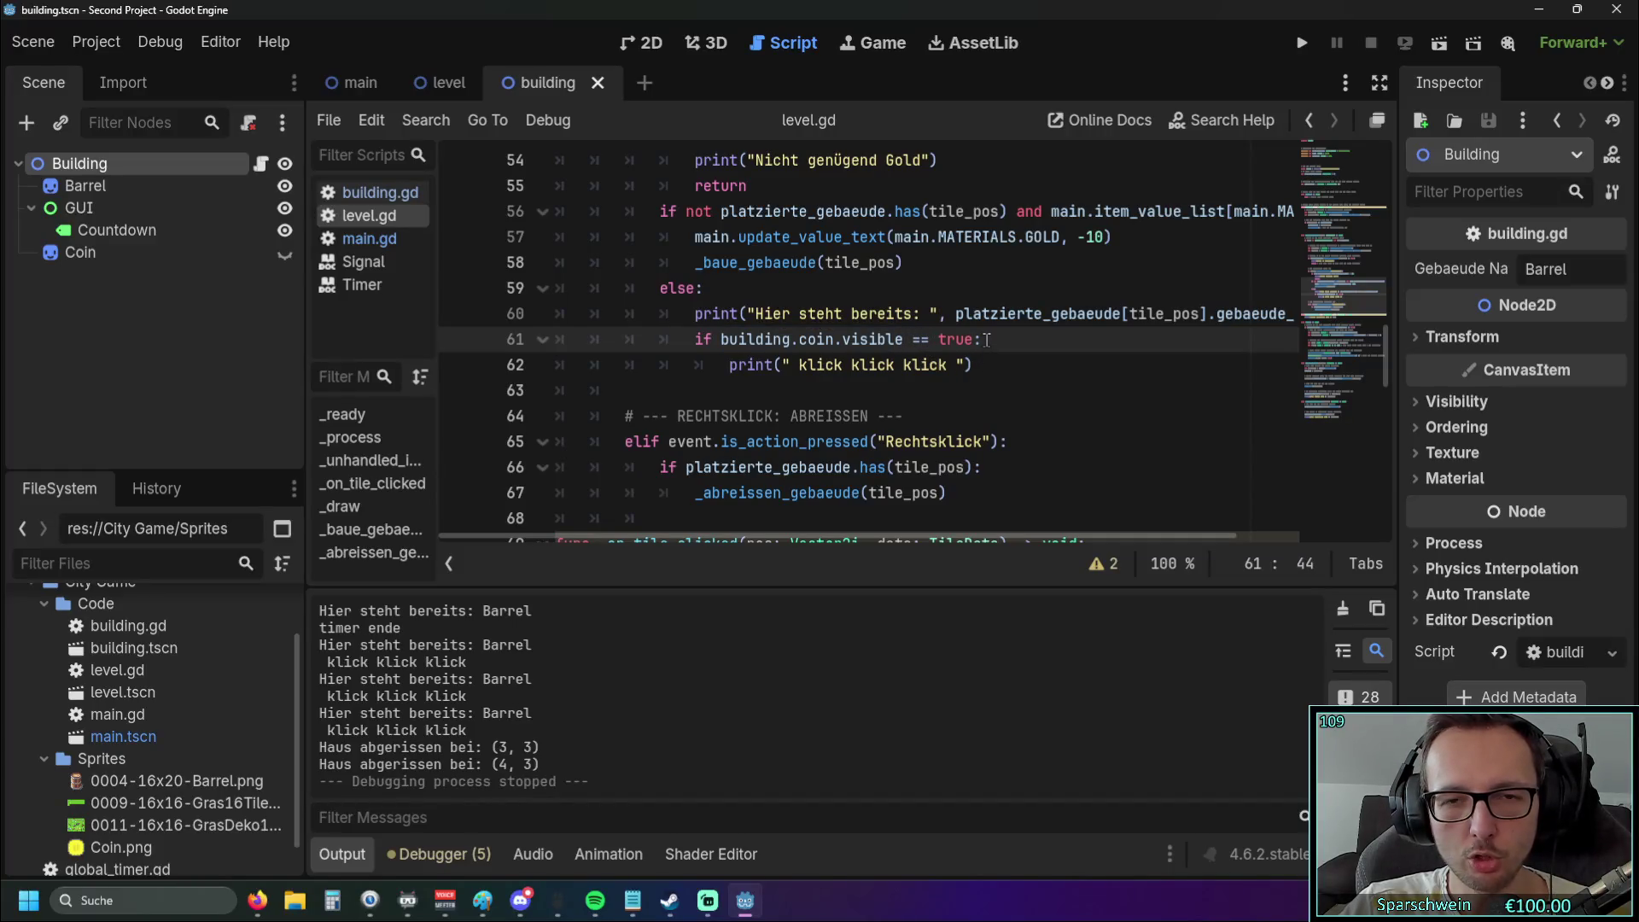
{"action": "scroll", "coordinate": [815, 348], "scroll_direction": "up", "scroll_amount": 2}
{"action": "scroll", "coordinate": [815, 349], "scroll_direction": "down", "scroll_amount": 2}
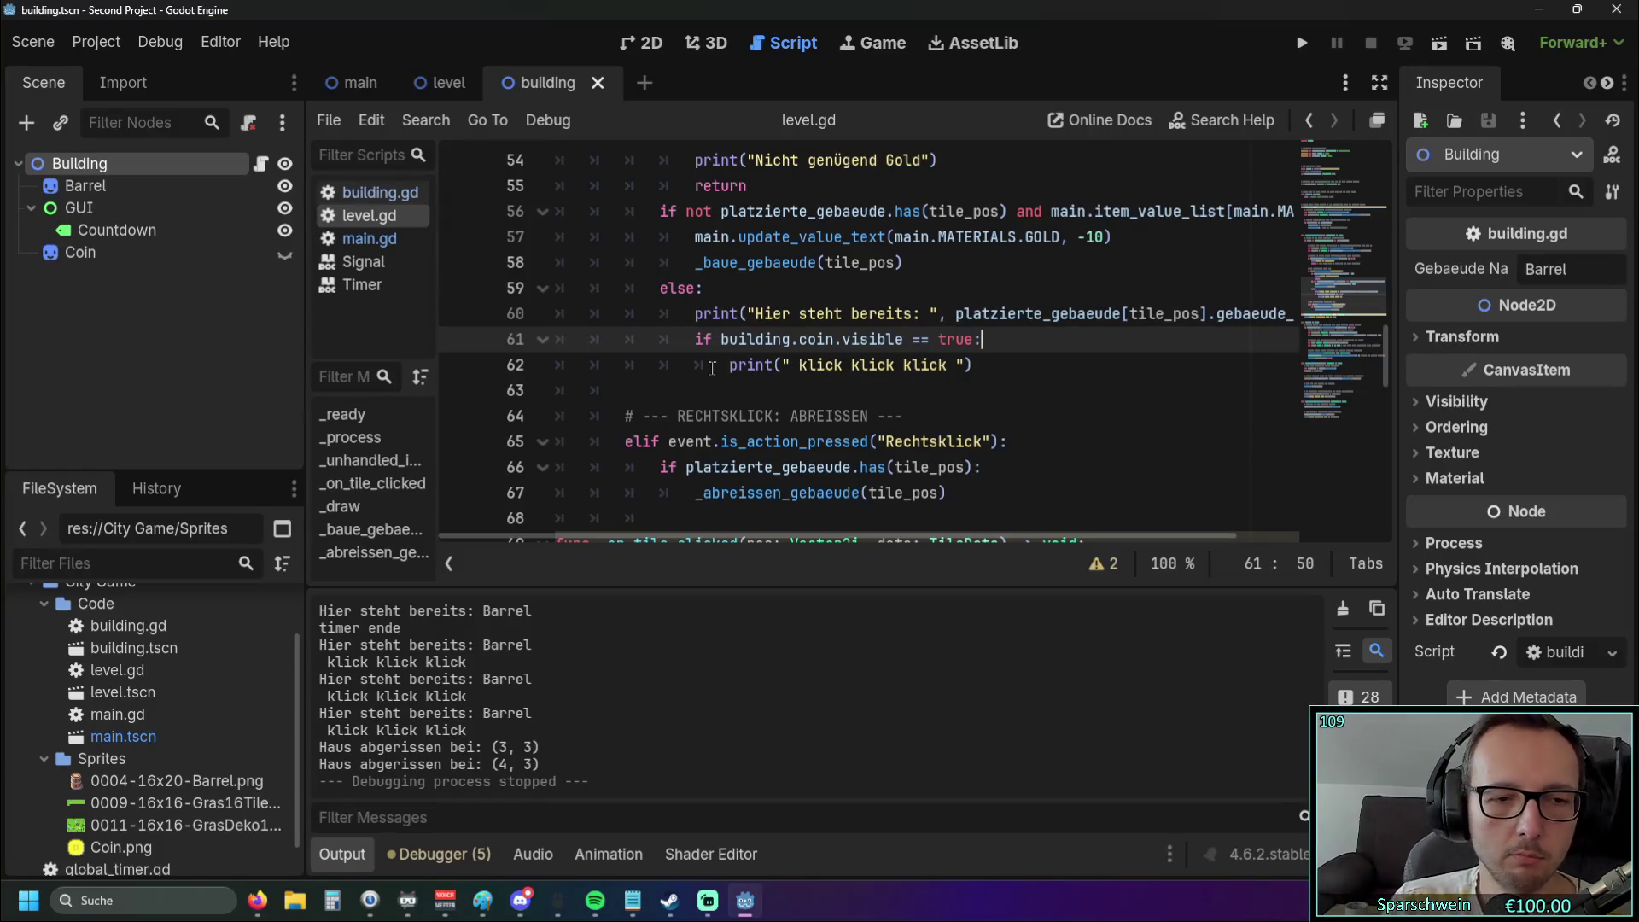
Review the ' klick klick klick ' output lines and the gold deduction on line 57.
{"action": "left_click_drag", "start_coordinate": [328, 695], "coordinate": [467, 696]}
{"action": "scroll", "coordinate": [796, 417], "scroll_direction": "up", "scroll_amount": 2}
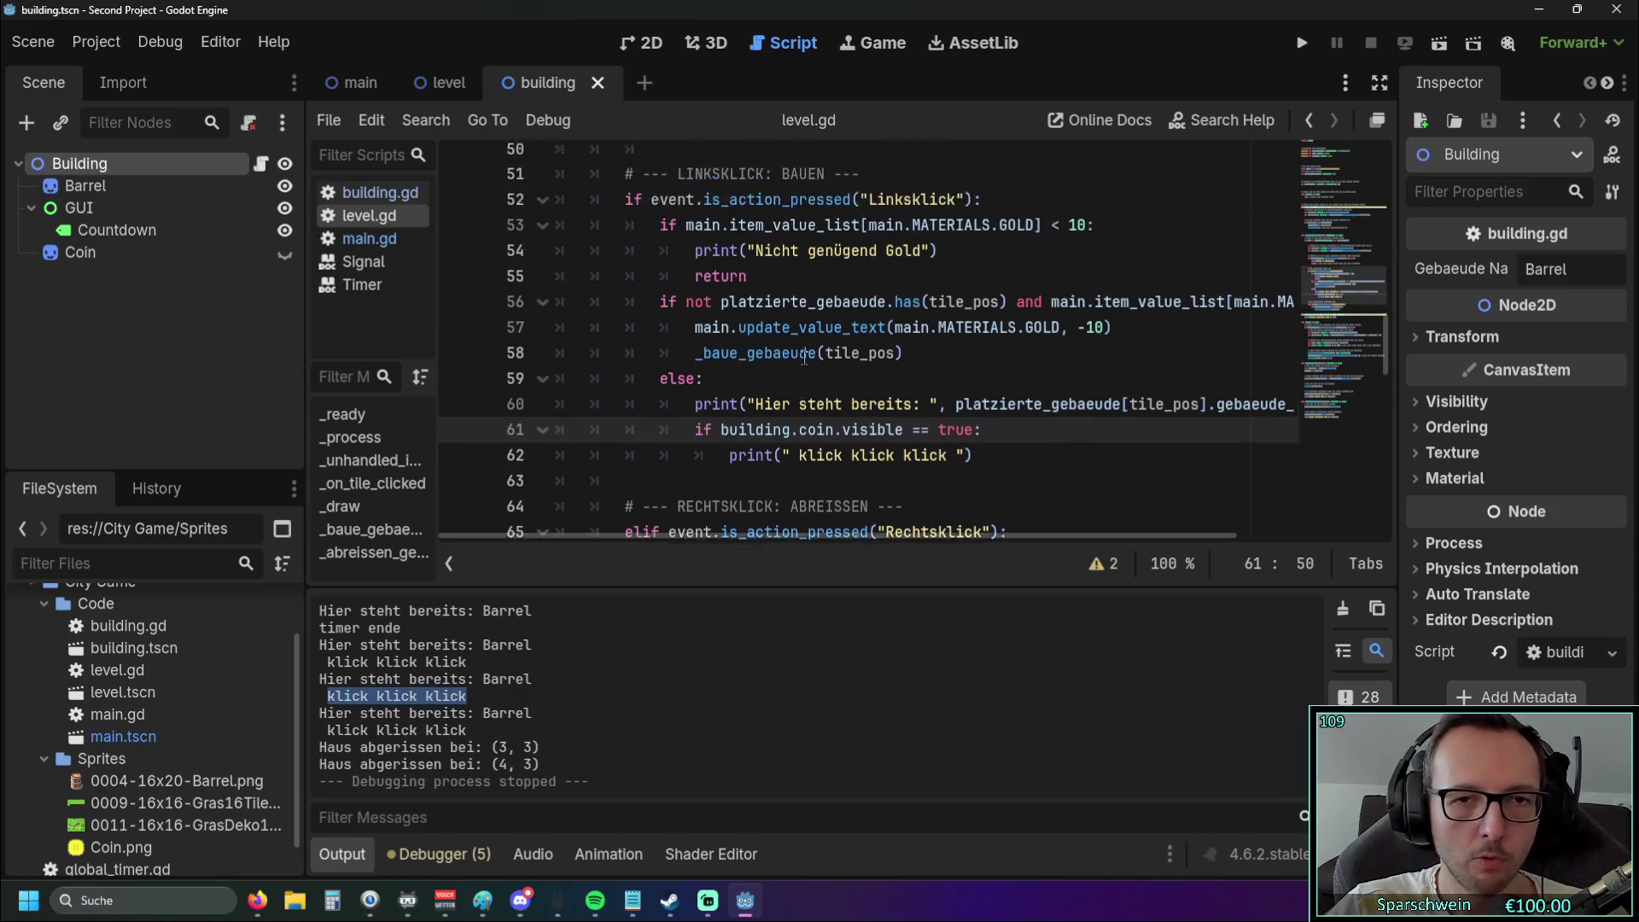
{"action": "scroll", "coordinate": [795, 417], "scroll_direction": "down", "scroll_amount": 2}
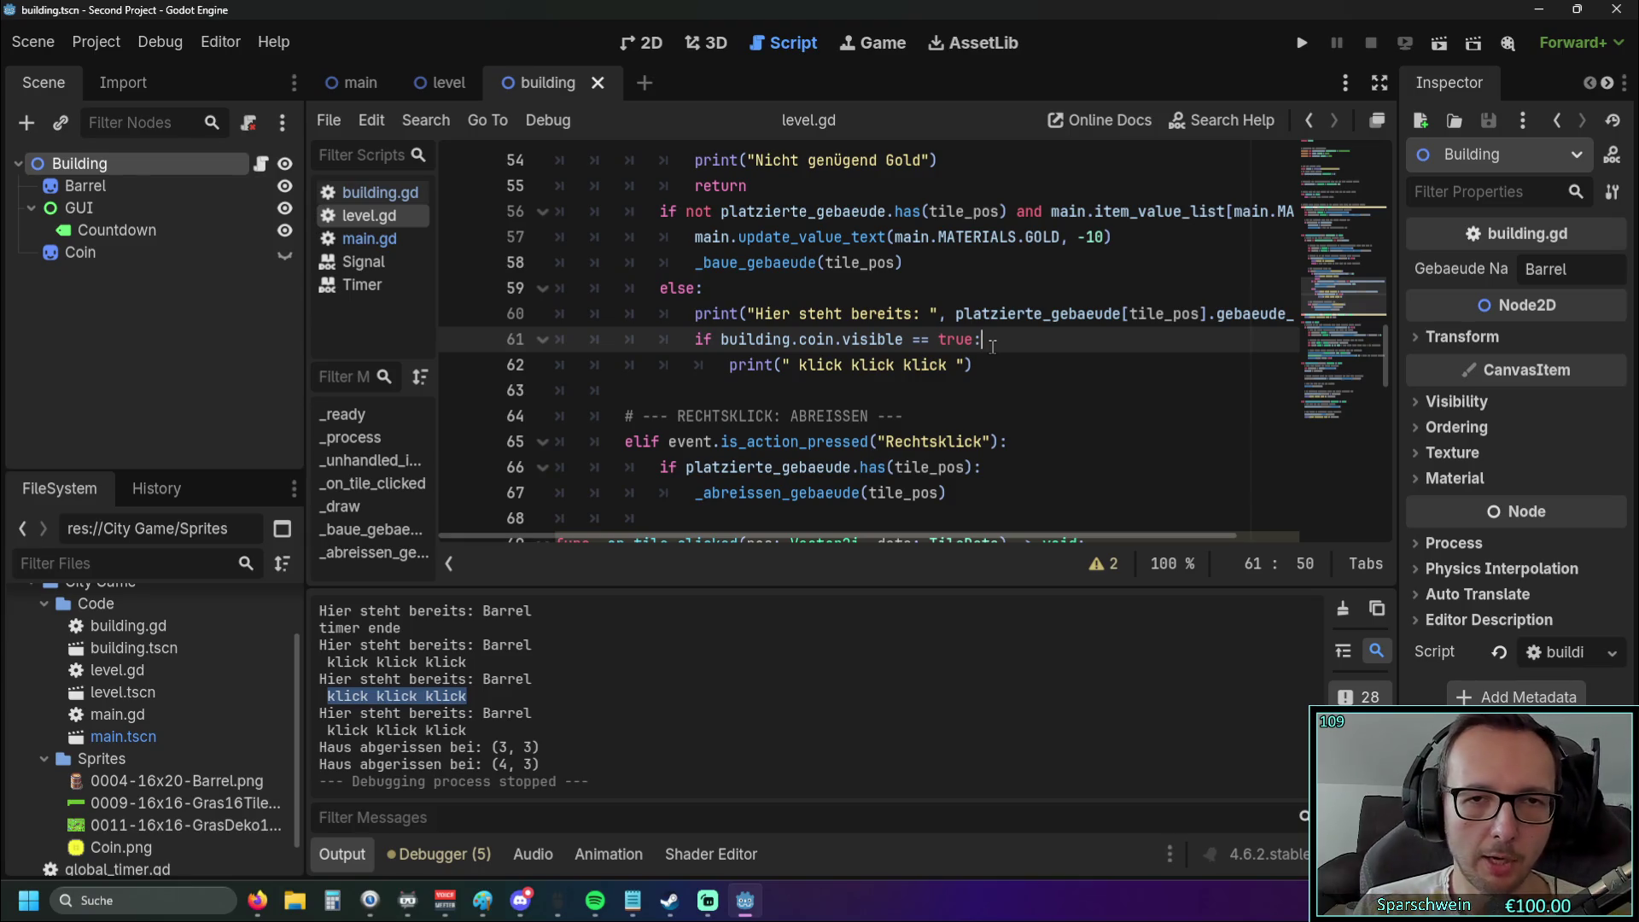
{"action": "scroll", "coordinate": [973, 341], "scroll_direction": "up", "scroll_amount": 1}
{"action": "scroll", "coordinate": [965, 341], "scroll_direction": "down", "scroll_amount": 1}
{"action": "left_click_drag", "start_coordinate": [694, 240], "coordinate": [1114, 239]}
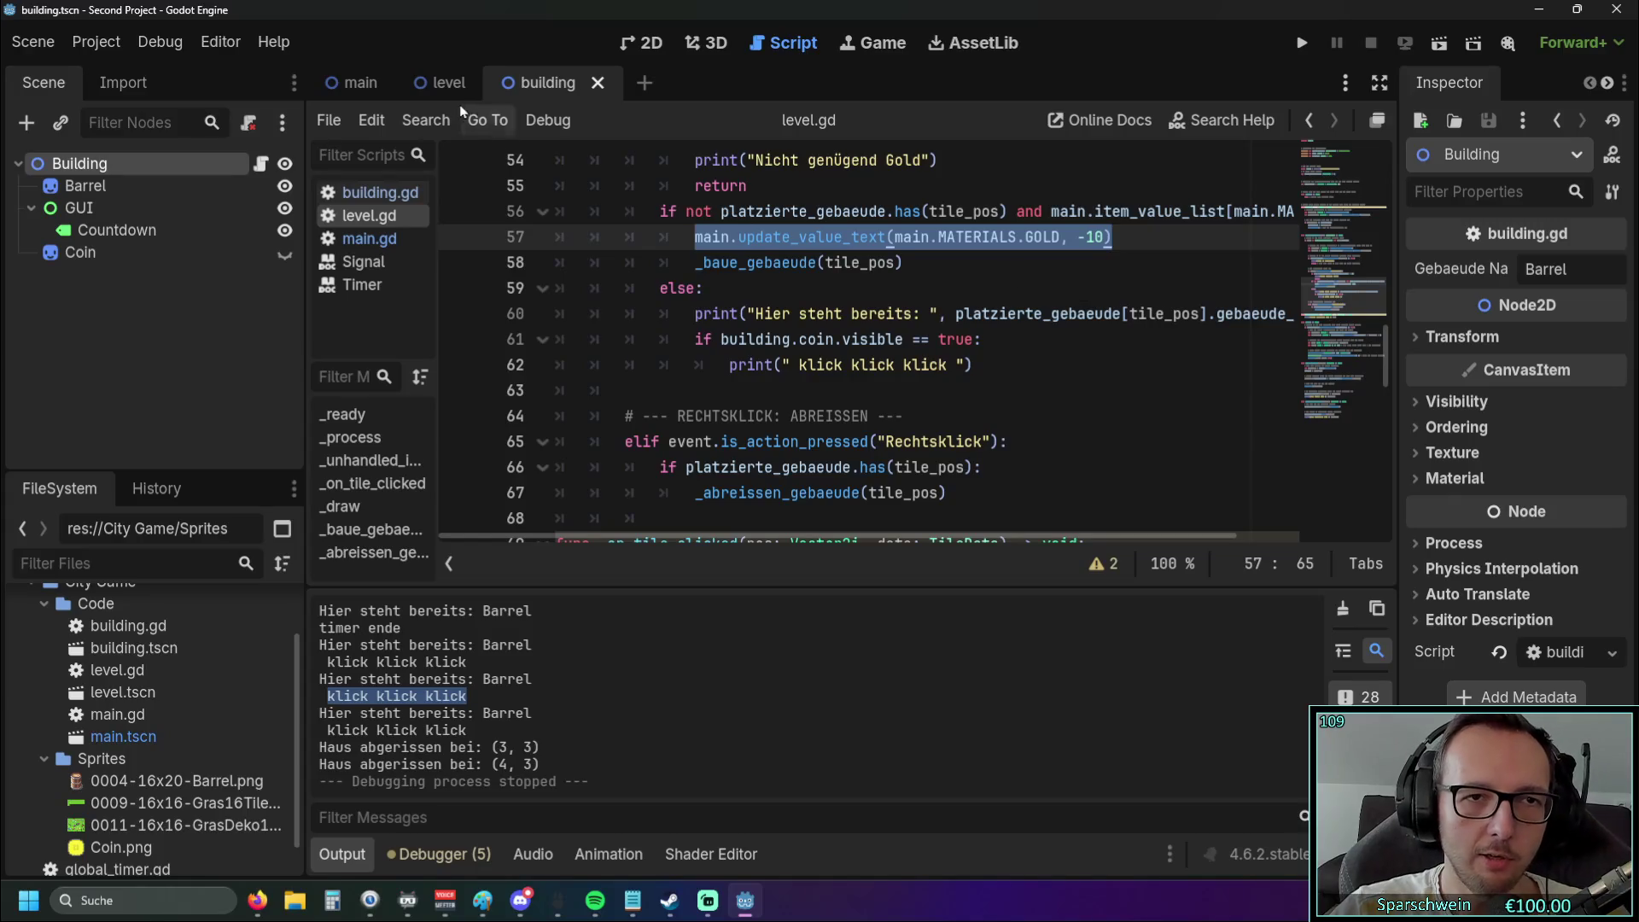
Open building.gd and inspect the countdown_seconds starting value of 4.
{"action": "left_click", "coordinate": [392, 192]}
{"action": "scroll", "coordinate": [810, 348], "scroll_direction": "up", "scroll_amount": 3}
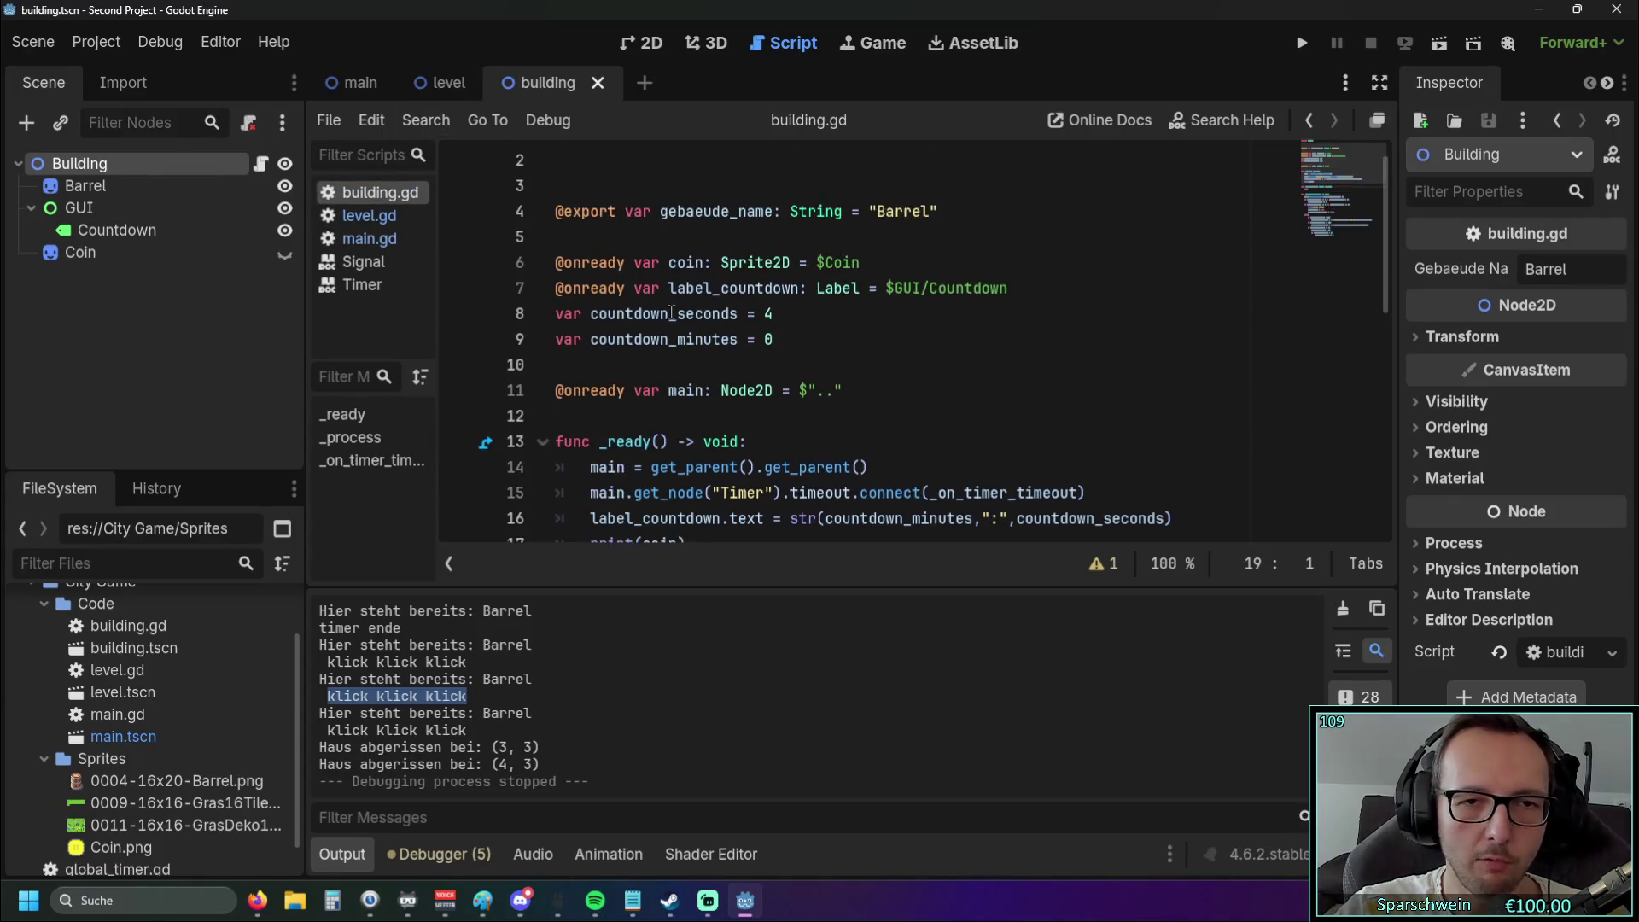
{"action": "scroll", "coordinate": [810, 348], "scroll_direction": "down", "scroll_amount": 1}
{"action": "left_click", "coordinate": [592, 265]}
{"action": "left_click", "coordinate": [862, 315]}
{"action": "double_click", "coordinate": [768, 265]}
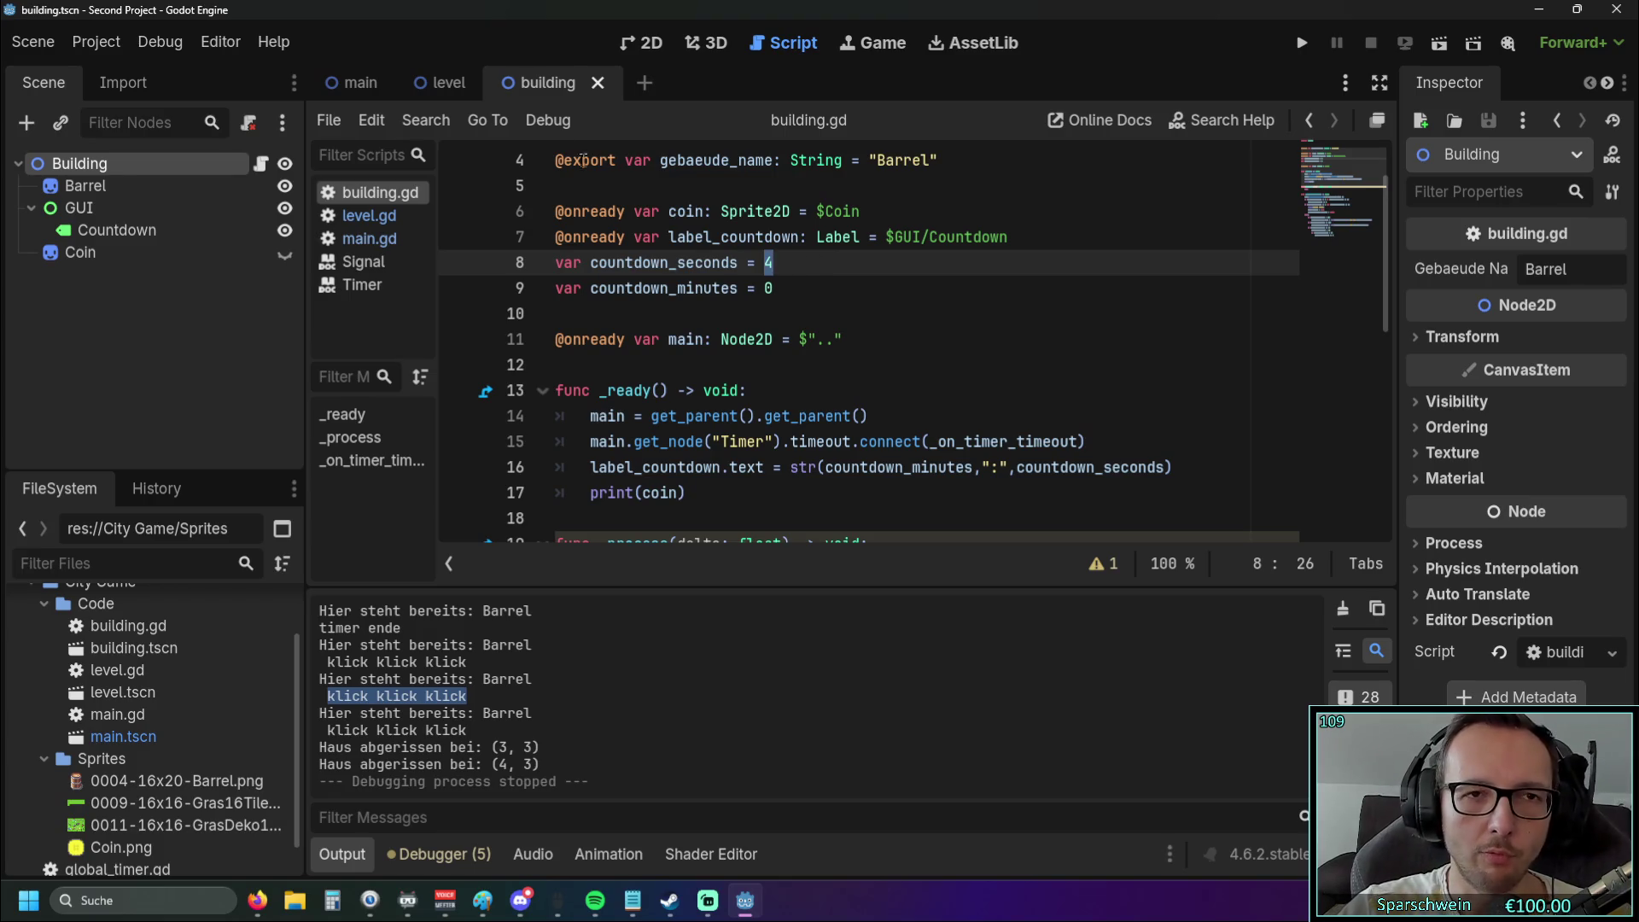
Review _on_timer_timeout, where coin.visible = true reveals the coin after the countdown.
{"action": "scroll", "coordinate": [737, 416], "scroll_direction": "down", "scroll_amount": 7}
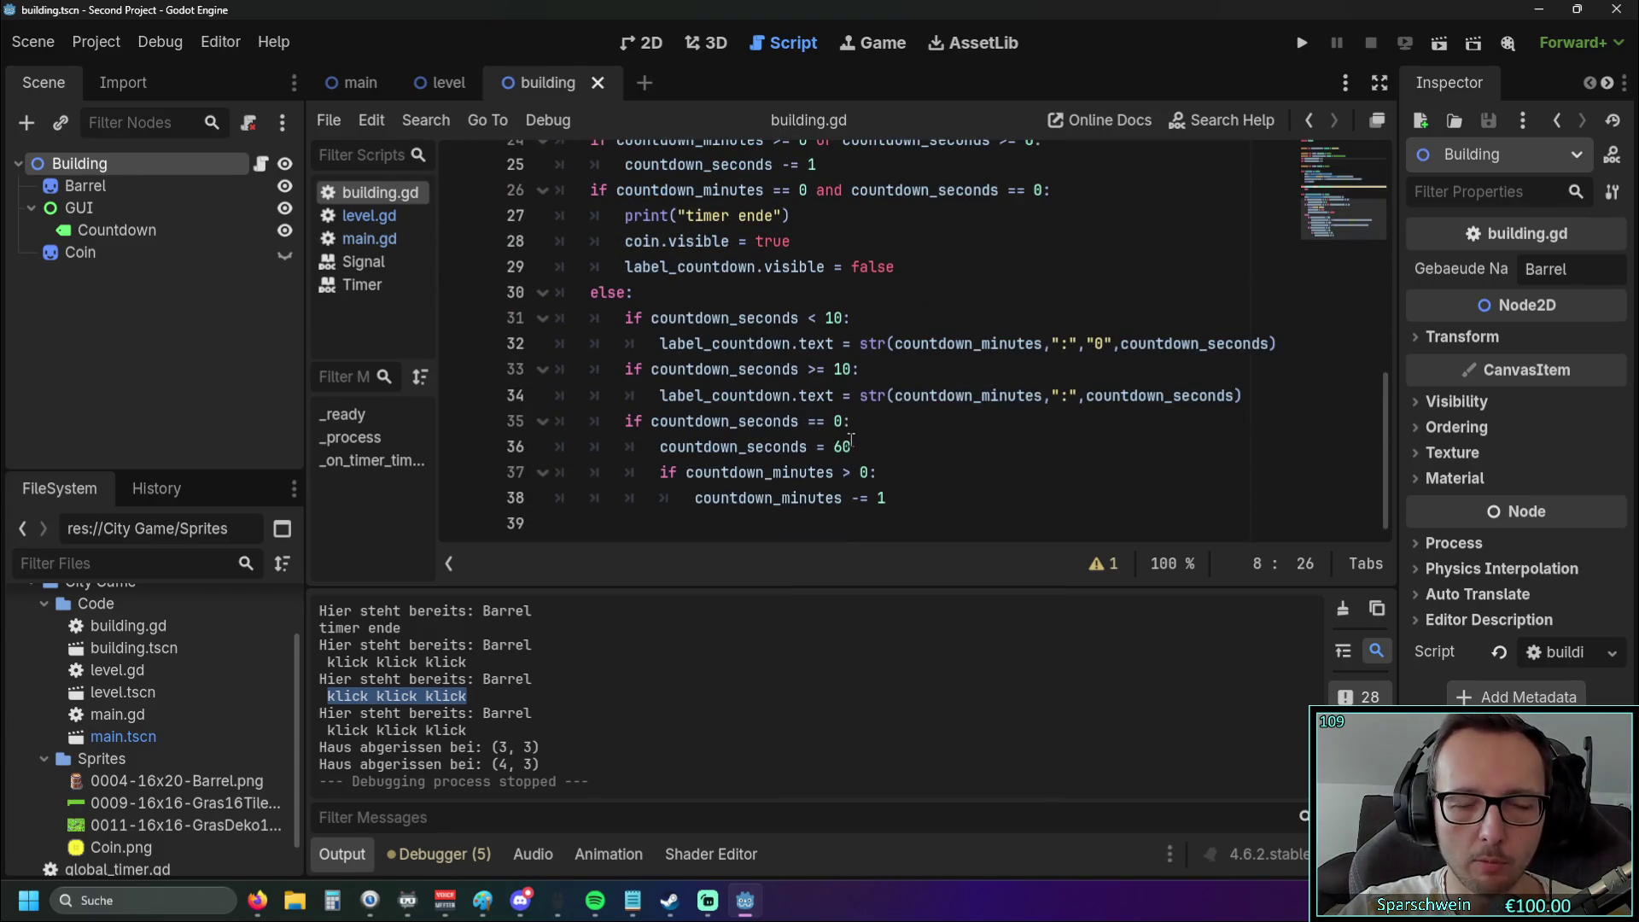
{"action": "scroll", "coordinate": [853, 437], "scroll_direction": "up", "scroll_amount": 2}
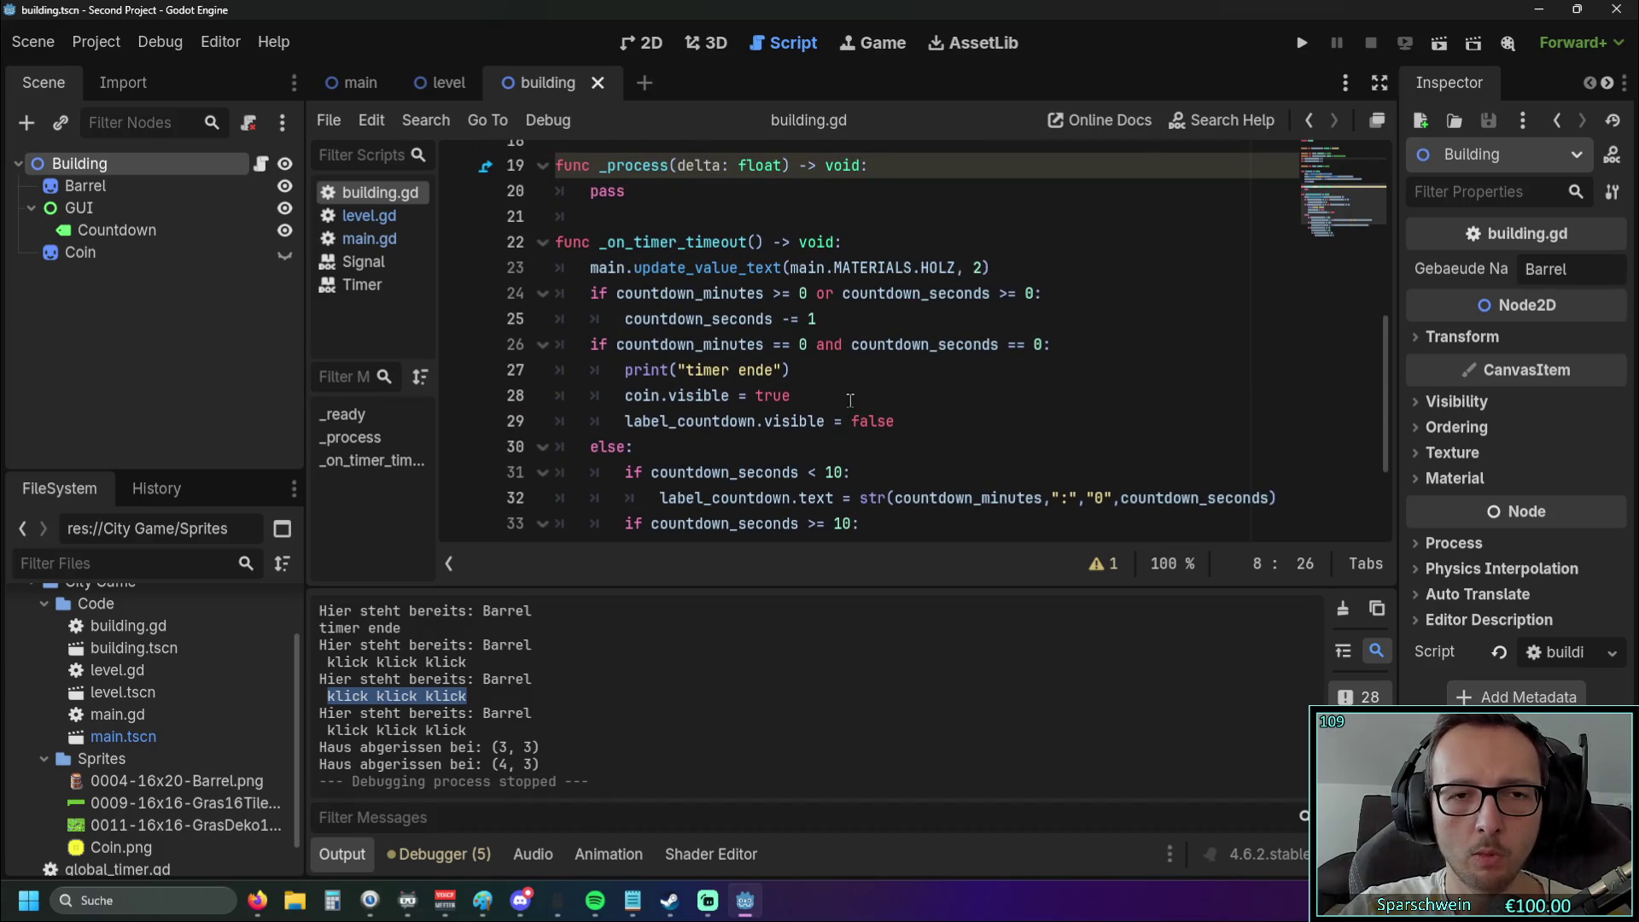
{"action": "scroll", "coordinate": [849, 397], "scroll_direction": "down", "scroll_amount": 1}
{"action": "scroll", "coordinate": [847, 393], "scroll_direction": "up", "scroll_amount": 1}
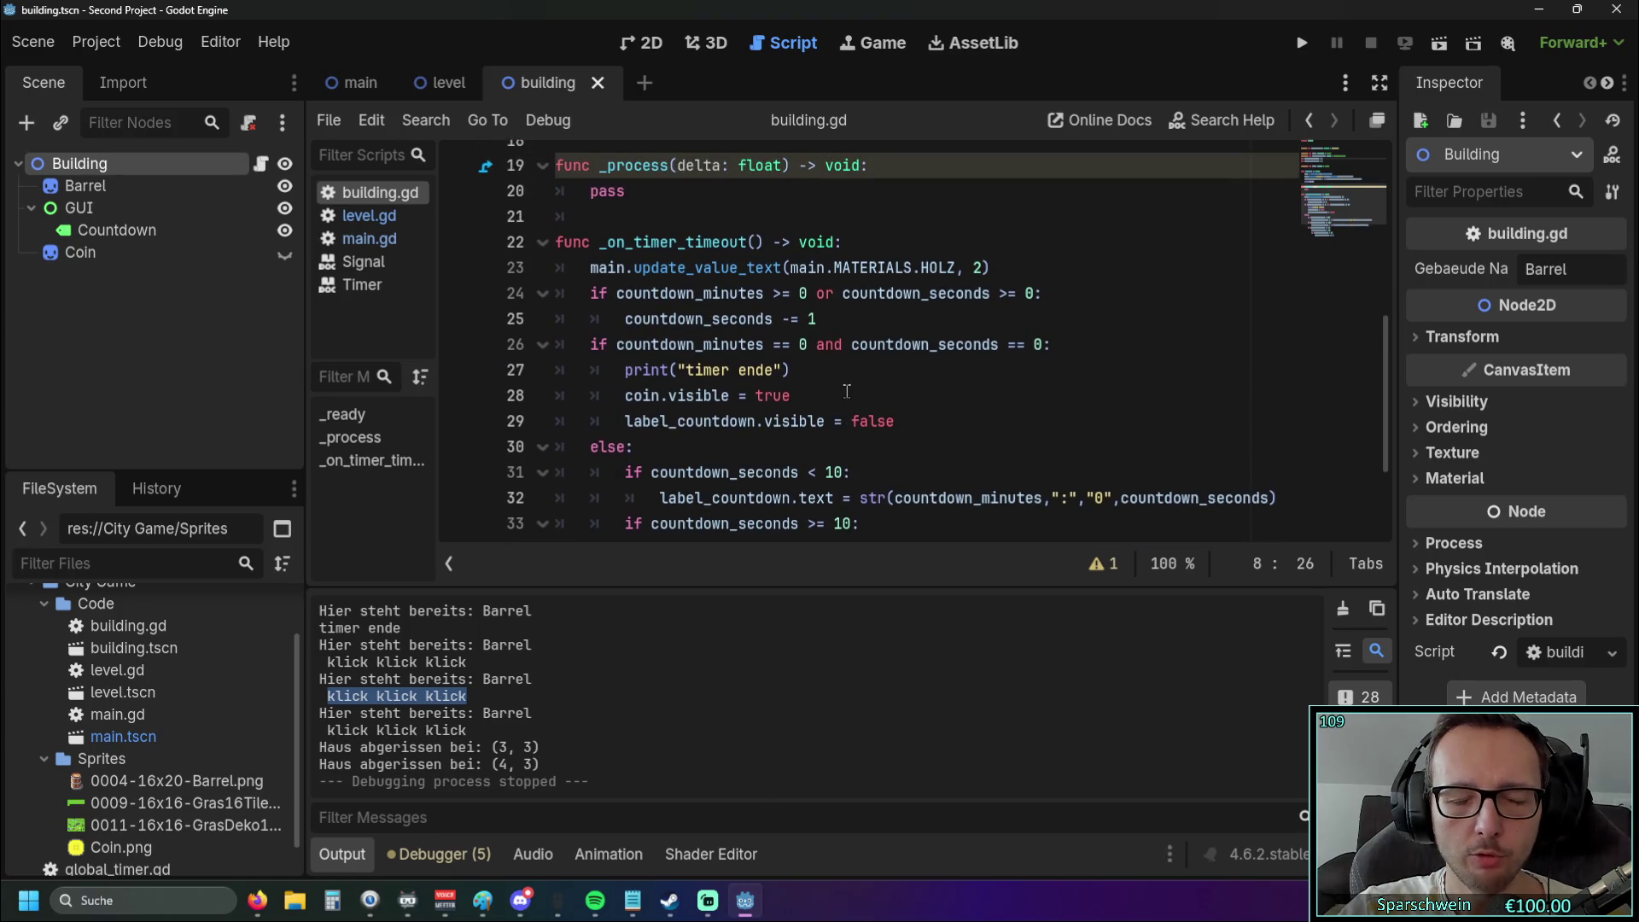
{"action": "scroll", "coordinate": [846, 391], "scroll_direction": "down", "scroll_amount": 1}
{"action": "mouse_move", "coordinate": [791, 292]}
{"action": "left_mouse_down"}
{"action": "mouse_move", "coordinate": [625, 293]}
{"action": "mouse_move", "coordinate": [837, 320]}
{"action": "left_mouse_up"}
{"action": "left_click", "coordinate": [838, 316]}
{"action": "left_click", "coordinate": [837, 320]}
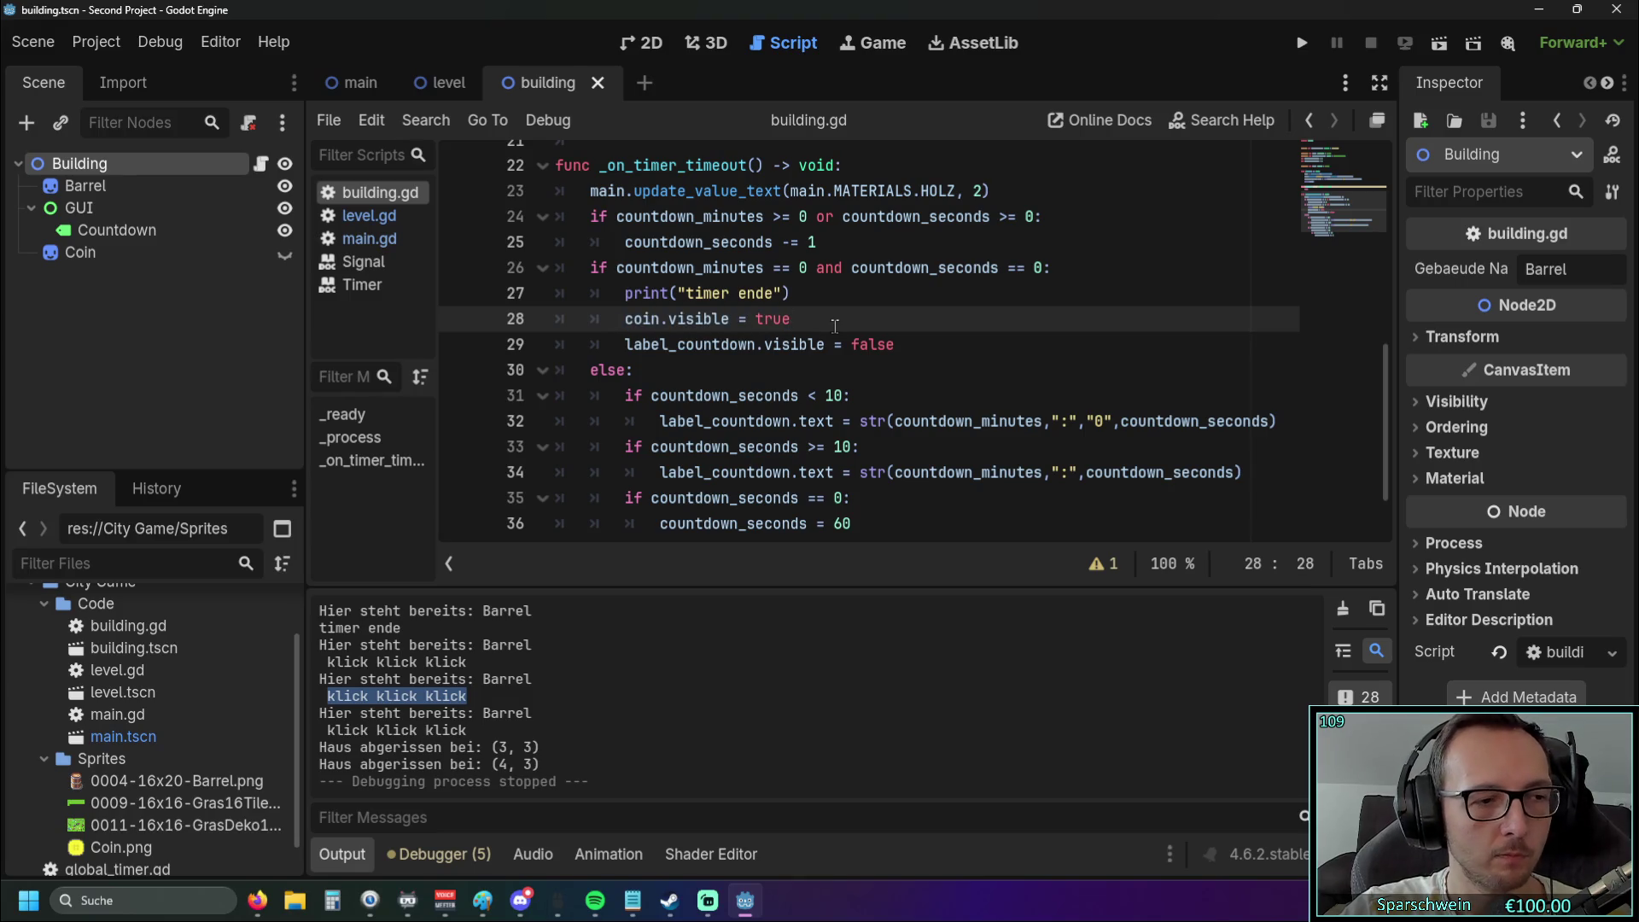
{"action": "left_click", "coordinate": [444, 82]}
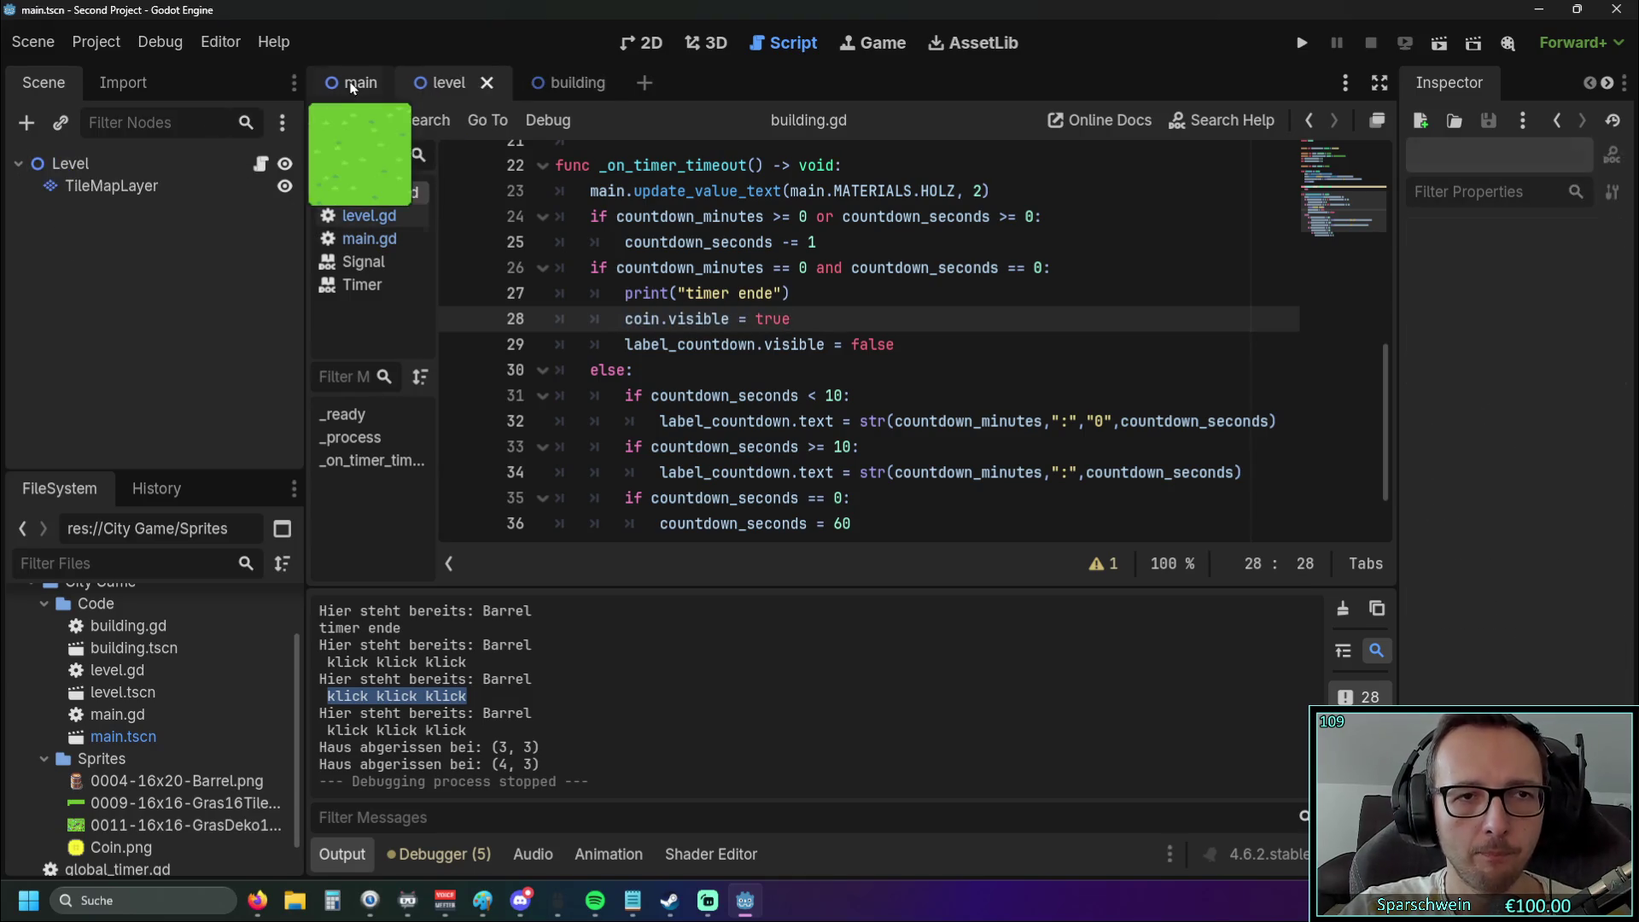
From the Main scene, open level.gd at _baue_gebaeude, where the BARREL is instantiated.
{"action": "left_click", "coordinate": [352, 88]}
{"action": "scroll", "coordinate": [929, 376], "scroll_direction": "up", "scroll_amount": 1}
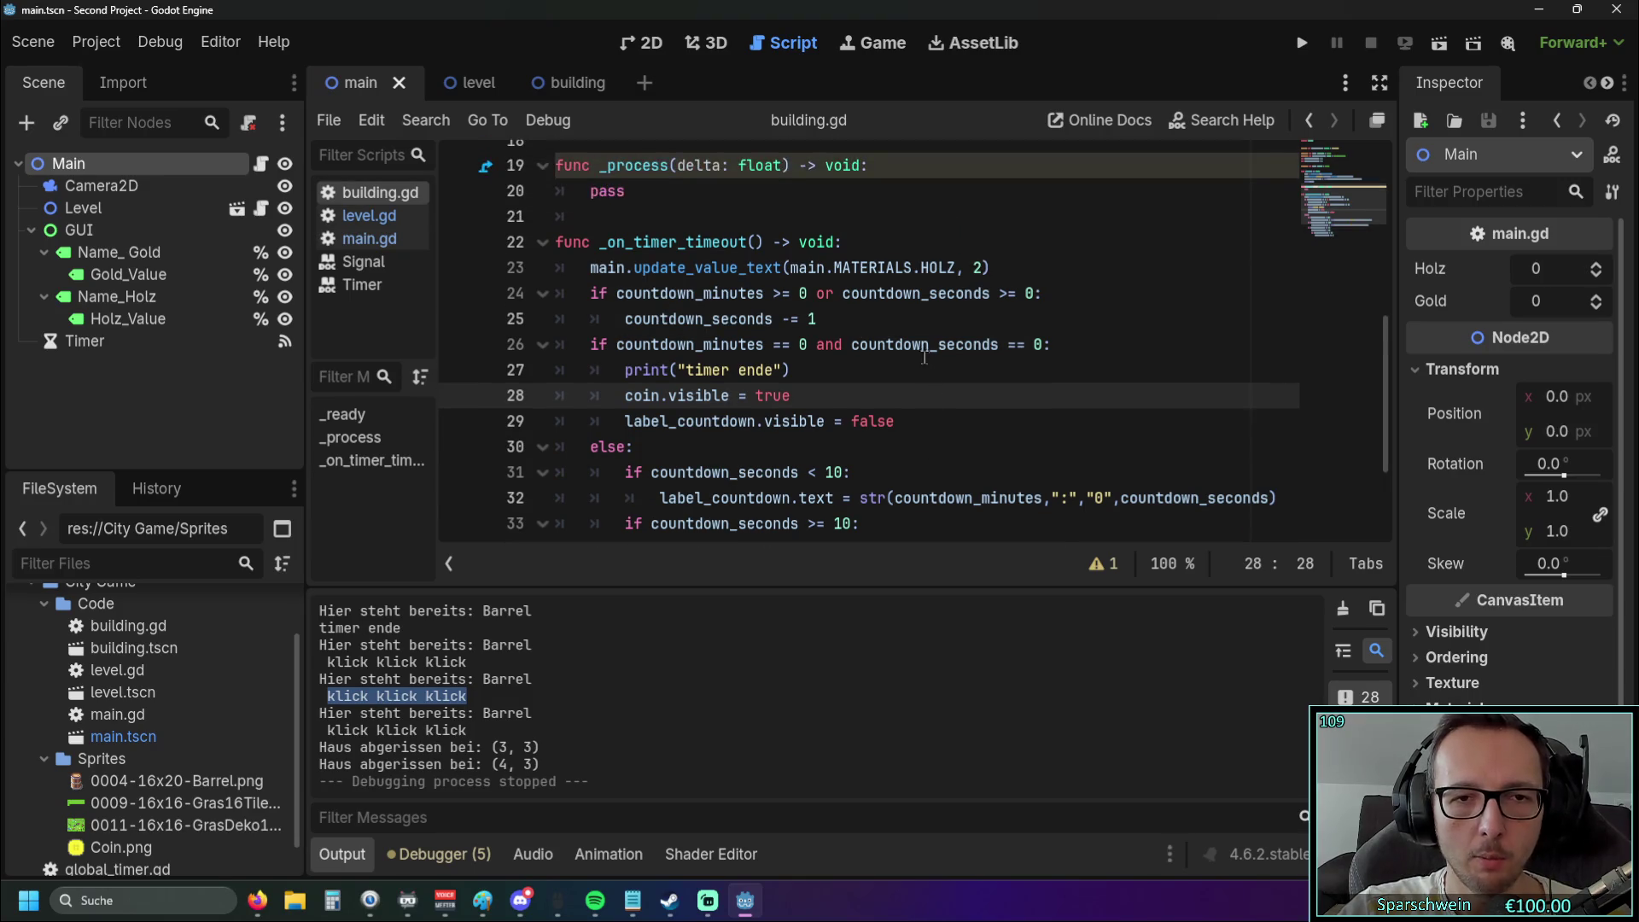
{"action": "scroll", "coordinate": [905, 341], "scroll_direction": "down", "scroll_amount": 2}
{"action": "scroll", "coordinate": [875, 326], "scroll_direction": "up", "scroll_amount": 4}
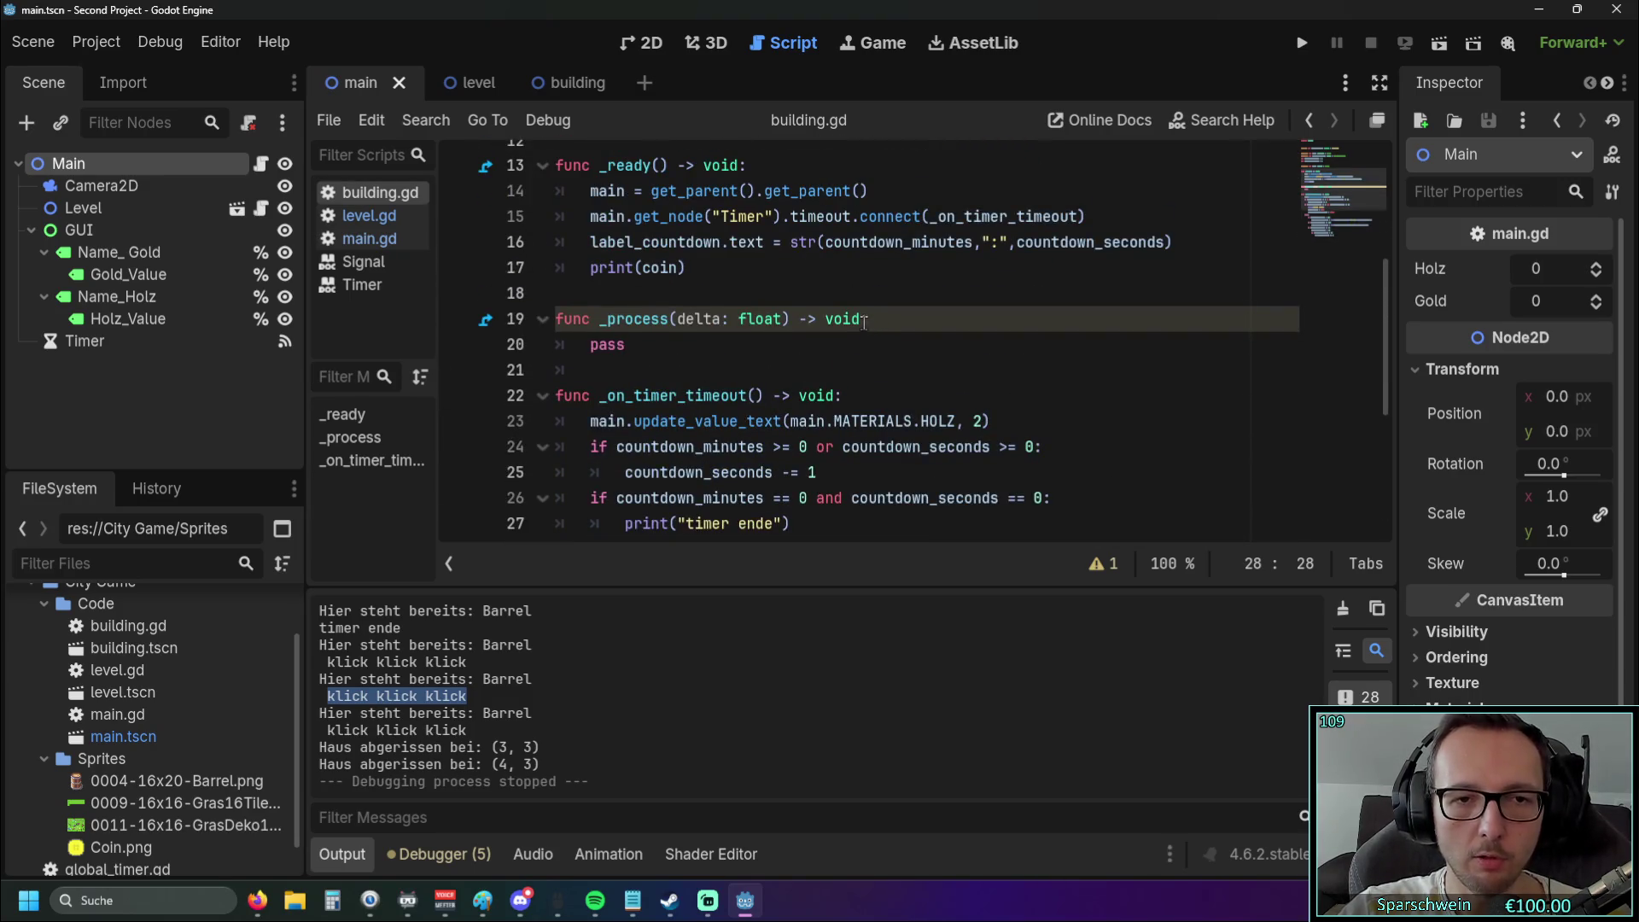
{"action": "scroll", "coordinate": [864, 321], "scroll_direction": "down", "scroll_amount": 4}
{"action": "left_click", "coordinate": [368, 215]}
{"action": "scroll", "coordinate": [785, 320], "scroll_direction": "down", "scroll_amount": 5}
{"action": "scroll", "coordinate": [786, 320], "scroll_direction": "down", "scroll_amount": 8}
{"action": "scroll", "coordinate": [793, 299], "scroll_direction": "up", "scroll_amount": 3}
{"action": "left_click", "coordinate": [785, 263]}
{"action": "left_click", "coordinate": [854, 339]}
{"action": "left_click", "coordinate": [859, 290]}
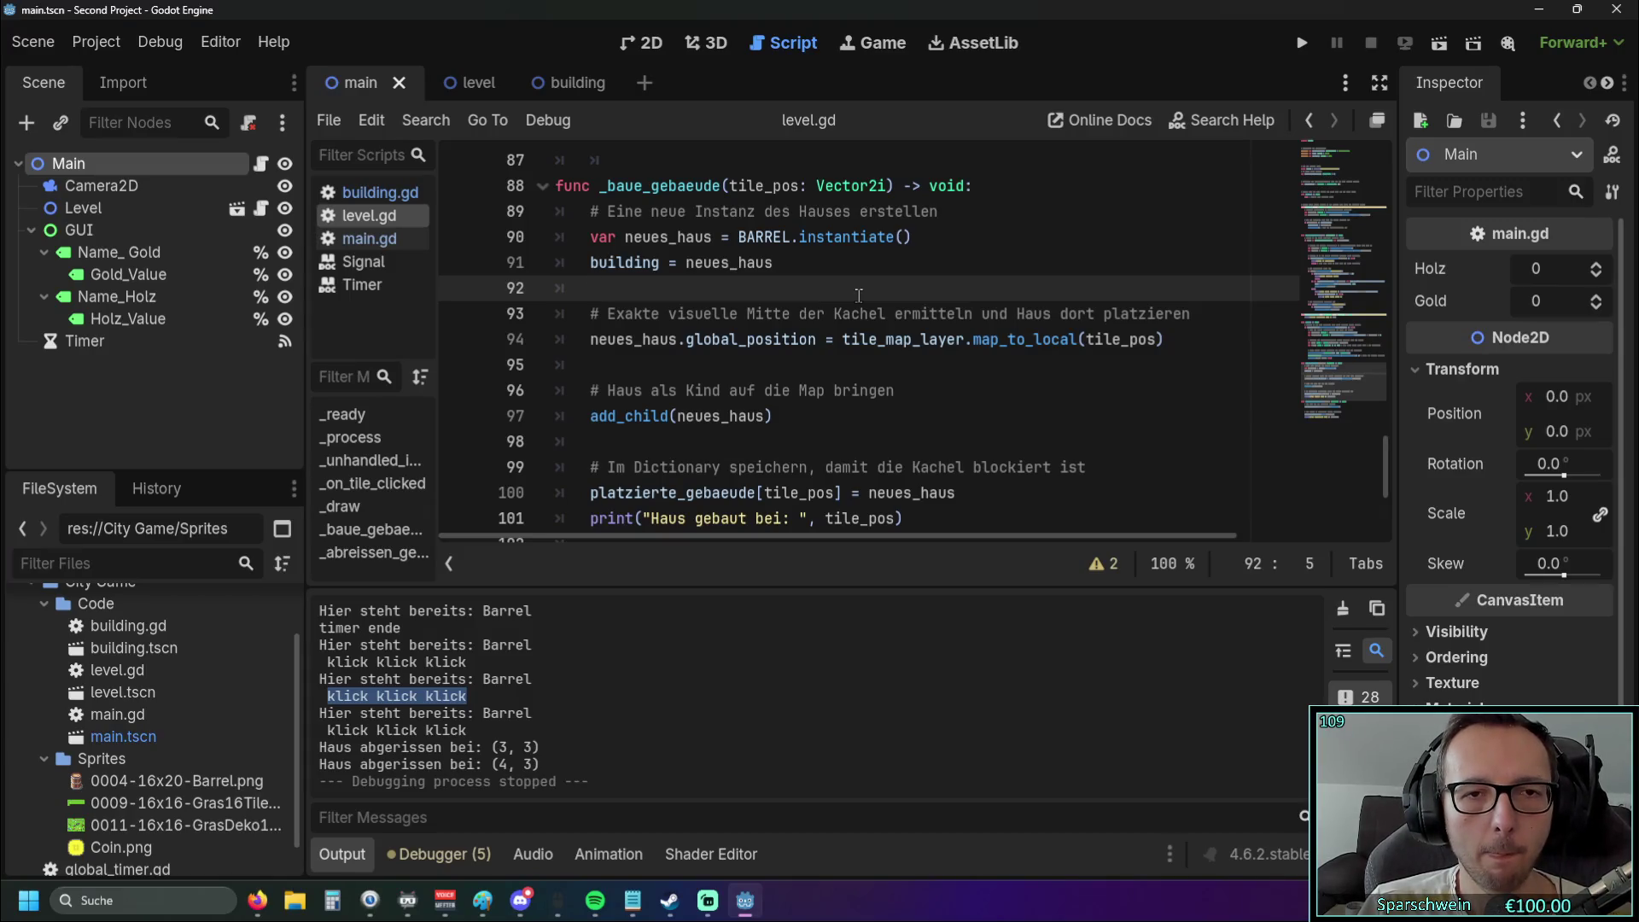
{"action": "scroll", "coordinate": [859, 295], "scroll_direction": "up", "scroll_amount": 4}
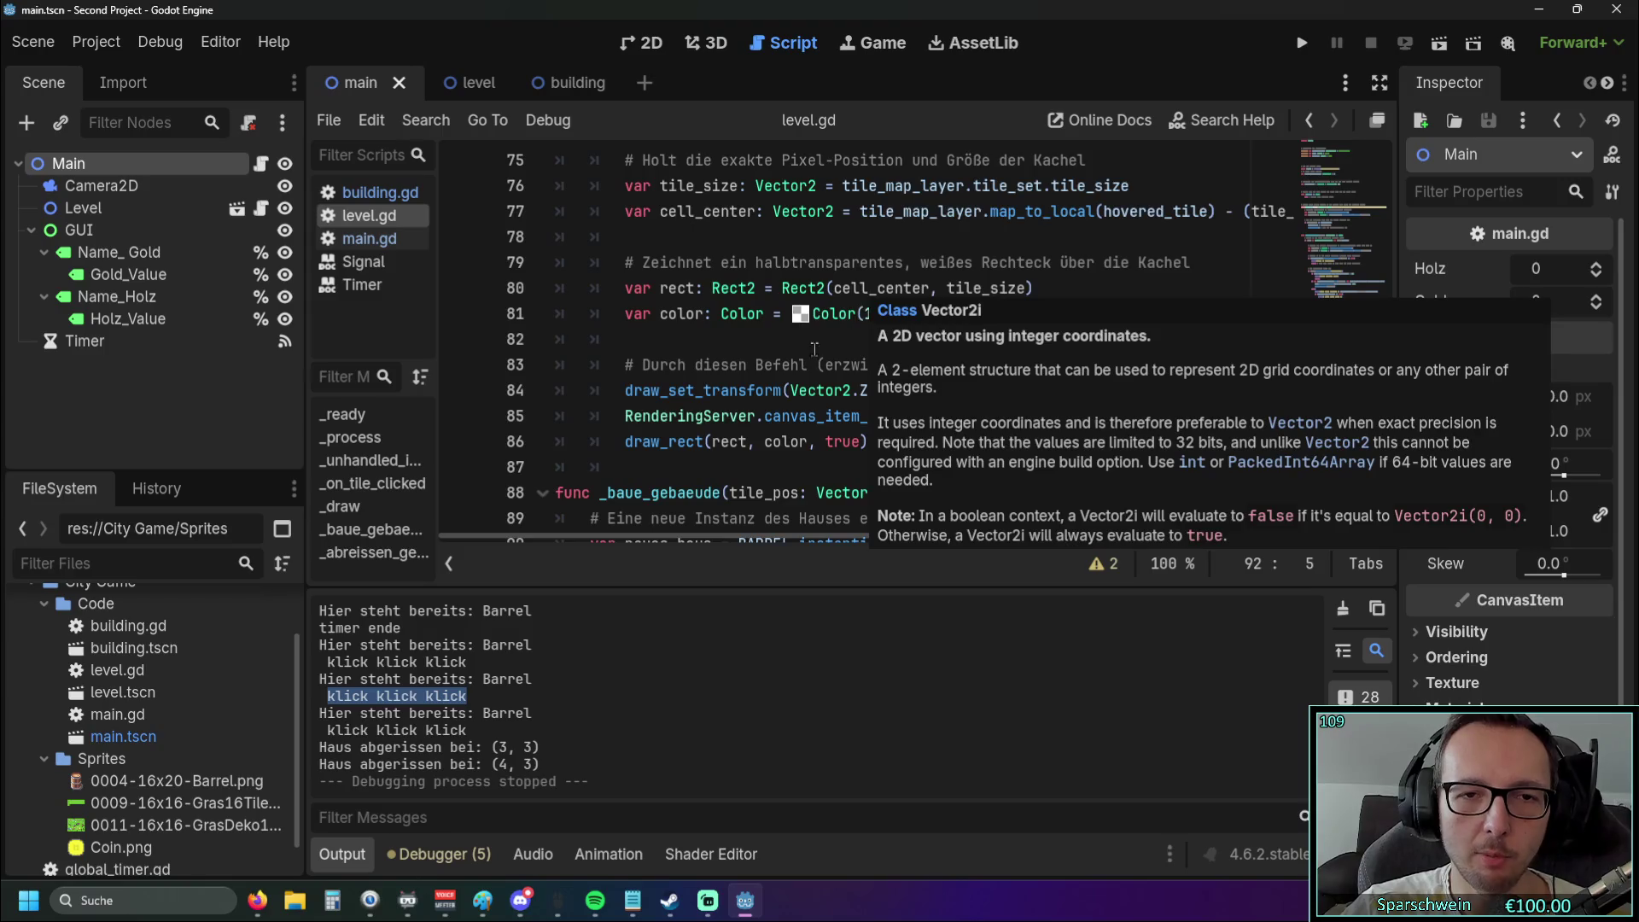
Assign building = neues_haus in _baue_gebaeude and review the demolition output for (3, 3) and (4, 3).
{"action": "scroll", "coordinate": [695, 391], "scroll_direction": "down", "scroll_amount": 2}
{"action": "scroll", "coordinate": [696, 391], "scroll_direction": "down", "scroll_amount": 2}
{"action": "mouse_move", "coordinate": [779, 264]}
{"action": "left_mouse_down"}
{"action": "mouse_move", "coordinate": [554, 264]}
{"action": "mouse_move", "coordinate": [590, 264]}
{"action": "left_mouse_up"}
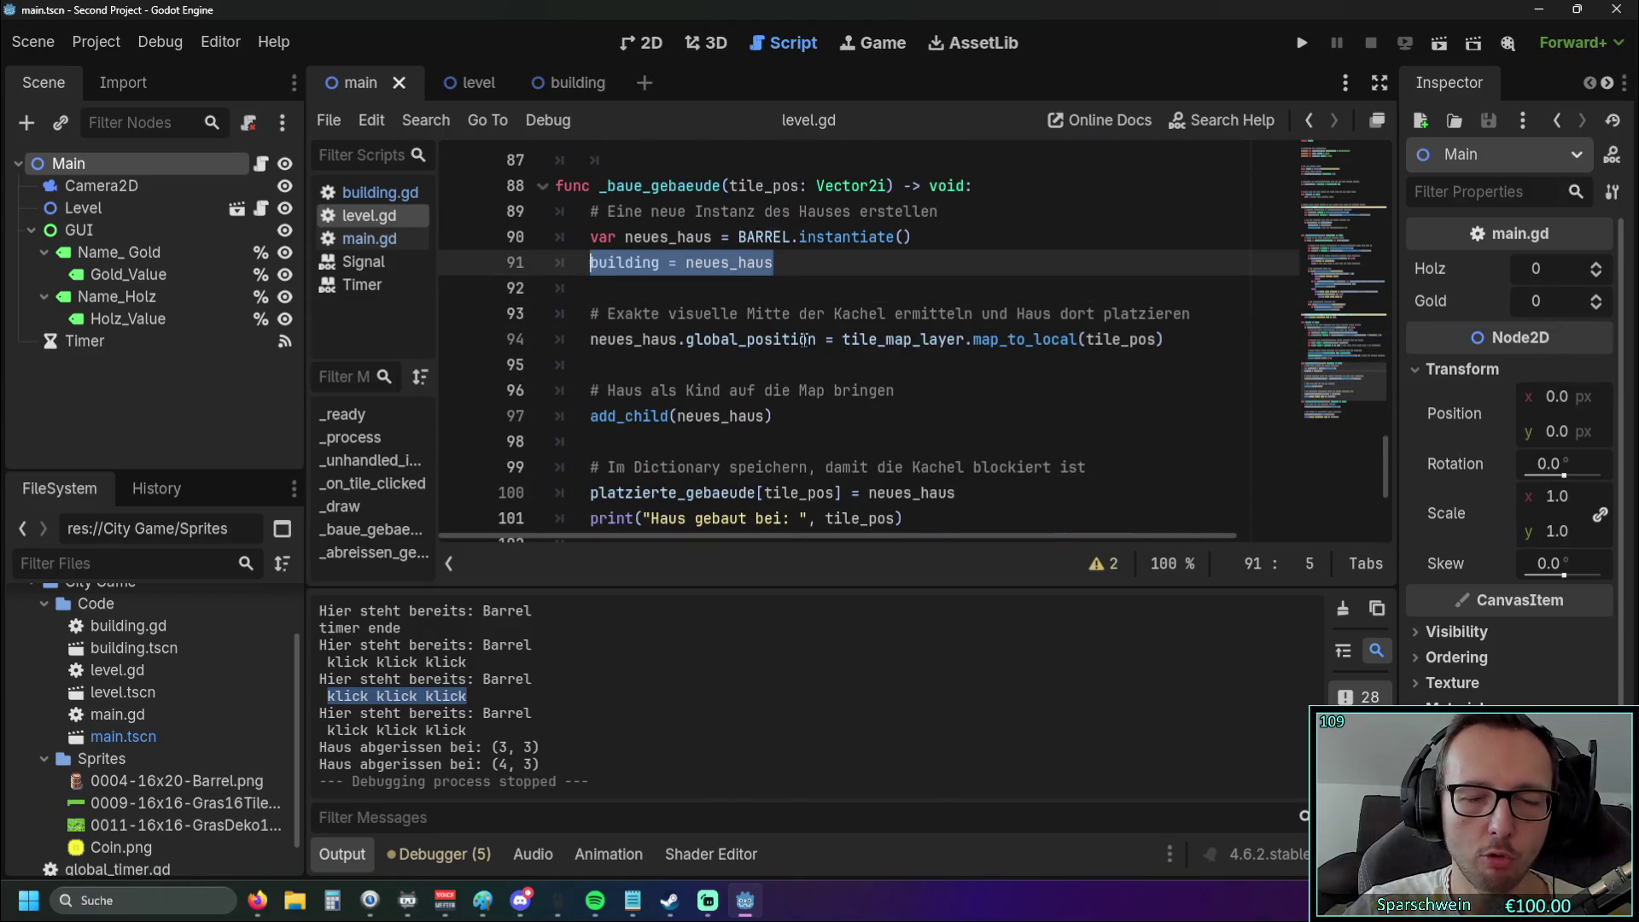
{"action": "left_click", "coordinate": [870, 313]}
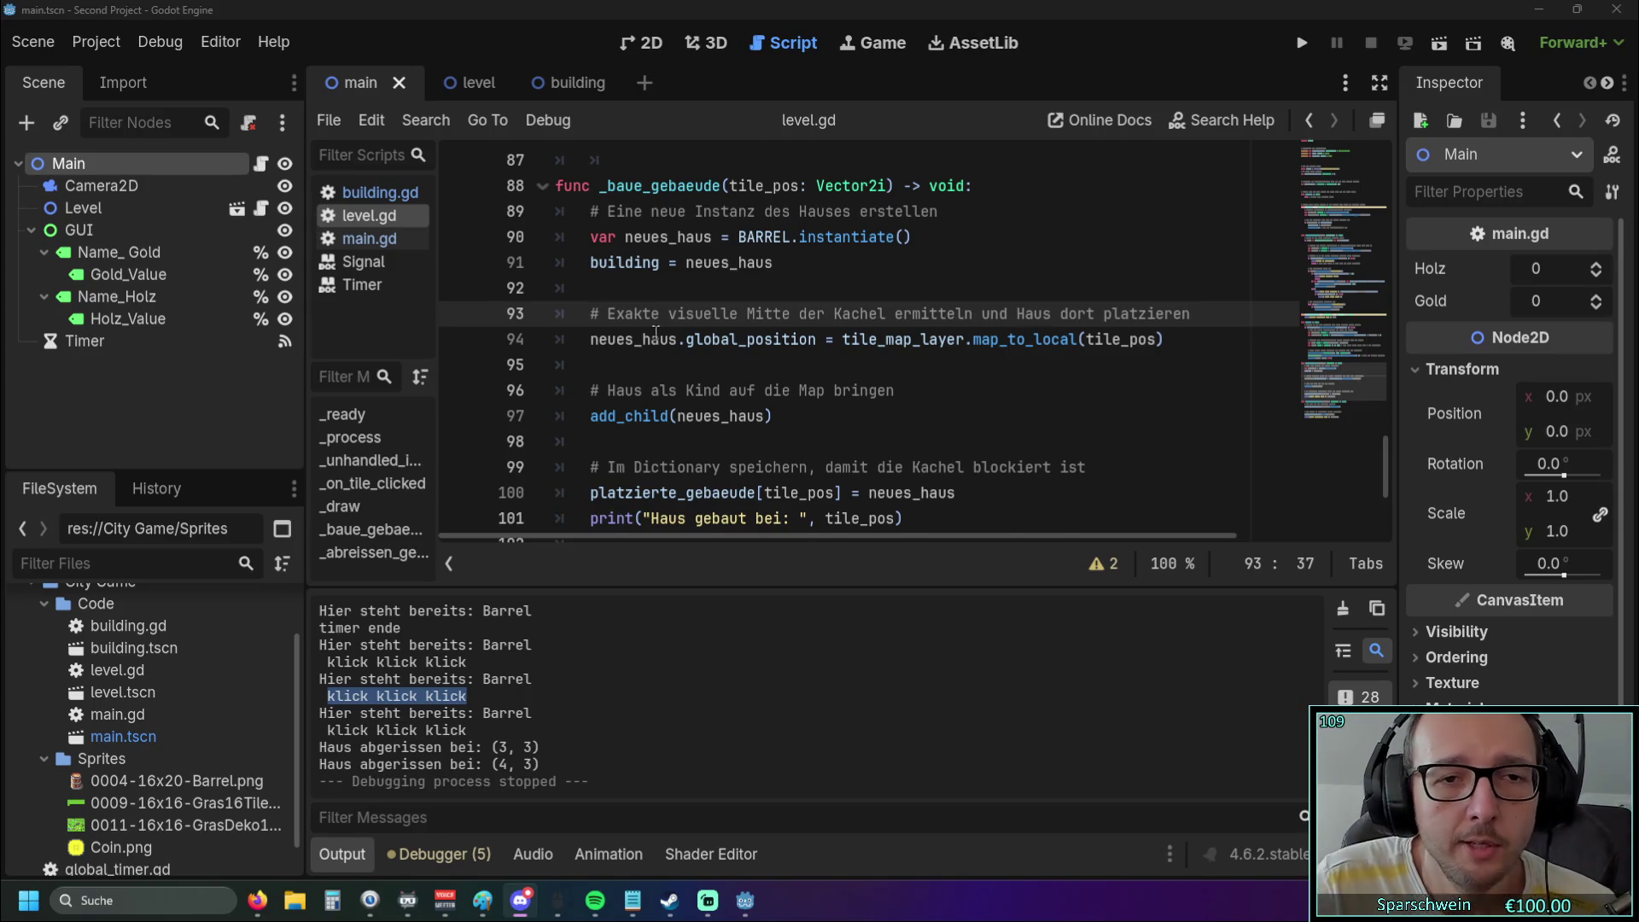
{"action": "scroll", "coordinate": [671, 361], "scroll_direction": "up", "scroll_amount": 2}
{"action": "scroll", "coordinate": [694, 350], "scroll_direction": "down", "scroll_amount": 2}
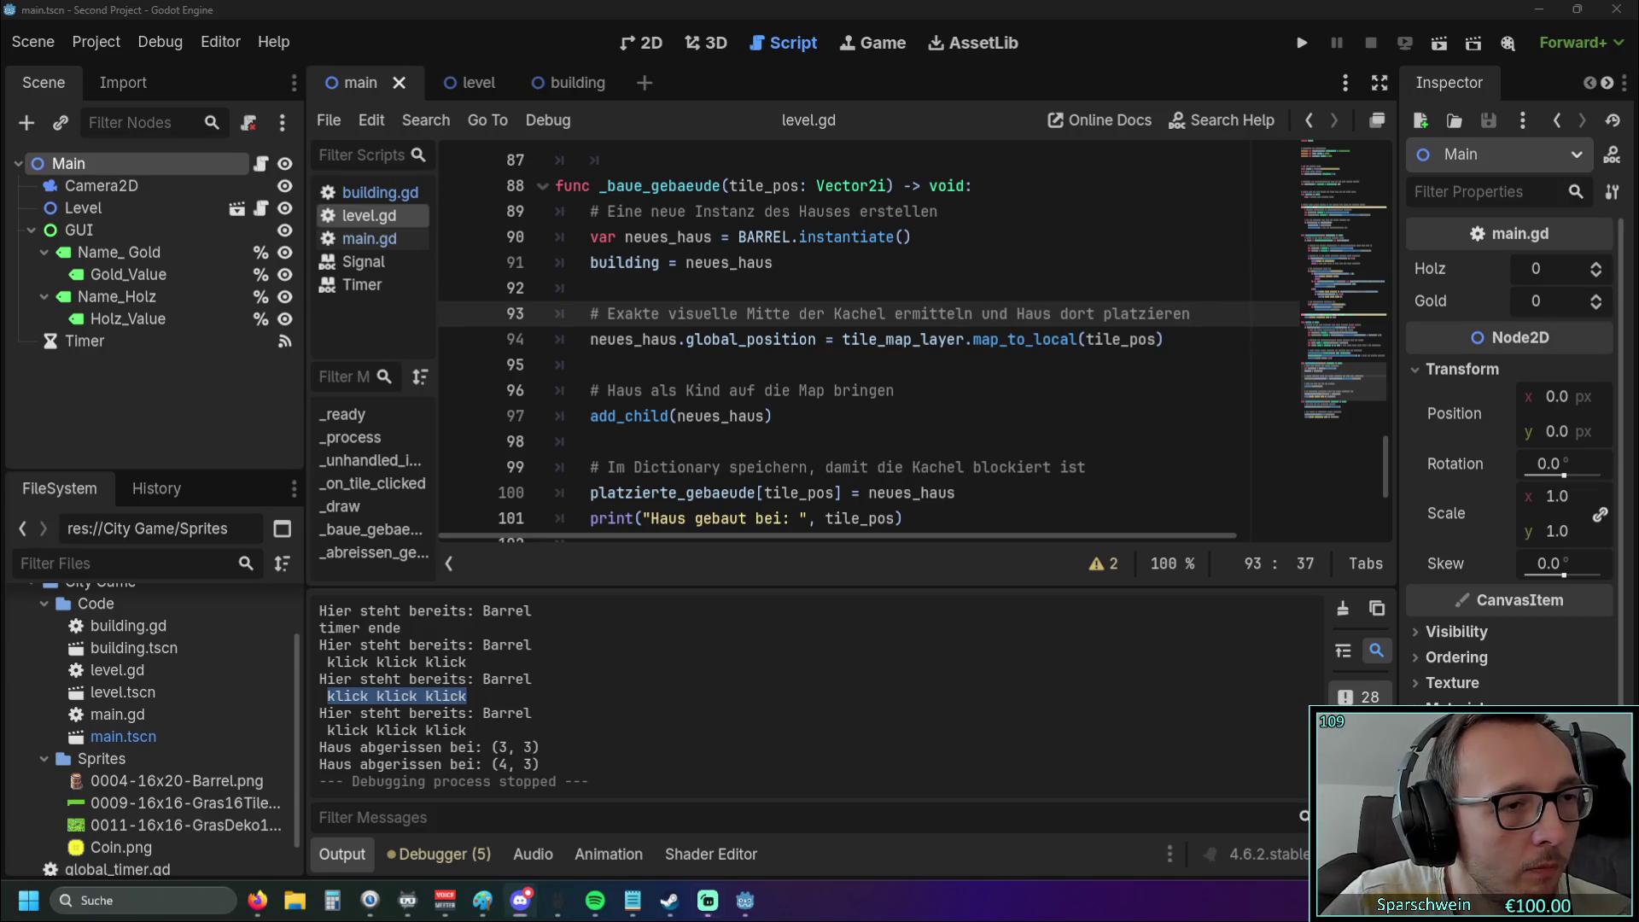
{"action": "key", "text": "alt+Tab"}
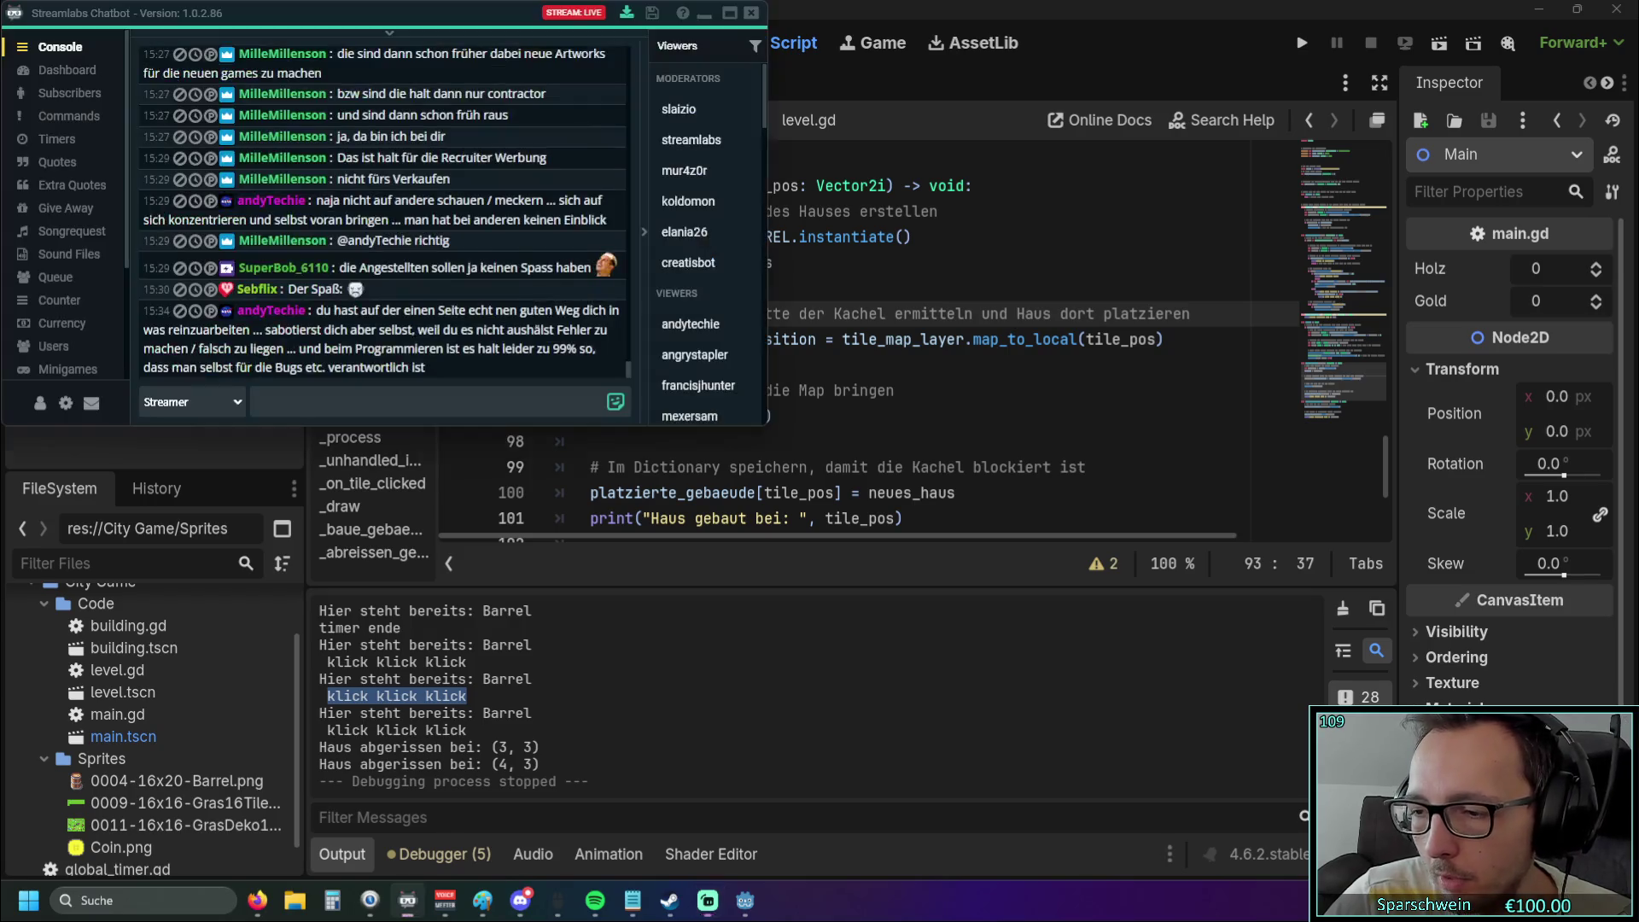
Scroll through earlier Streamlabs Chatbot messages, then hide it and return to level.gd line 92.
{"action": "left_click_drag", "start_coordinate": [629, 369], "coordinate": [633, 17]}
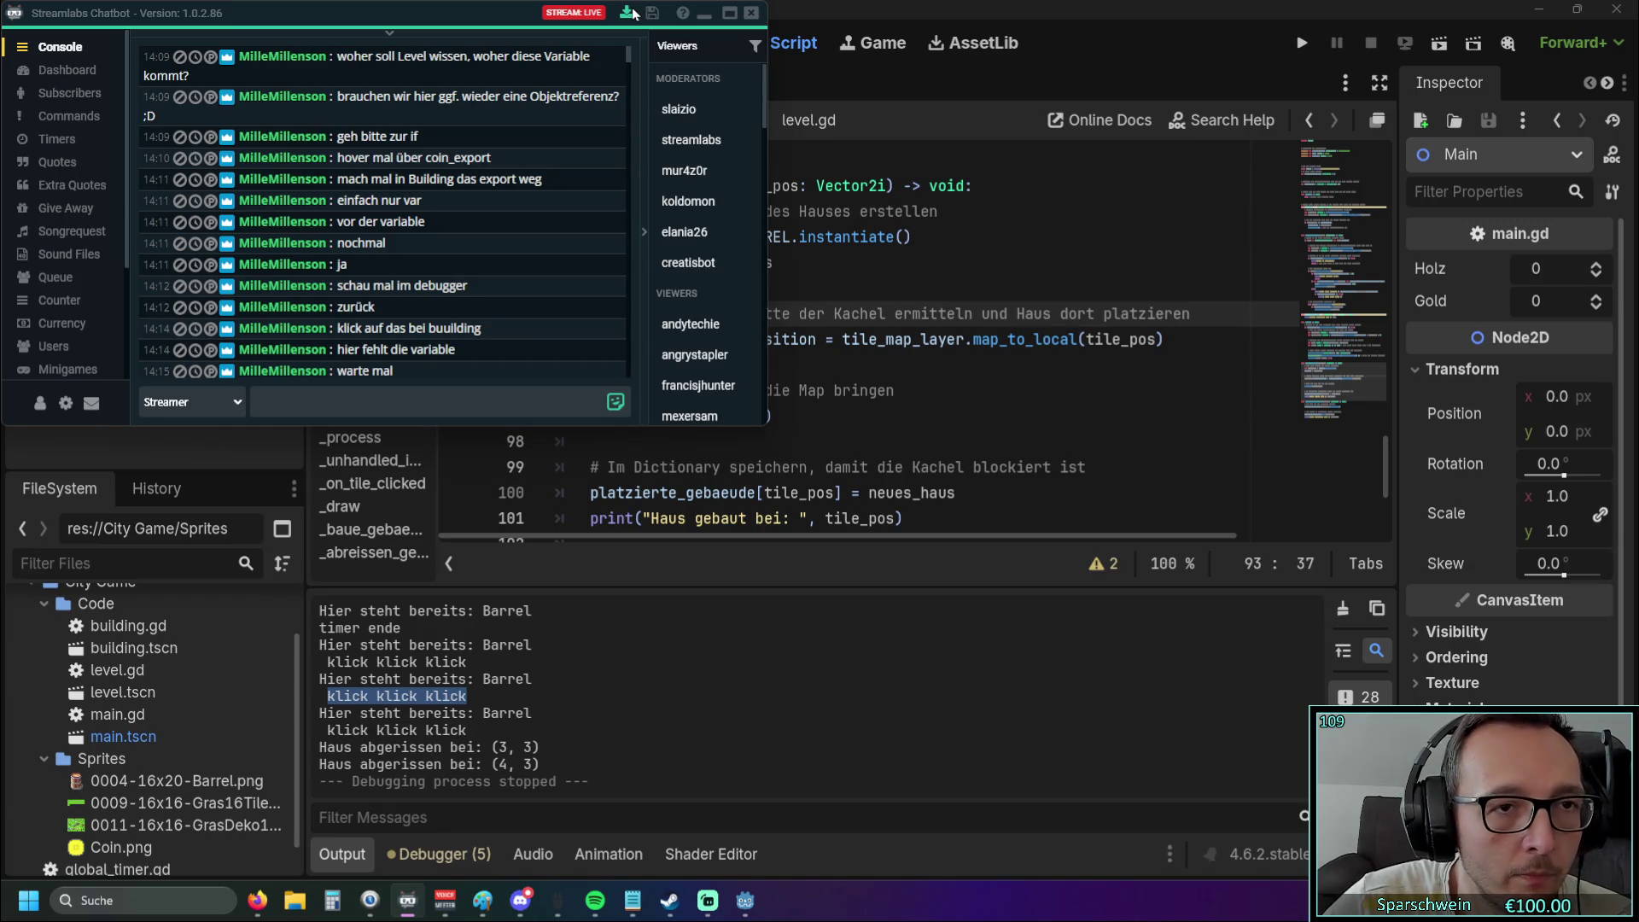
{"action": "left_click_drag", "start_coordinate": [632, 51], "coordinate": [636, 376]}
{"action": "left_click", "coordinate": [704, 14]}
{"action": "scroll", "coordinate": [768, 376], "scroll_direction": "up", "scroll_amount": 3}
{"action": "triple_click", "coordinate": [789, 416]}
{"action": "left_click", "coordinate": [858, 438]}
{"action": "key", "text": "alt+Tab"}
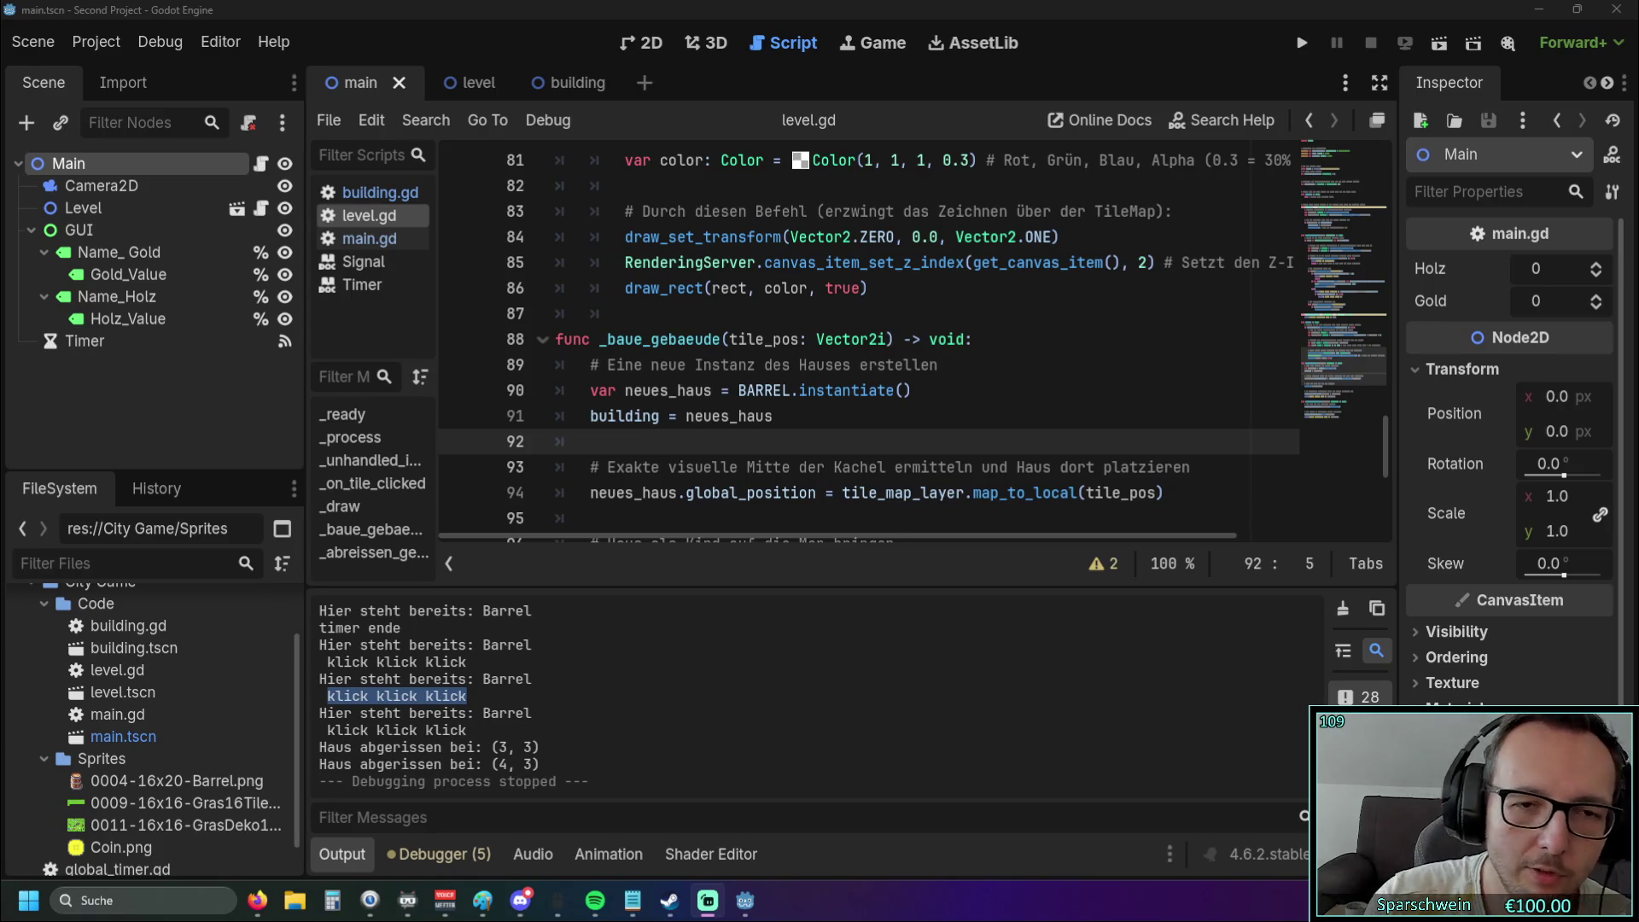
Open the Building scene's building.gd and select the _on_timer_timeout function body.
{"action": "scroll", "coordinate": [854, 341], "scroll_direction": "up", "scroll_amount": 8}
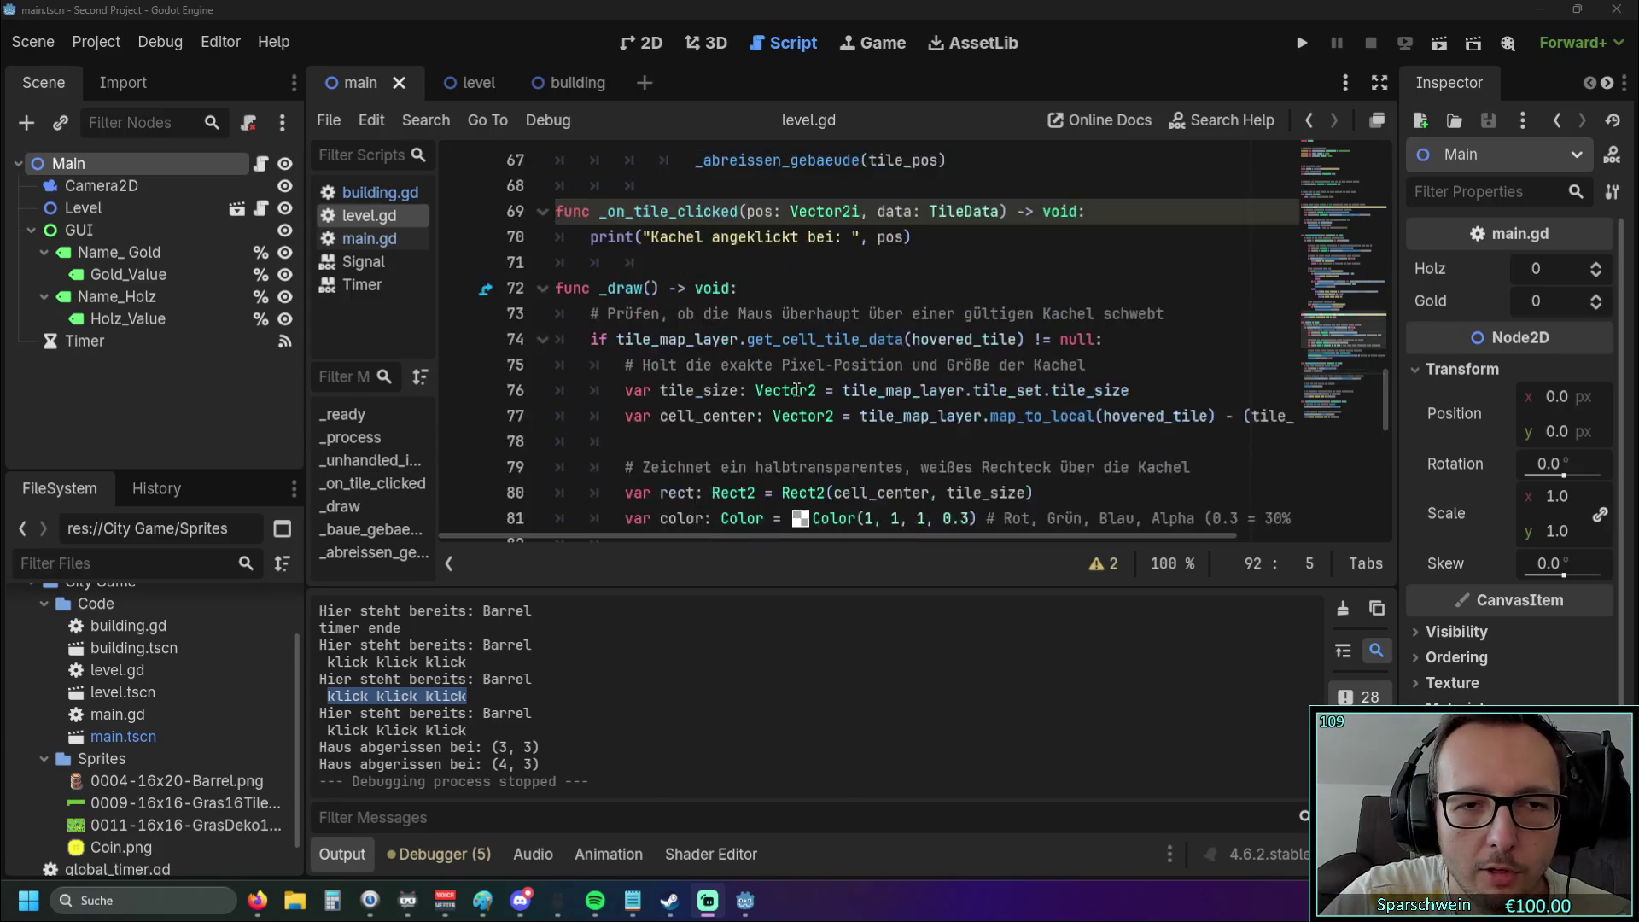
{"action": "scroll", "coordinate": [854, 341], "scroll_direction": "down", "scroll_amount": 14}
{"action": "left_click", "coordinate": [563, 85]}
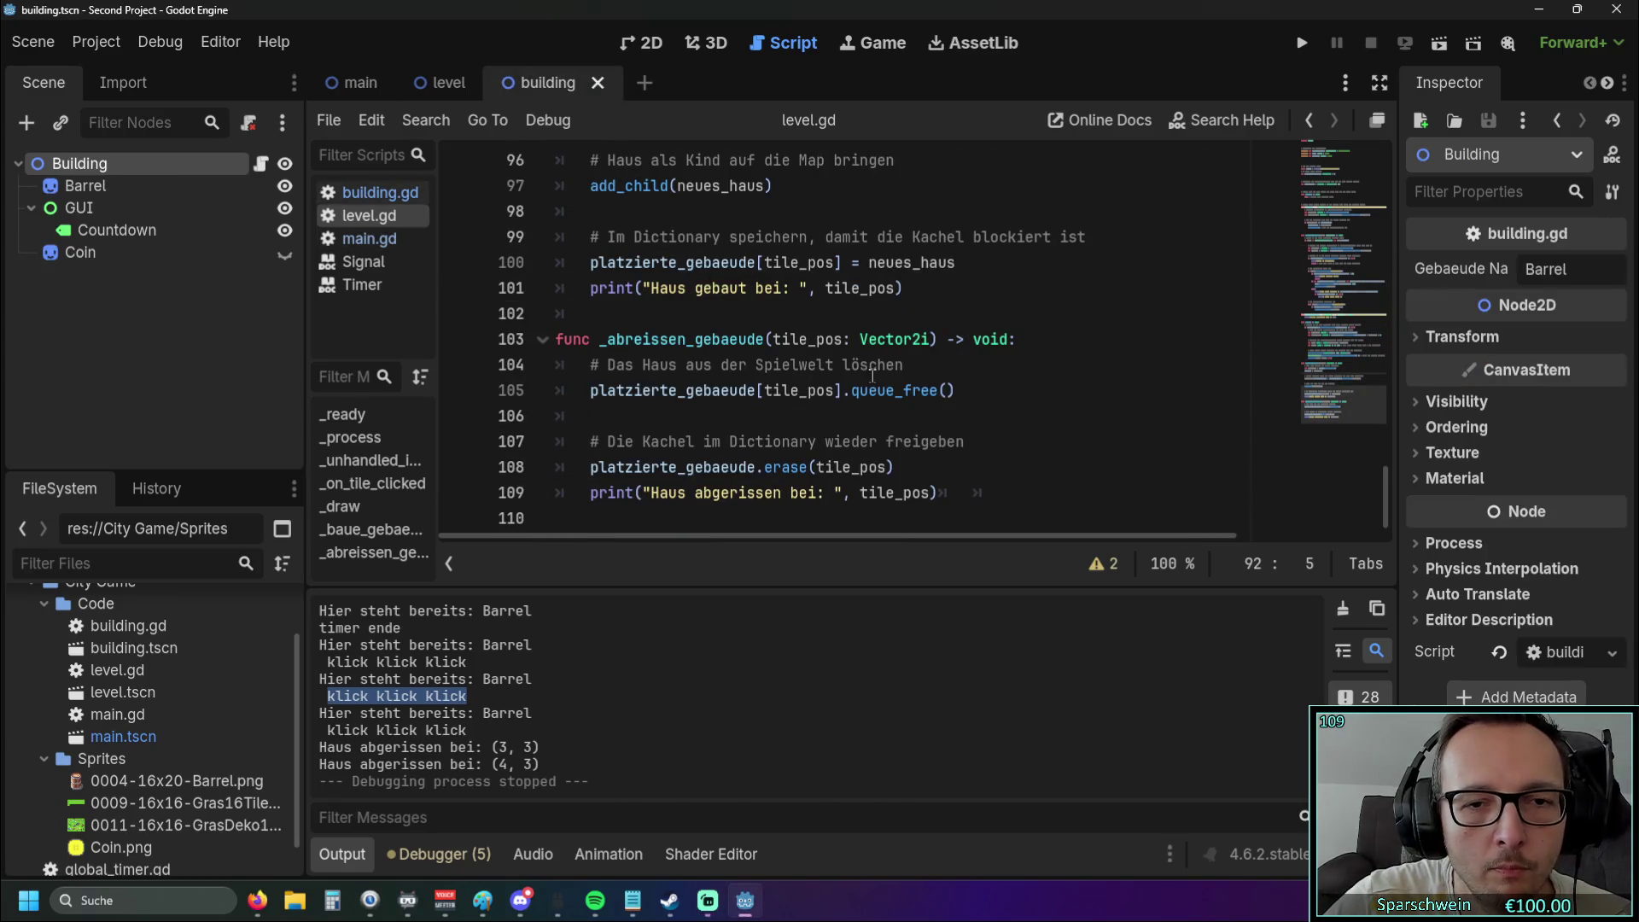
{"action": "left_click", "coordinate": [379, 192]}
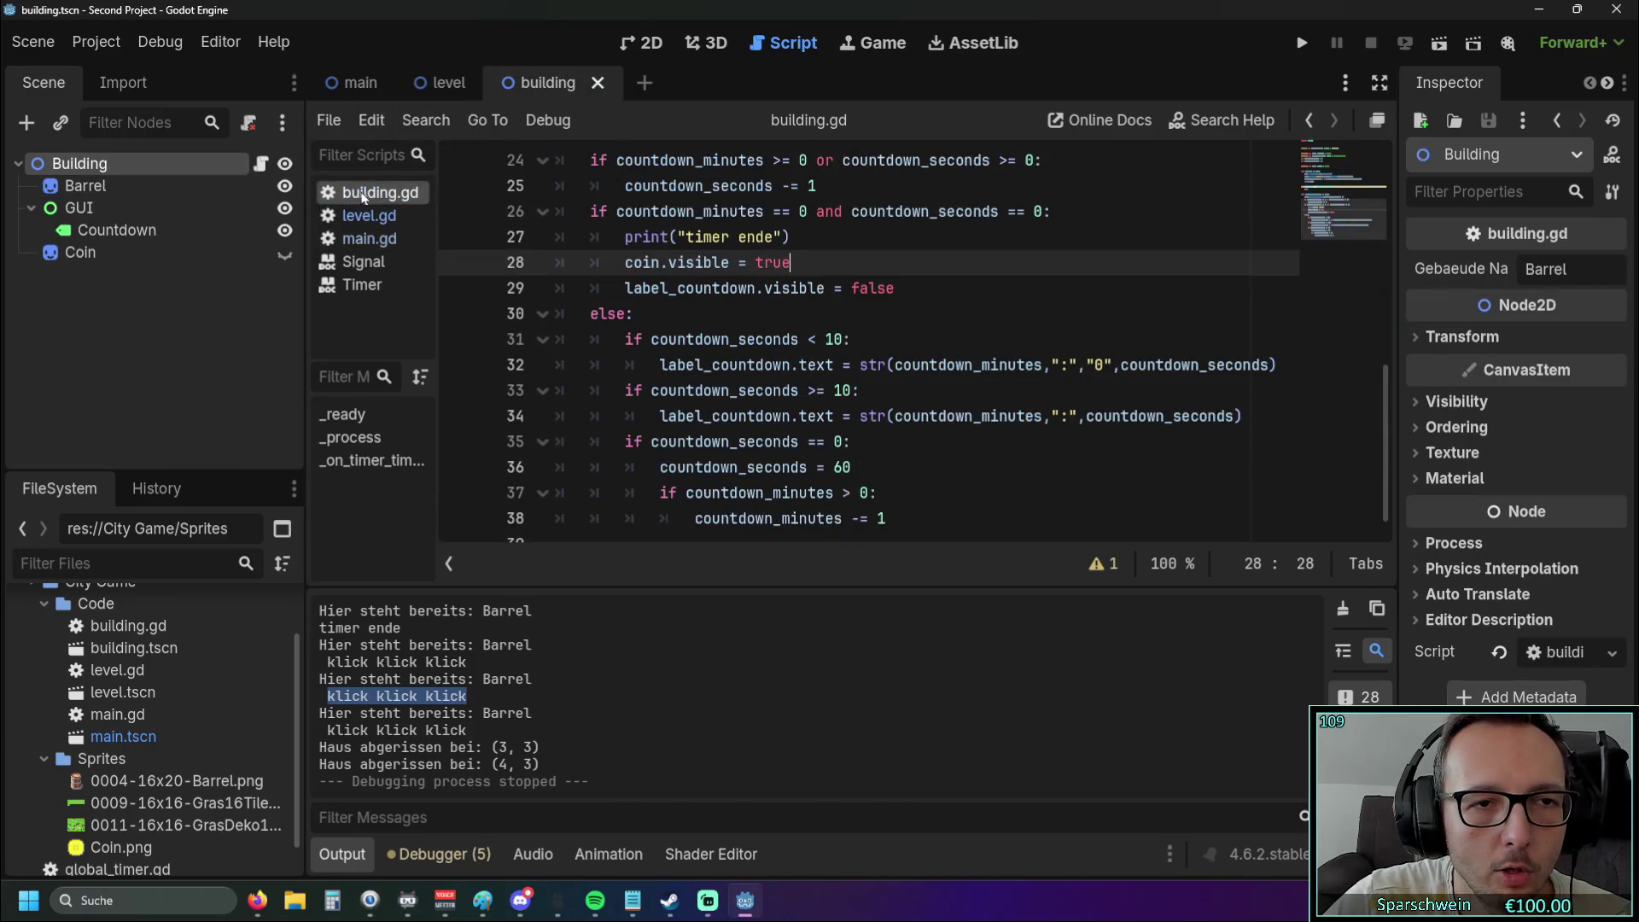
{"action": "mouse_move", "coordinate": [879, 511]}
{"action": "left_mouse_down"}
{"action": "mouse_move", "coordinate": [648, 339]}
{"action": "mouse_move", "coordinate": [733, 268]}
{"action": "mouse_move", "coordinate": [556, 242]}
{"action": "left_mouse_up"}
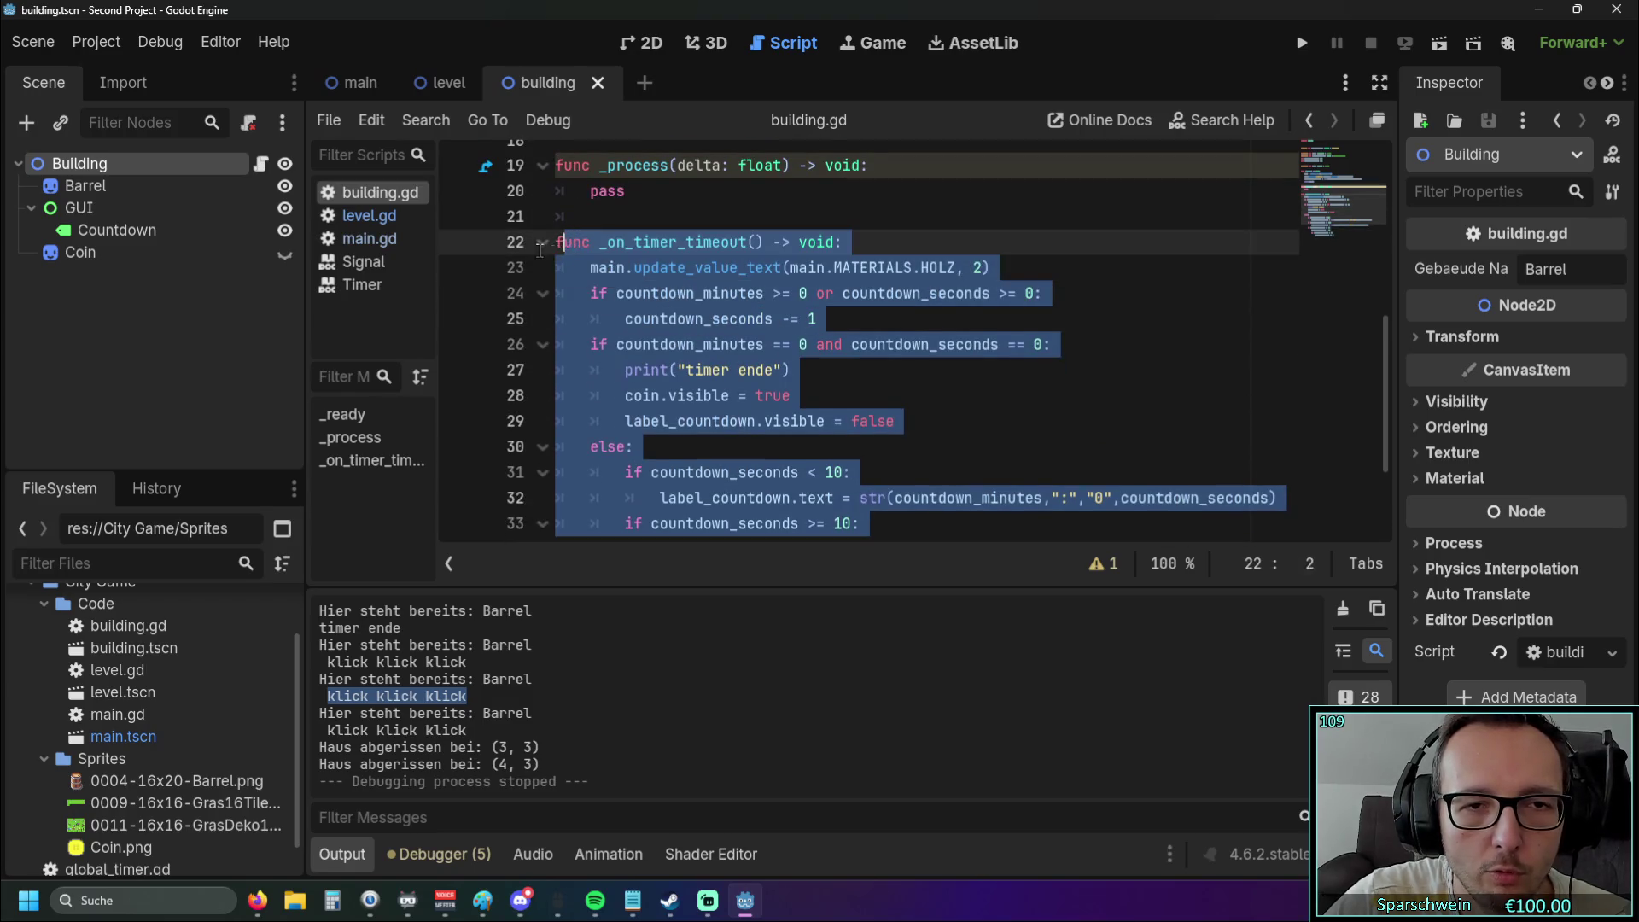
{"action": "scroll", "coordinate": [908, 320], "scroll_direction": "down", "scroll_amount": 2}
{"action": "scroll", "coordinate": [908, 319], "scroll_direction": "up", "scroll_amount": 1}
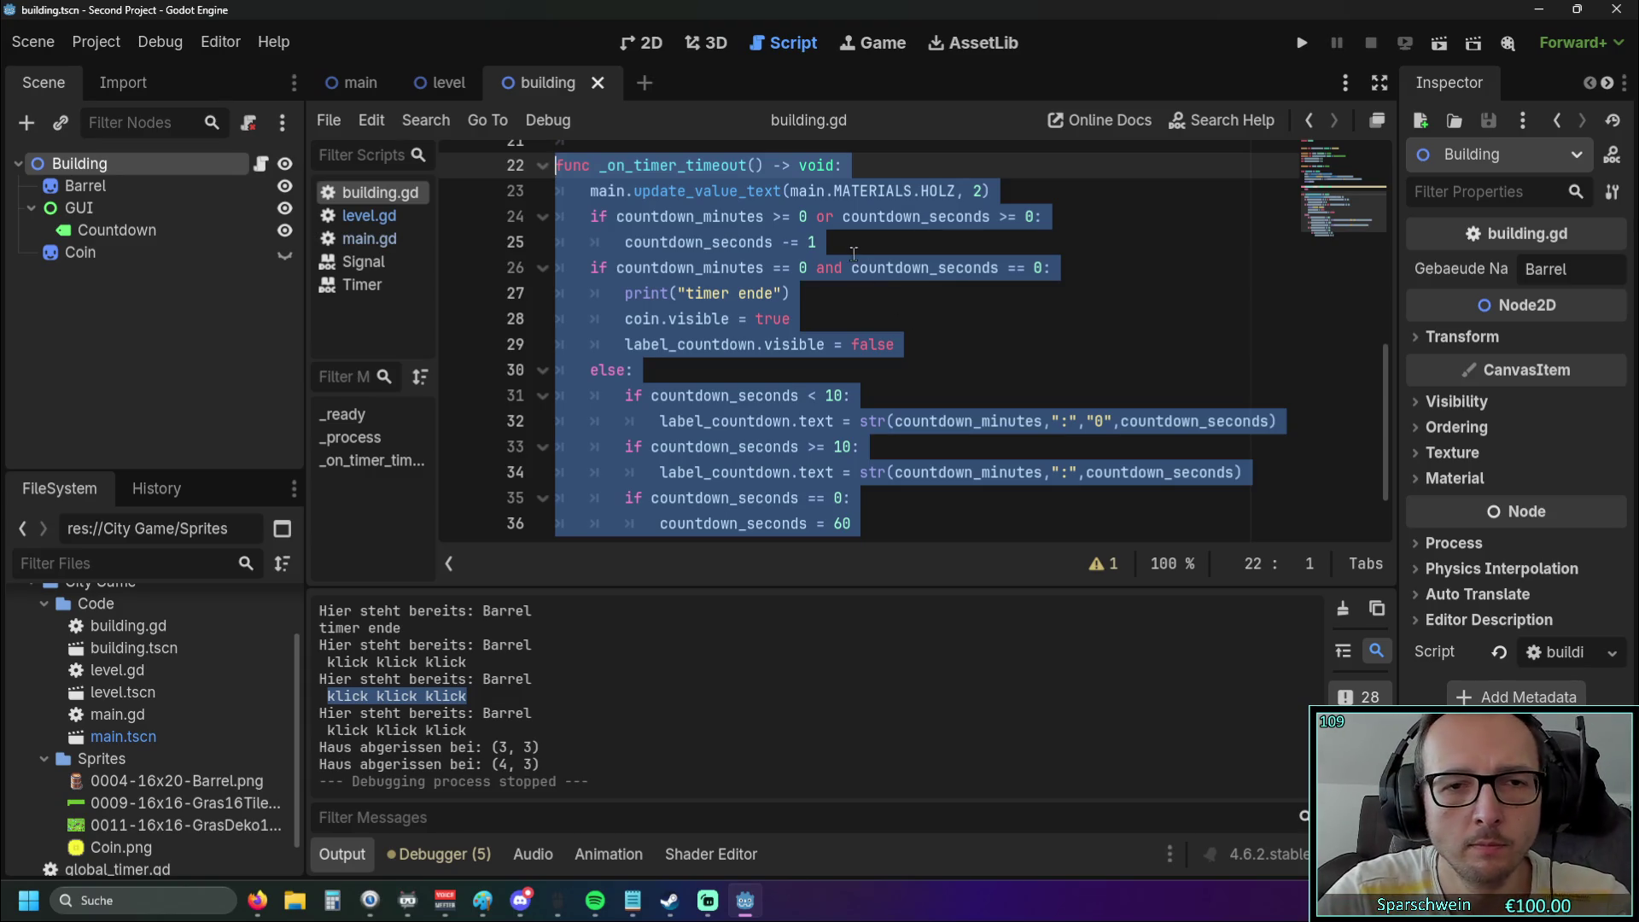
Check the Level and Main scenes, then return to building.gd at the end of line 29.
{"action": "left_click", "coordinate": [440, 83]}
{"action": "left_click", "coordinate": [355, 83]}
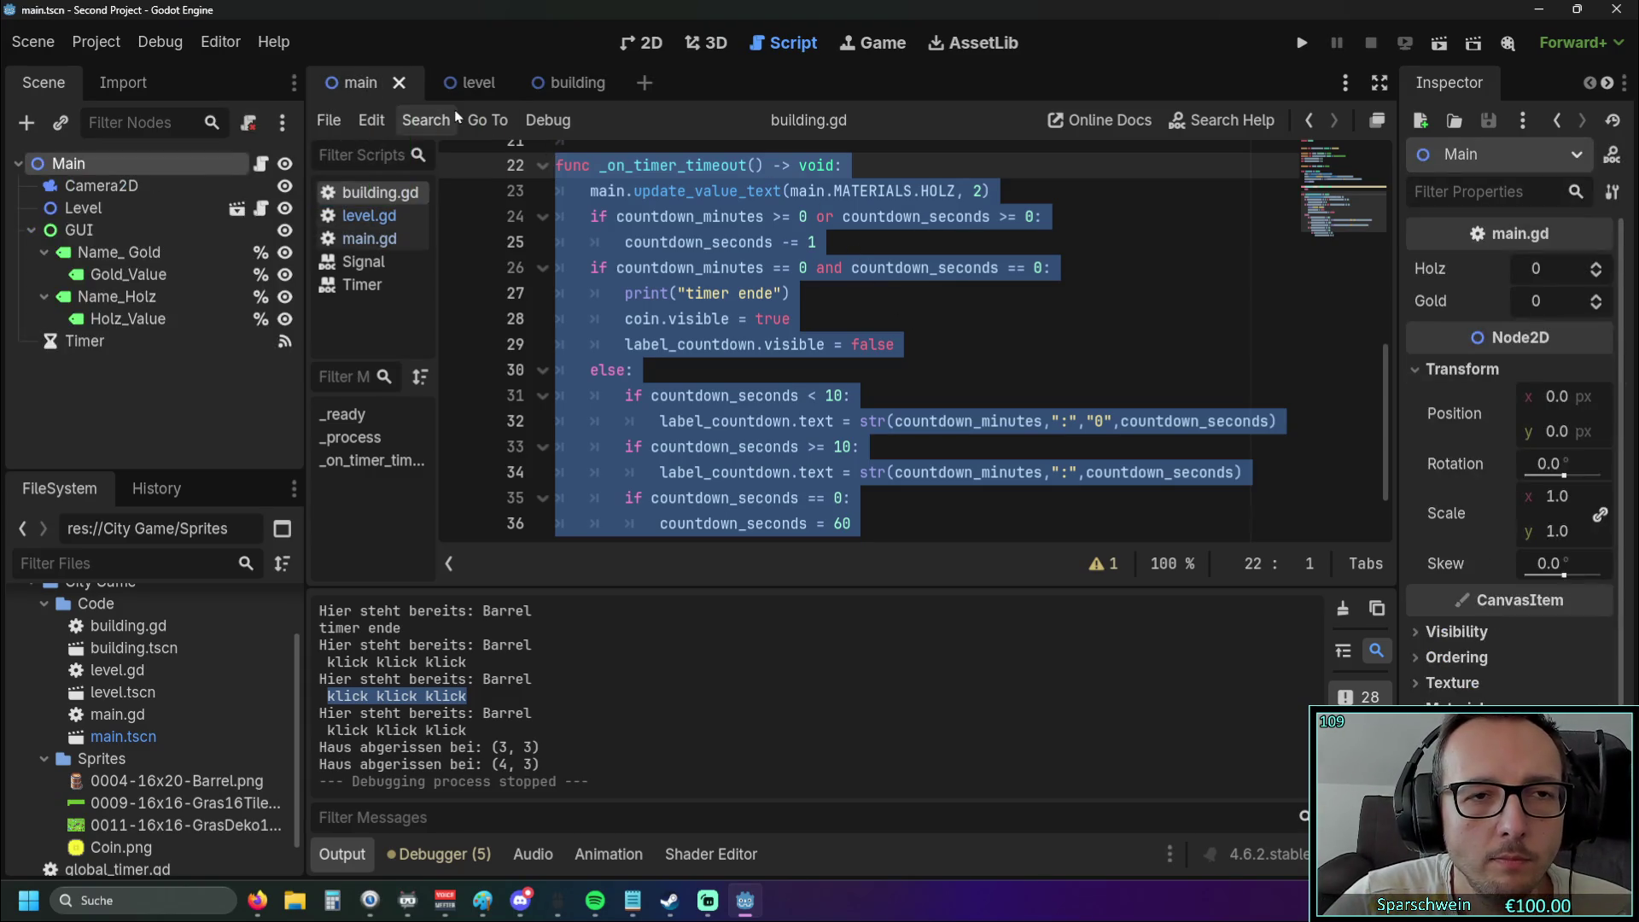
{"action": "left_click", "coordinate": [550, 83]}
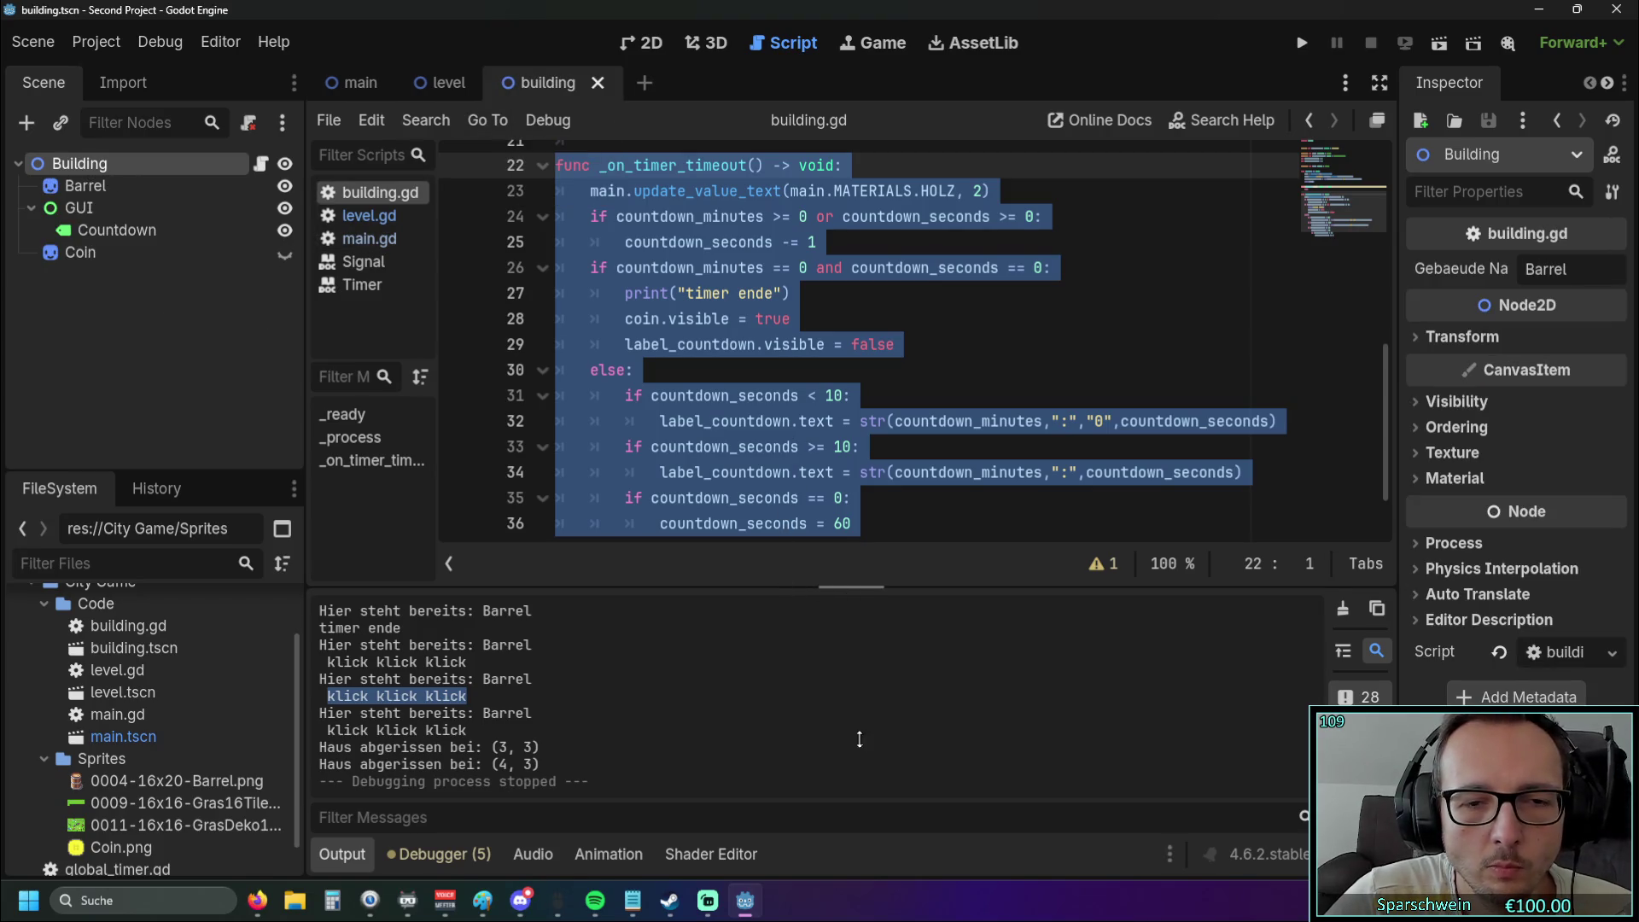
{"action": "scroll", "coordinate": [888, 441], "scroll_direction": "up", "scroll_amount": 1}
{"action": "left_click", "coordinate": [904, 421]}
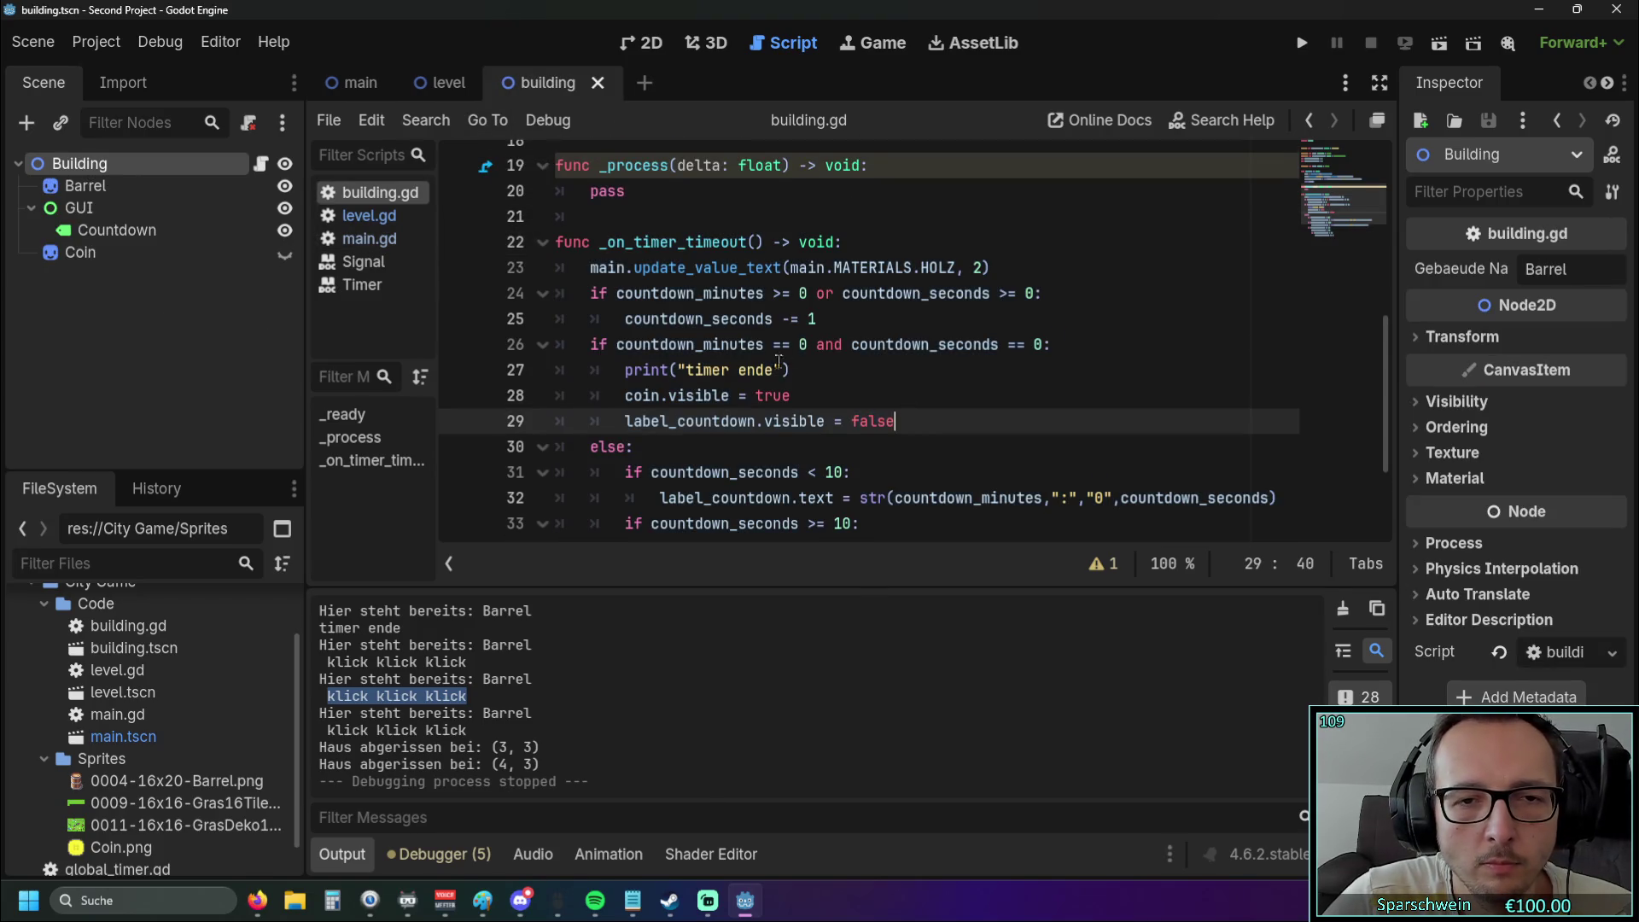
Switch among the Level, Building and Main scenes and the level.gd, main.gd and building.gd scripts.
{"action": "left_click", "coordinate": [440, 83]}
{"action": "left_click", "coordinate": [545, 83]}
{"action": "left_click", "coordinate": [355, 85]}
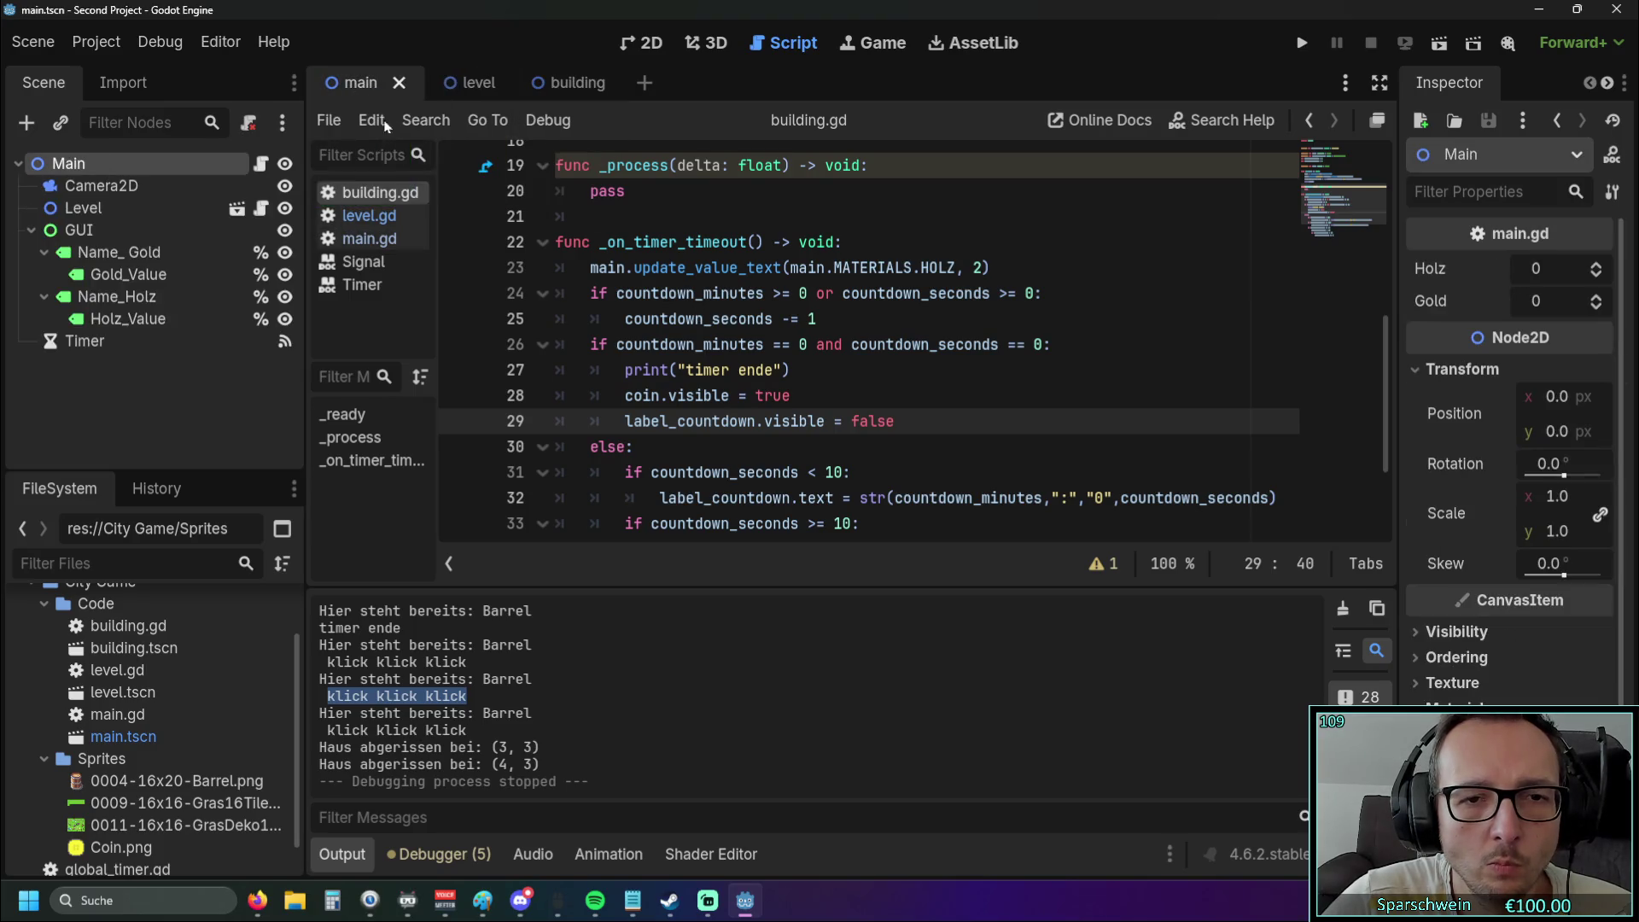
{"action": "left_click", "coordinate": [369, 217]}
{"action": "left_click", "coordinate": [372, 238]}
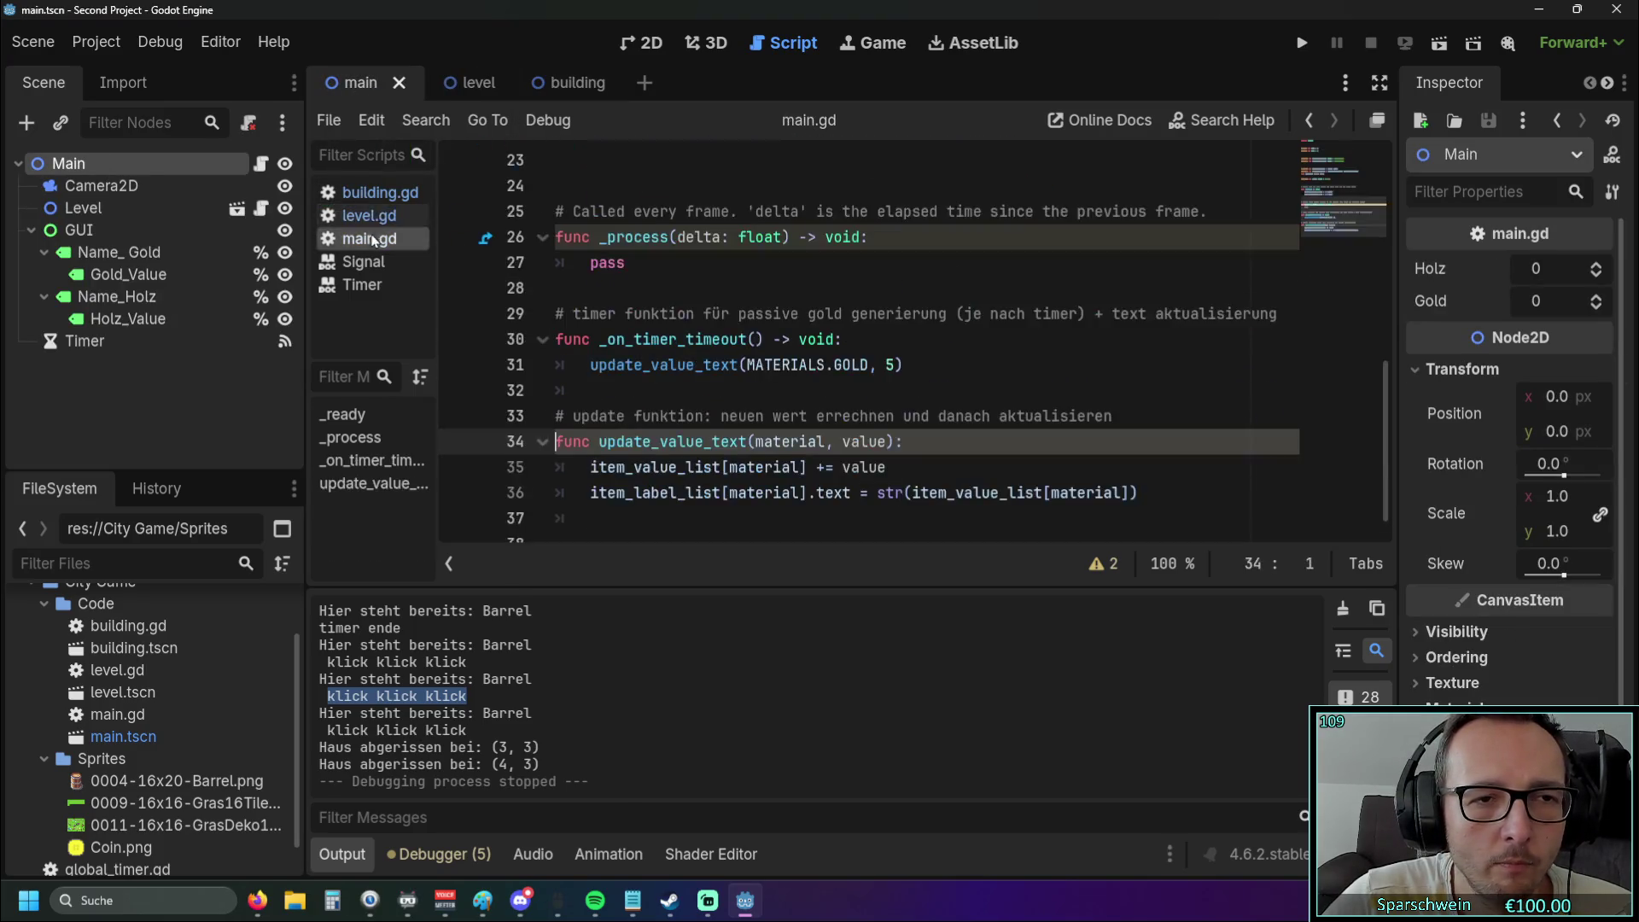
{"action": "left_click", "coordinate": [380, 192]}
{"action": "left_click", "coordinate": [444, 83]}
{"action": "left_click", "coordinate": [545, 83]}
{"action": "left_click", "coordinate": [369, 85]}
{"action": "left_click", "coordinate": [372, 216]}
{"action": "left_click", "coordinate": [380, 192]}
Narrow the Scene dock, widen the script list, and show level.gd's _abreissen_gebaeude code.
{"action": "left_click_drag", "start_coordinate": [309, 284], "coordinate": [199, 287]}
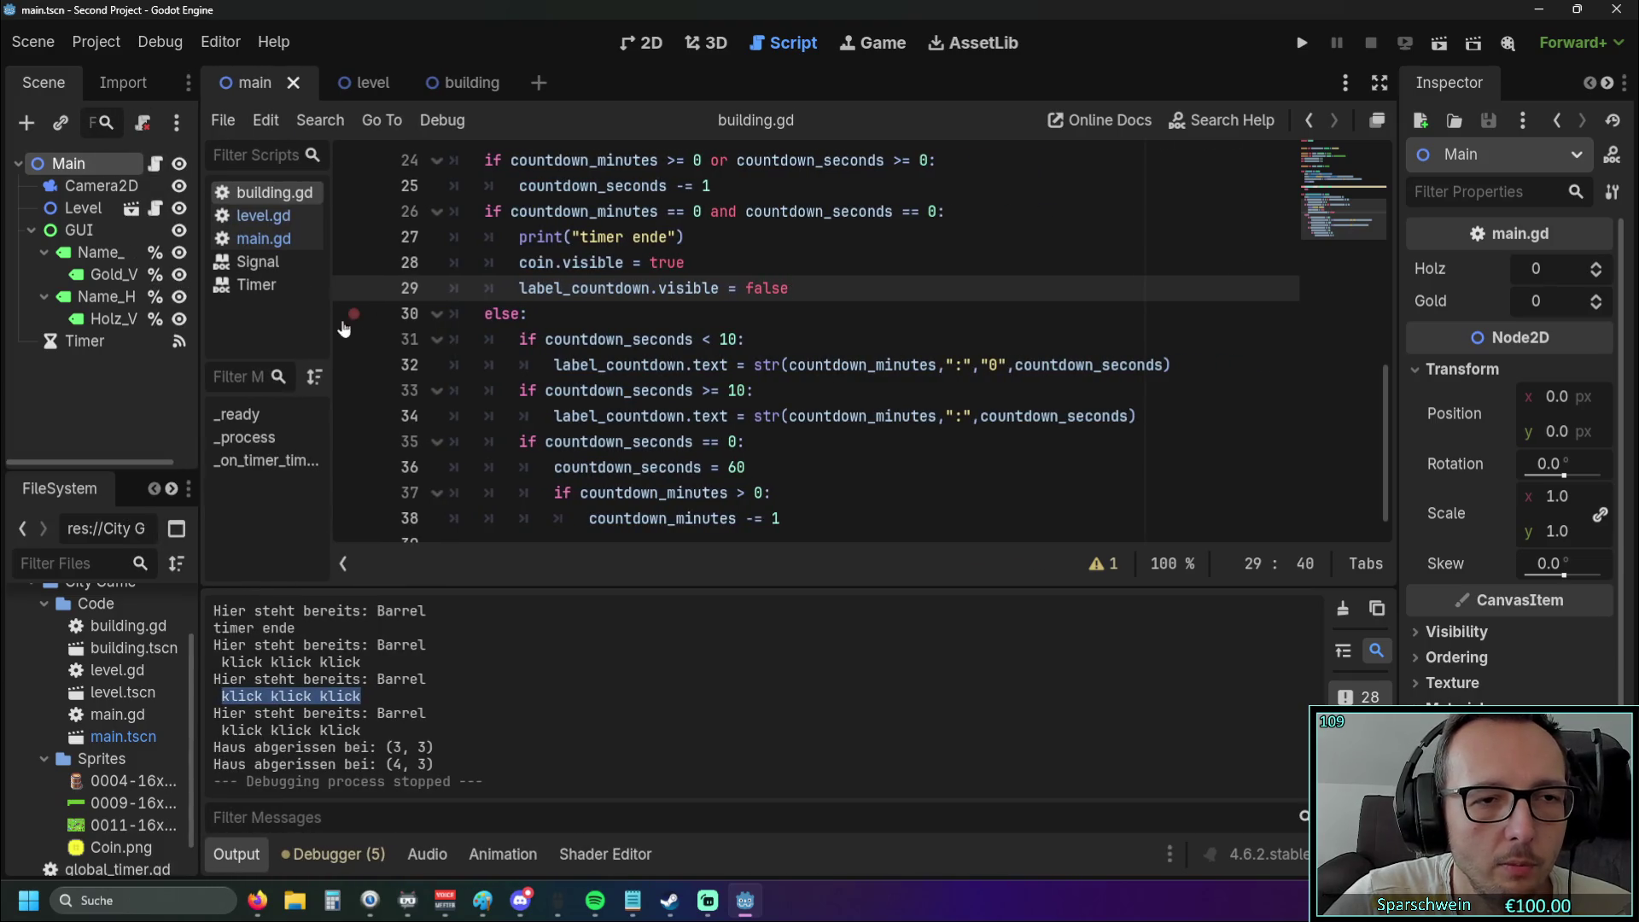
{"action": "left_click_drag", "start_coordinate": [331, 323], "coordinate": [440, 322]}
{"action": "left_click", "coordinate": [367, 82]}
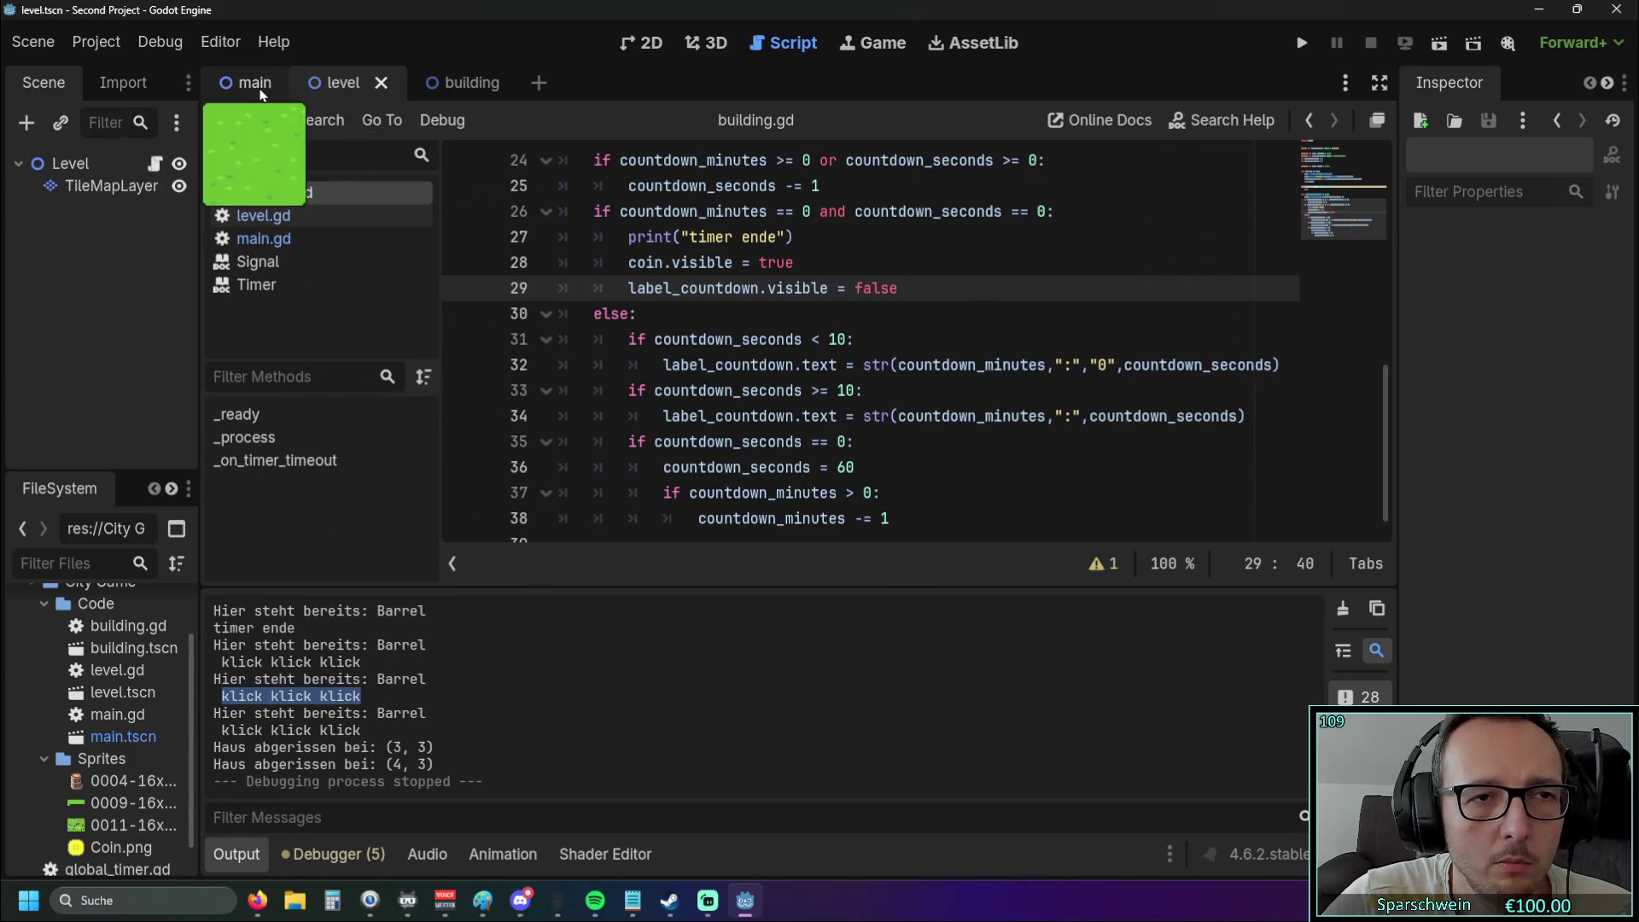
{"action": "left_click", "coordinate": [465, 85]}
{"action": "left_click", "coordinate": [282, 238]}
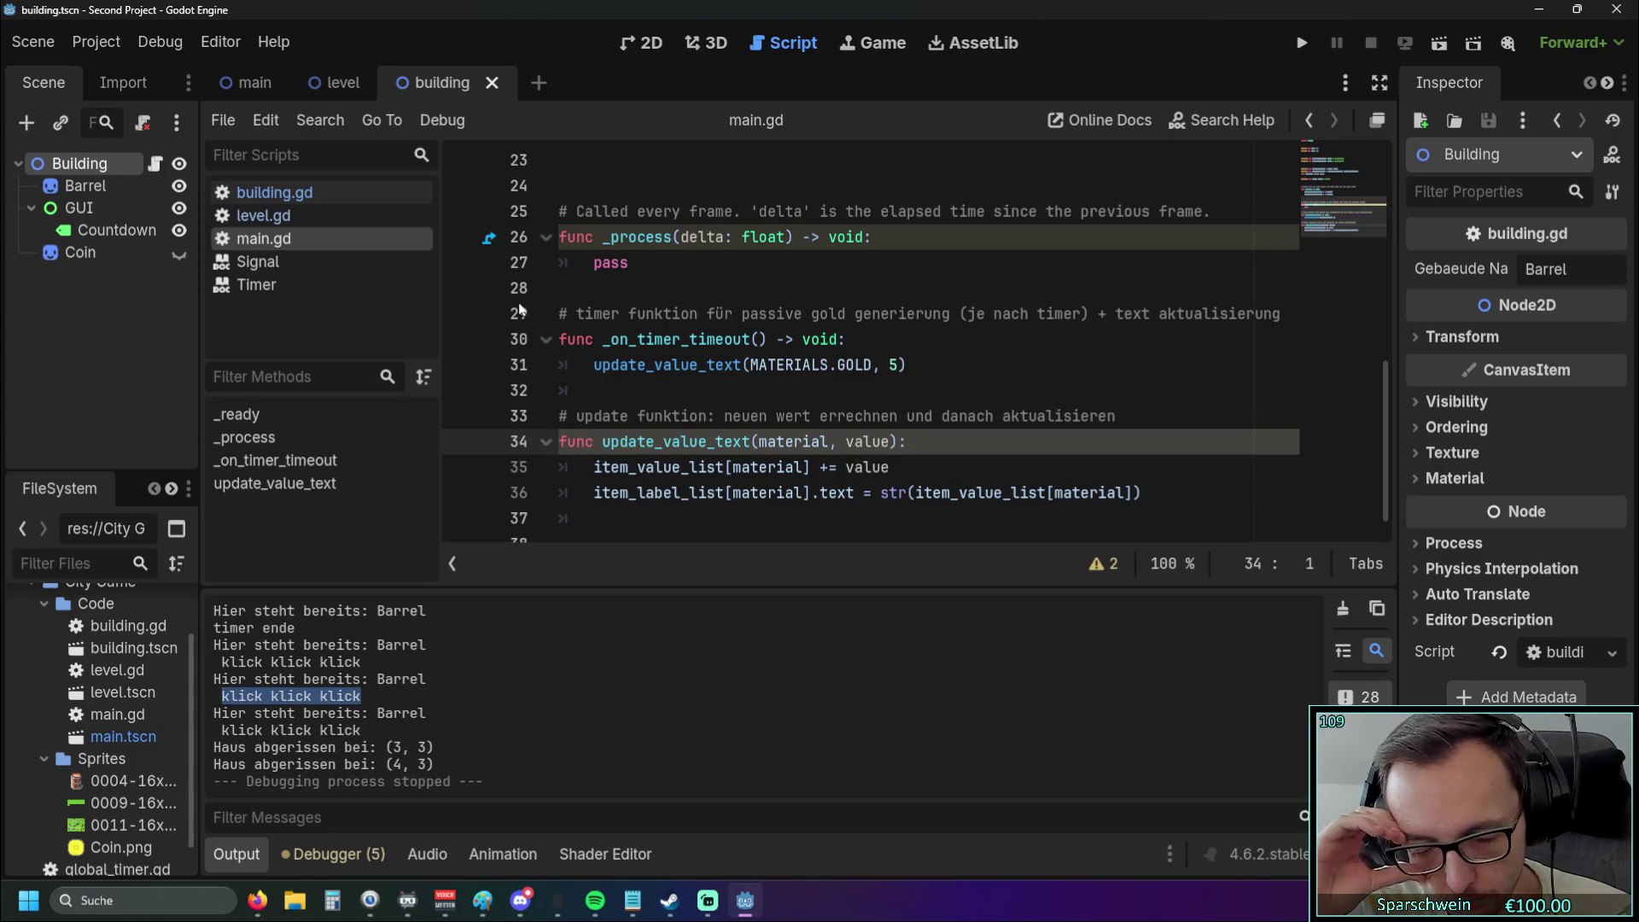
{"action": "scroll", "coordinate": [760, 350], "scroll_direction": "down", "scroll_amount": 1}
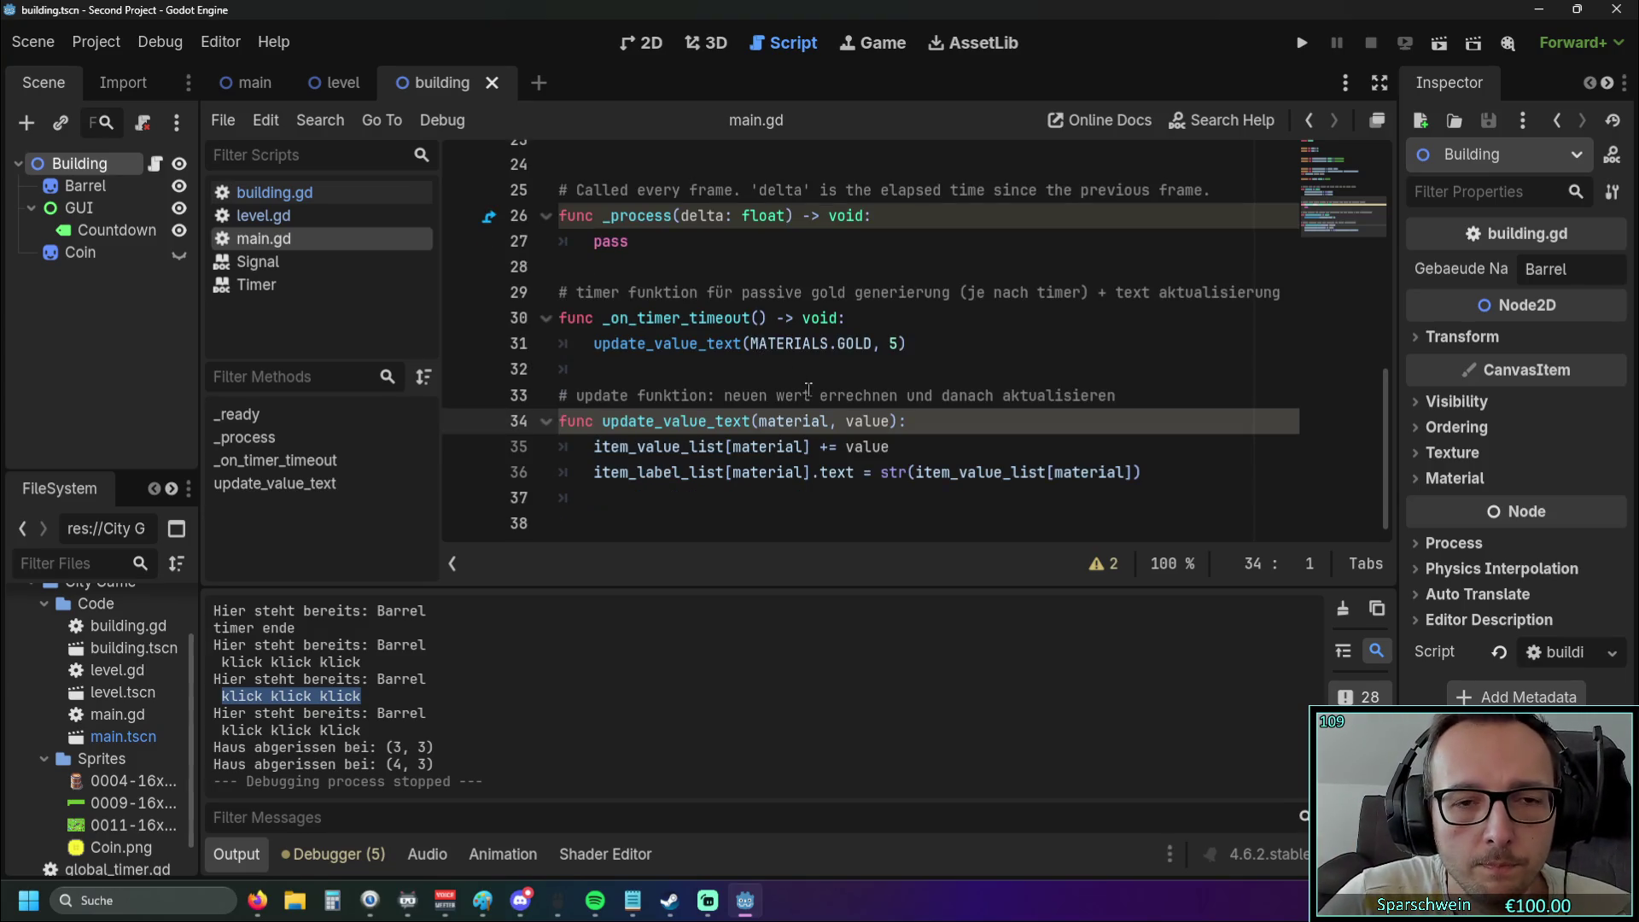
{"action": "scroll", "coordinate": [820, 403], "scroll_direction": "up", "scroll_amount": 3}
{"action": "left_click", "coordinate": [286, 216]}
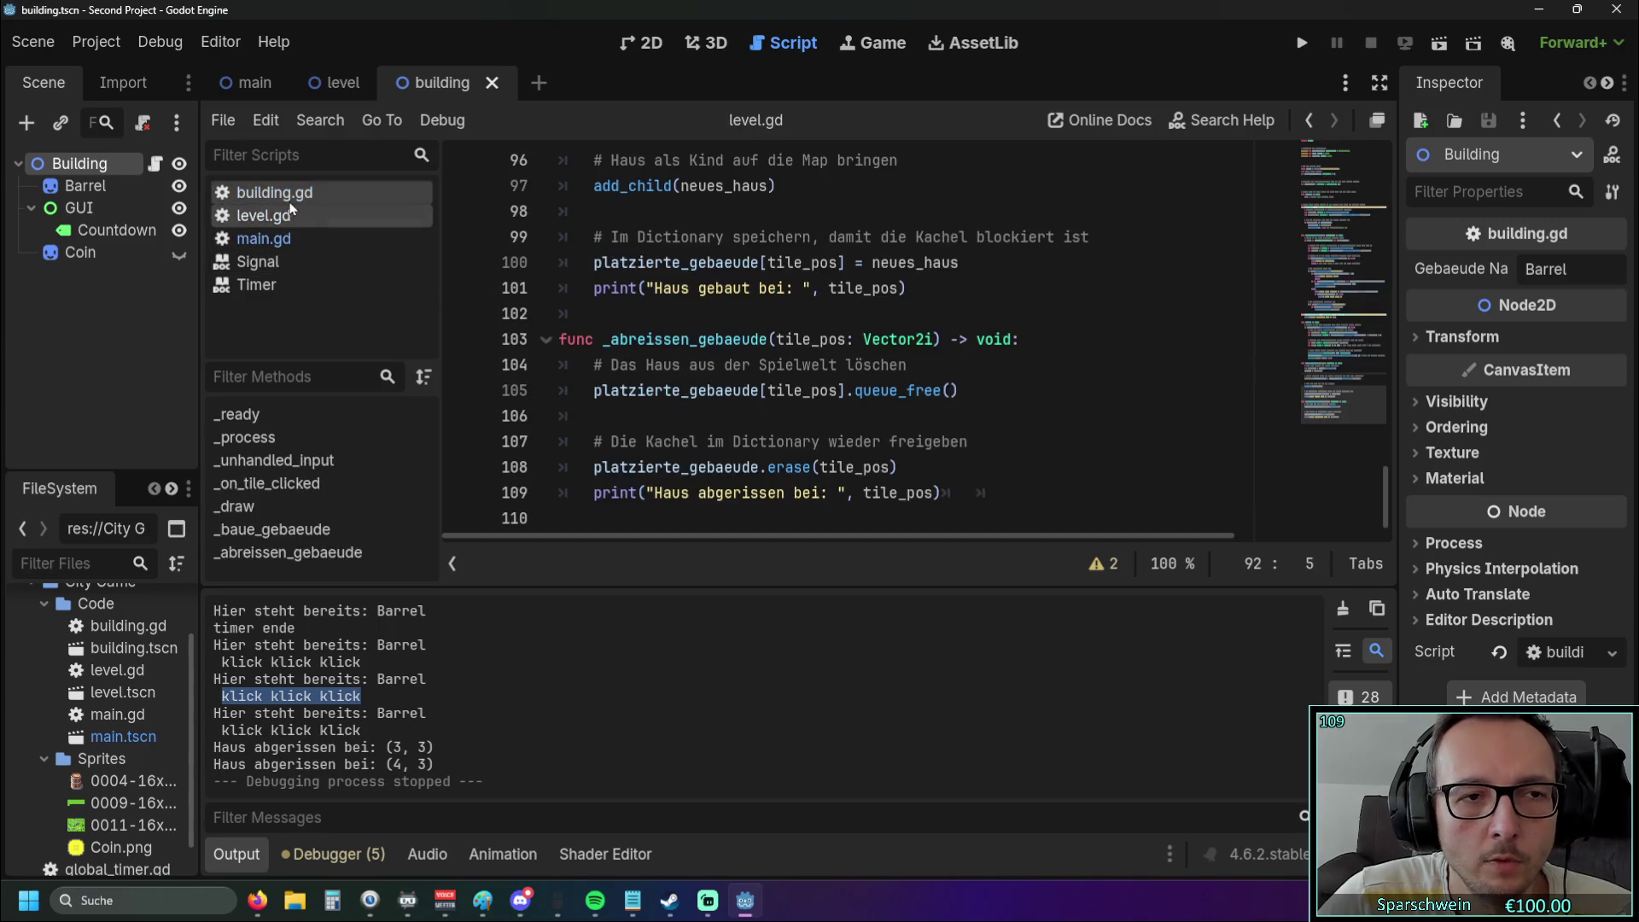
{"action": "left_click", "coordinate": [290, 194]}
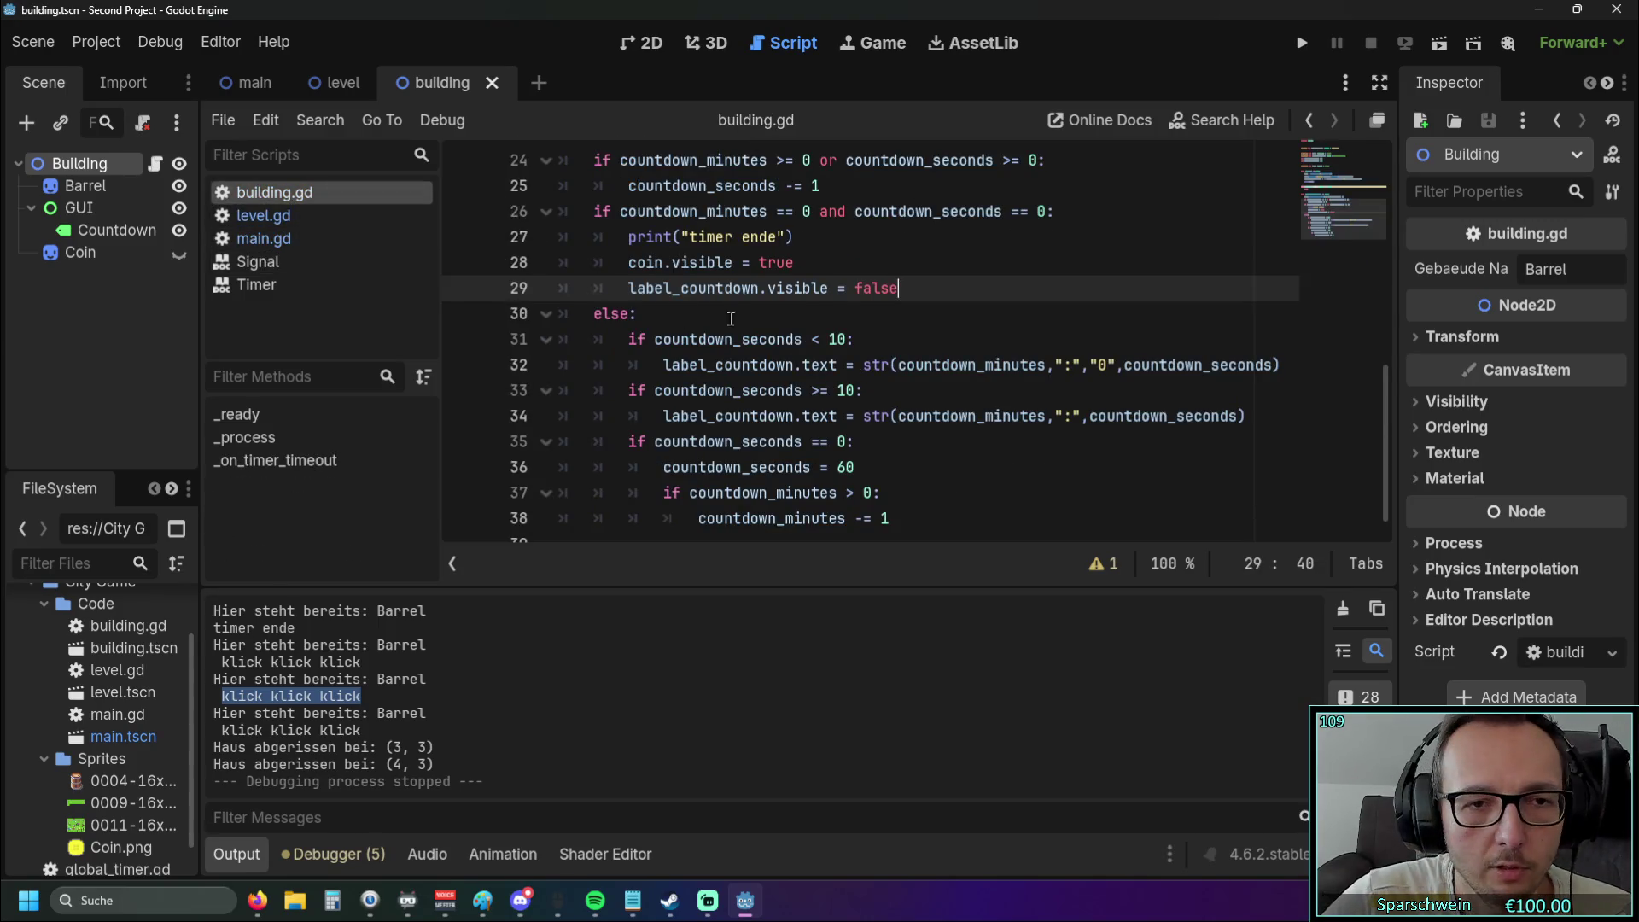
{"action": "scroll", "coordinate": [700, 313], "scroll_direction": "up", "scroll_amount": 2}
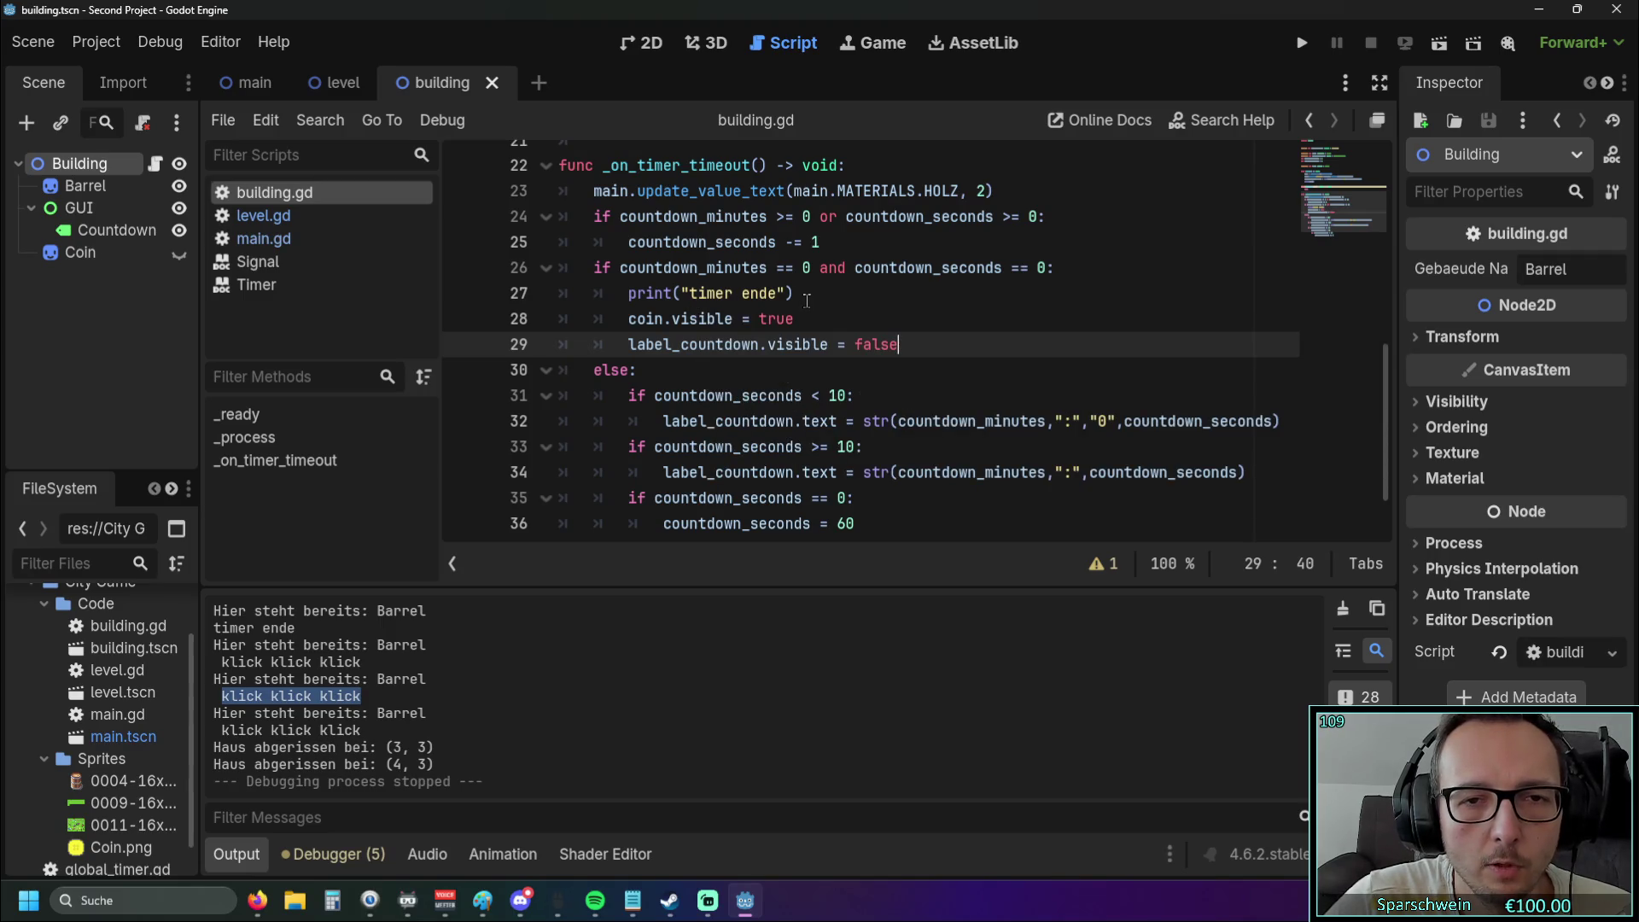
{"action": "scroll", "coordinate": [807, 301], "scroll_direction": "up", "scroll_amount": 3}
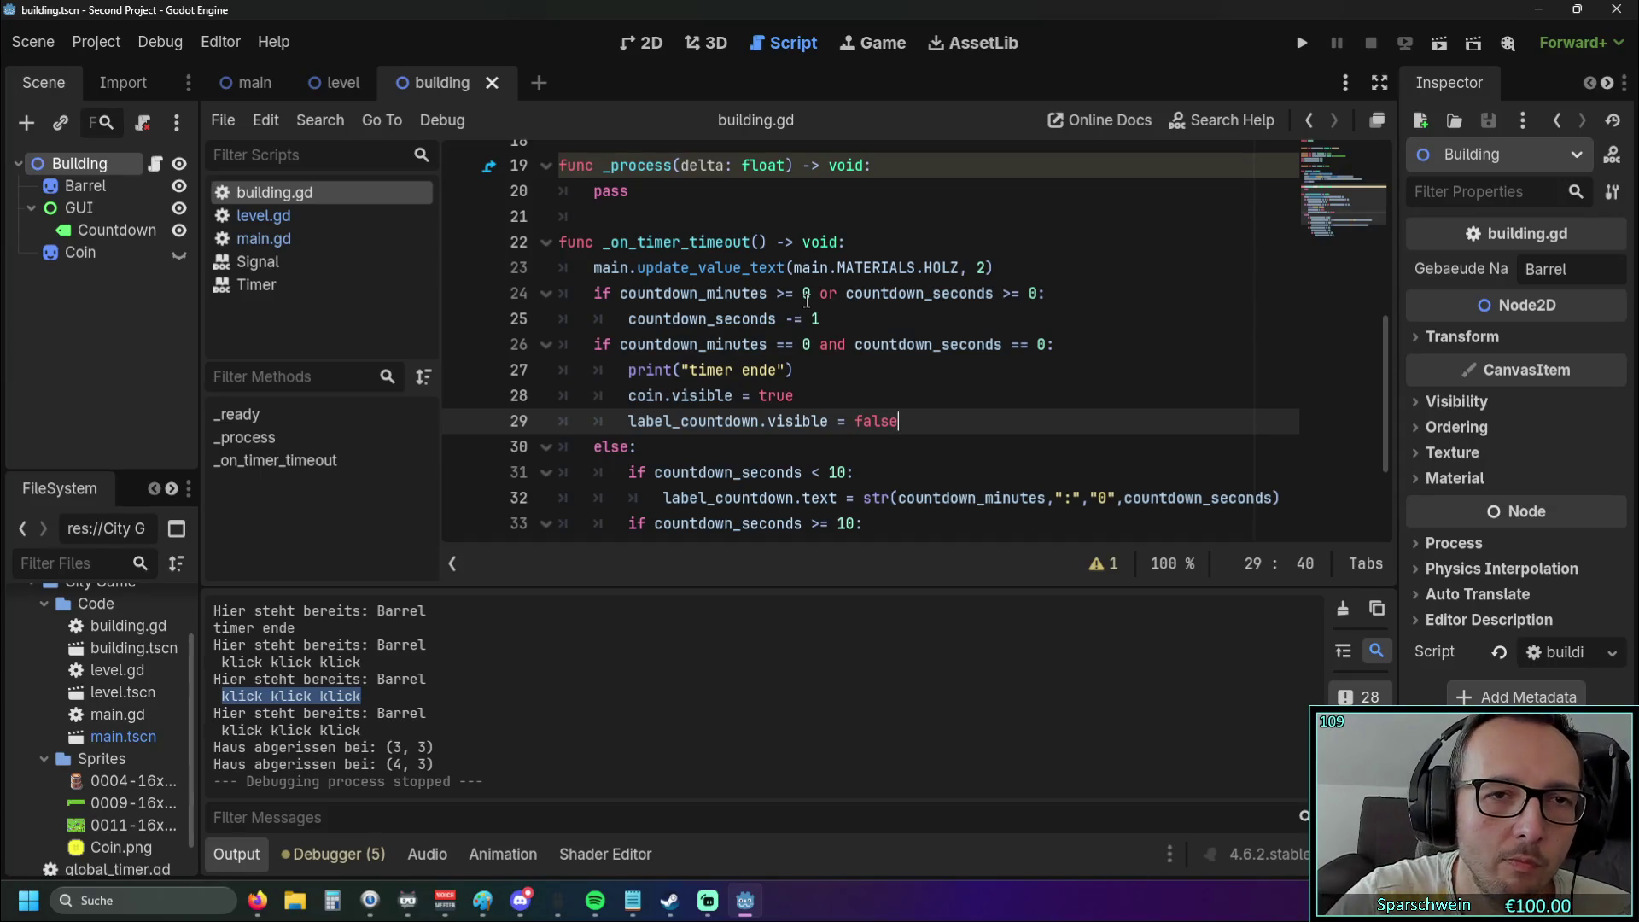
{"action": "scroll", "coordinate": [807, 301], "scroll_direction": "down", "scroll_amount": 3}
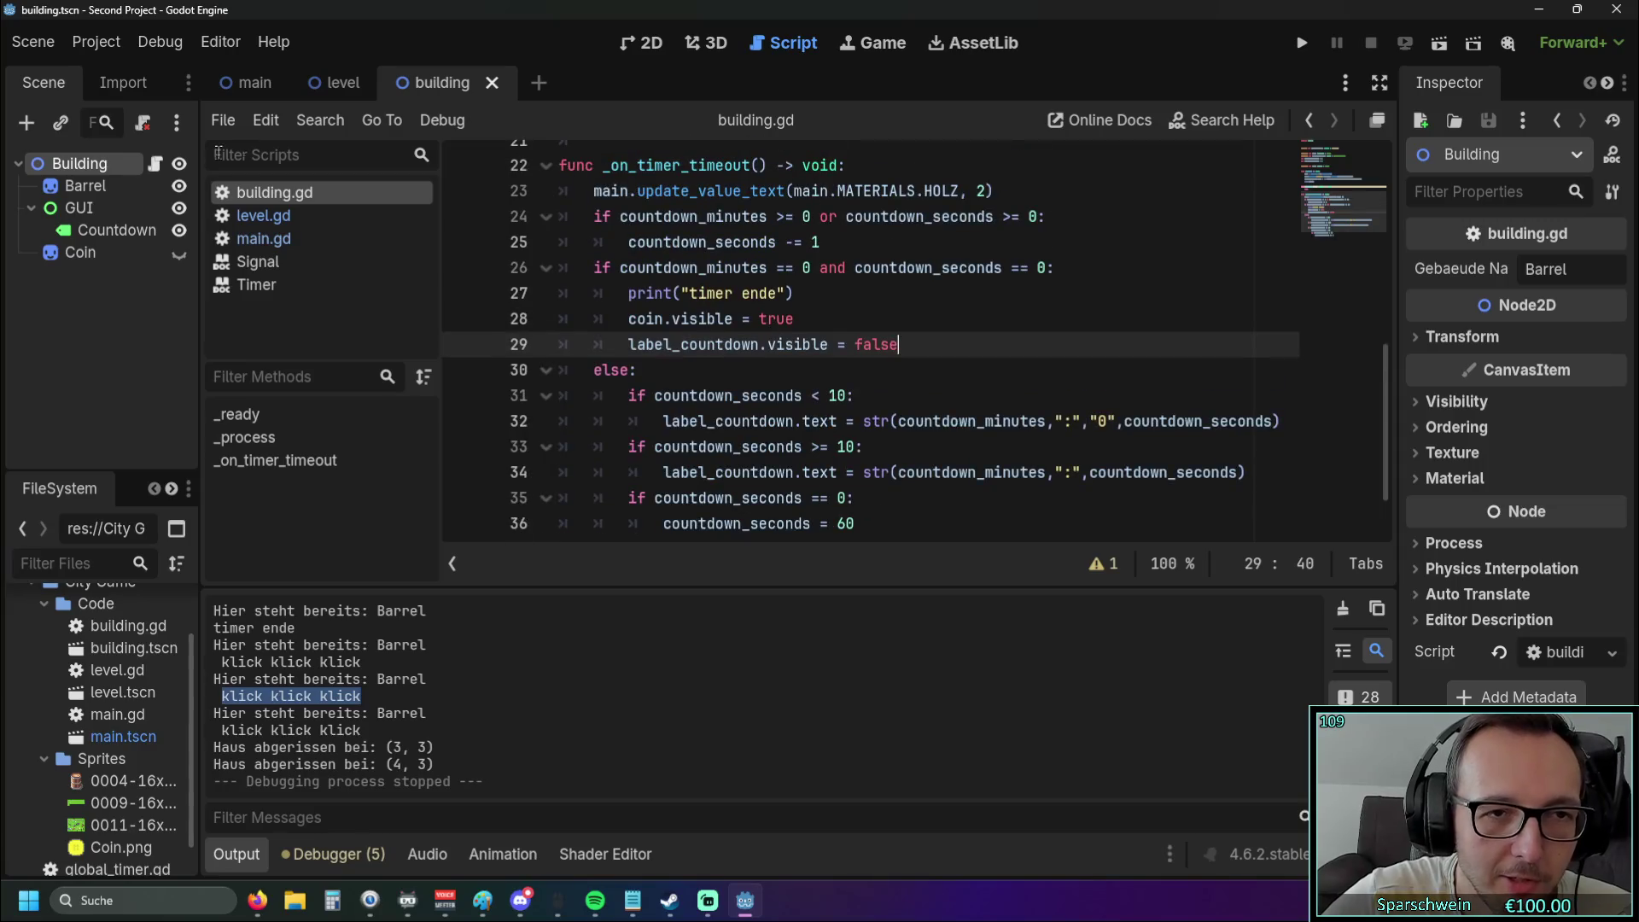
{"action": "left_click", "coordinate": [246, 82]}
{"action": "left_click", "coordinate": [337, 82]}
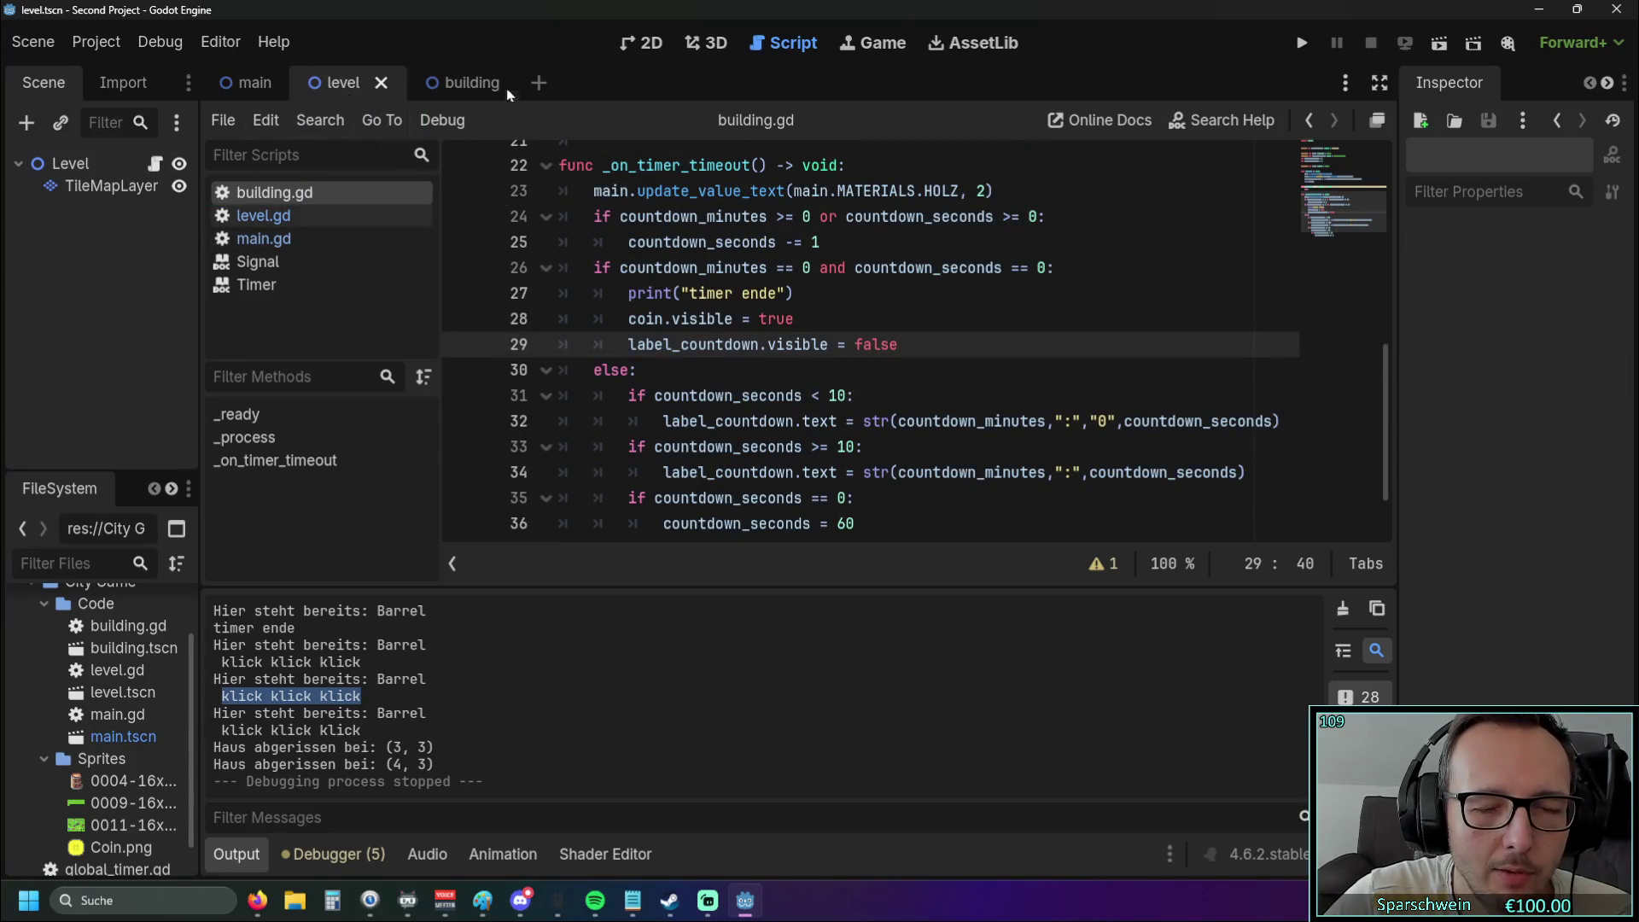
{"action": "key", "text": "ctrl+Tab"}
{"action": "key", "text": "ctrl+Tab"}
{"action": "key", "text": "ctrl+Tab"}
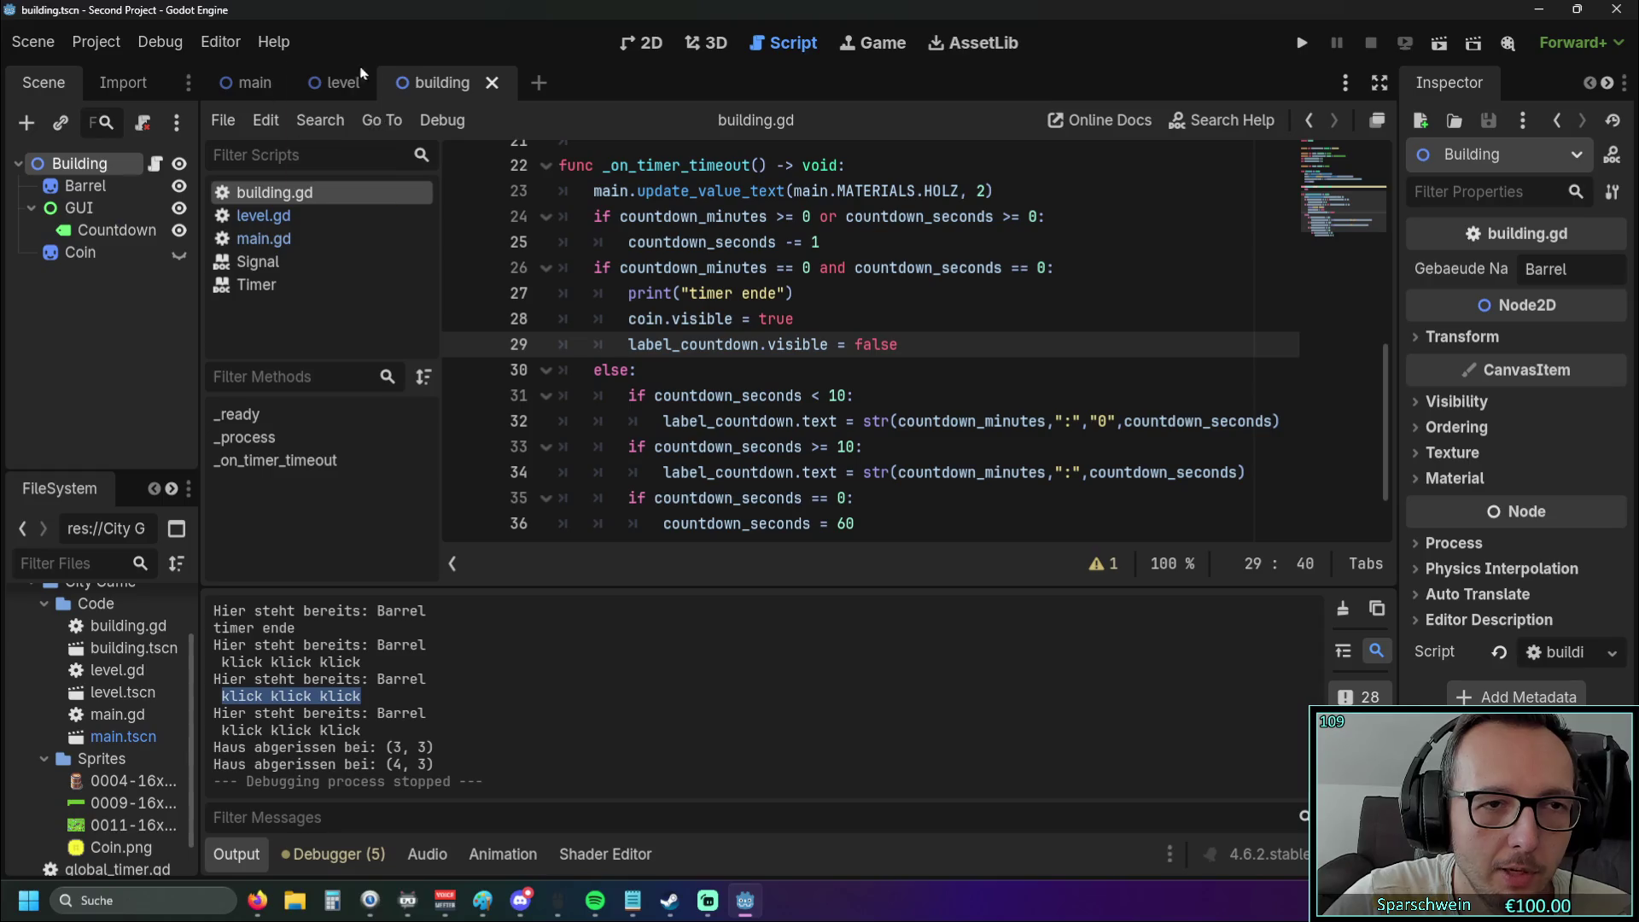
{"action": "left_click", "coordinate": [275, 217]}
{"action": "scroll", "coordinate": [690, 322], "scroll_direction": "up", "scroll_amount": 2}
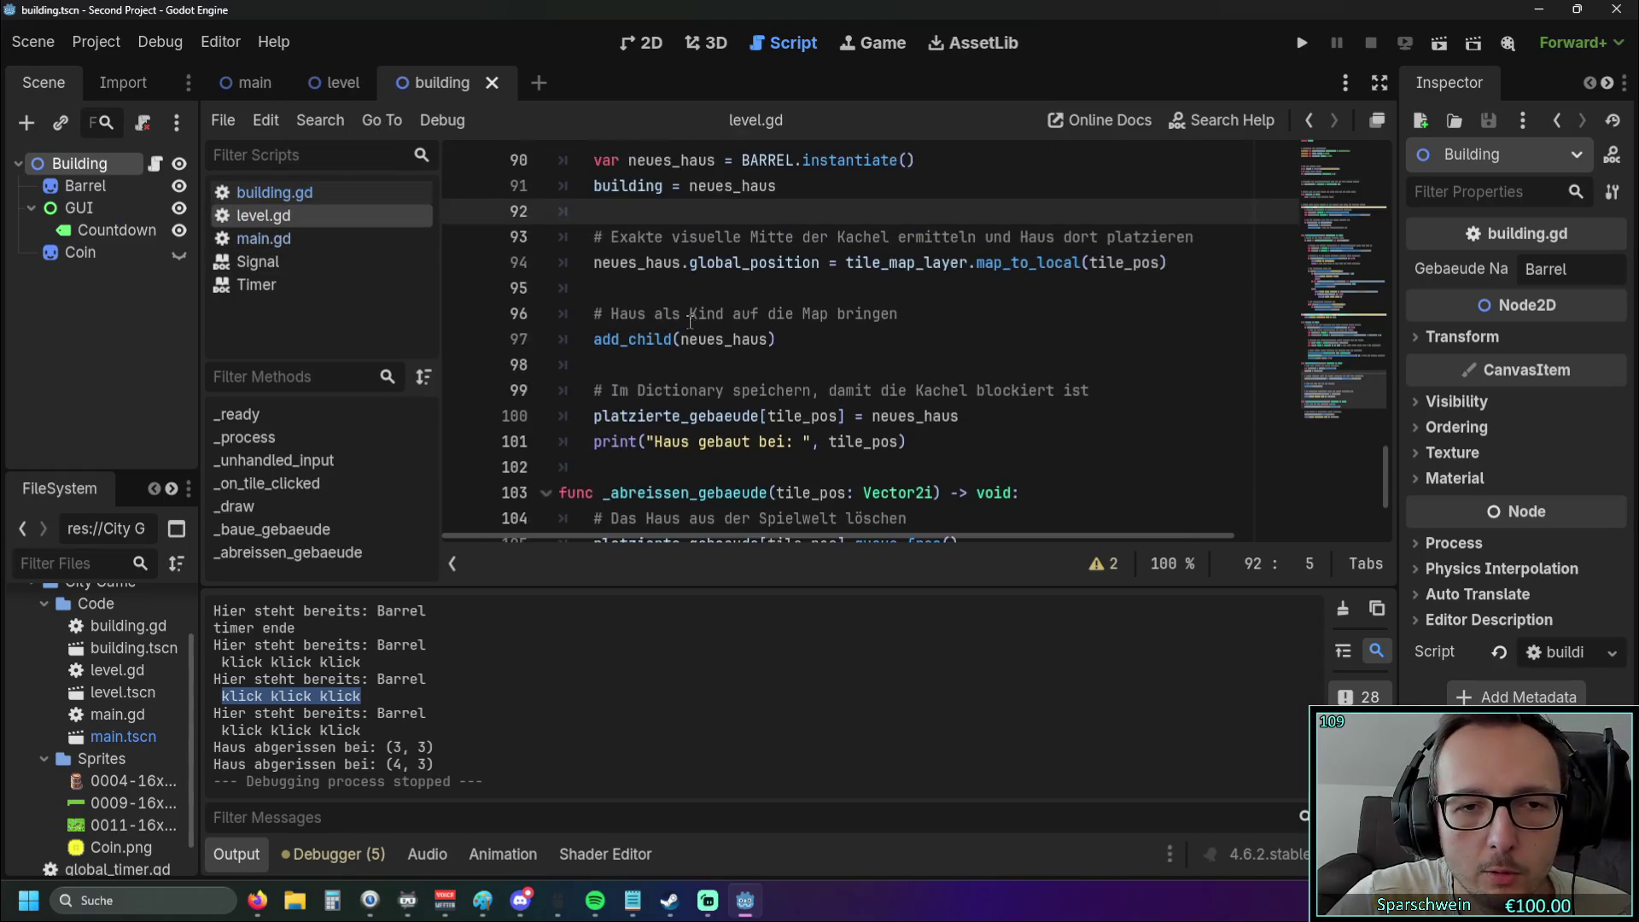
{"action": "left_click", "coordinate": [264, 239]}
{"action": "scroll", "coordinate": [739, 309], "scroll_direction": "up", "scroll_amount": 5}
{"action": "scroll", "coordinate": [739, 309], "scroll_direction": "down", "scroll_amount": 4}
{"action": "scroll", "coordinate": [739, 309], "scroll_direction": "up", "scroll_amount": 4}
{"action": "scroll", "coordinate": [739, 309], "scroll_direction": "down", "scroll_amount": 6}
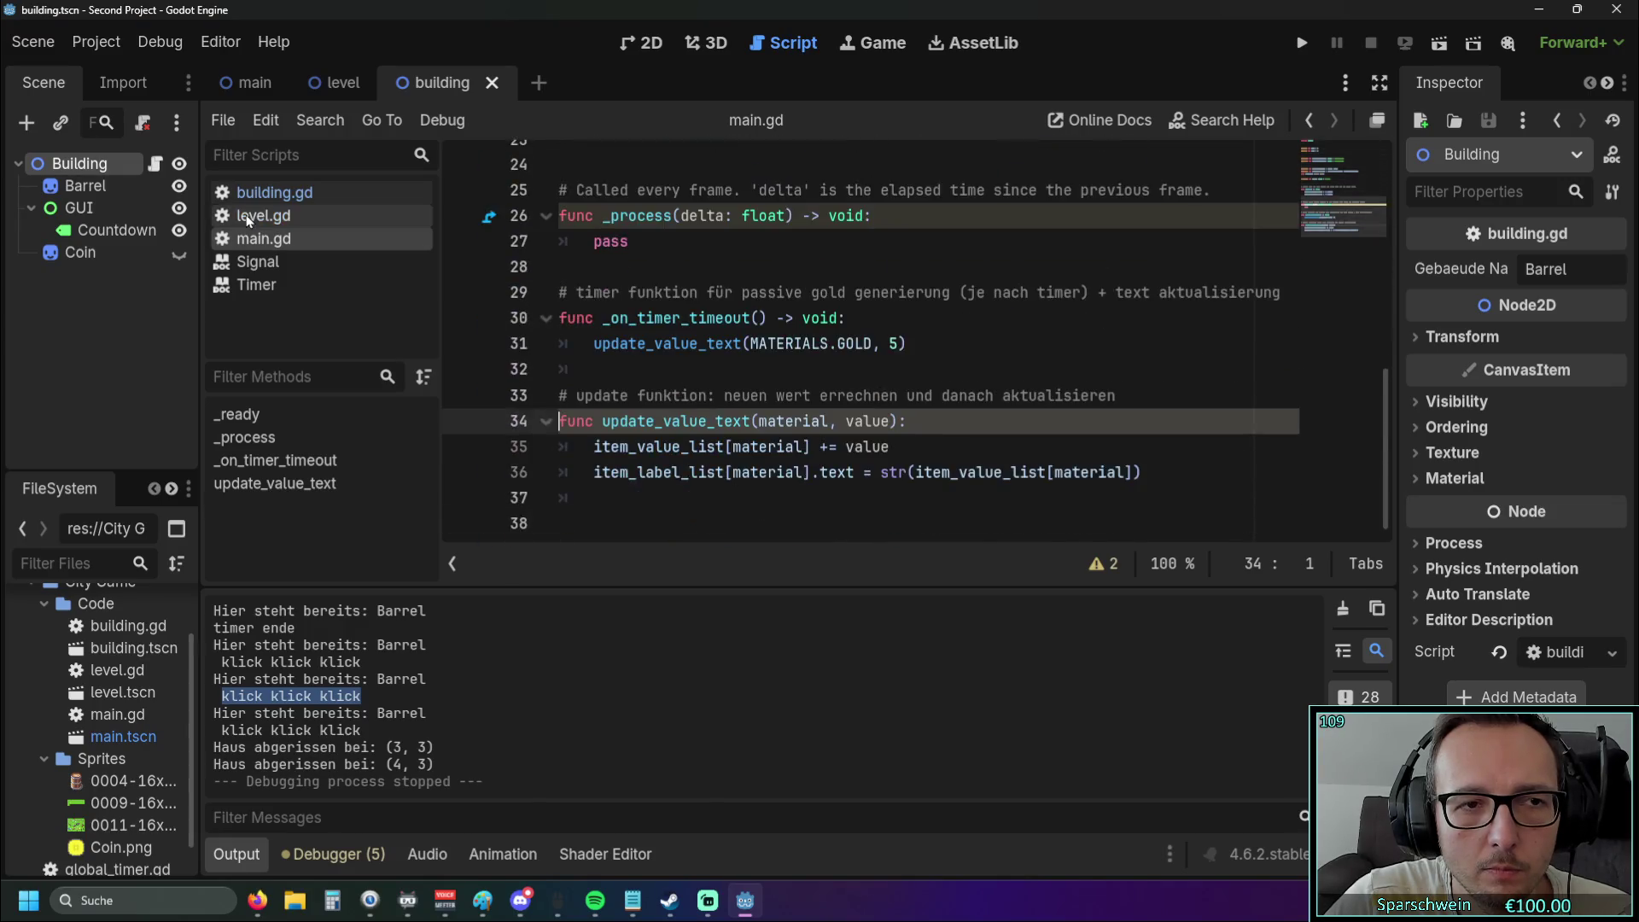
{"action": "left_click", "coordinate": [275, 193]}
{"action": "scroll", "coordinate": [803, 270], "scroll_direction": "down", "scroll_amount": 2}
{"action": "scroll", "coordinate": [802, 269], "scroll_direction": "up", "scroll_amount": 3}
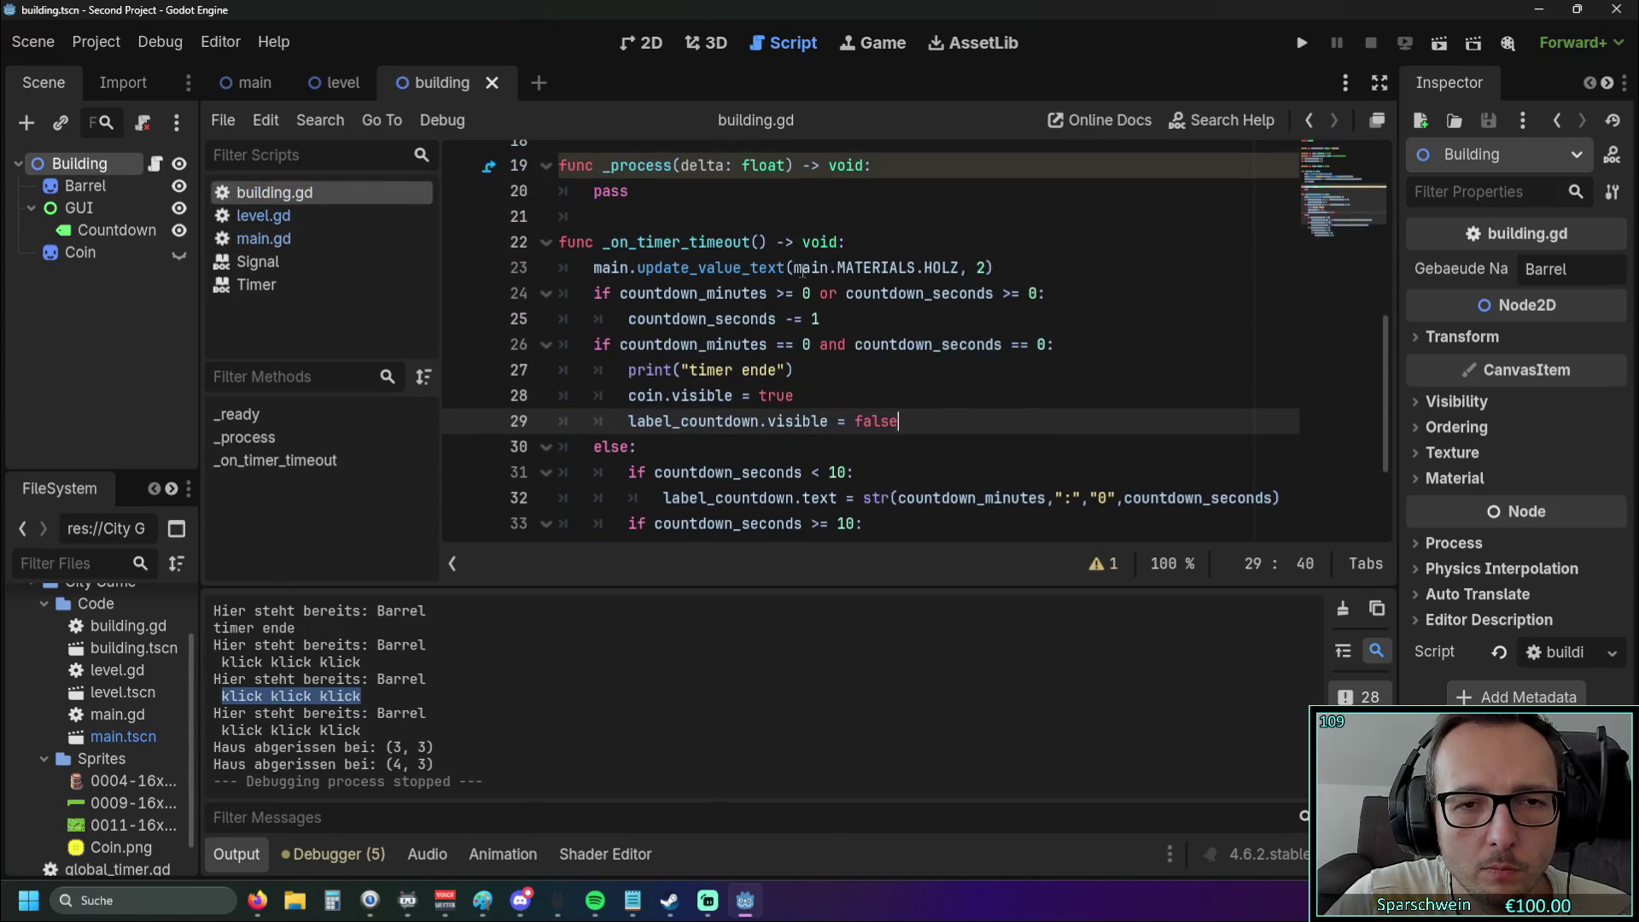
{"action": "scroll", "coordinate": [803, 269], "scroll_direction": "up", "scroll_amount": 4}
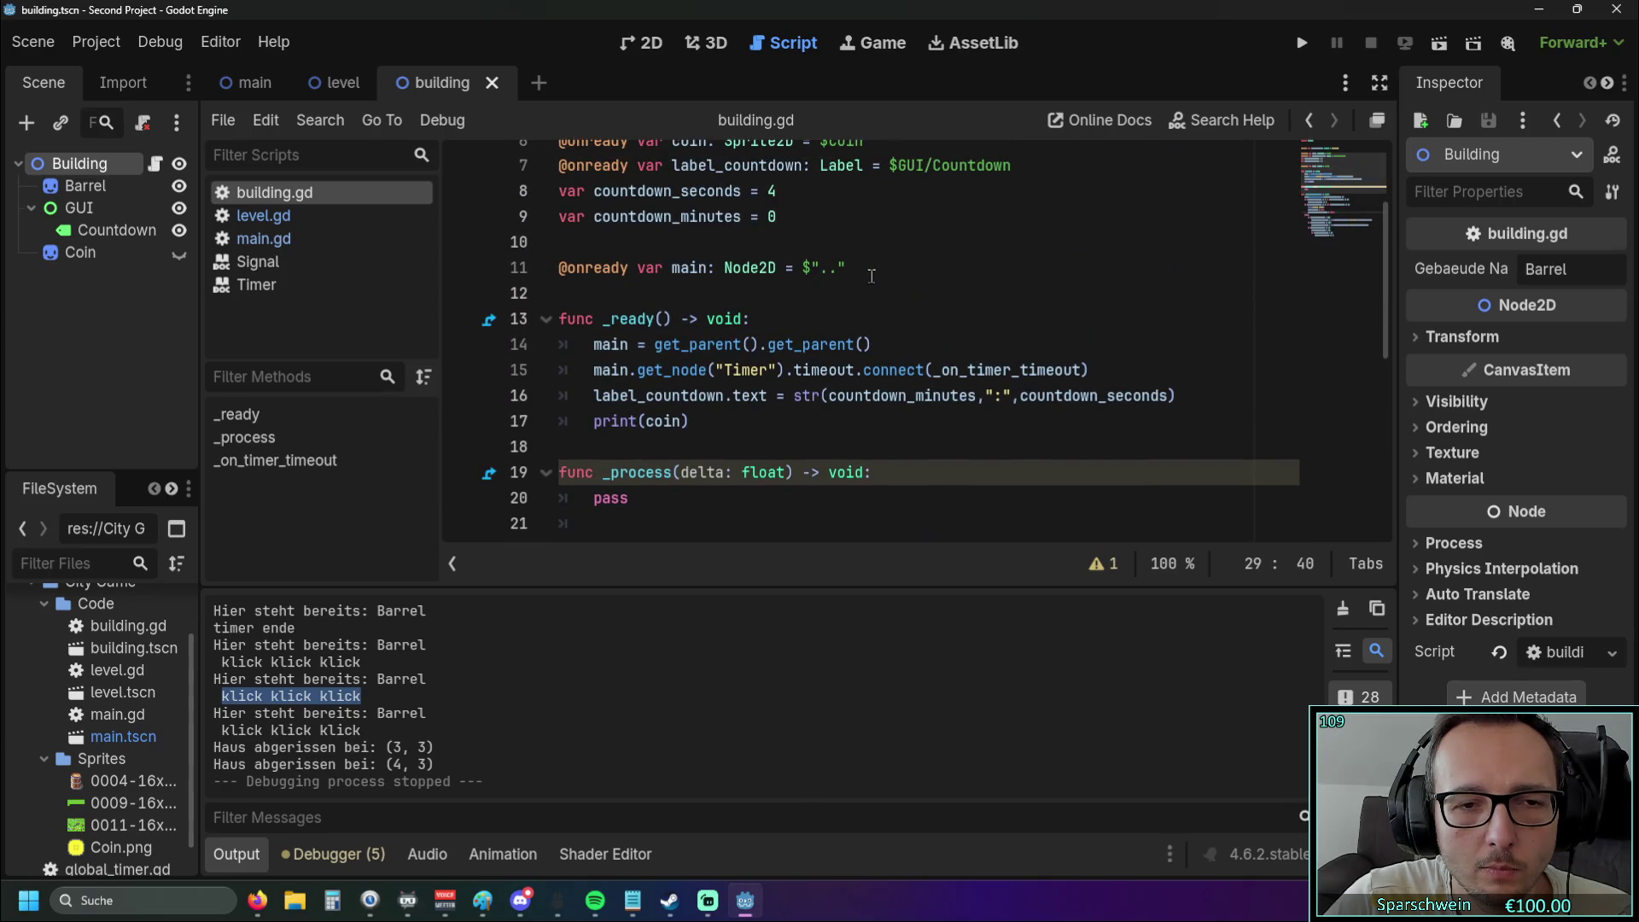
{"action": "scroll", "coordinate": [872, 276], "scroll_direction": "up", "scroll_amount": 2}
{"action": "scroll", "coordinate": [872, 275], "scroll_direction": "down", "scroll_amount": 5}
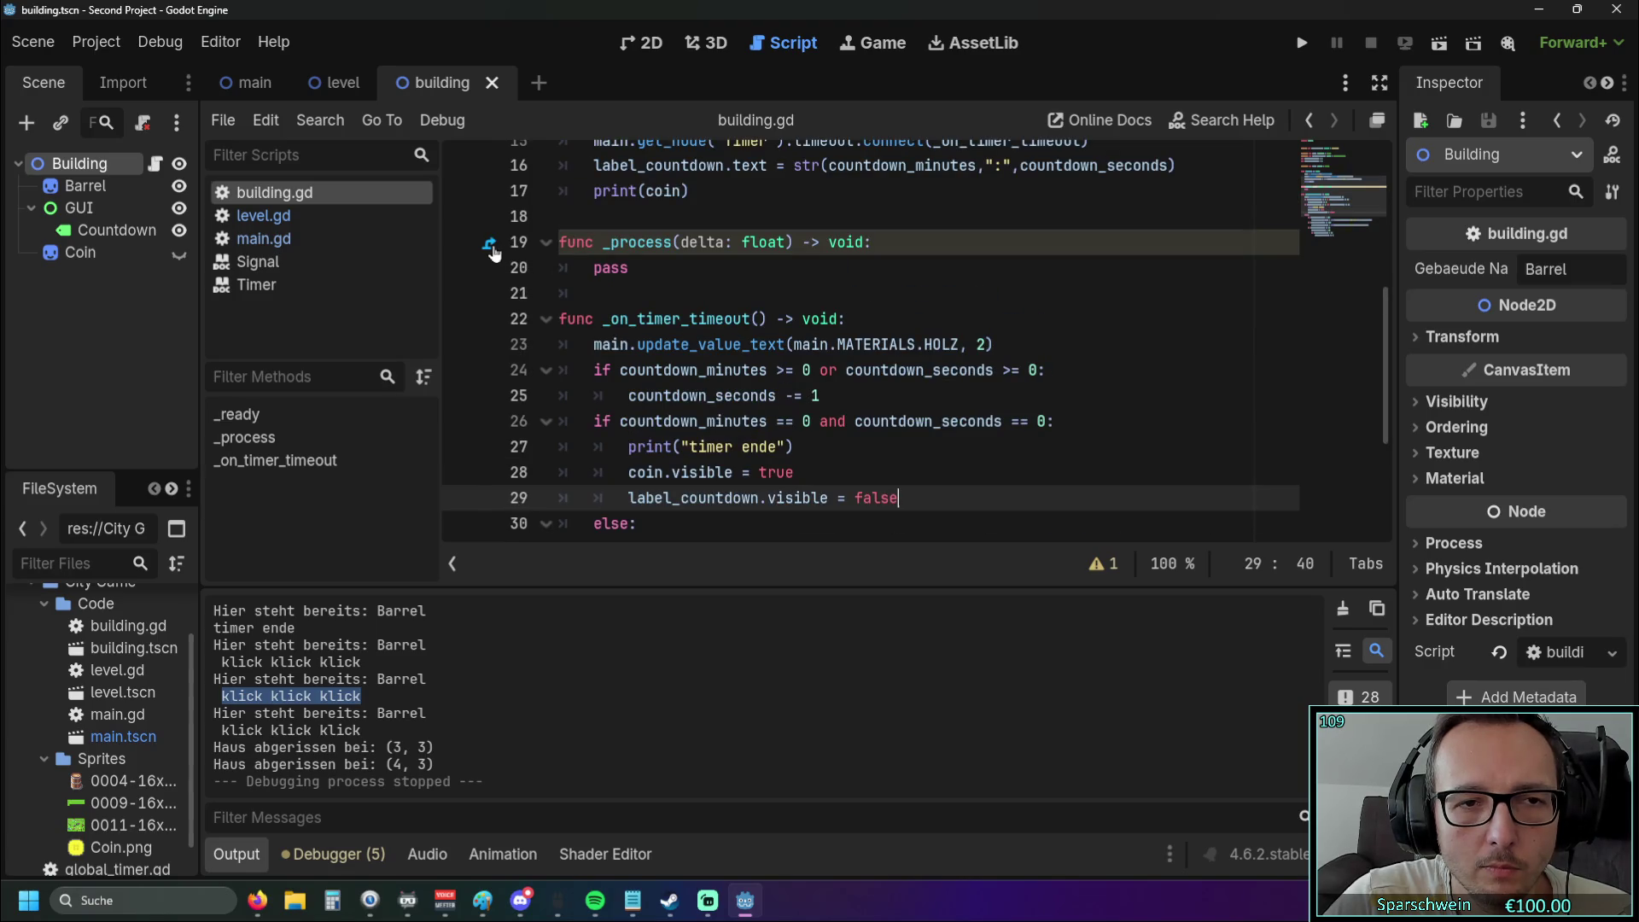
{"action": "scroll", "coordinate": [723, 296], "scroll_direction": "up", "scroll_amount": 1}
{"action": "left_click", "coordinate": [680, 437]}
{"action": "left_click", "coordinate": [711, 380]}
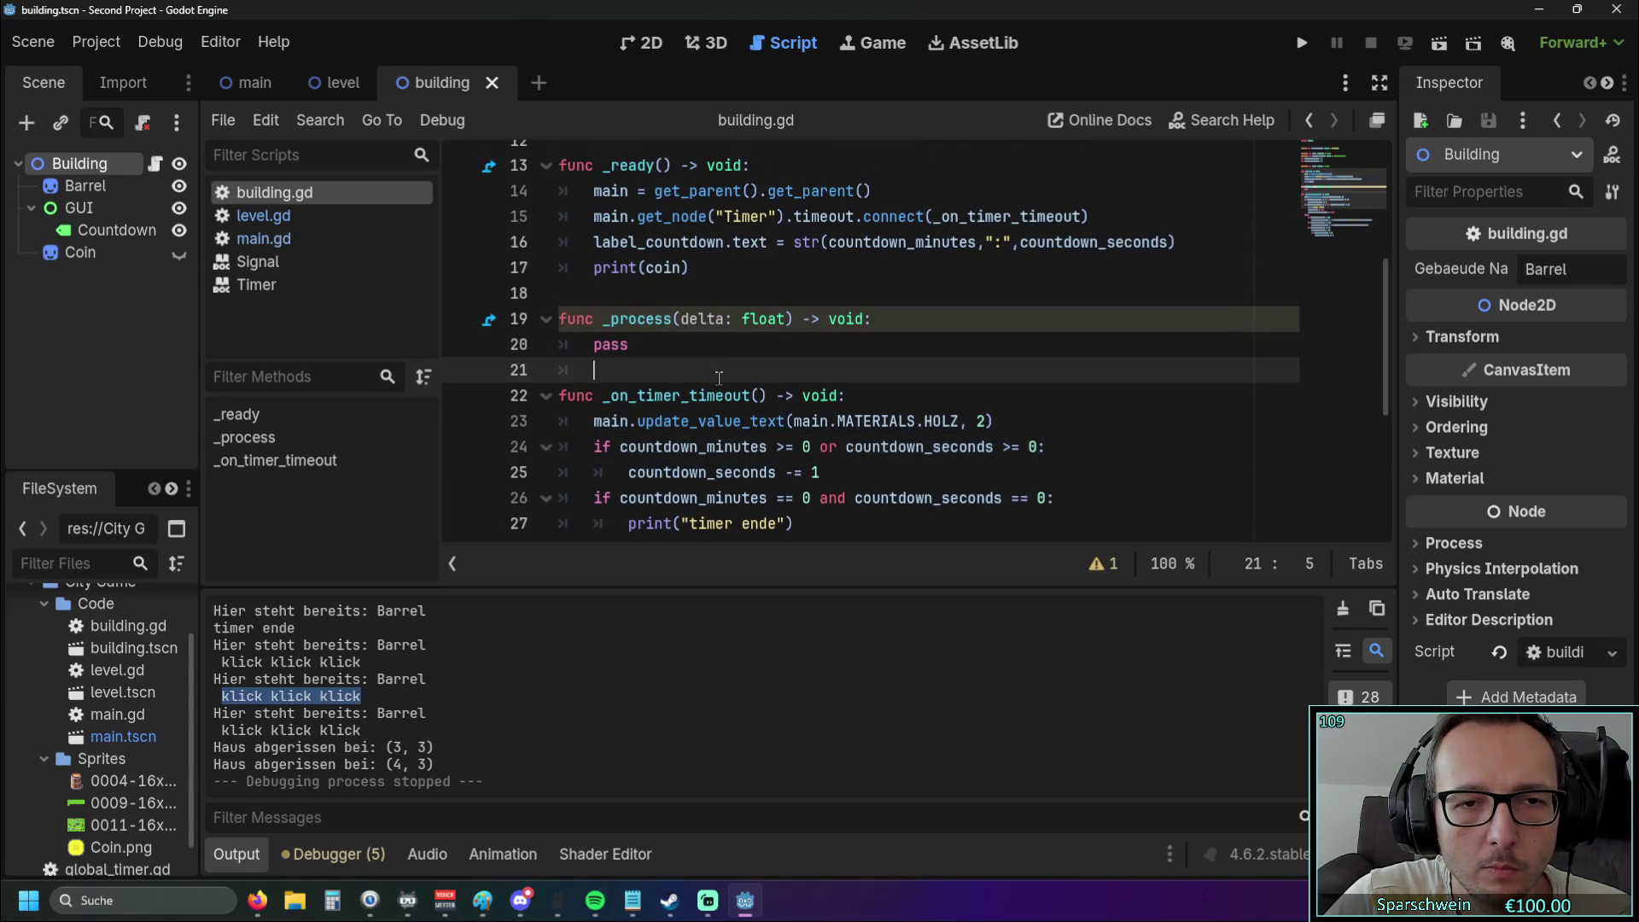
{"action": "scroll", "coordinate": [710, 376], "scroll_direction": "up", "scroll_amount": 1}
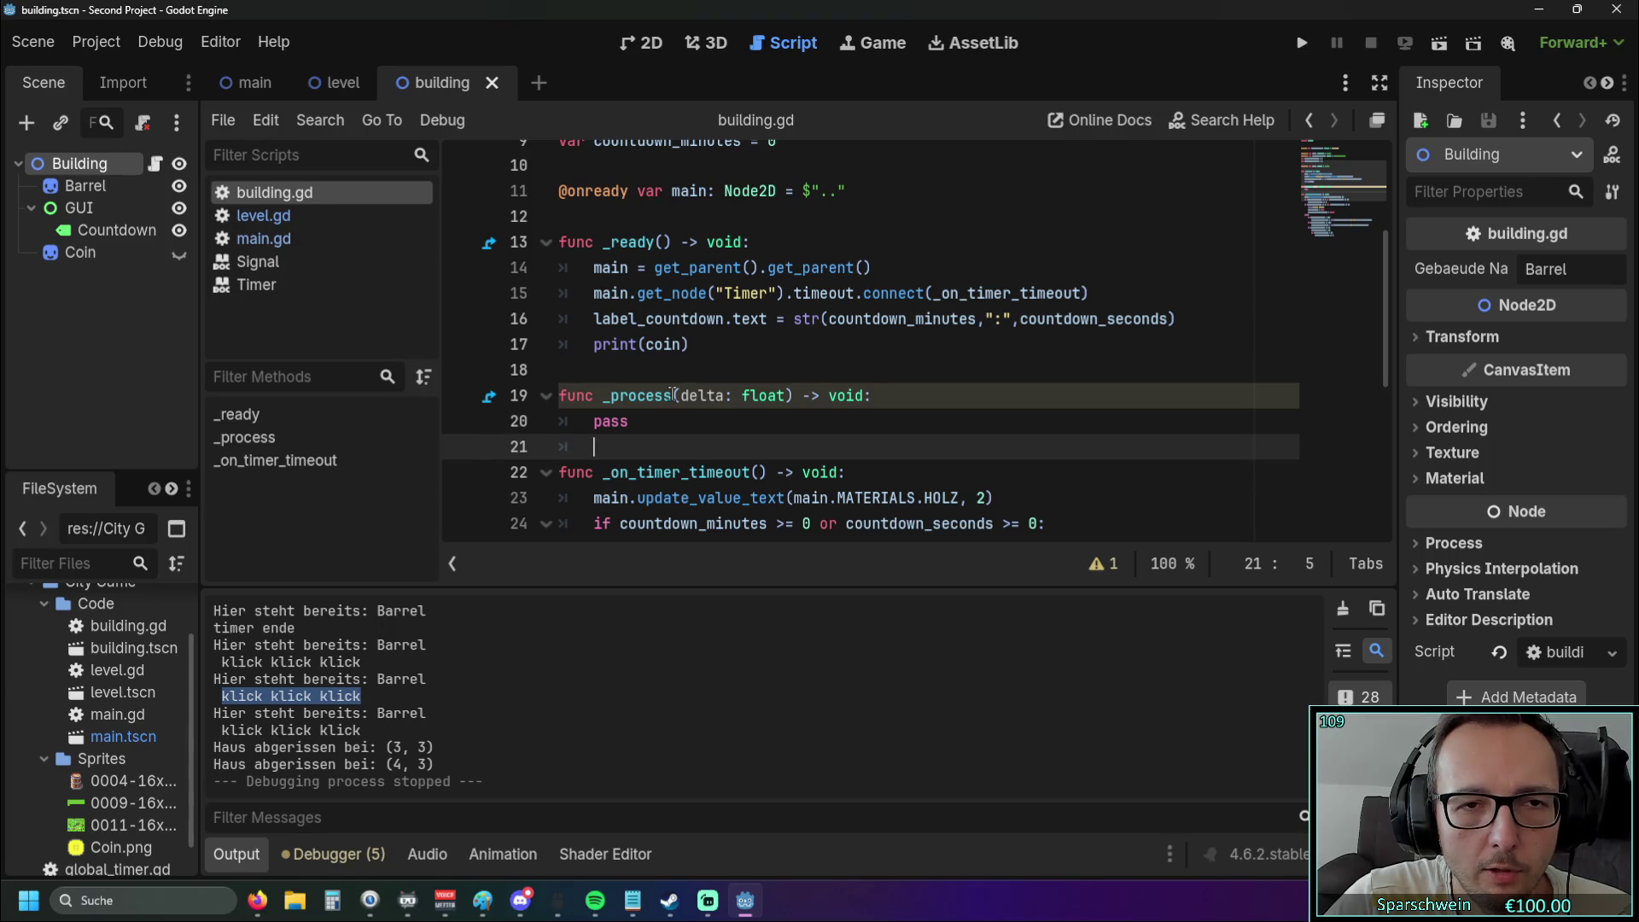
{"action": "scroll", "coordinate": [632, 336], "scroll_direction": "up", "scroll_amount": 1}
{"action": "scroll", "coordinate": [695, 329], "scroll_direction": "down", "scroll_amount": 1}
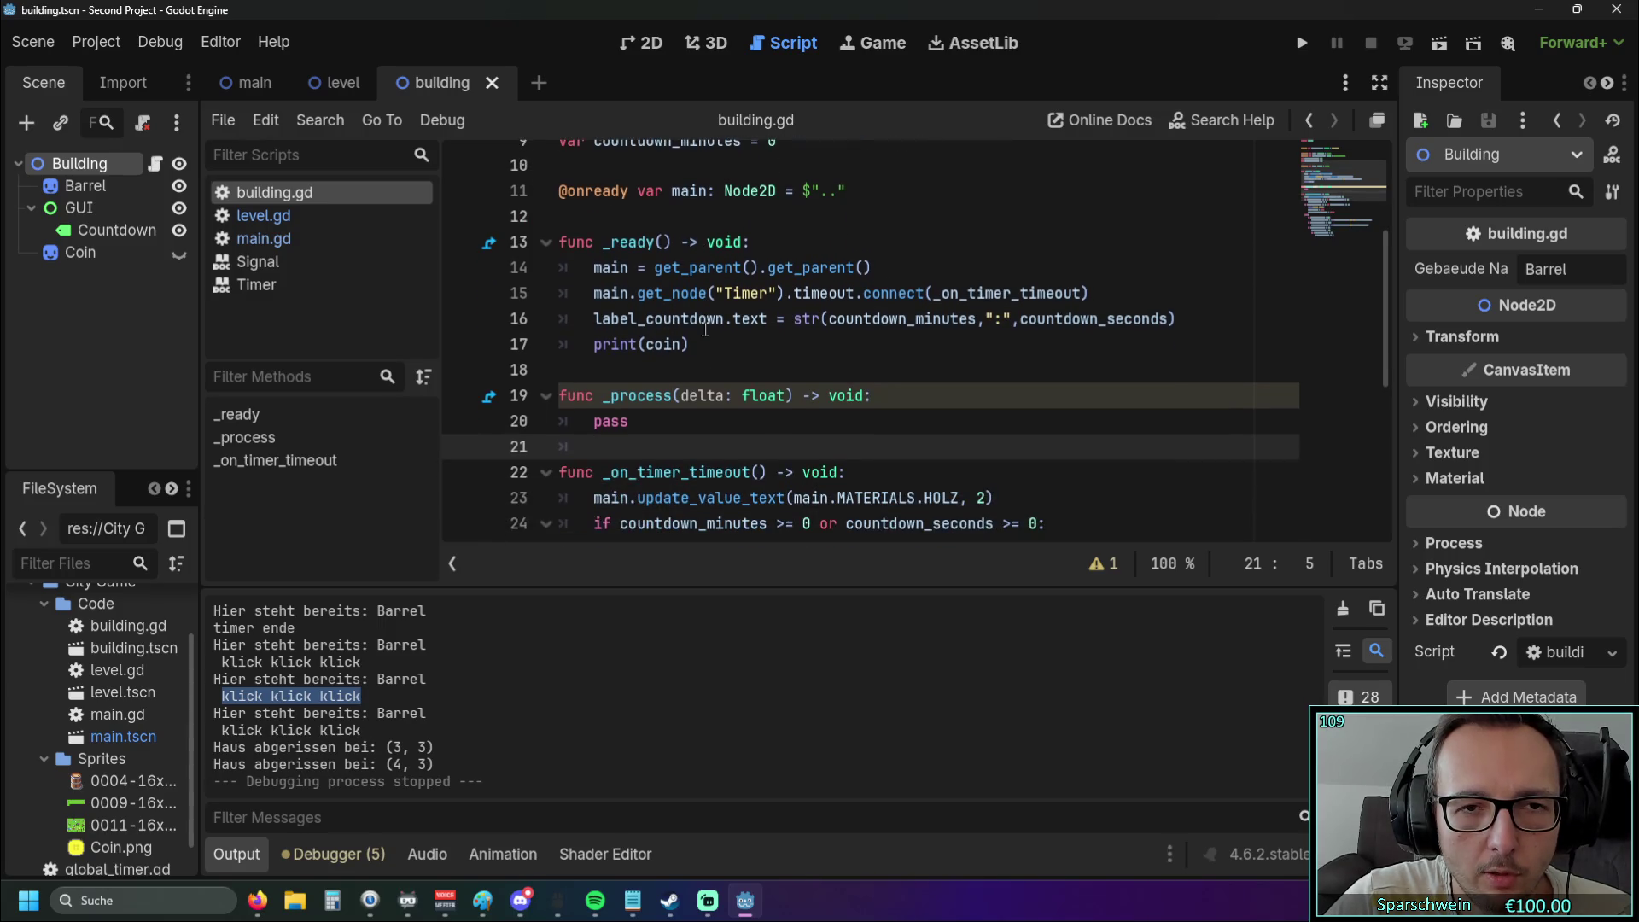
{"action": "left_click", "coordinate": [486, 246]}
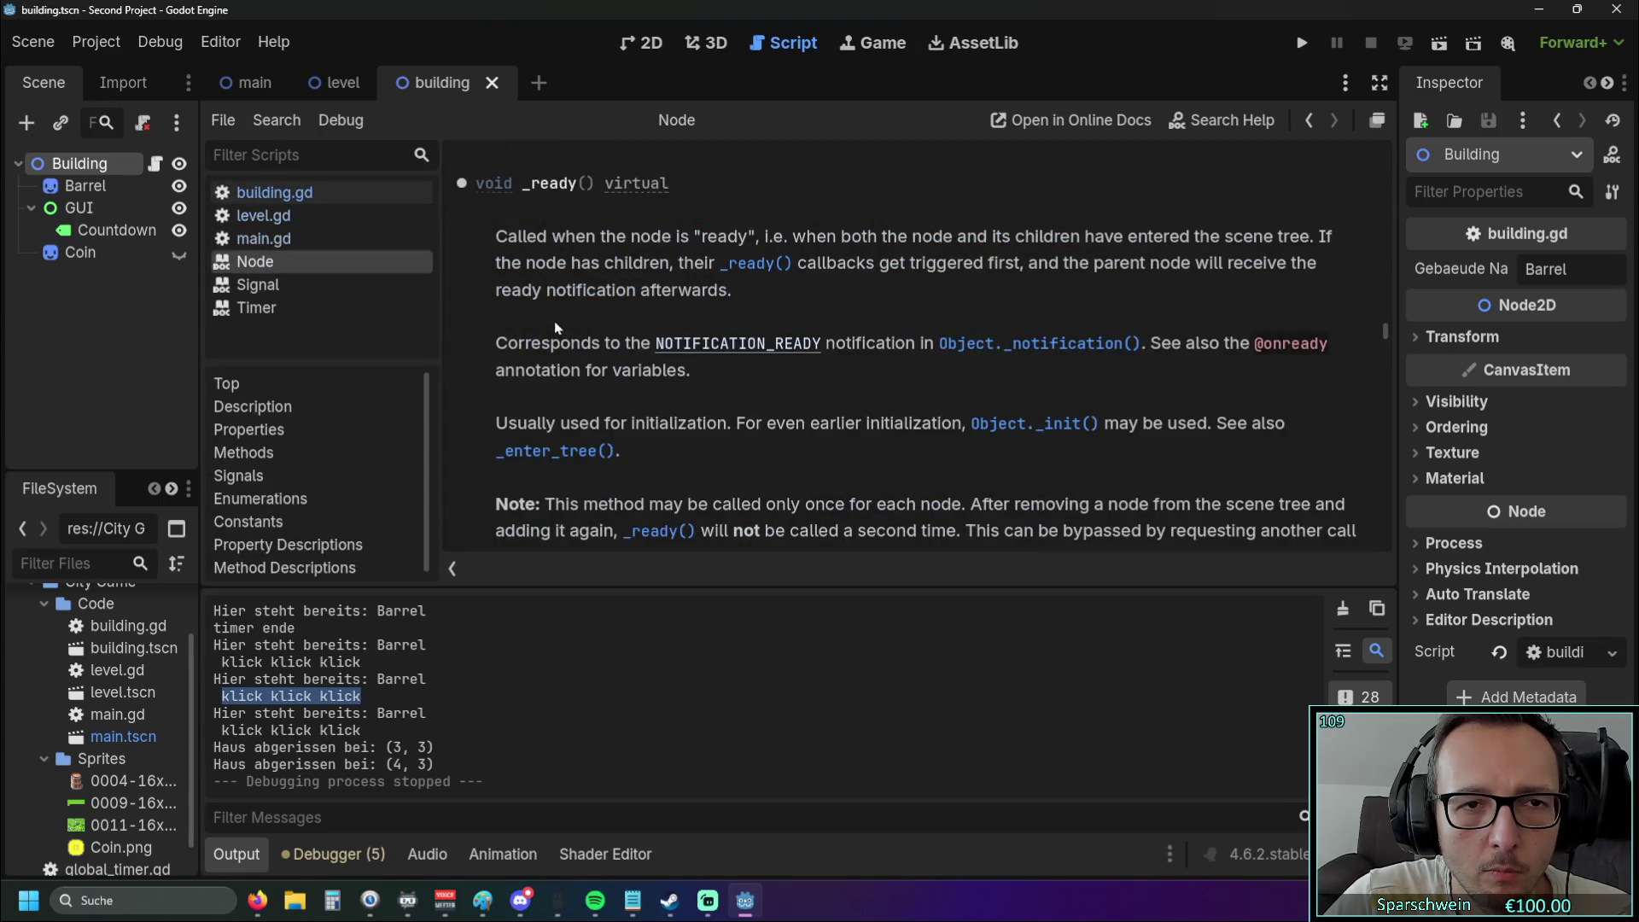
Return to main.gd and reopen the Node help page, cancelling deletion of the Building root node.
{"action": "scroll", "coordinate": [555, 321], "scroll_direction": "down", "scroll_amount": 3}
{"action": "scroll", "coordinate": [552, 320], "scroll_direction": "up", "scroll_amount": 5}
{"action": "scroll", "coordinate": [548, 305], "scroll_direction": "down", "scroll_amount": 3}
{"action": "scroll", "coordinate": [548, 306], "scroll_direction": "down", "scroll_amount": 1}
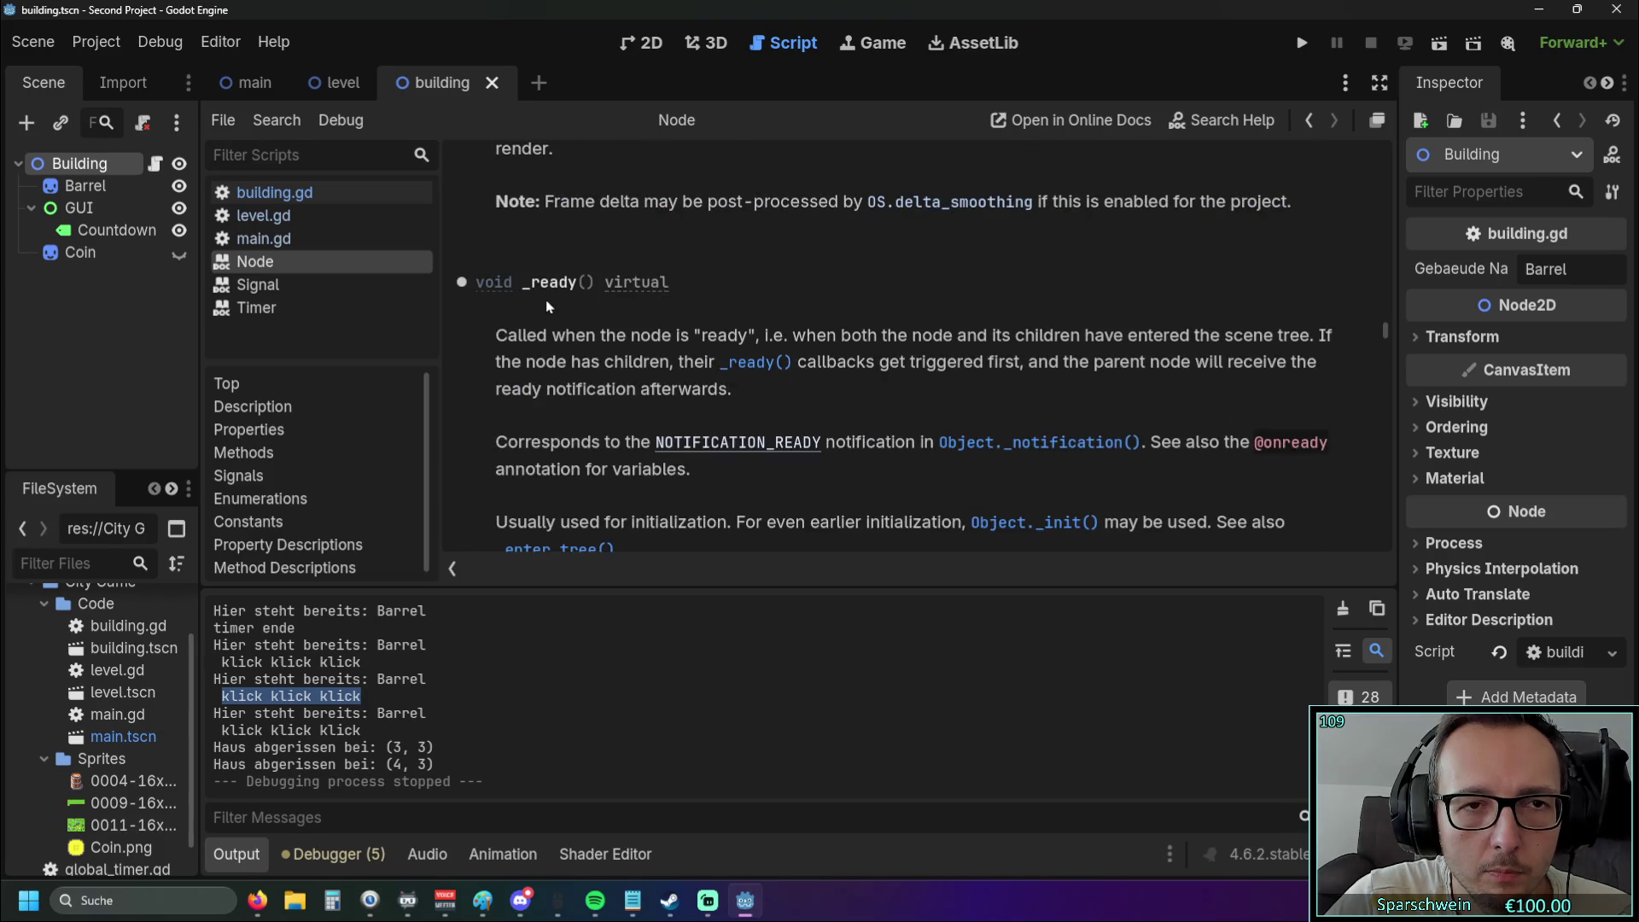
{"action": "left_click", "coordinate": [303, 238]}
{"action": "left_click", "coordinate": [271, 261]}
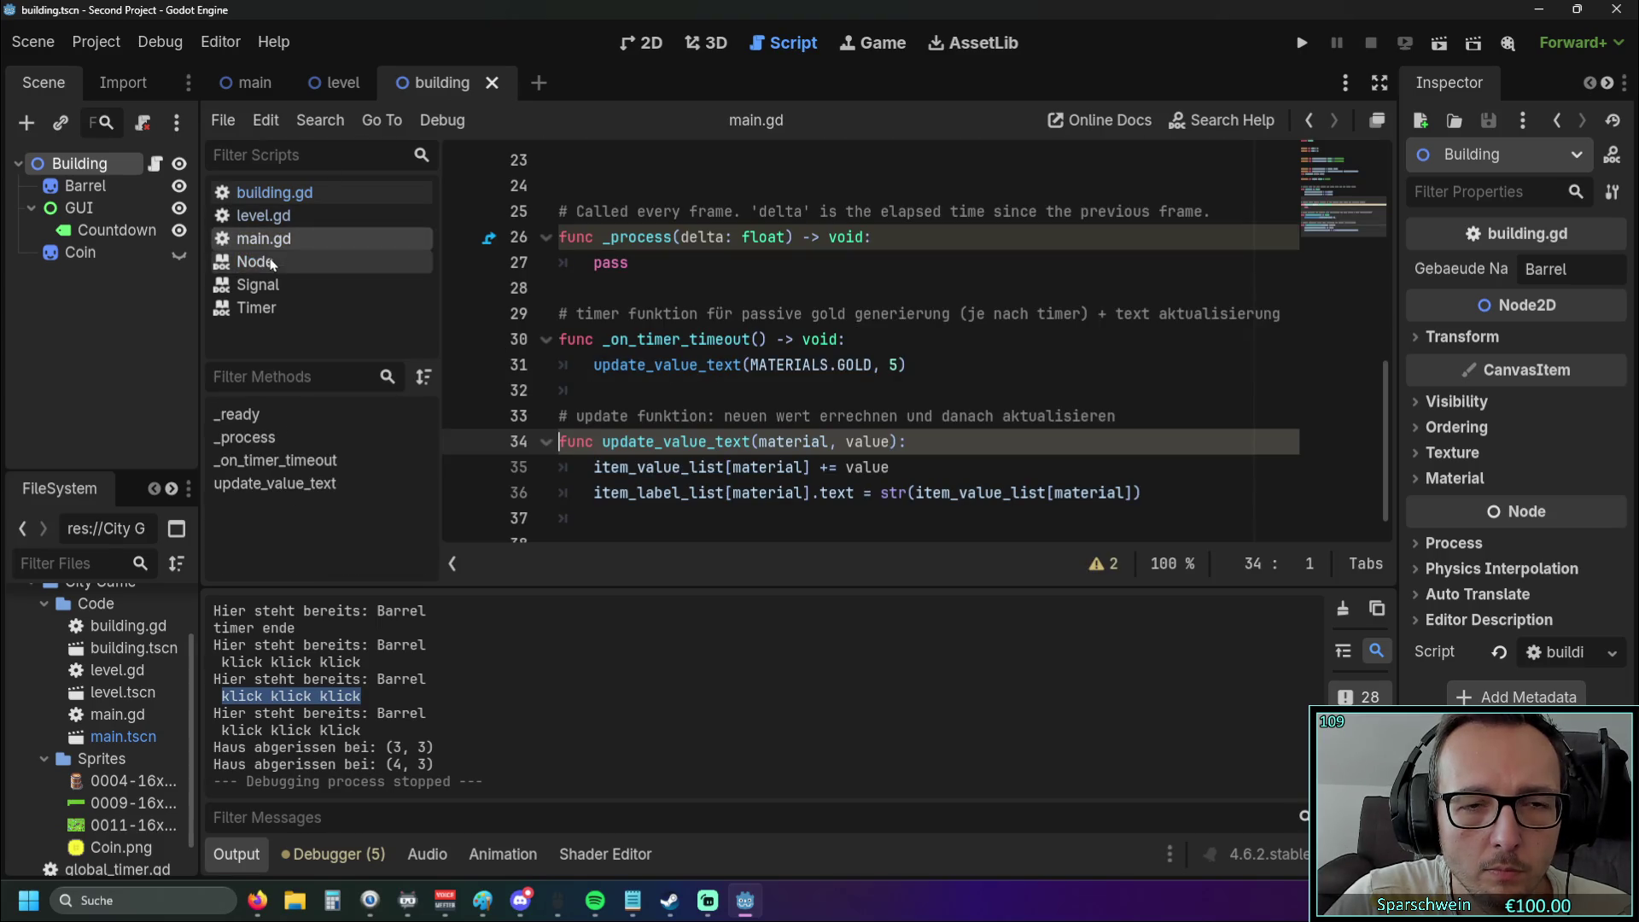
{"action": "key", "text": "Delete"}
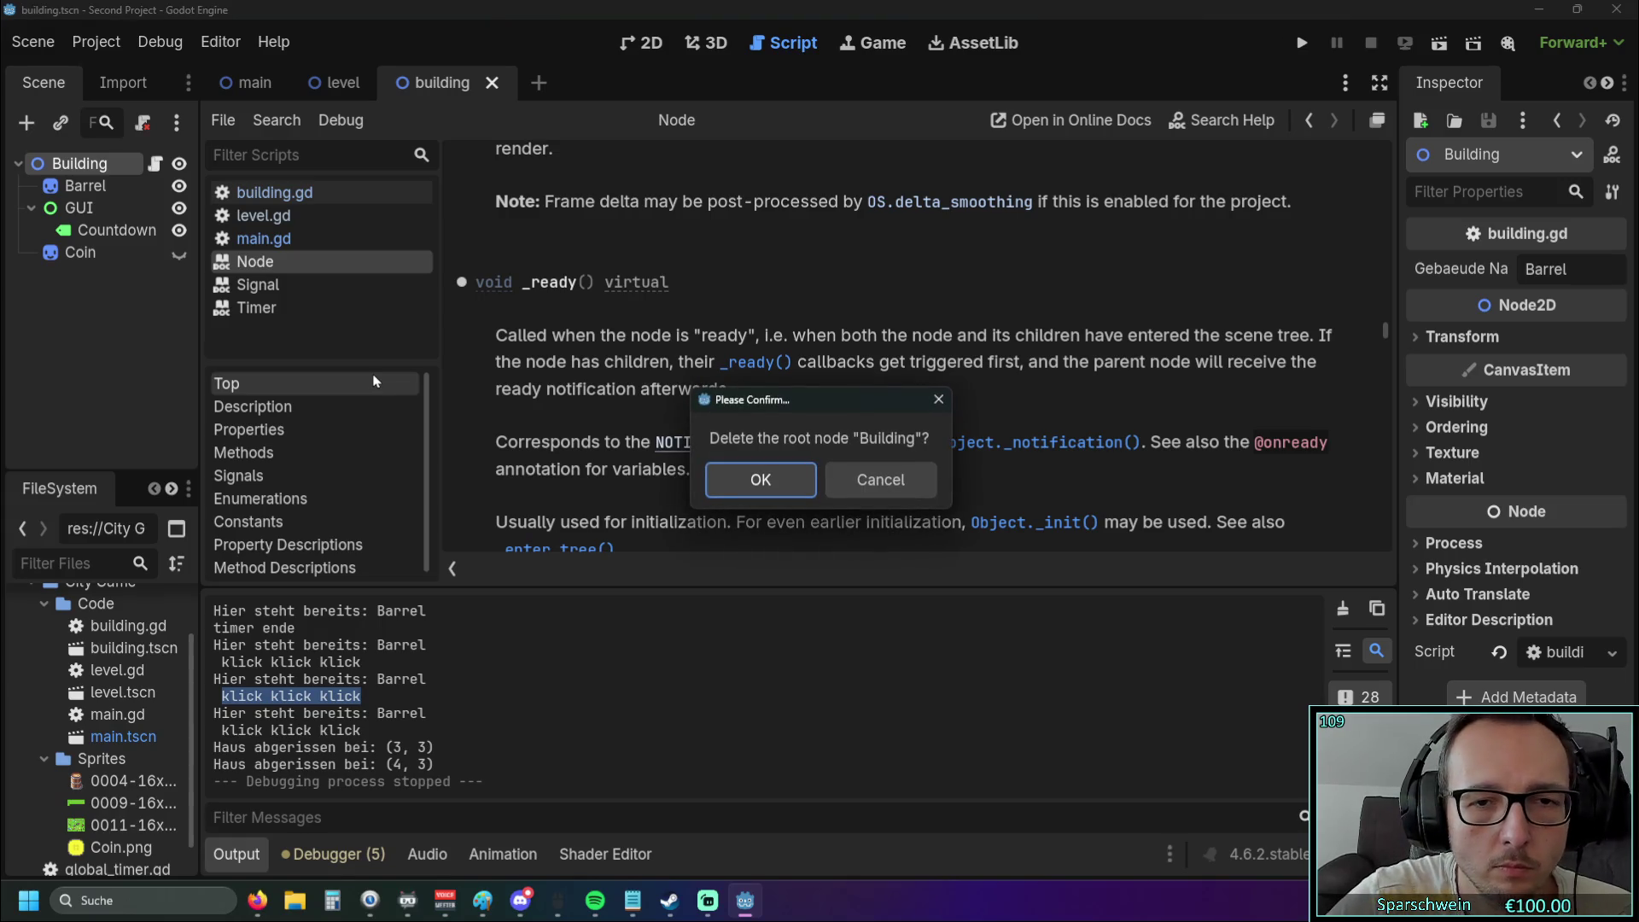
{"action": "key", "text": "Tab"}
{"action": "key", "text": "Return"}
Close the Node, Signal and Timer help pages.
{"action": "left_click", "coordinate": [272, 282]}
{"action": "right_click", "coordinate": [271, 258]}
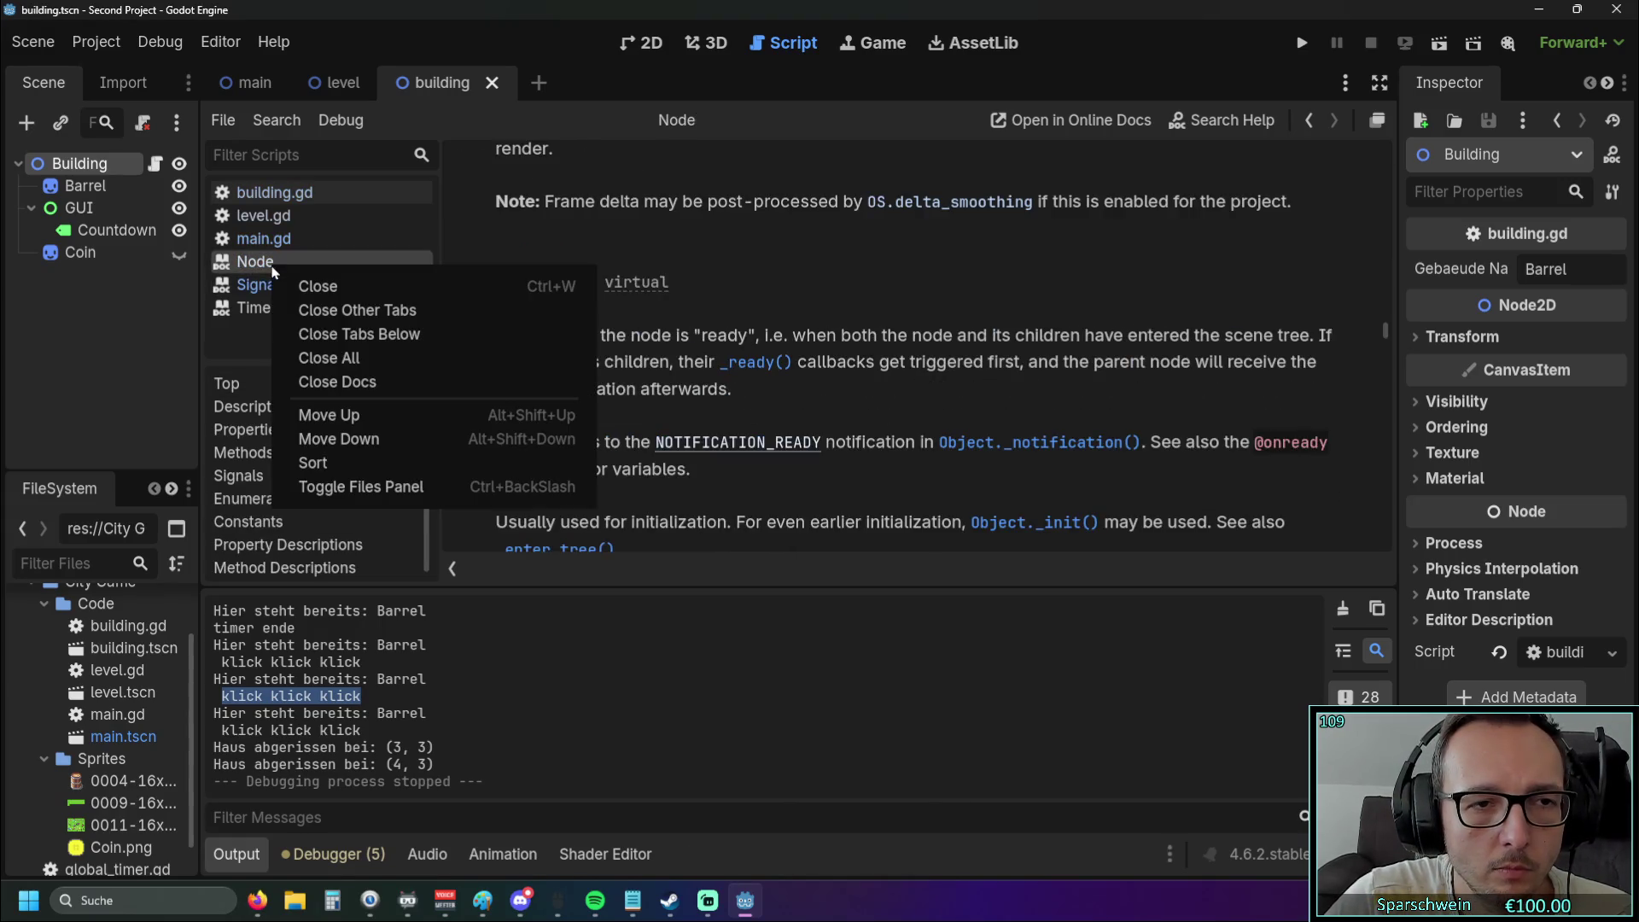
{"action": "left_click", "coordinate": [308, 266]}
{"action": "right_click", "coordinate": [295, 261]}
{"action": "left_click", "coordinate": [320, 271]}
{"action": "right_click", "coordinate": [282, 262]}
{"action": "left_click", "coordinate": [309, 275]}
Open level.gd and scroll to its top.
{"action": "scroll", "coordinate": [744, 369], "scroll_direction": "down", "scroll_amount": 1}
{"action": "scroll", "coordinate": [744, 369], "scroll_direction": "up", "scroll_amount": 1}
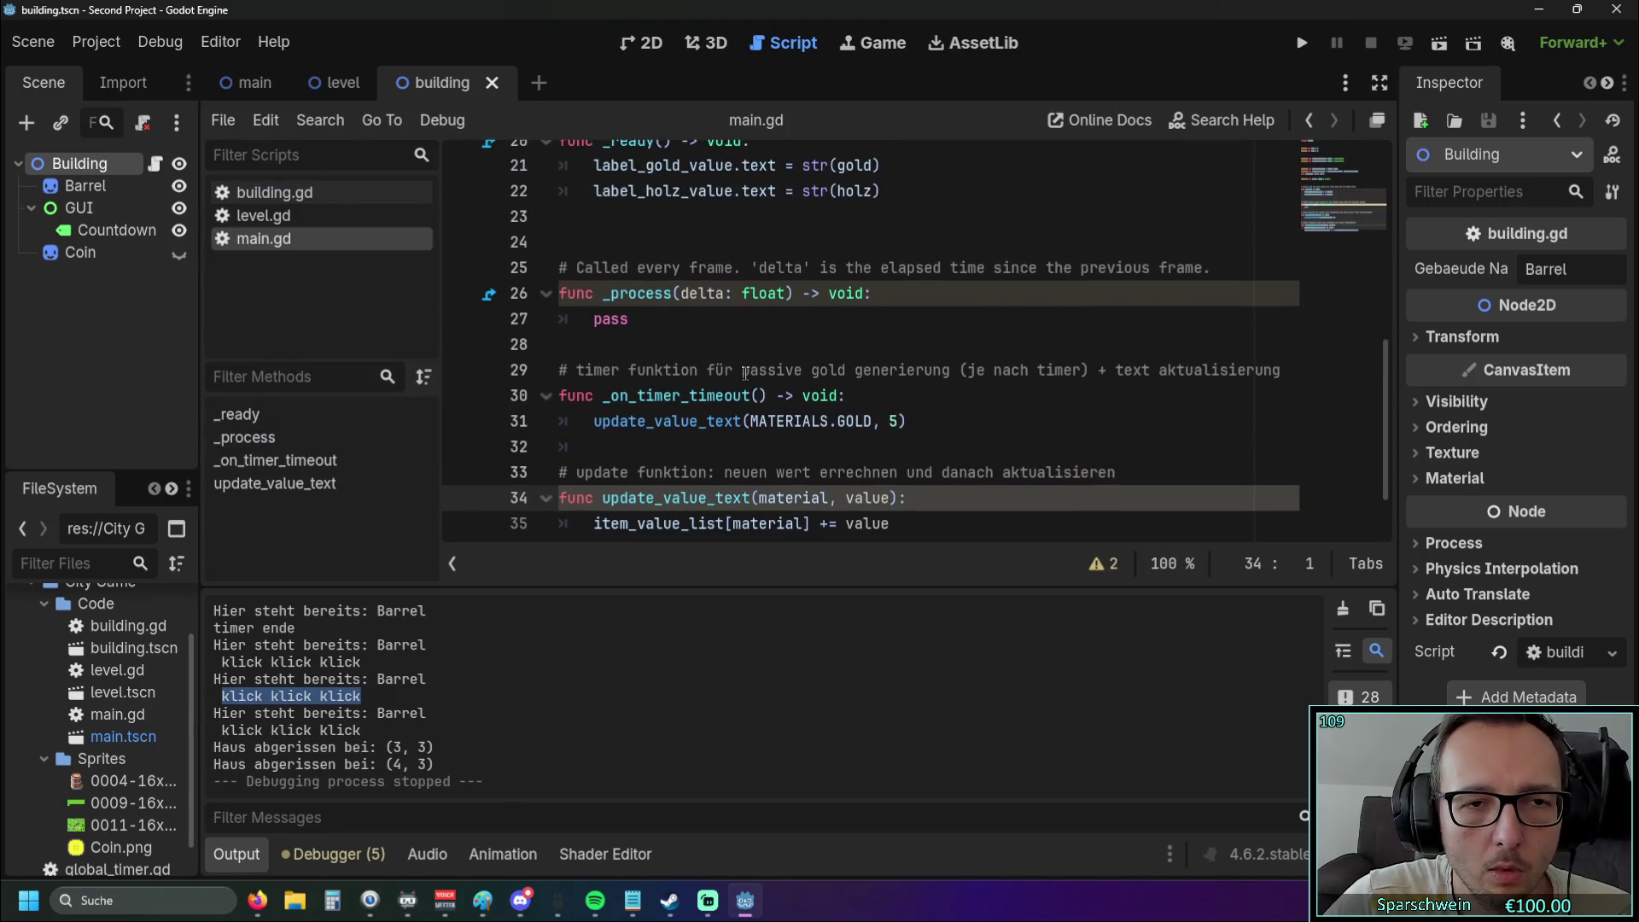
{"action": "scroll", "coordinate": [665, 318], "scroll_direction": "up", "scroll_amount": 1}
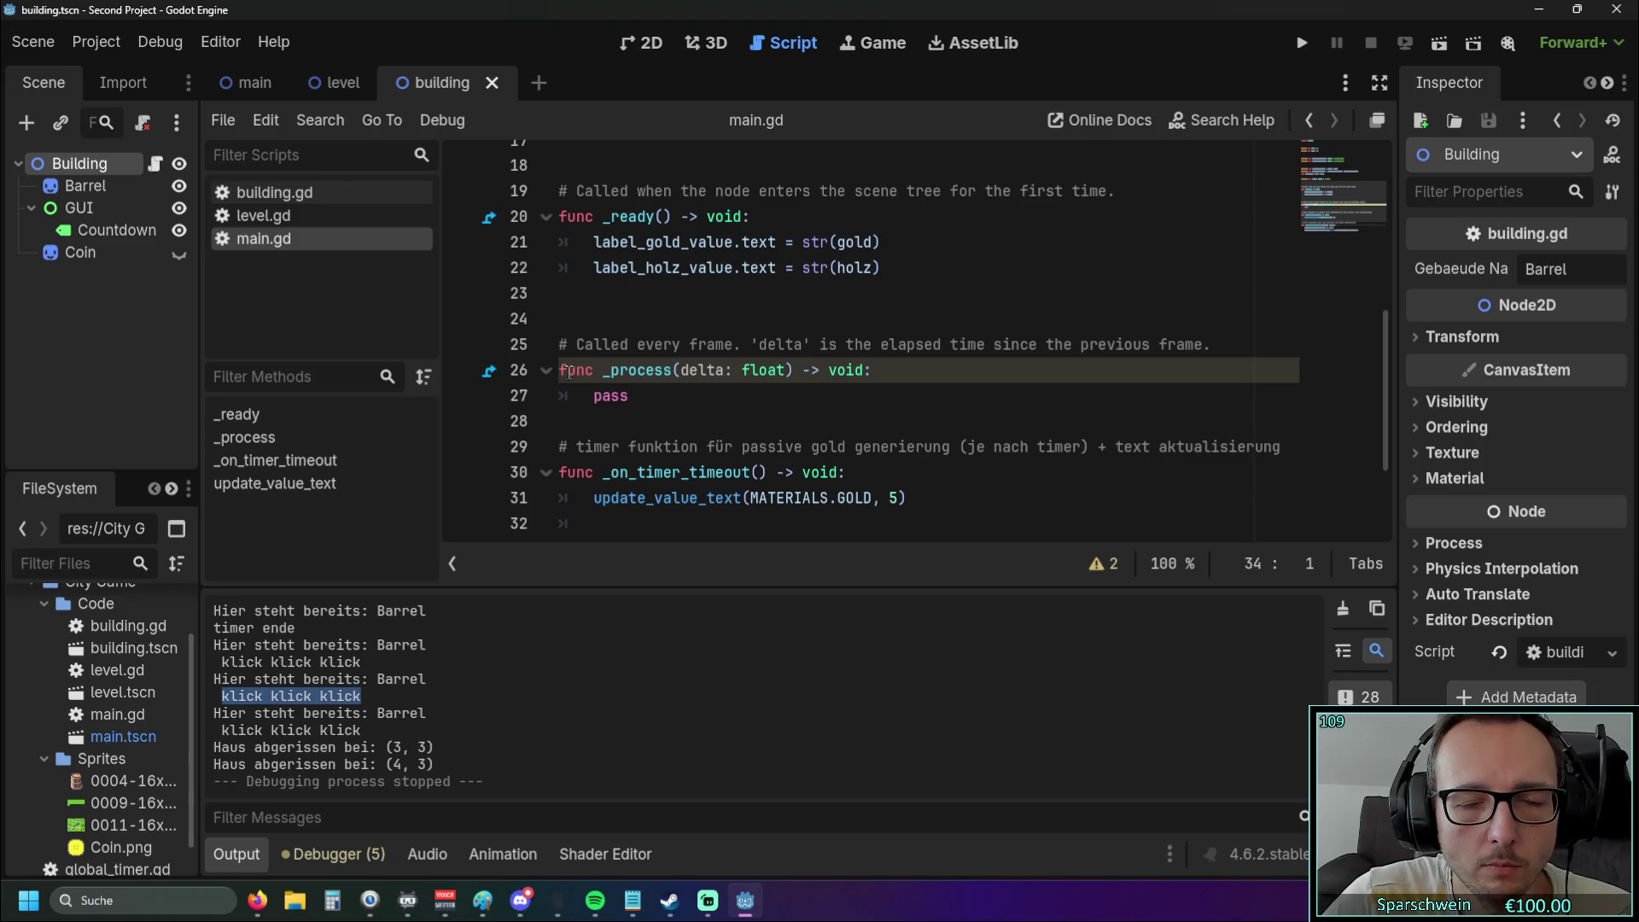
{"action": "scroll", "coordinate": [768, 364], "scroll_direction": "down", "scroll_amount": 1}
{"action": "scroll", "coordinate": [680, 358], "scroll_direction": "up", "scroll_amount": 1}
{"action": "scroll", "coordinate": [679, 359], "scroll_direction": "up", "scroll_amount": 1}
{"action": "left_click", "coordinate": [277, 219]}
{"action": "scroll", "coordinate": [648, 302], "scroll_direction": "up", "scroll_amount": 7}
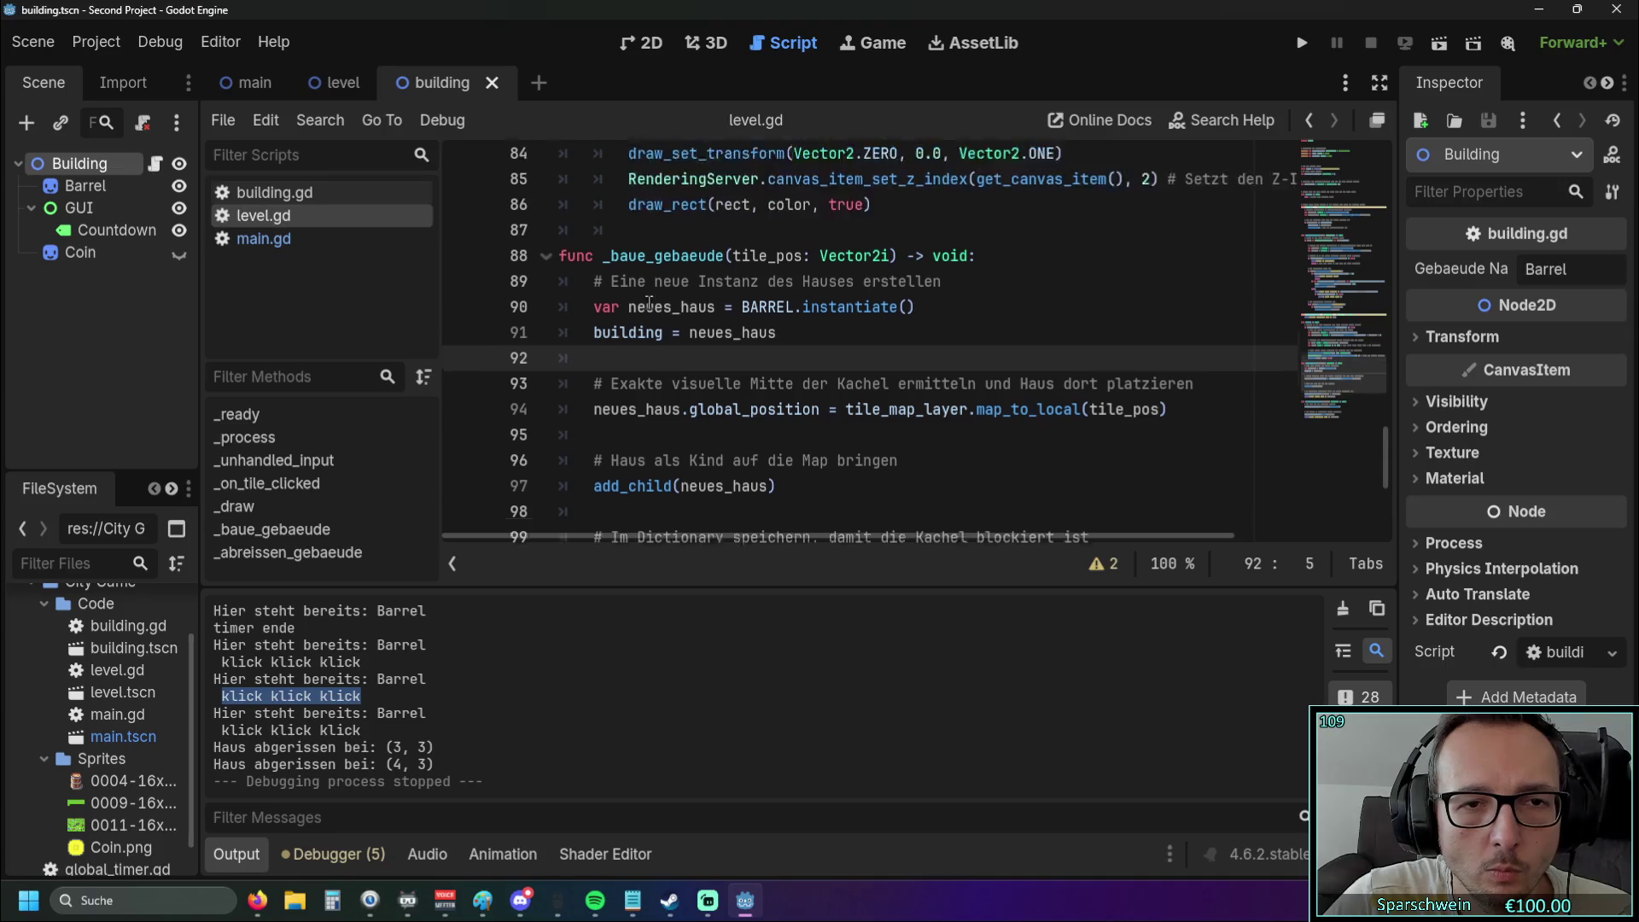
{"action": "scroll", "coordinate": [648, 303], "scroll_direction": "up", "scroll_amount": 13}
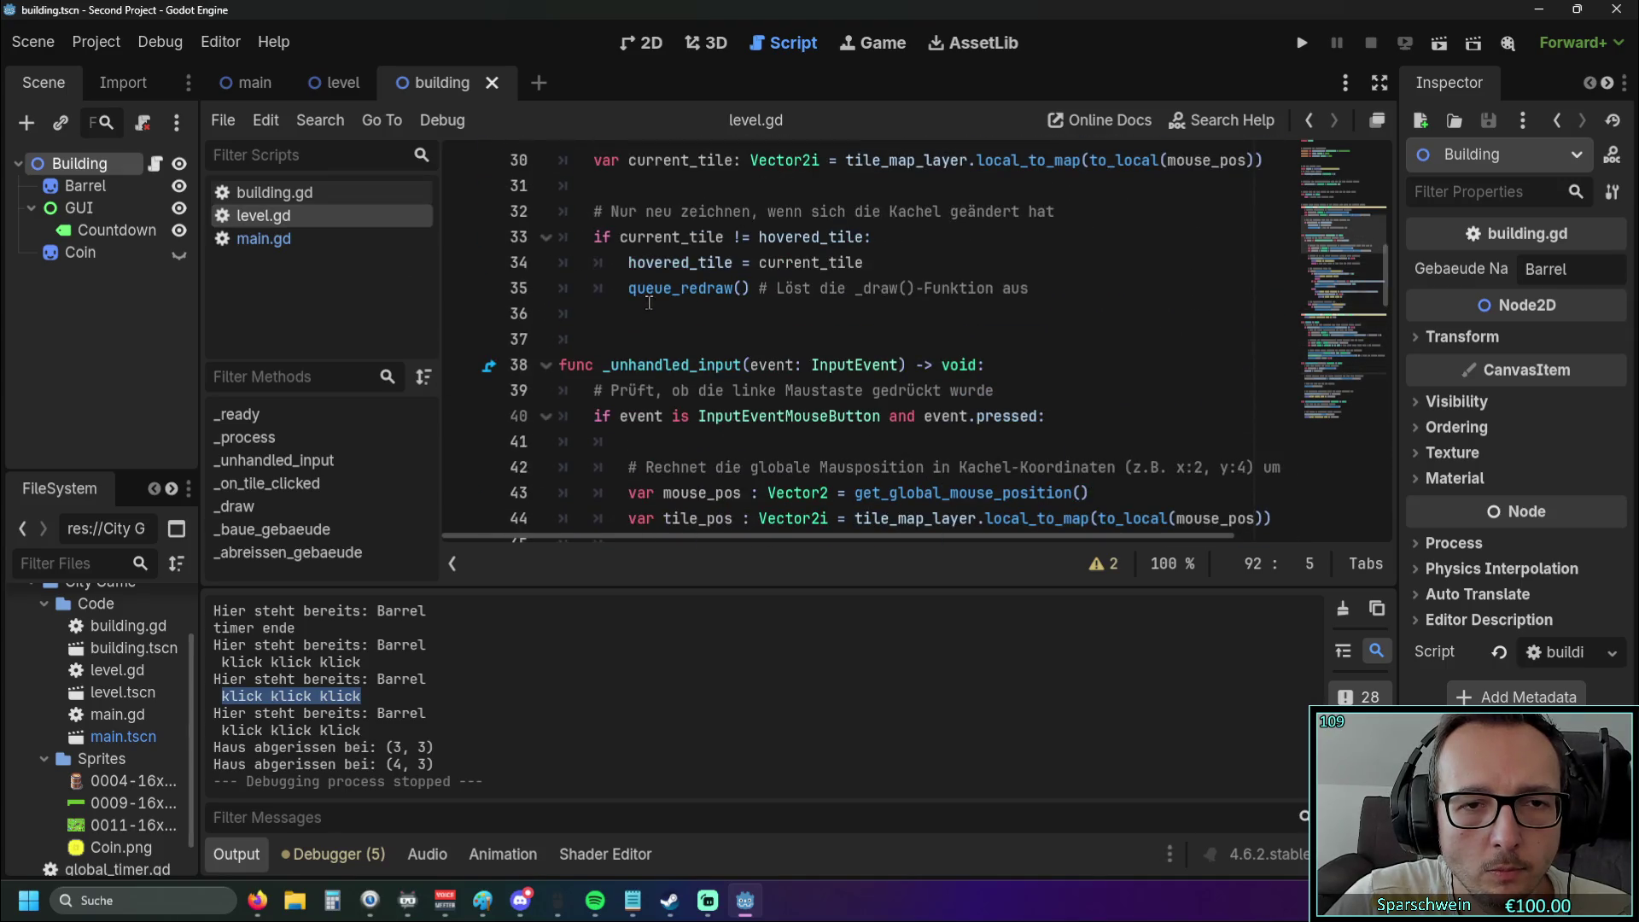
{"action": "scroll", "coordinate": [649, 302], "scroll_direction": "up", "scroll_amount": 9}
{"action": "scroll", "coordinate": [604, 305], "scroll_direction": "down", "scroll_amount": 5}
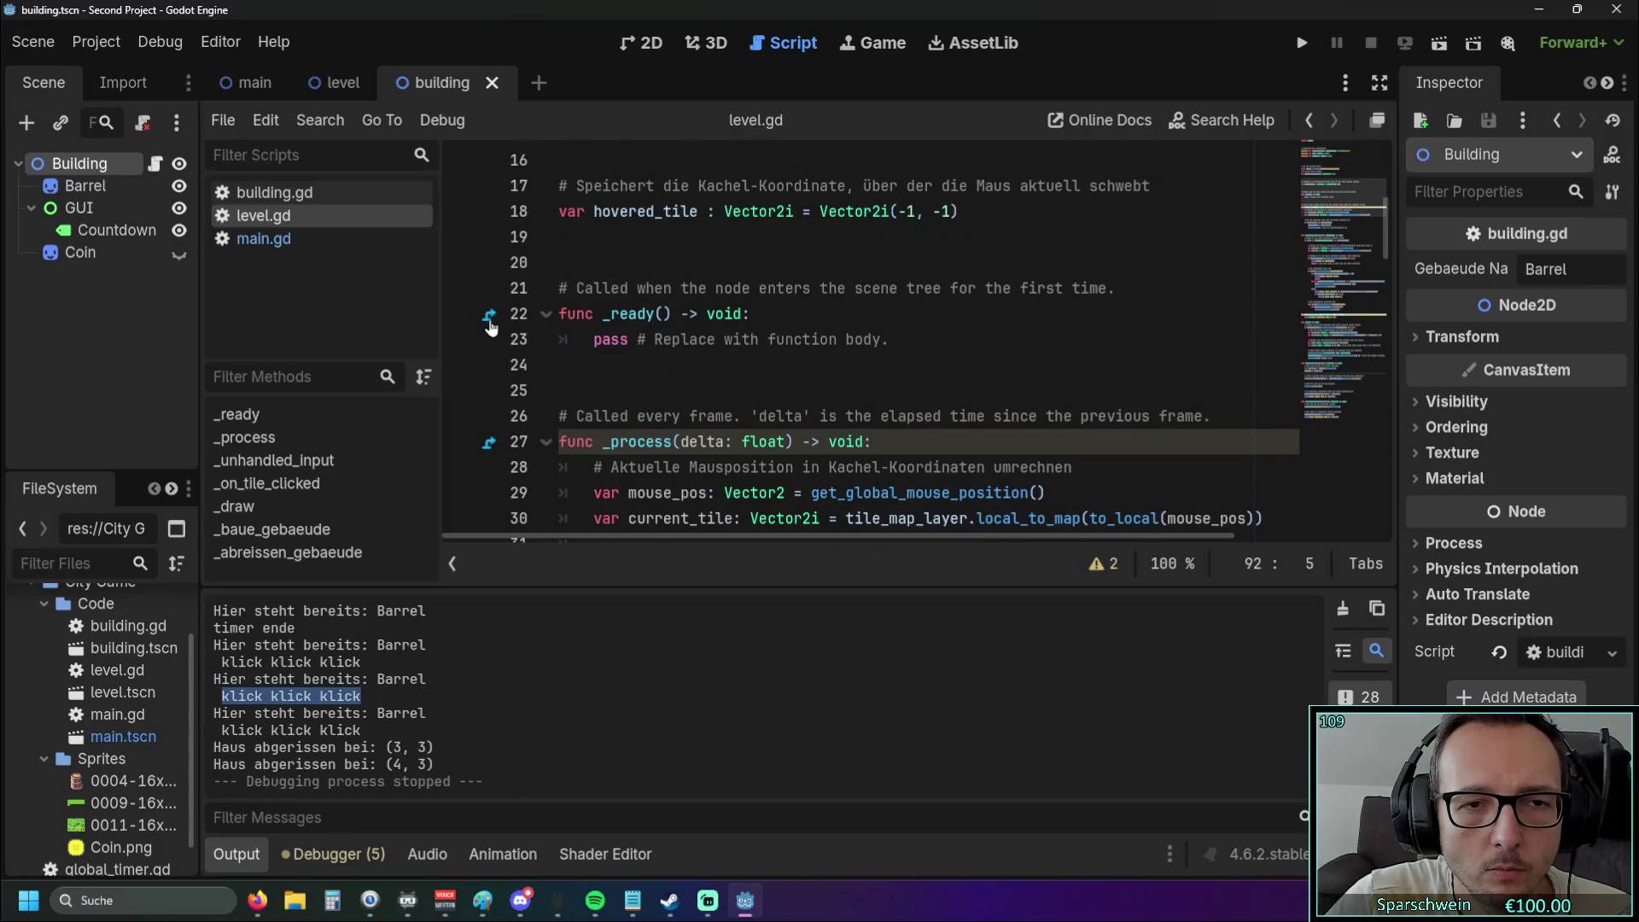
Fold and unfold _ready() on line 22, then check the debugger and output panels.
{"action": "left_click", "coordinate": [488, 315]}
{"action": "left_click", "coordinate": [545, 314]}
{"action": "left_click", "coordinate": [546, 314]}
{"action": "left_click", "coordinate": [546, 314]}
{"action": "left_click", "coordinate": [546, 315]}
{"action": "left_click", "coordinate": [654, 373]}
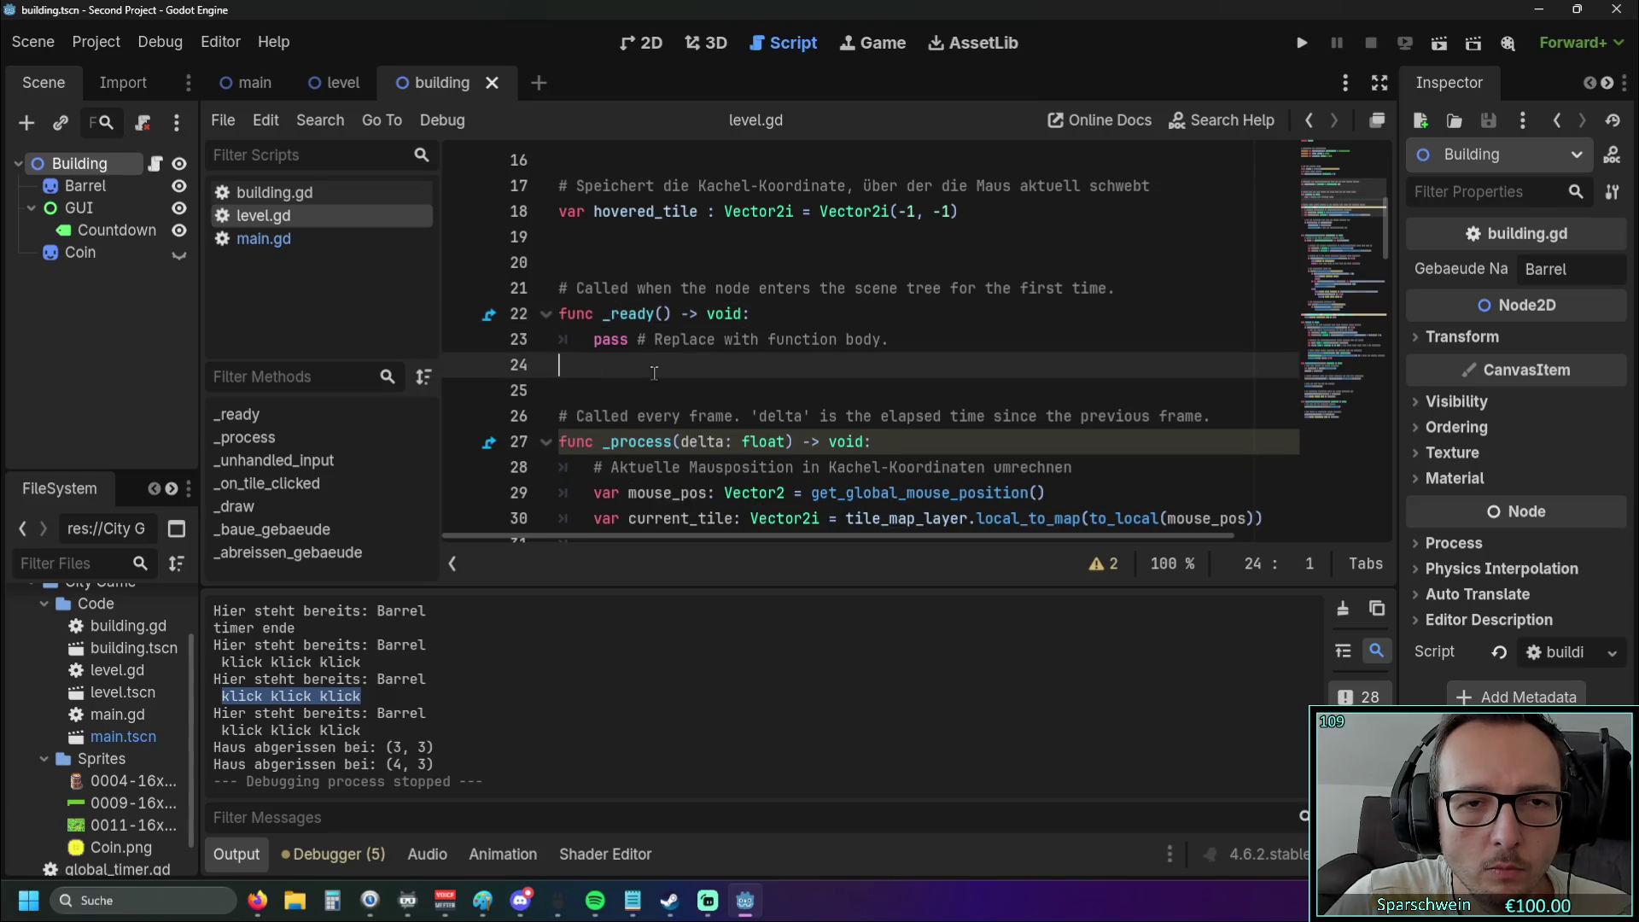
{"action": "scroll", "coordinate": [654, 373], "scroll_direction": "down", "scroll_amount": 2}
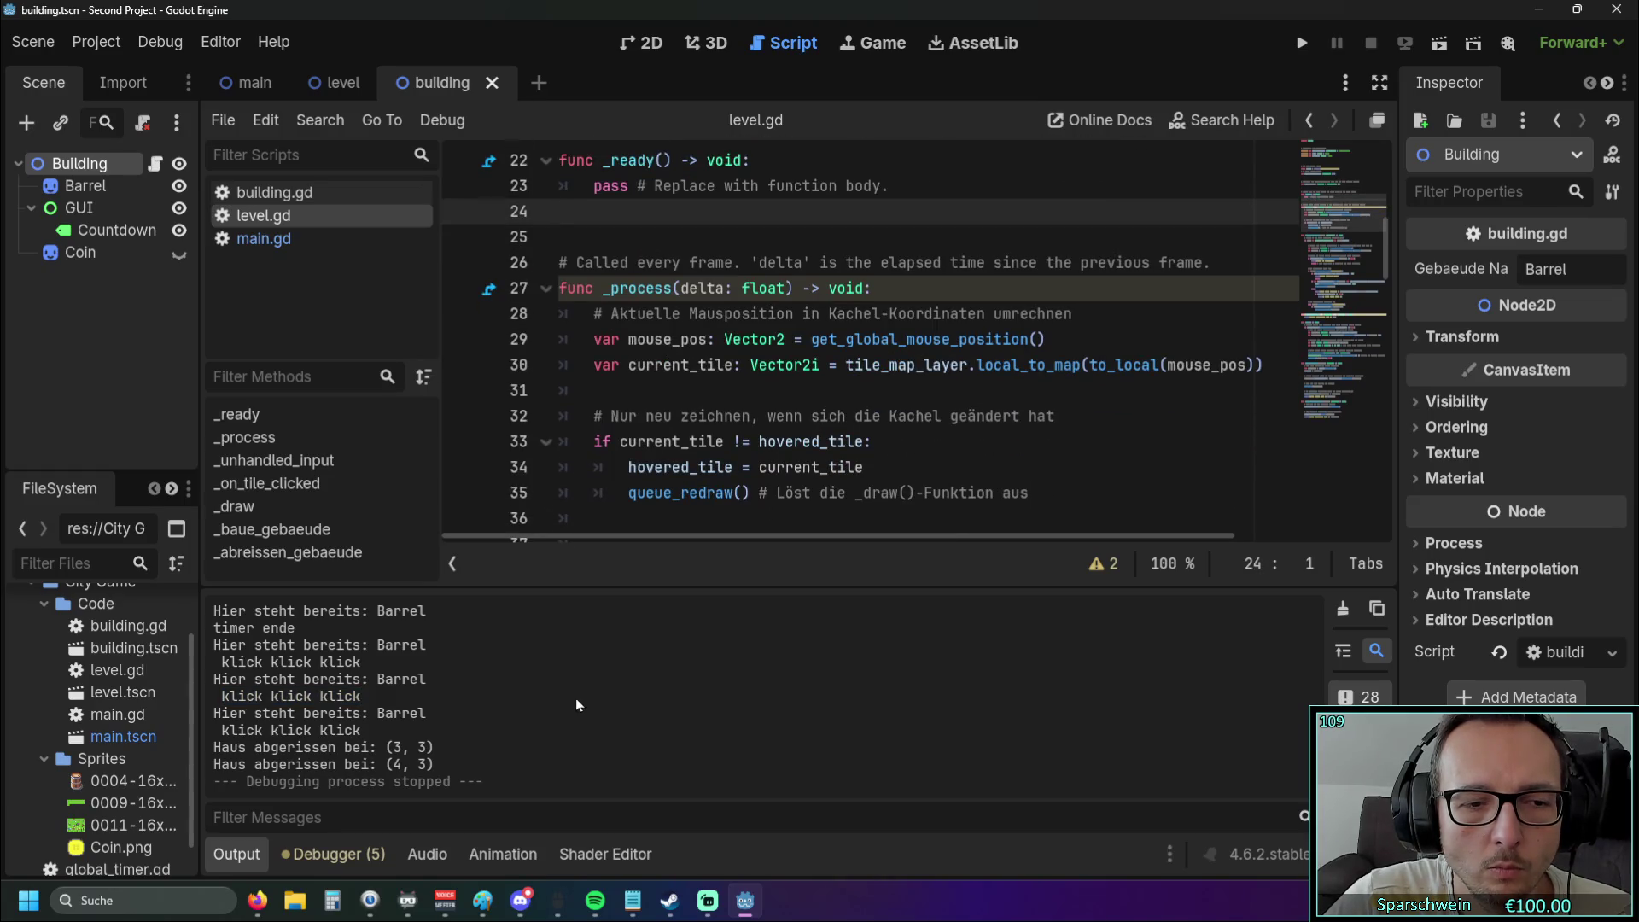
{"action": "left_click", "coordinate": [331, 854]}
{"action": "left_click", "coordinate": [227, 857]}
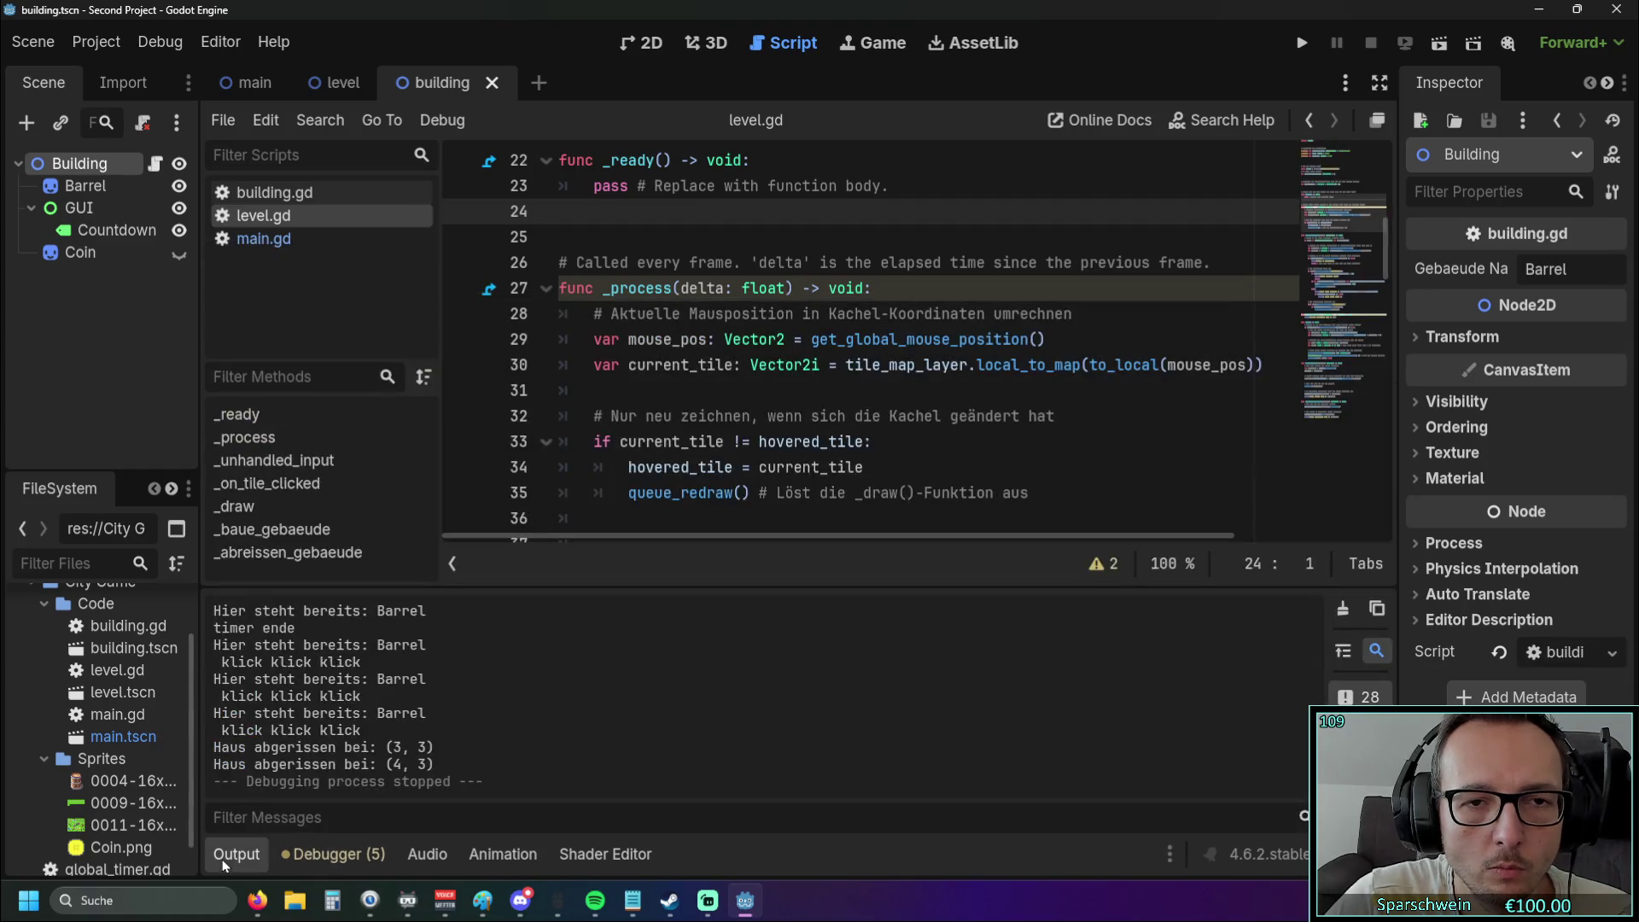
Jump from the material-shadowing warning in Debugger Errors to its main.gd code, then show Output.
{"action": "left_click", "coordinate": [333, 855]}
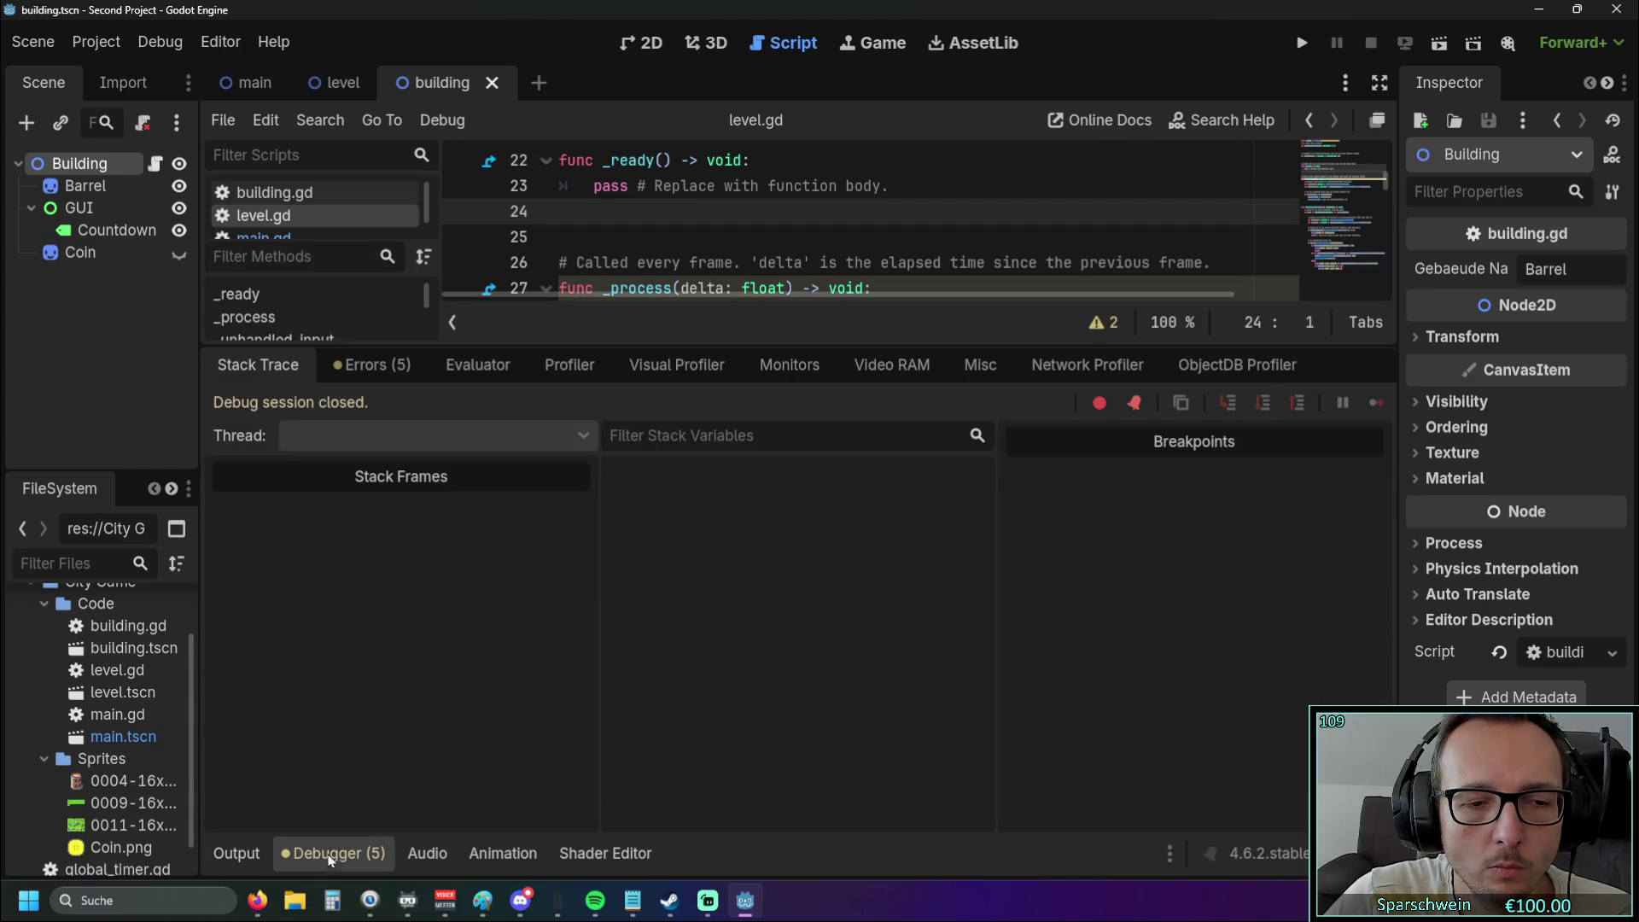
{"action": "left_click", "coordinate": [372, 365]}
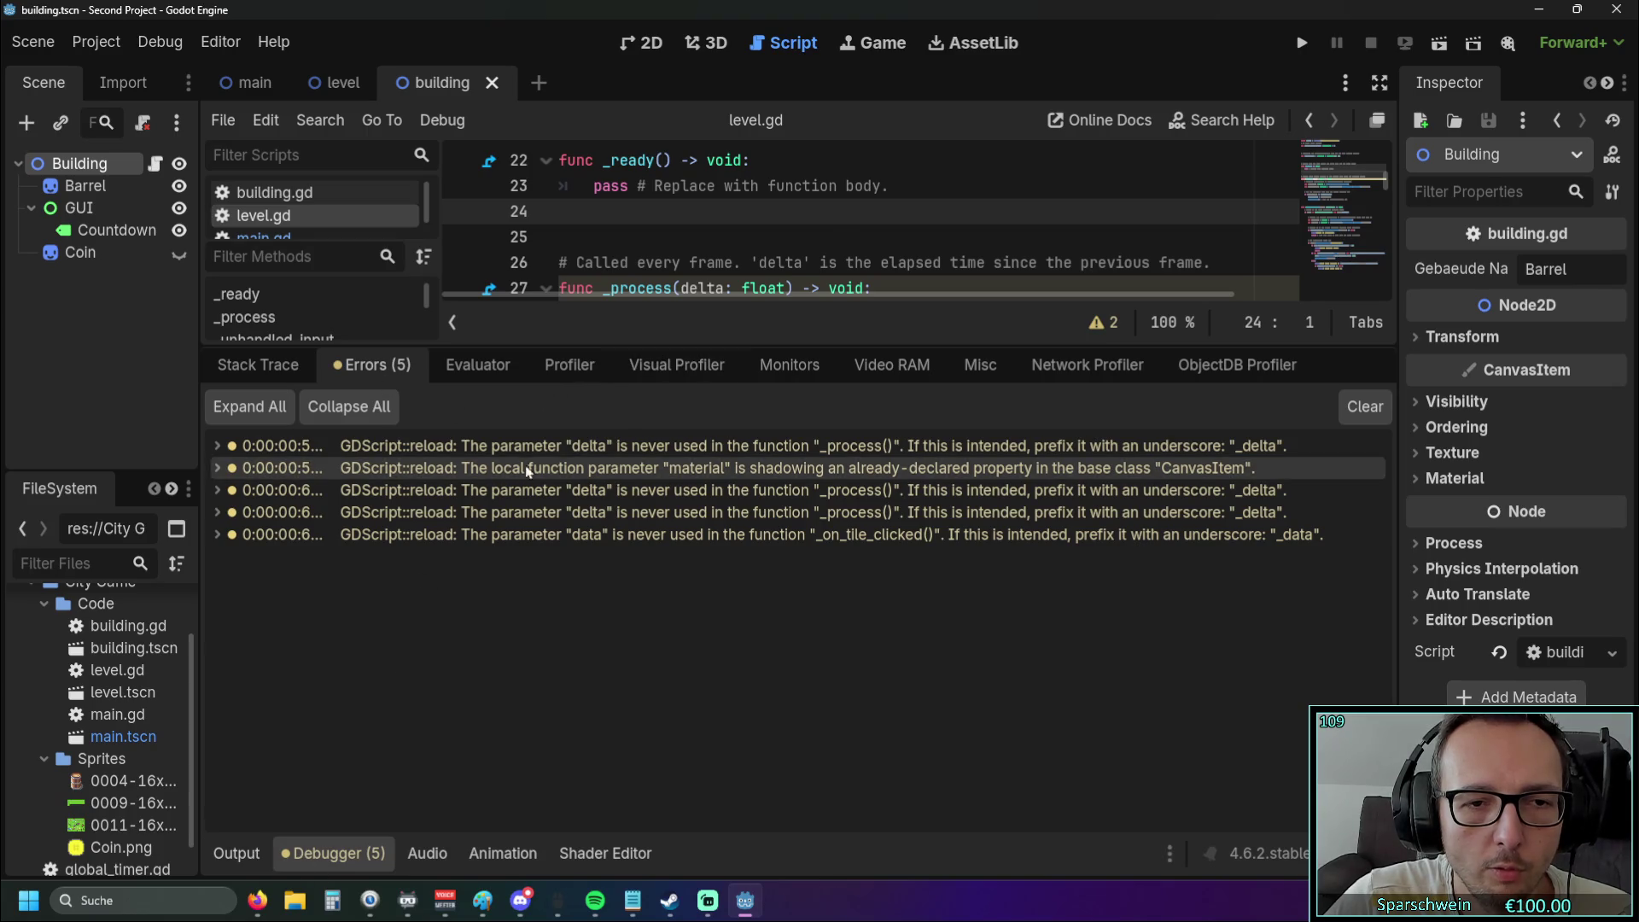
{"action": "left_click", "coordinate": [531, 472]}
{"action": "left_click", "coordinate": [539, 472]}
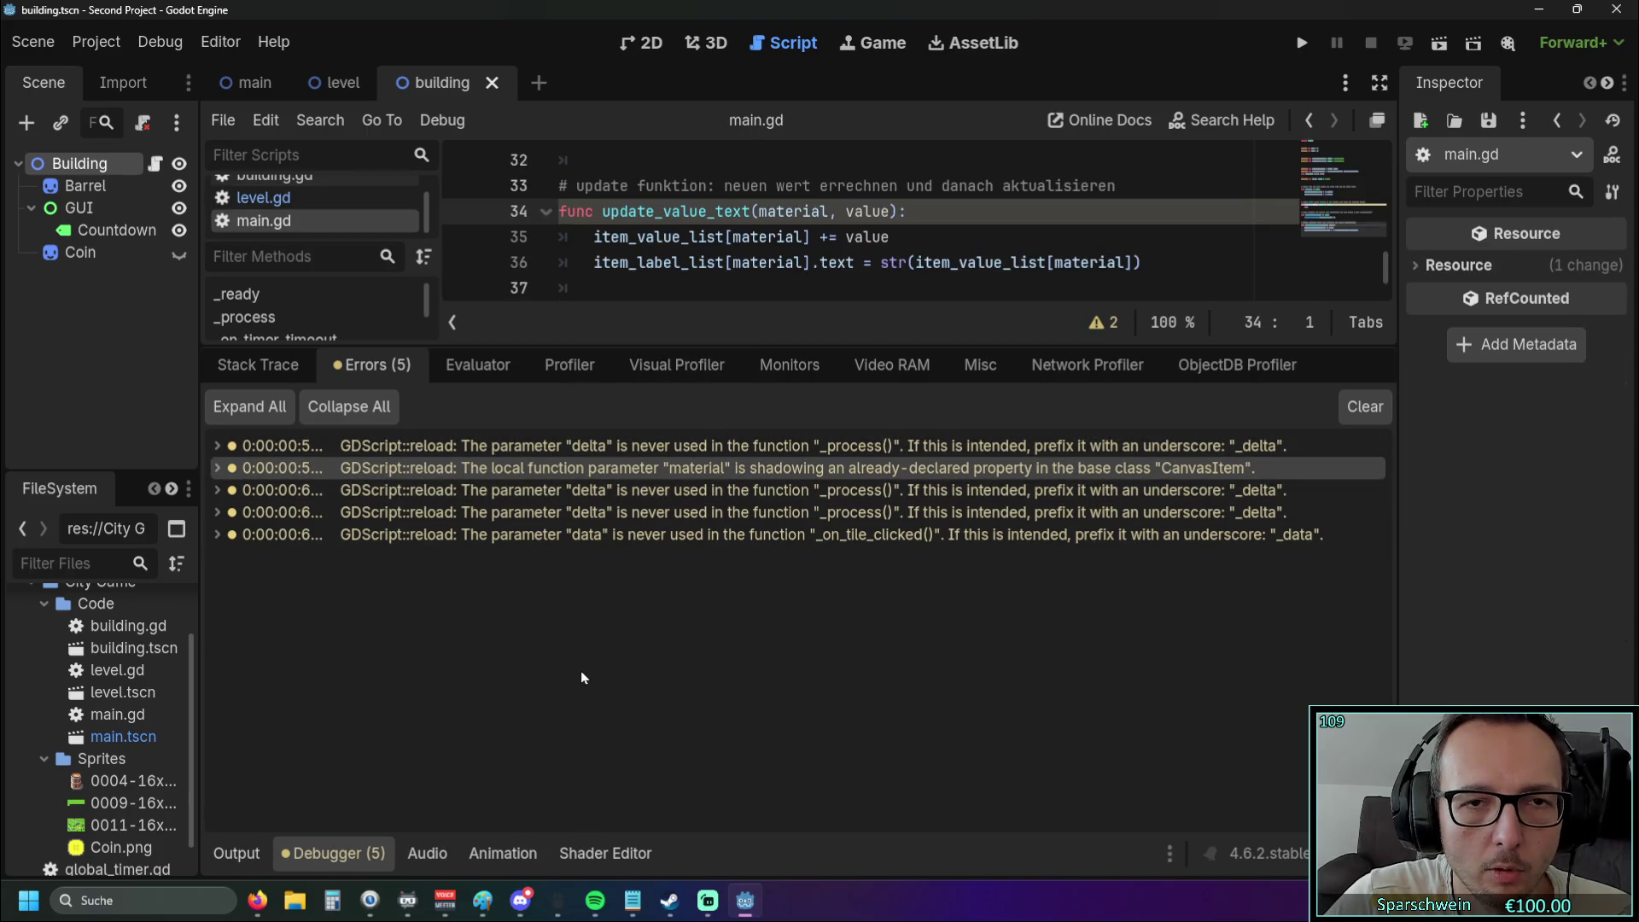
{"action": "left_click", "coordinate": [243, 850]}
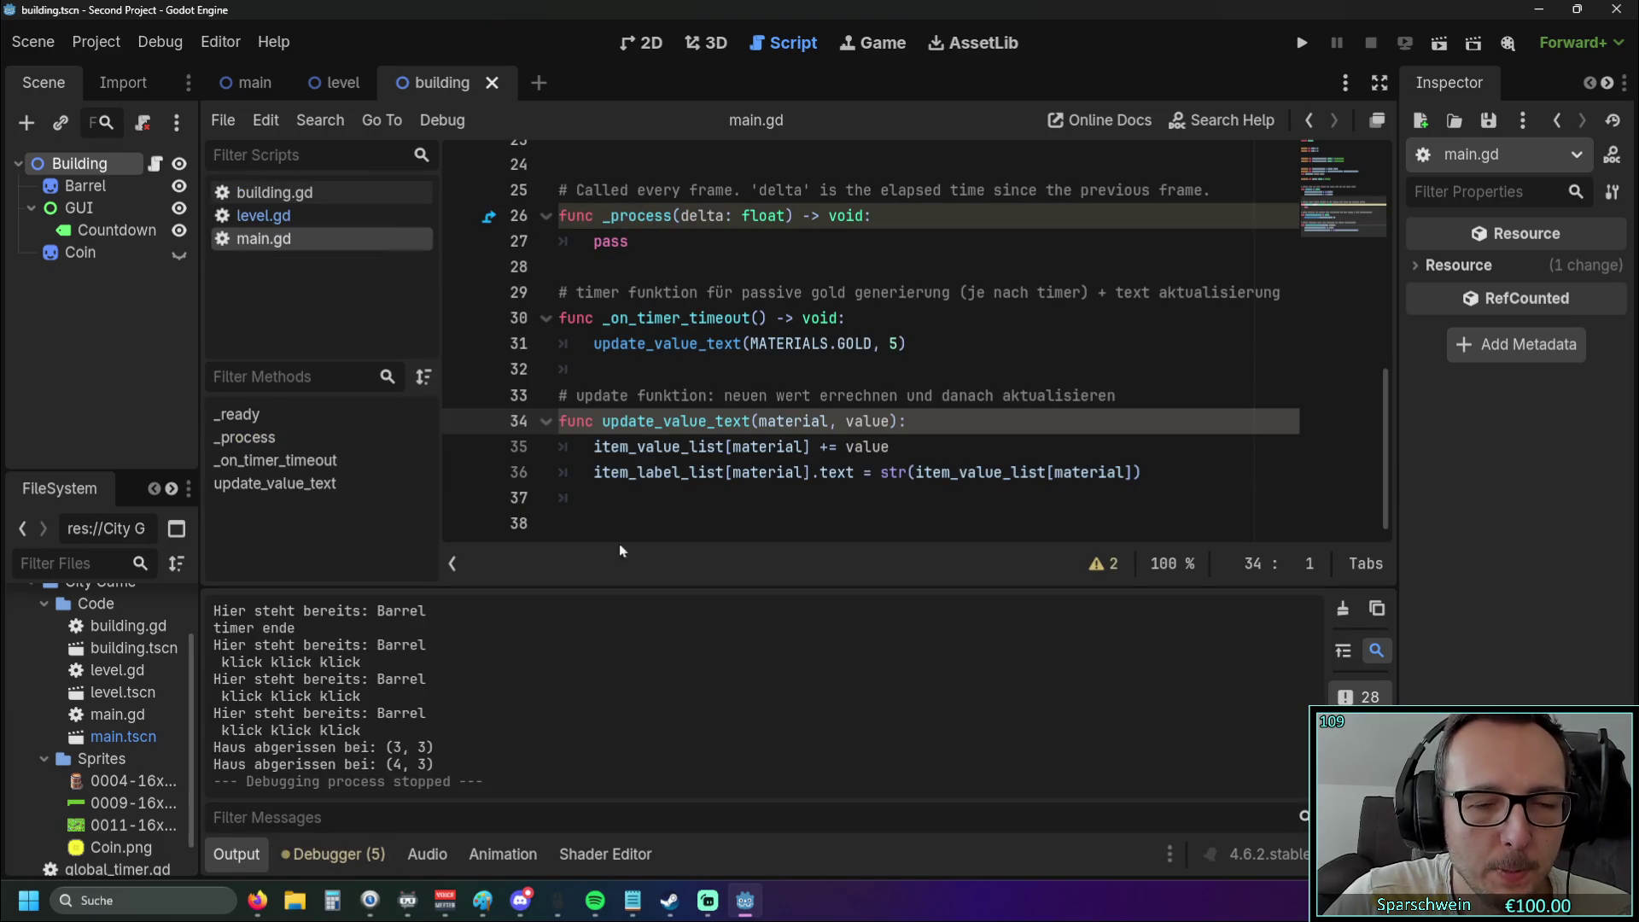
In level.gd, open the CanvasItem help for the overridden _draw() method.
{"action": "scroll", "coordinate": [491, 359], "scroll_direction": "up", "scroll_amount": 2}
{"action": "scroll", "coordinate": [490, 359], "scroll_direction": "down", "scroll_amount": 2}
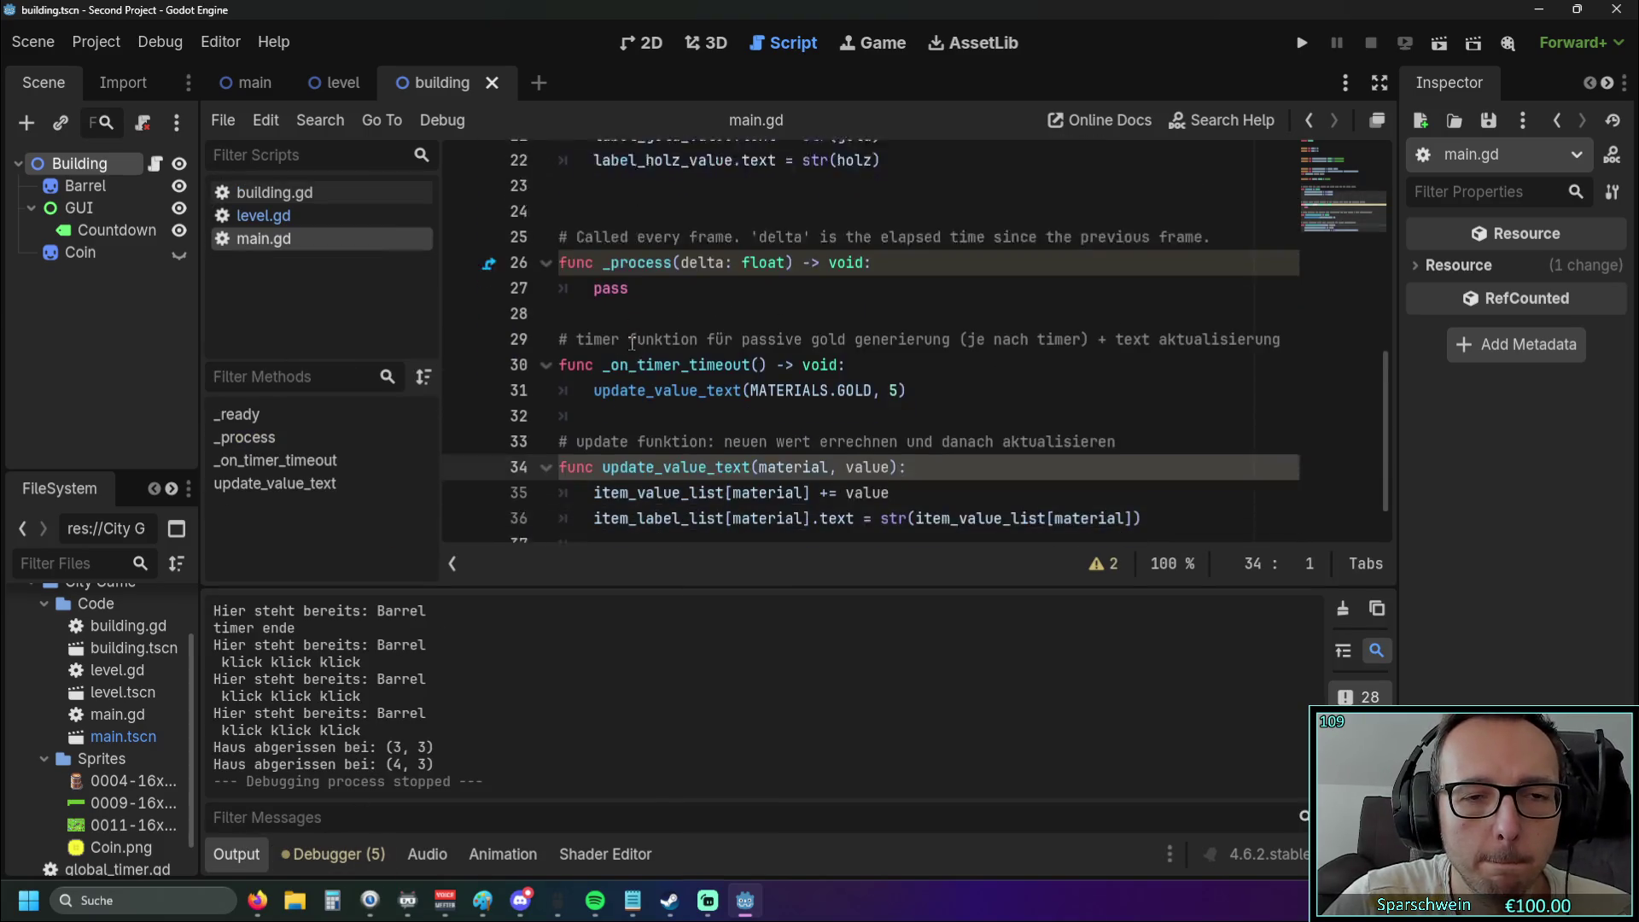
{"action": "left_click", "coordinate": [307, 192]}
{"action": "left_click", "coordinate": [309, 215]}
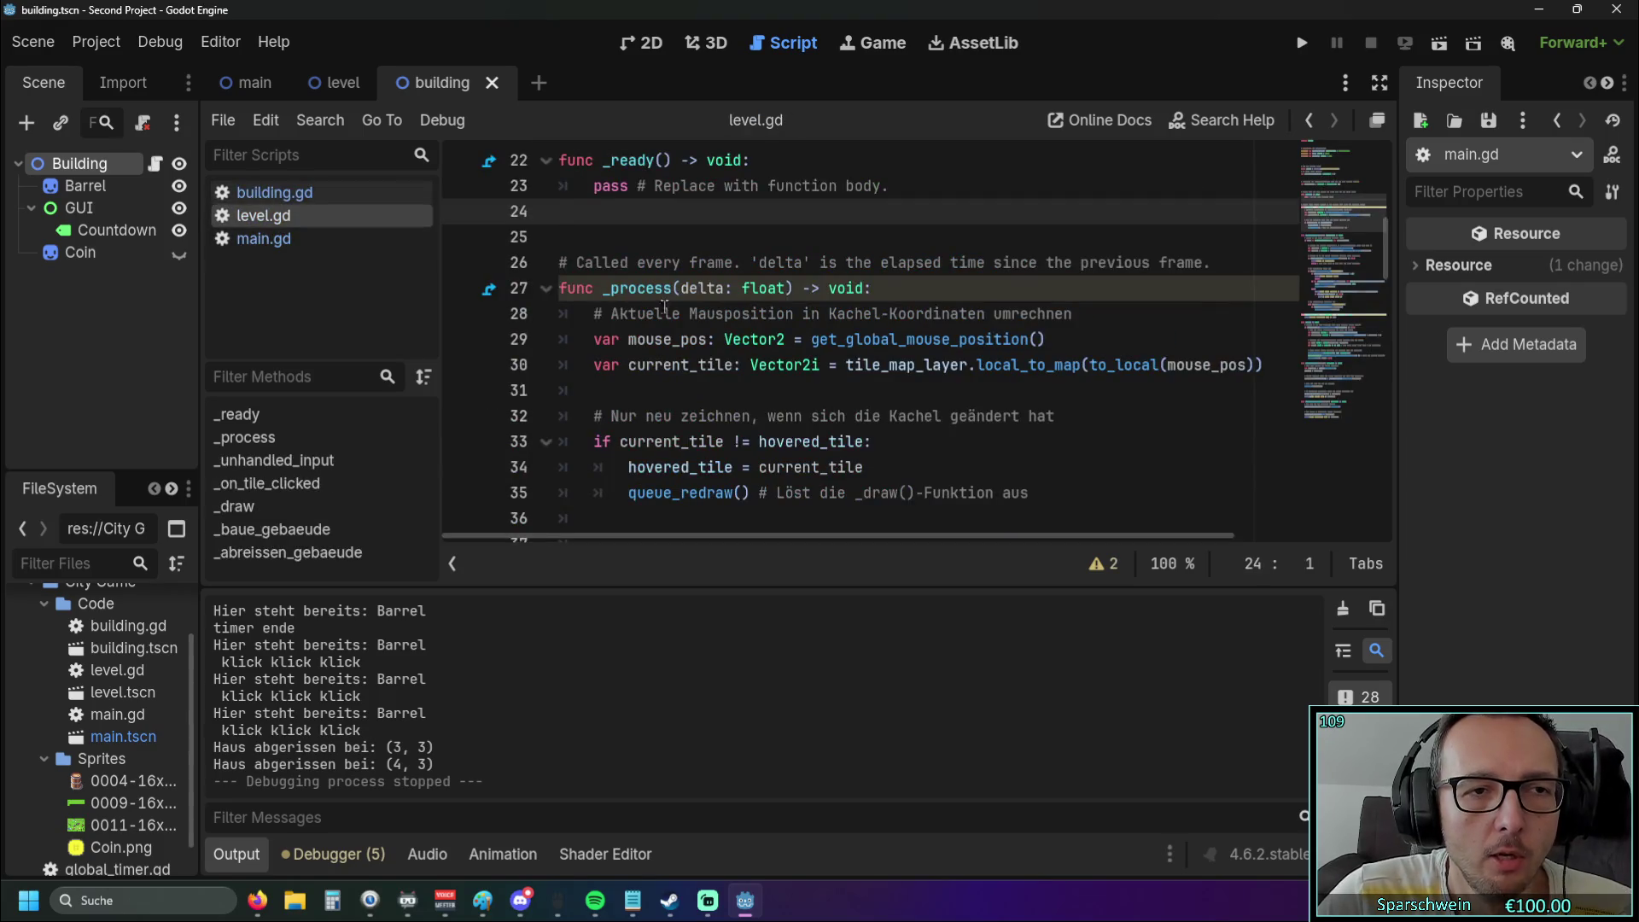
{"action": "scroll", "coordinate": [788, 338], "scroll_direction": "down", "scroll_amount": 18}
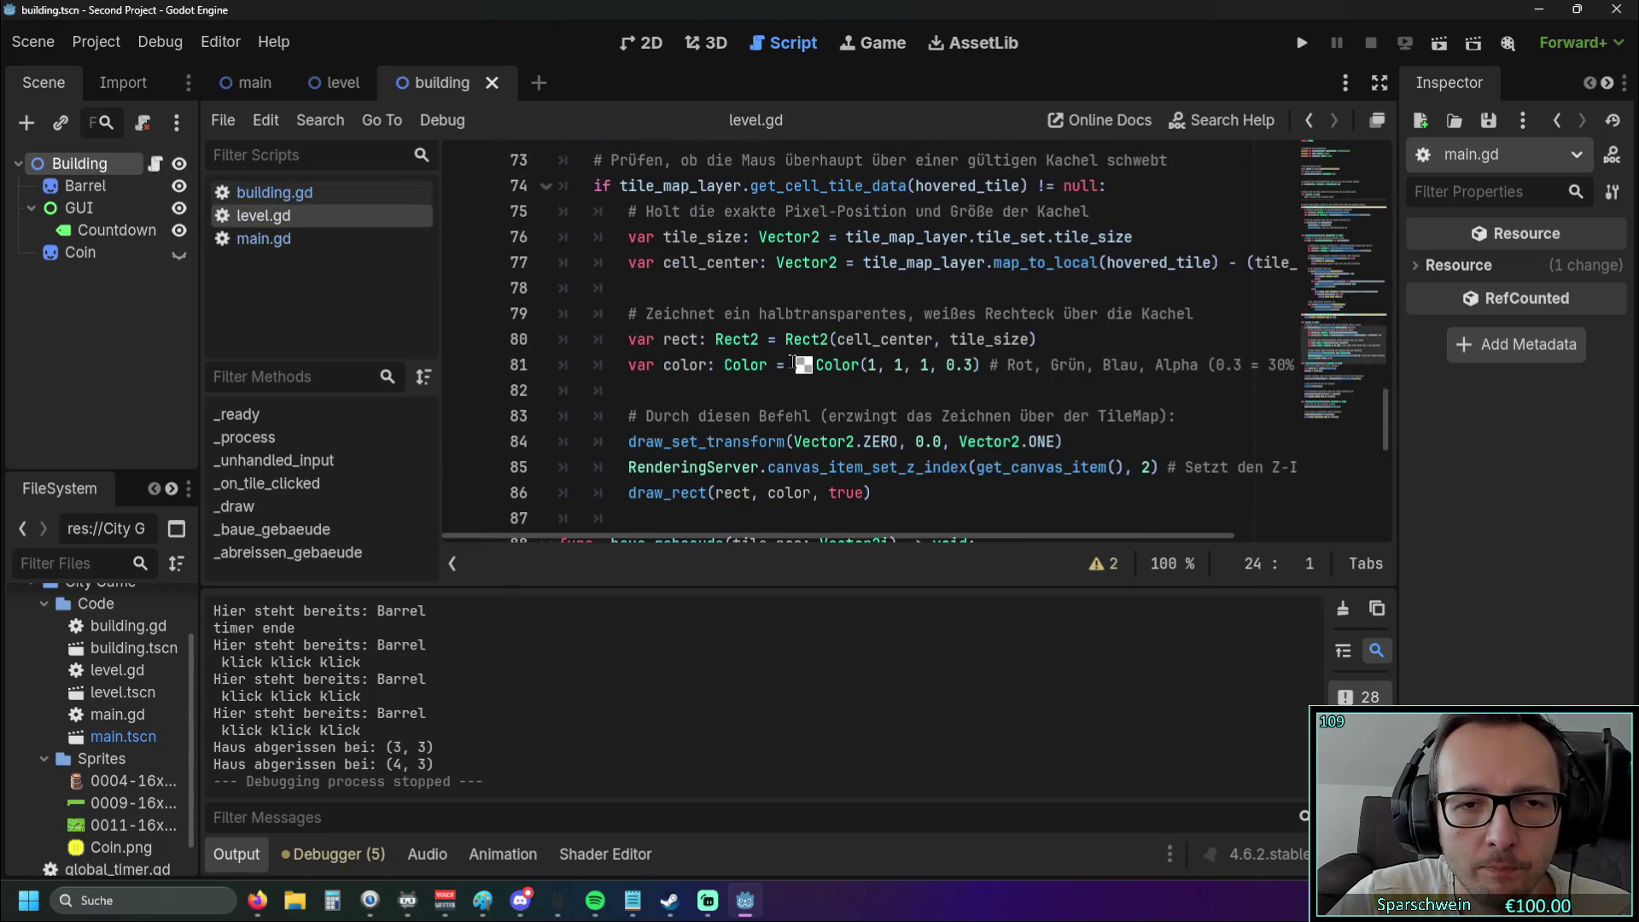
{"action": "scroll", "coordinate": [792, 367], "scroll_direction": "down", "scroll_amount": 5}
{"action": "scroll", "coordinate": [819, 375], "scroll_direction": "up", "scroll_amount": 4}
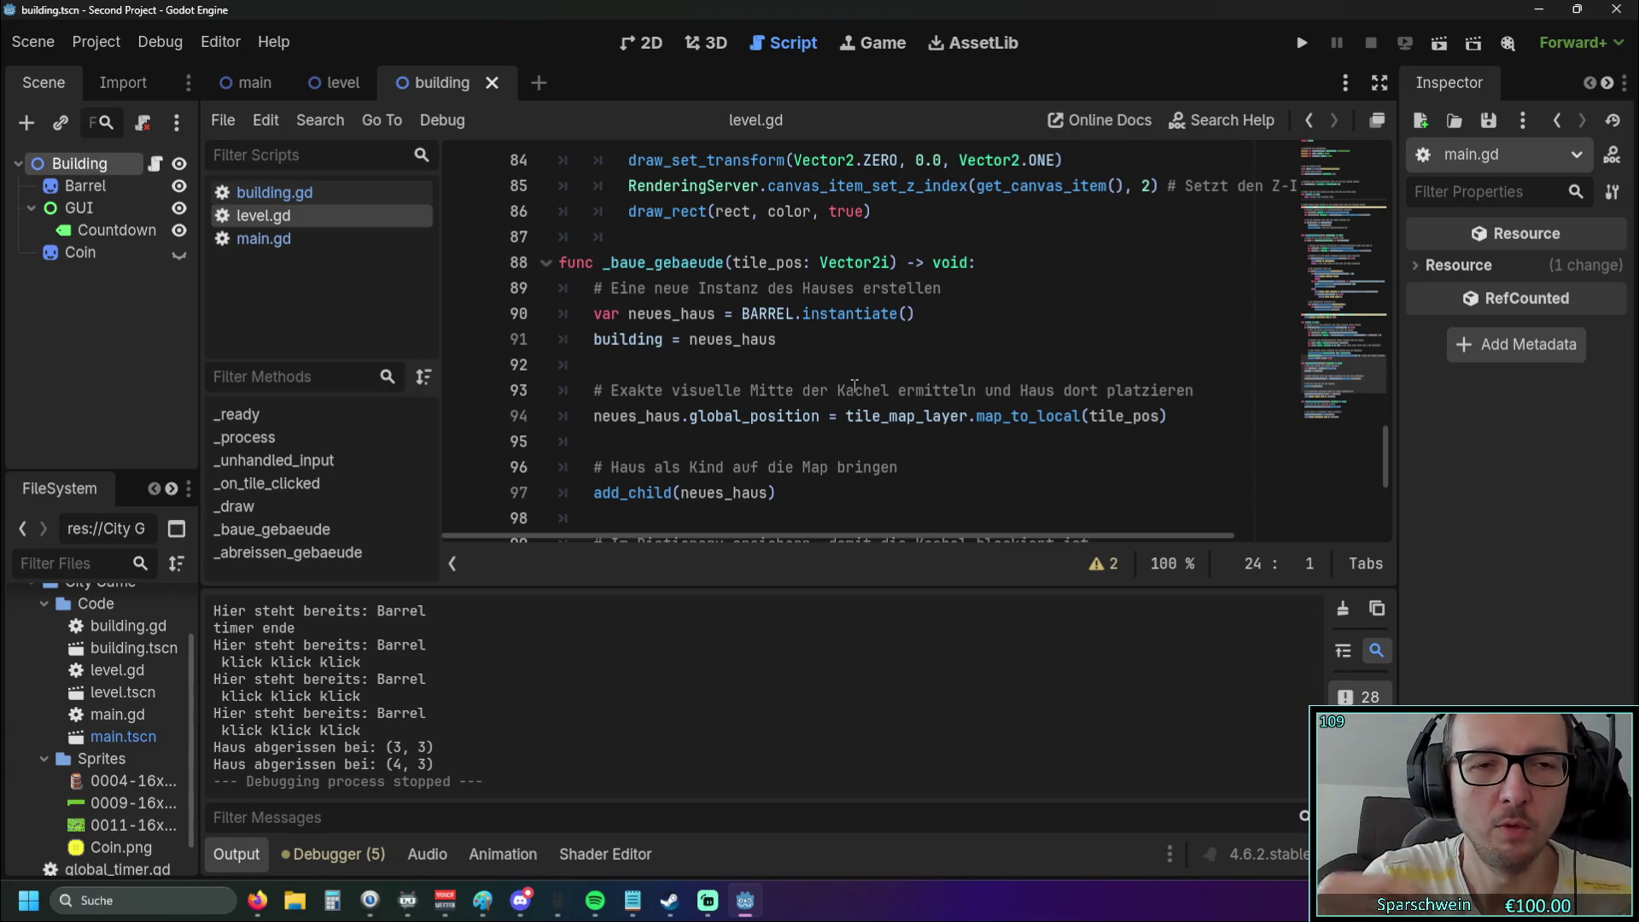
{"action": "scroll", "coordinate": [809, 377], "scroll_direction": "up", "scroll_amount": 5}
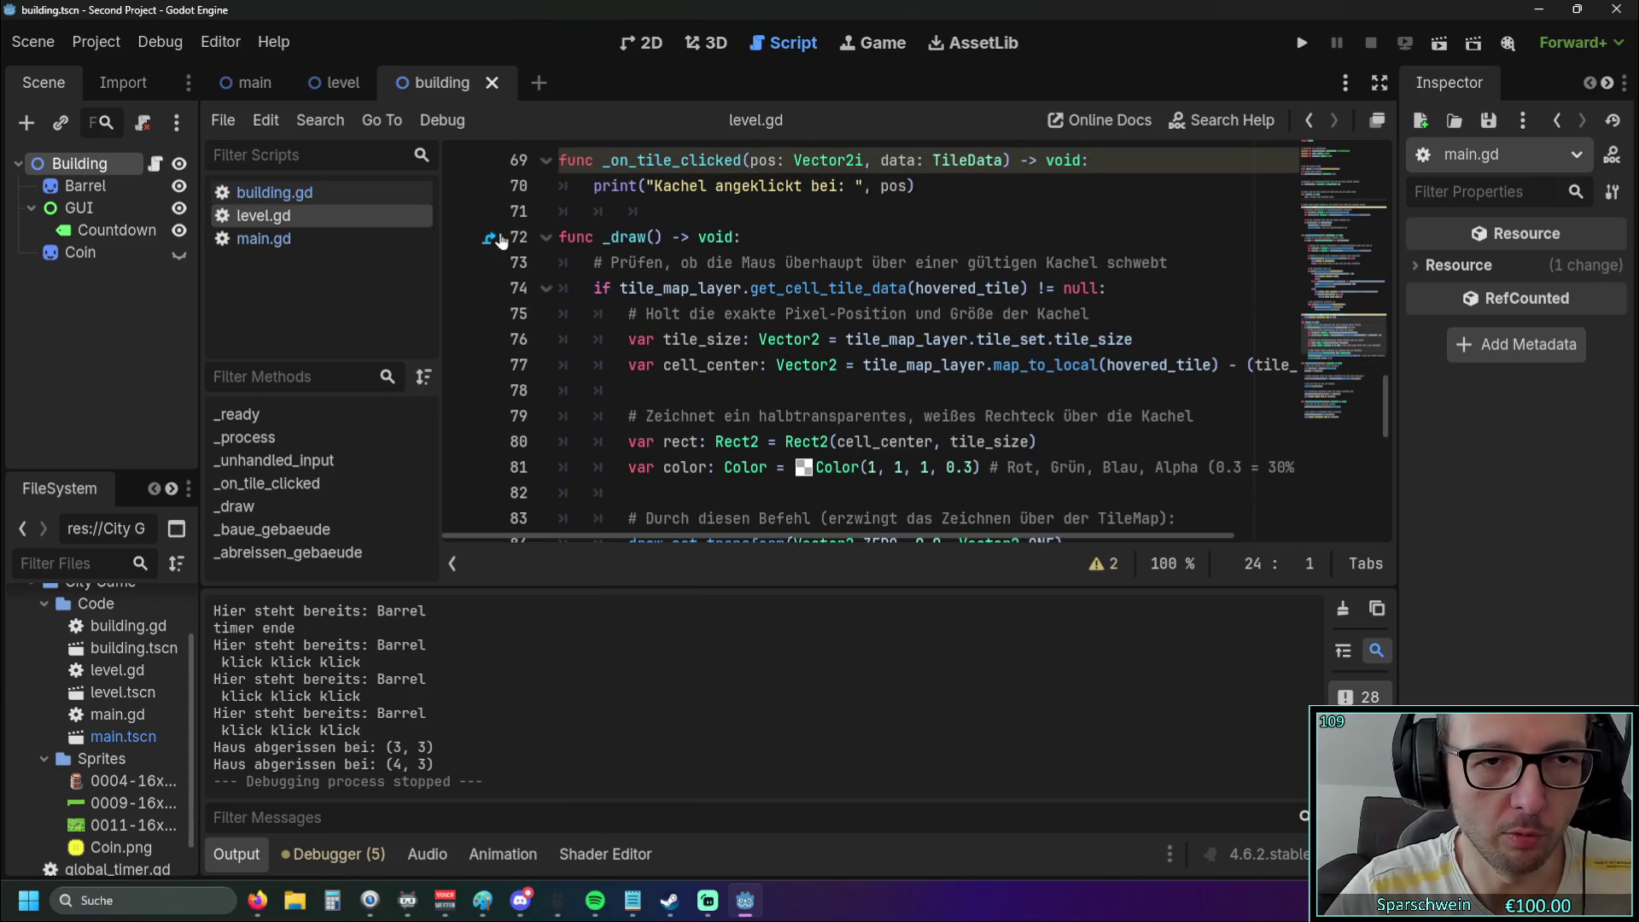
{"action": "left_click", "coordinate": [494, 239]}
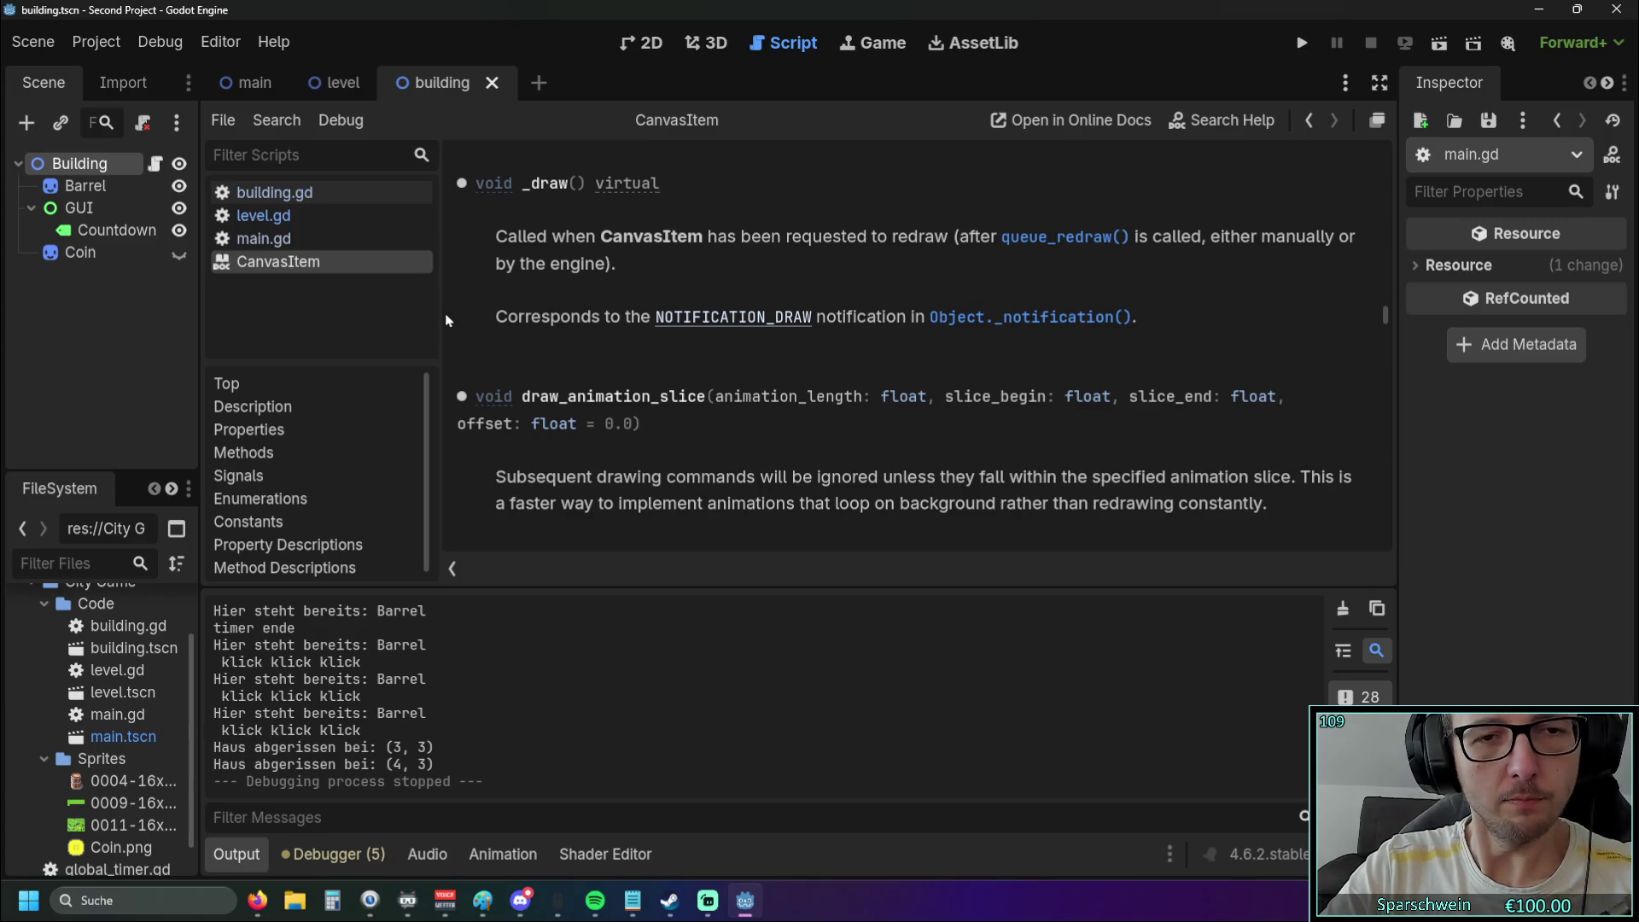
{"action": "right_click", "coordinate": [292, 268]}
{"action": "left_click", "coordinate": [333, 288]}
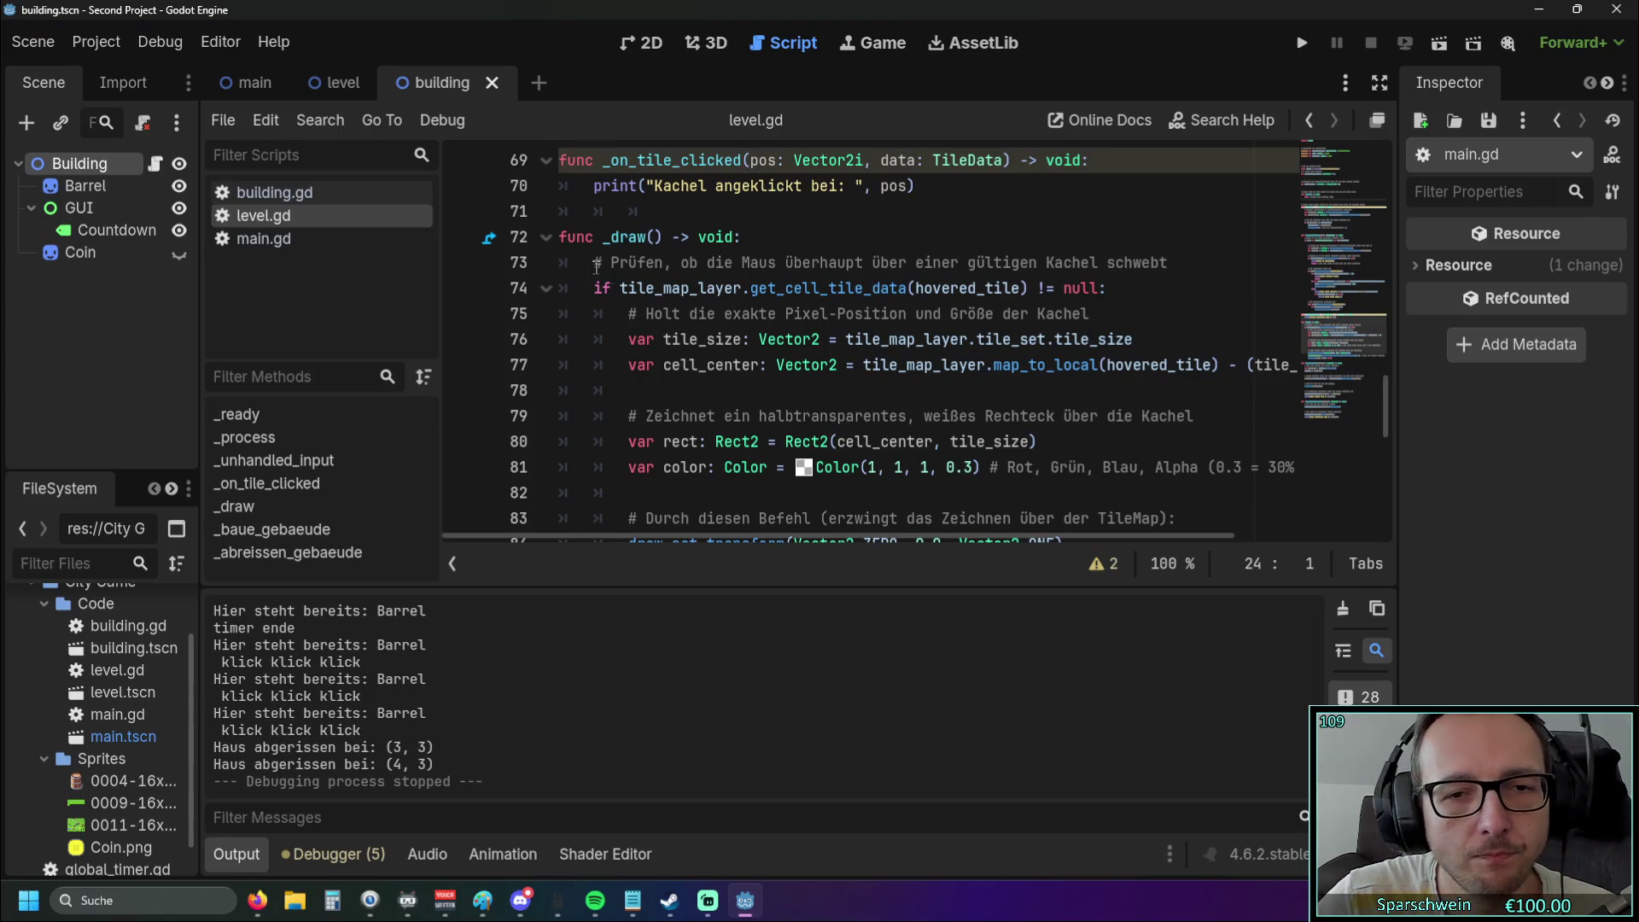
{"action": "scroll", "coordinate": [792, 386], "scroll_direction": "down", "scroll_amount": 6}
{"action": "scroll", "coordinate": [792, 385], "scroll_direction": "up", "scroll_amount": 1}
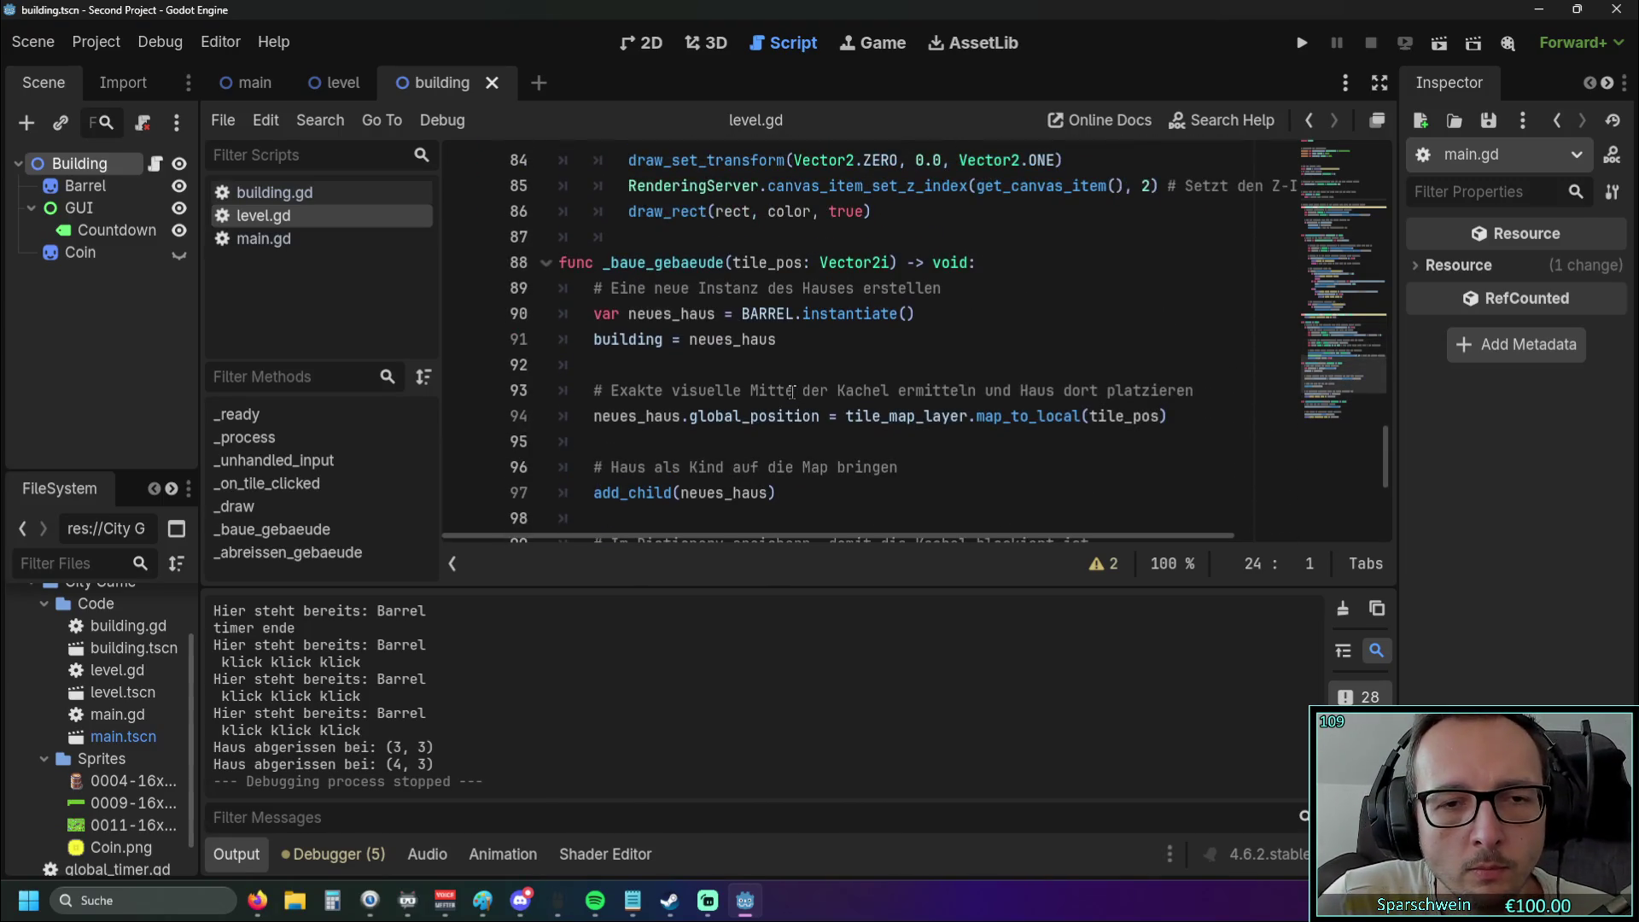
{"action": "left_click_drag", "start_coordinate": [782, 341], "coordinate": [581, 346]}
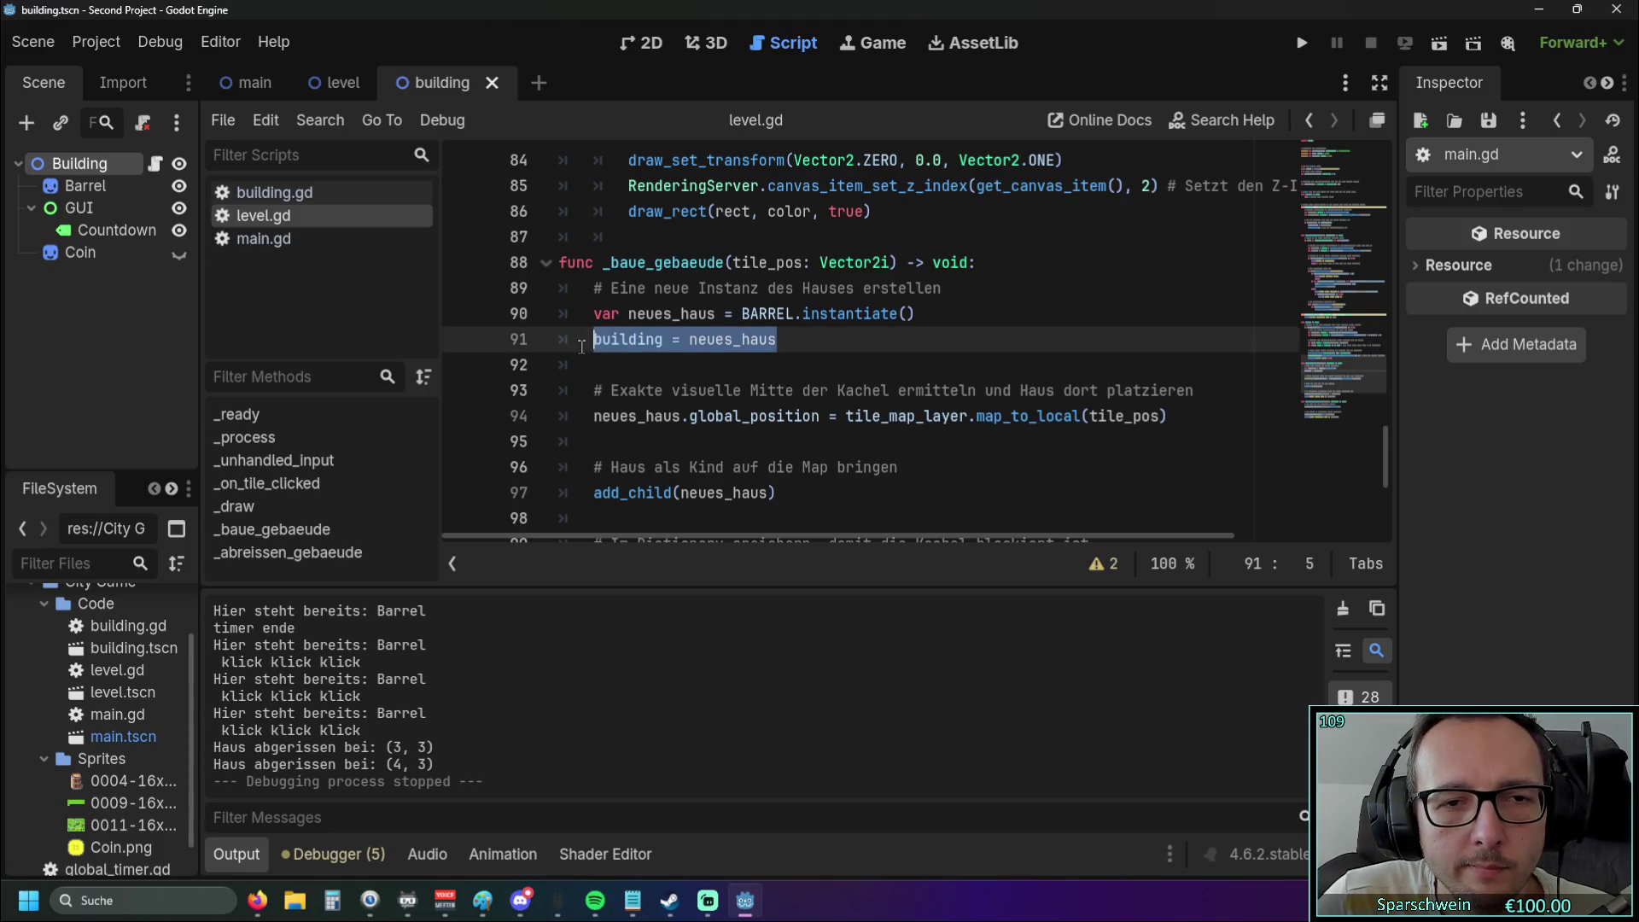
{"action": "left_click", "coordinate": [681, 369]}
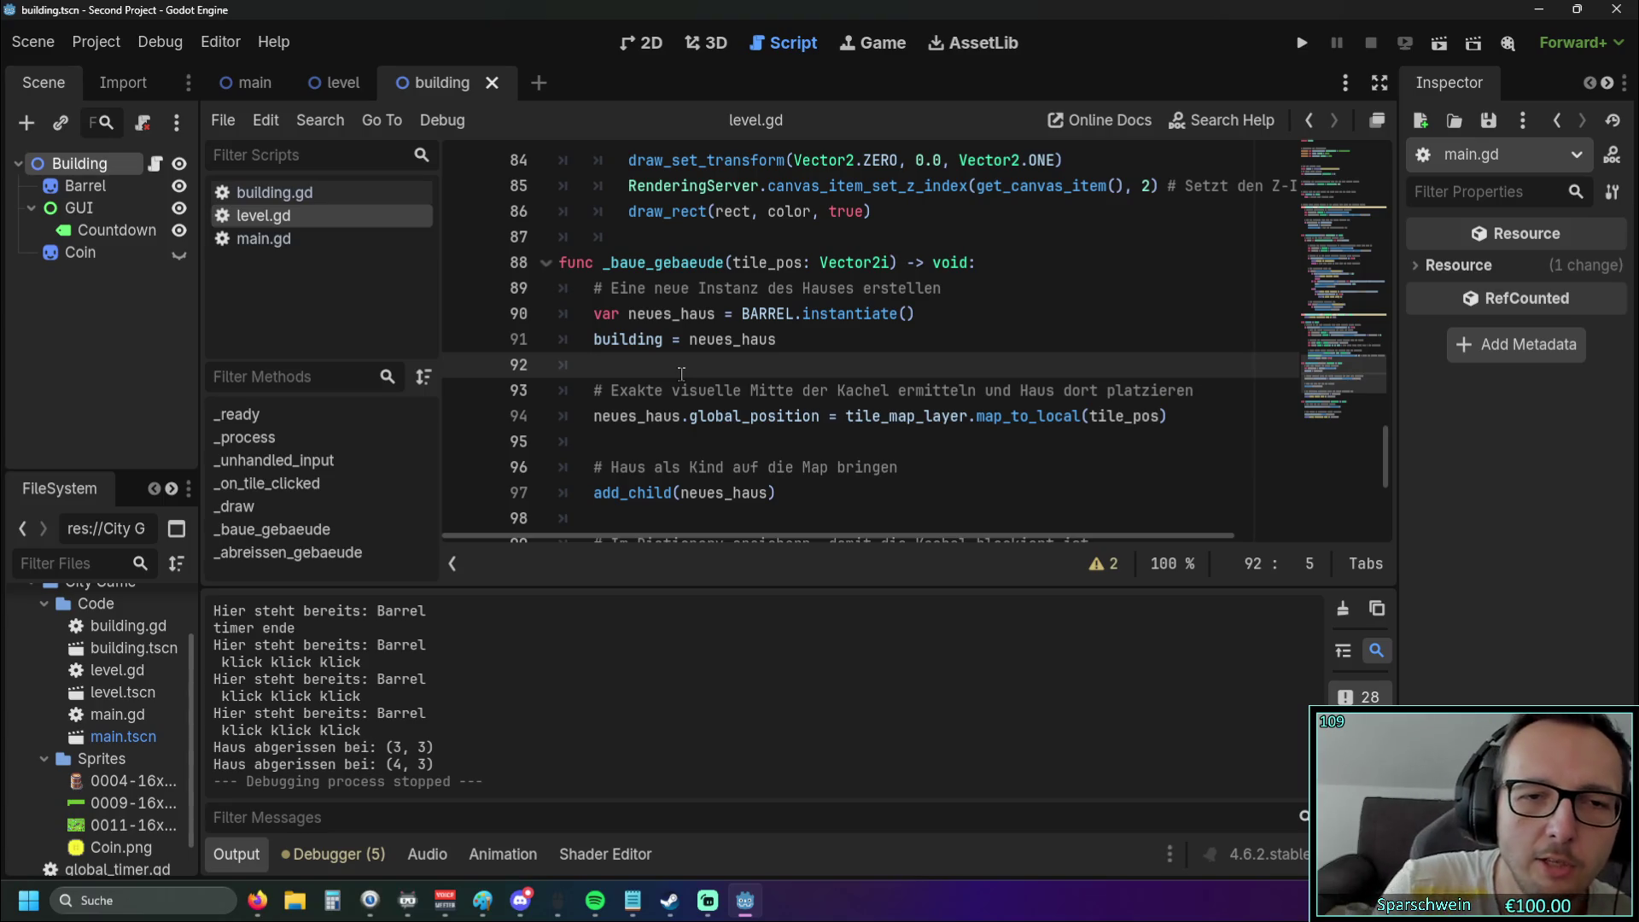
Delete the trailing tab after the 'Haus abgerissen bei' print call on line 109.
{"action": "scroll", "coordinate": [727, 359], "scroll_direction": "down", "scroll_amount": 2}
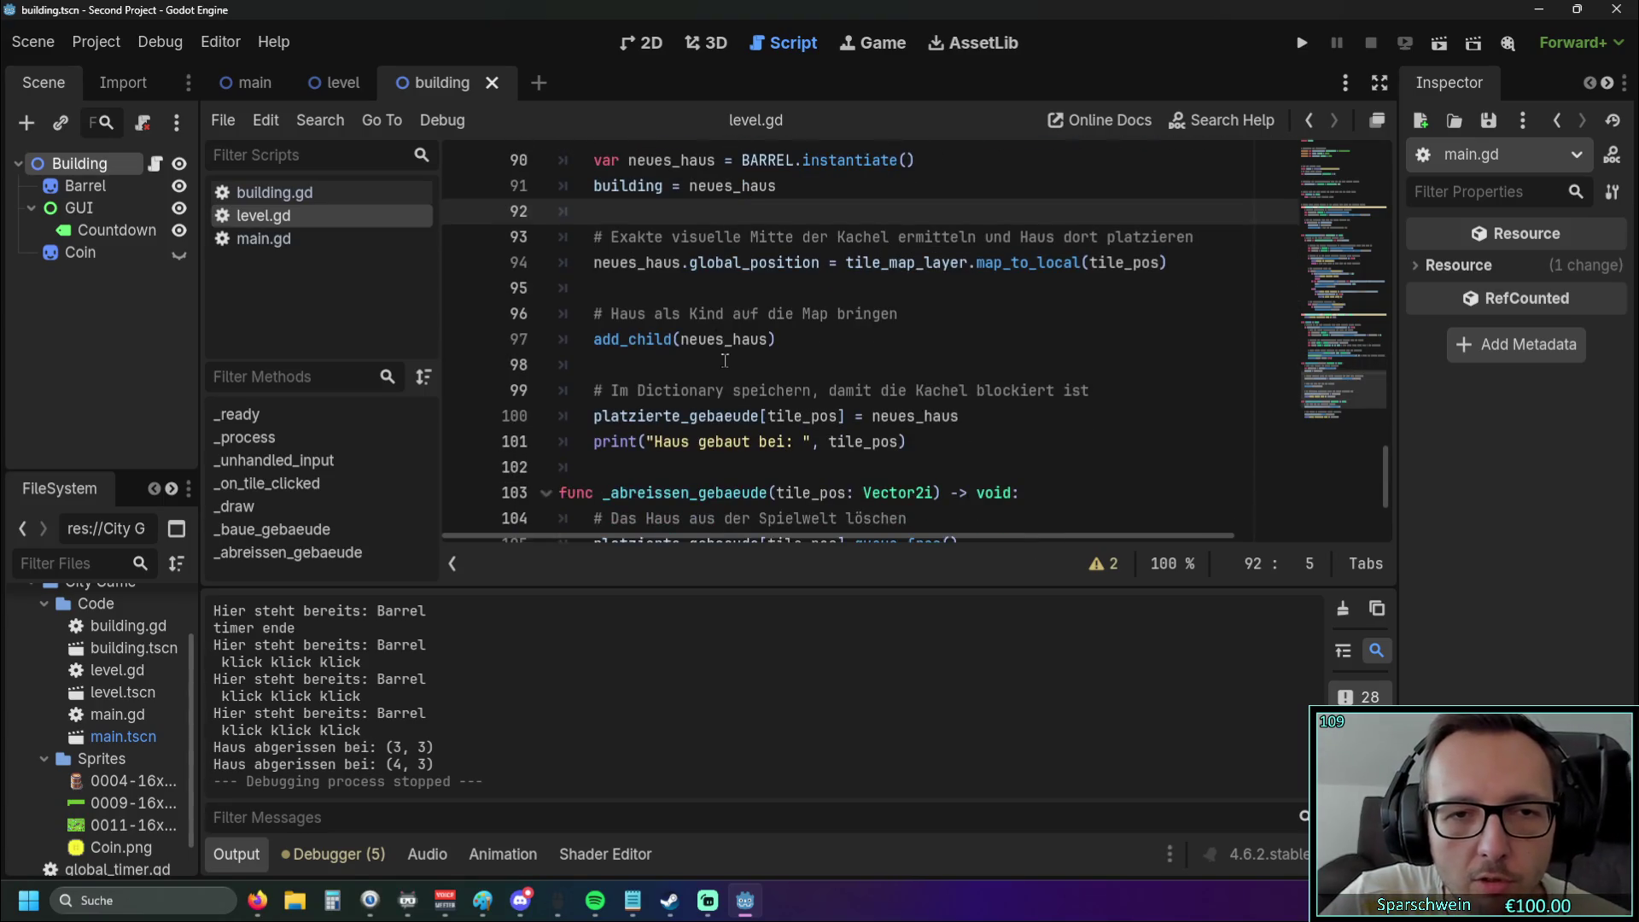
{"action": "scroll", "coordinate": [854, 367], "scroll_direction": "up", "scroll_amount": 1}
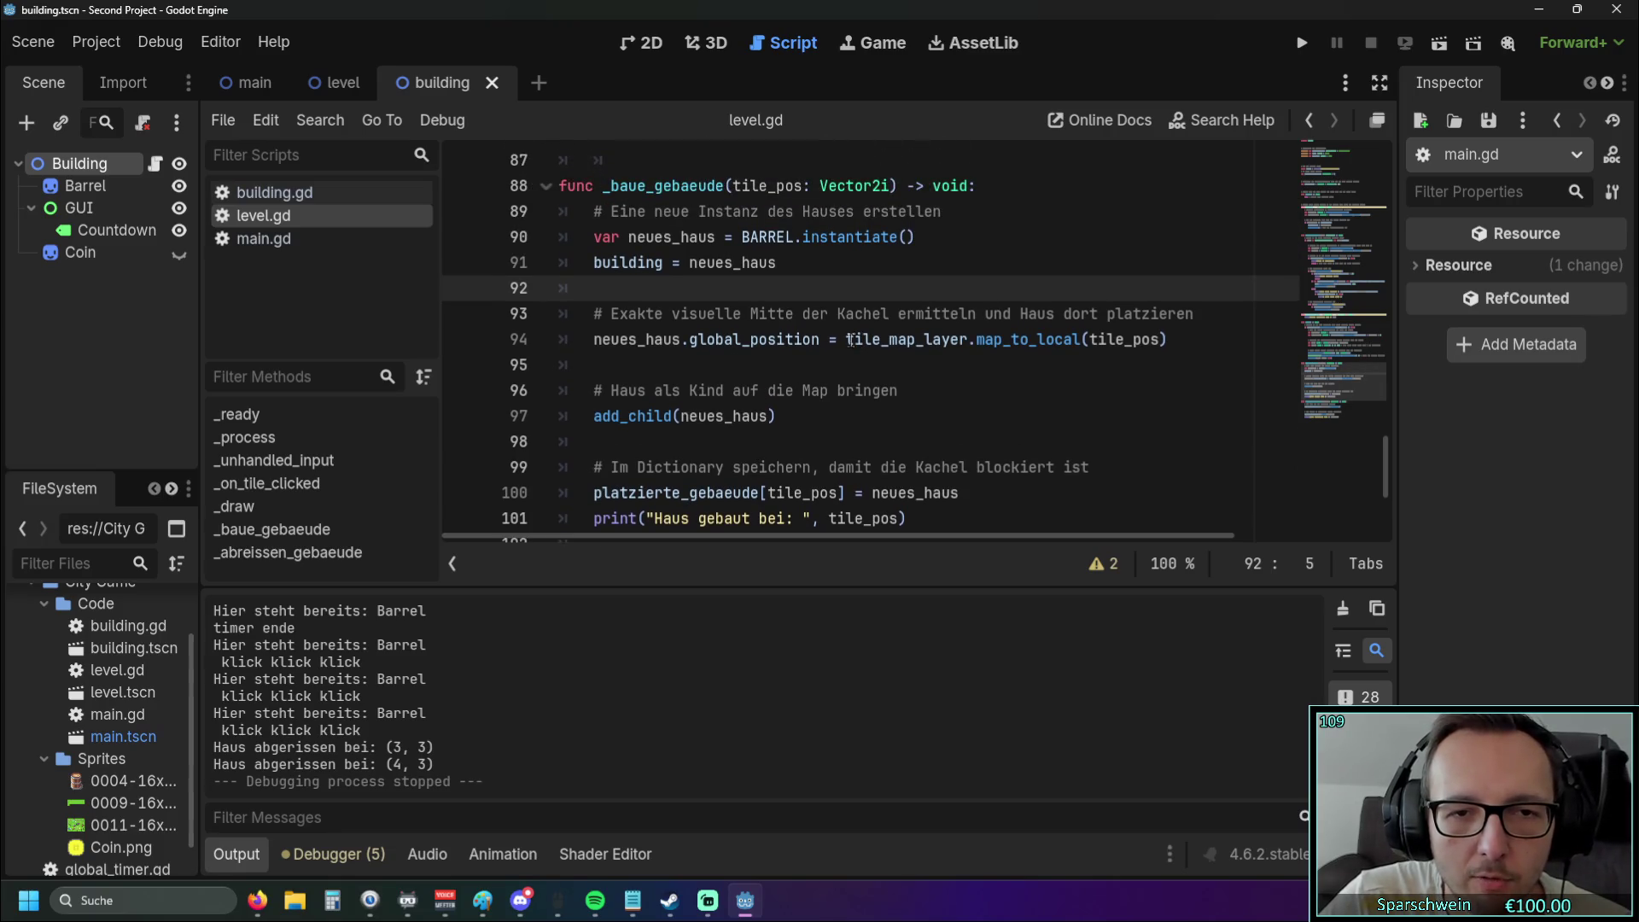
{"action": "scroll", "coordinate": [796, 430], "scroll_direction": "up", "scroll_amount": 1}
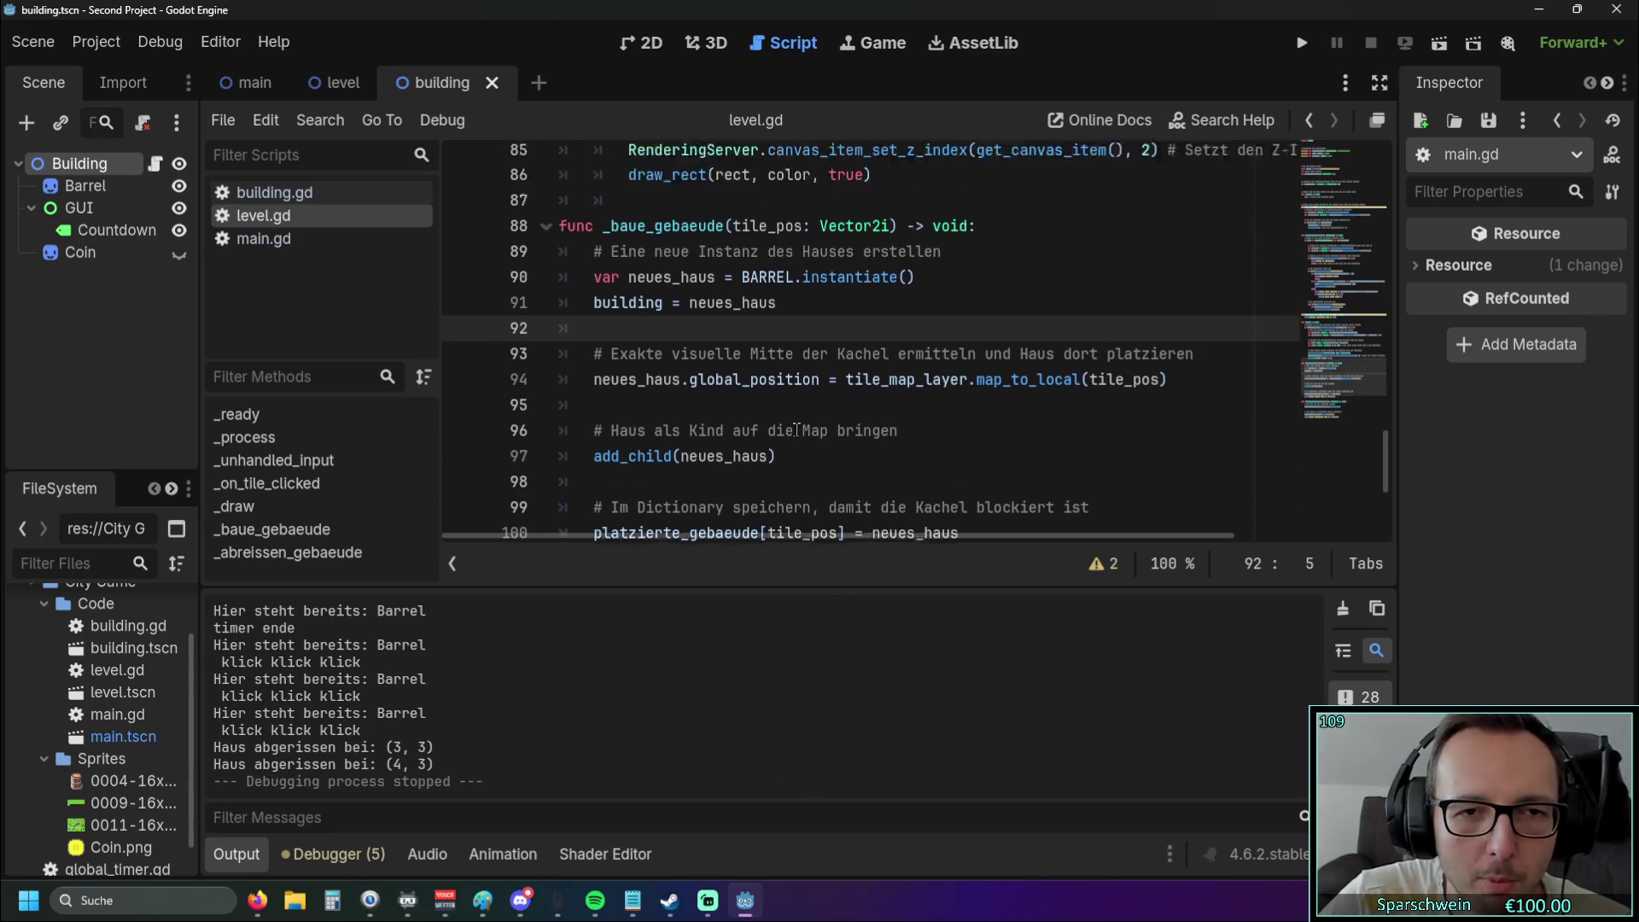
{"action": "scroll", "coordinate": [796, 429], "scroll_direction": "down", "scroll_amount": 4}
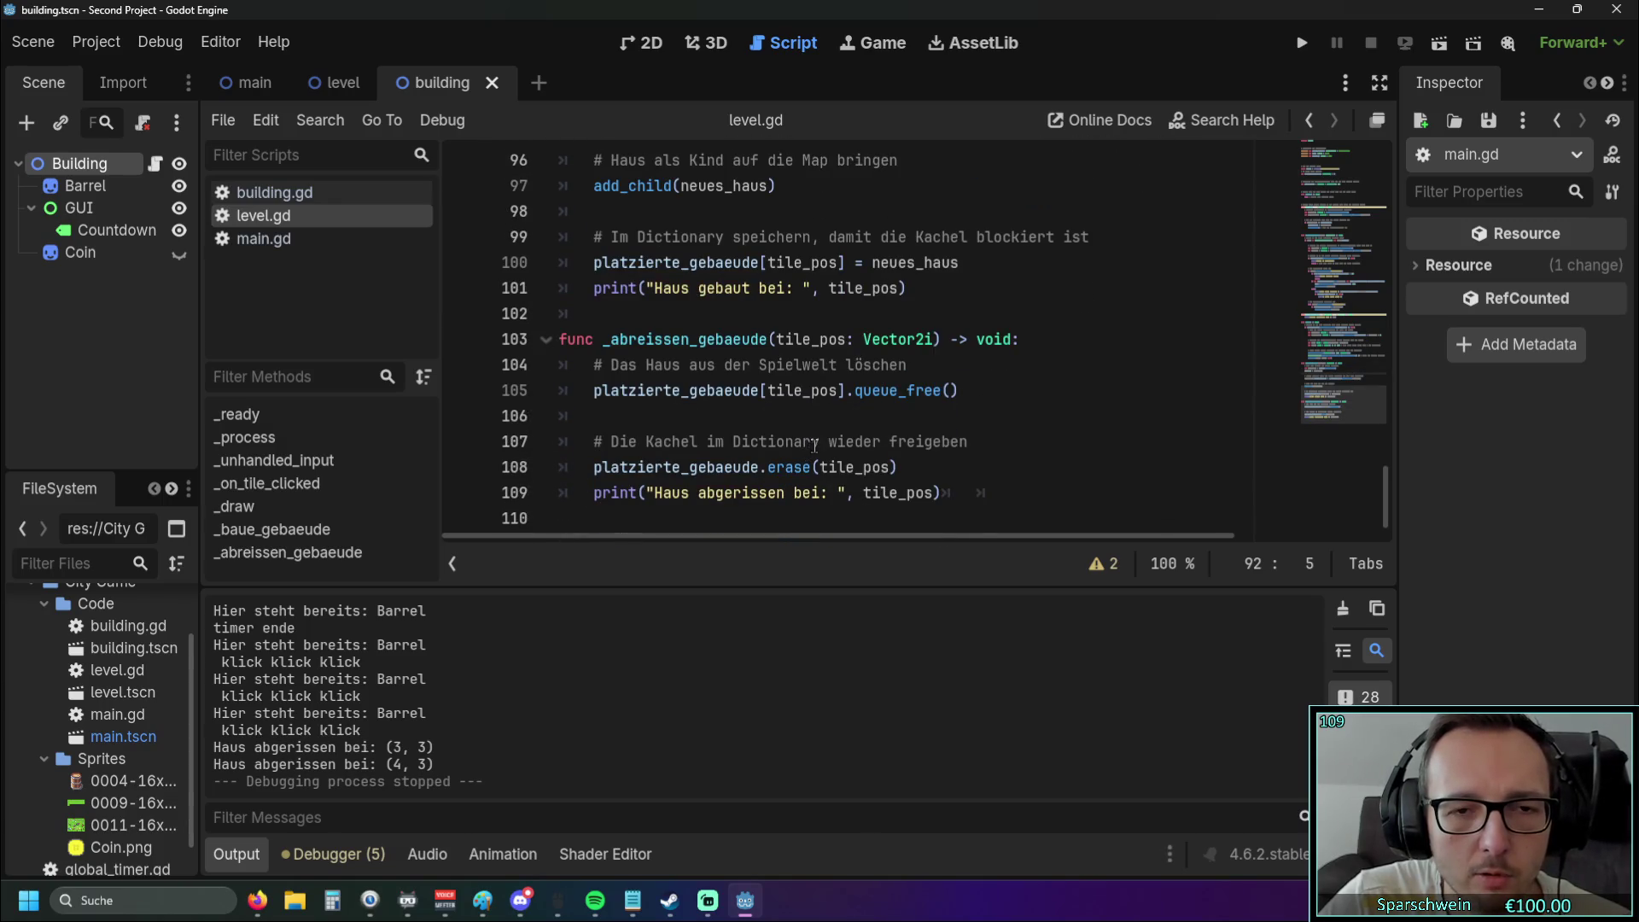
{"action": "left_click", "coordinate": [988, 493]}
{"action": "key", "text": "BackSpace"}
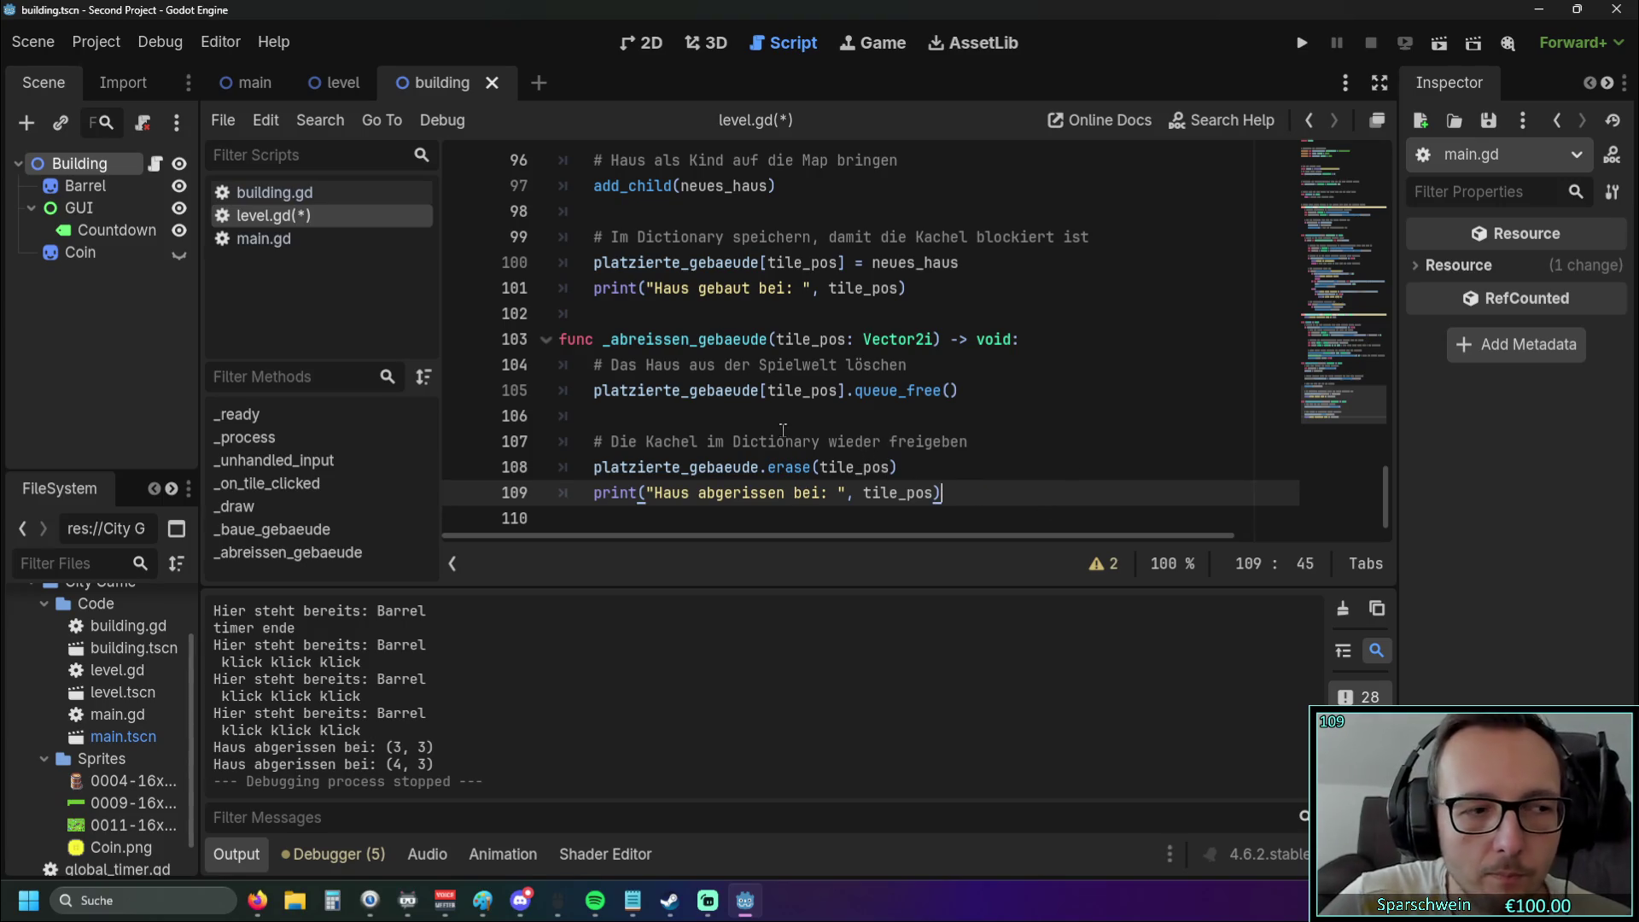
Select tile_pos on line 101, then put the cursor on the empty line 102.
{"action": "scroll", "coordinate": [783, 429], "scroll_direction": "up", "scroll_amount": 1}
{"action": "scroll", "coordinate": [781, 418], "scroll_direction": "up", "scroll_amount": 1}
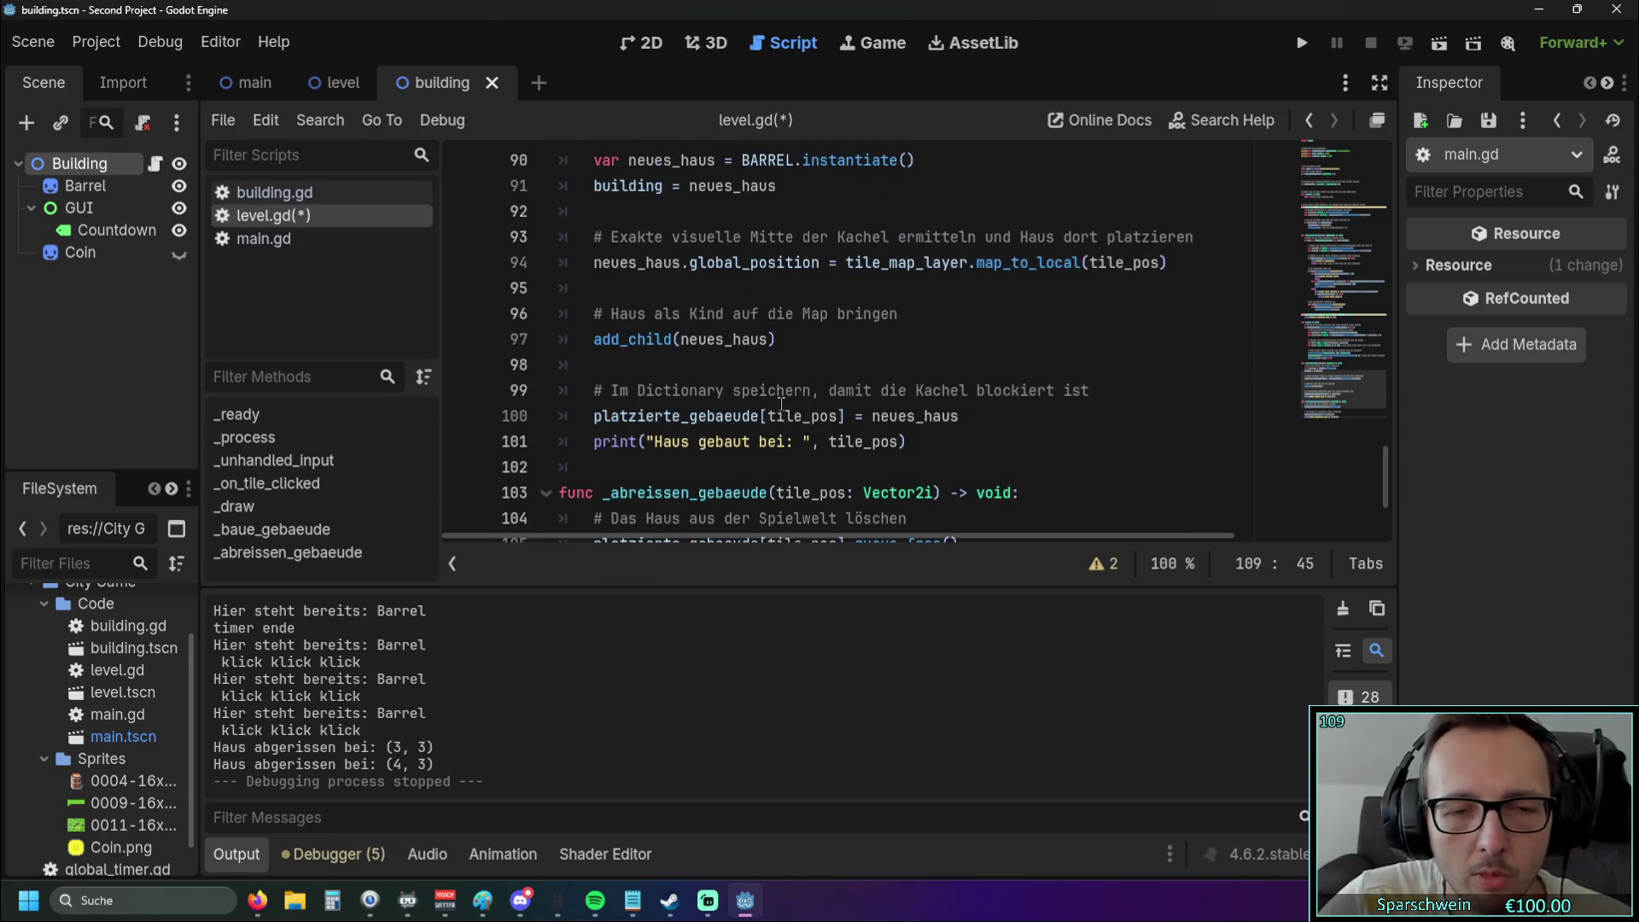
{"action": "scroll", "coordinate": [777, 411], "scroll_direction": "up", "scroll_amount": 1}
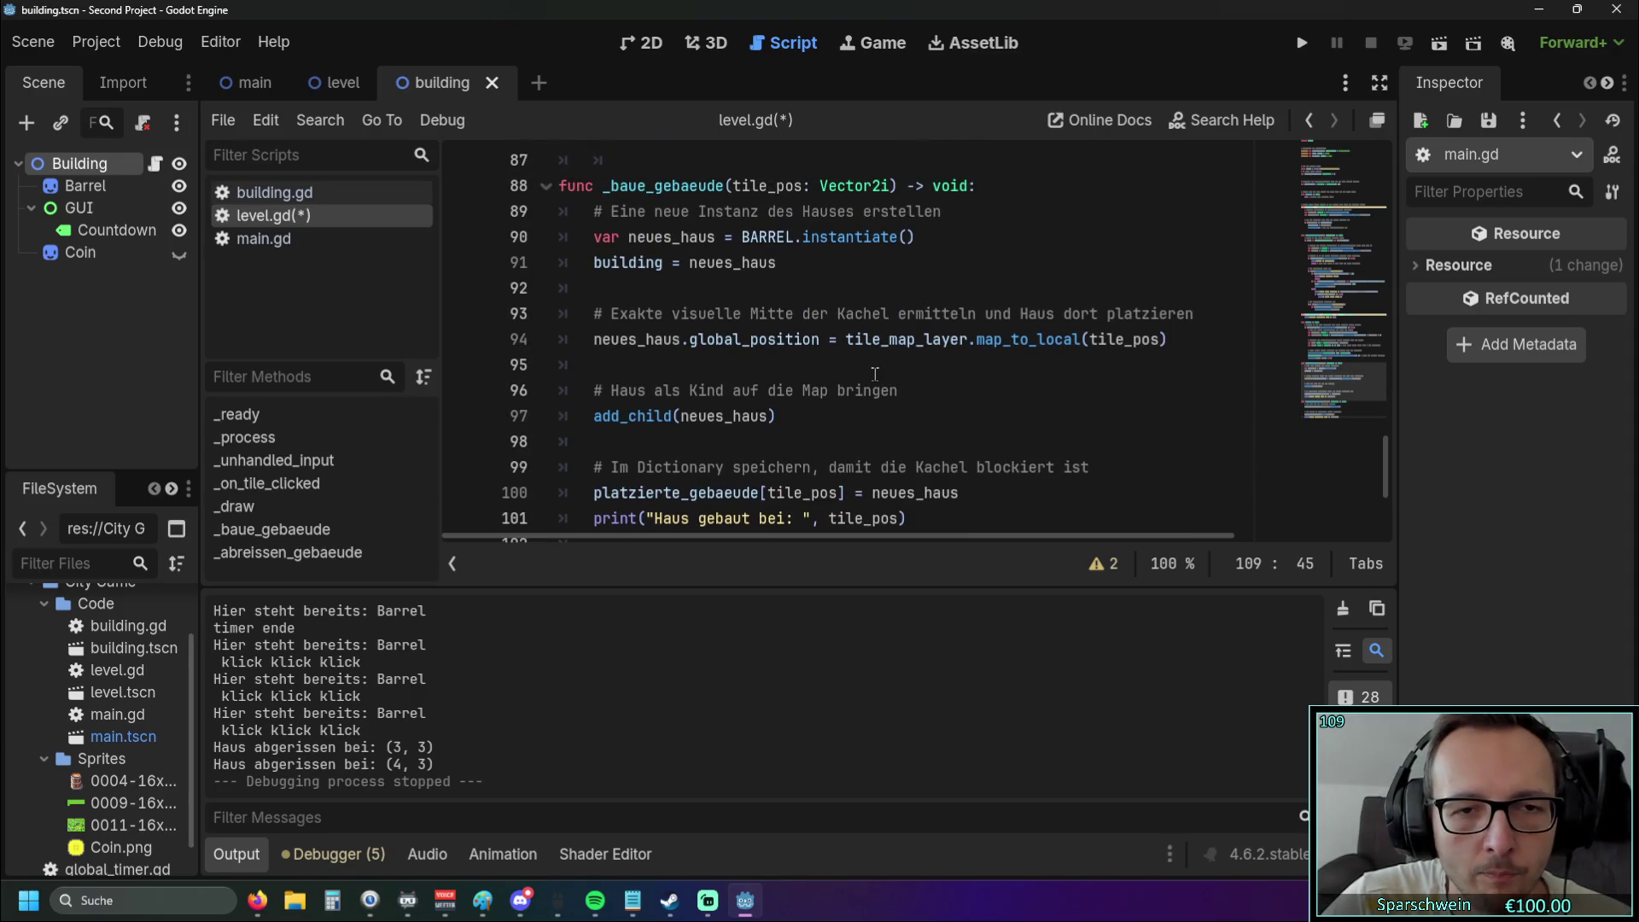
{"action": "scroll", "coordinate": [866, 375], "scroll_direction": "down", "scroll_amount": 1}
{"action": "scroll", "coordinate": [833, 377], "scroll_direction": "down", "scroll_amount": 1}
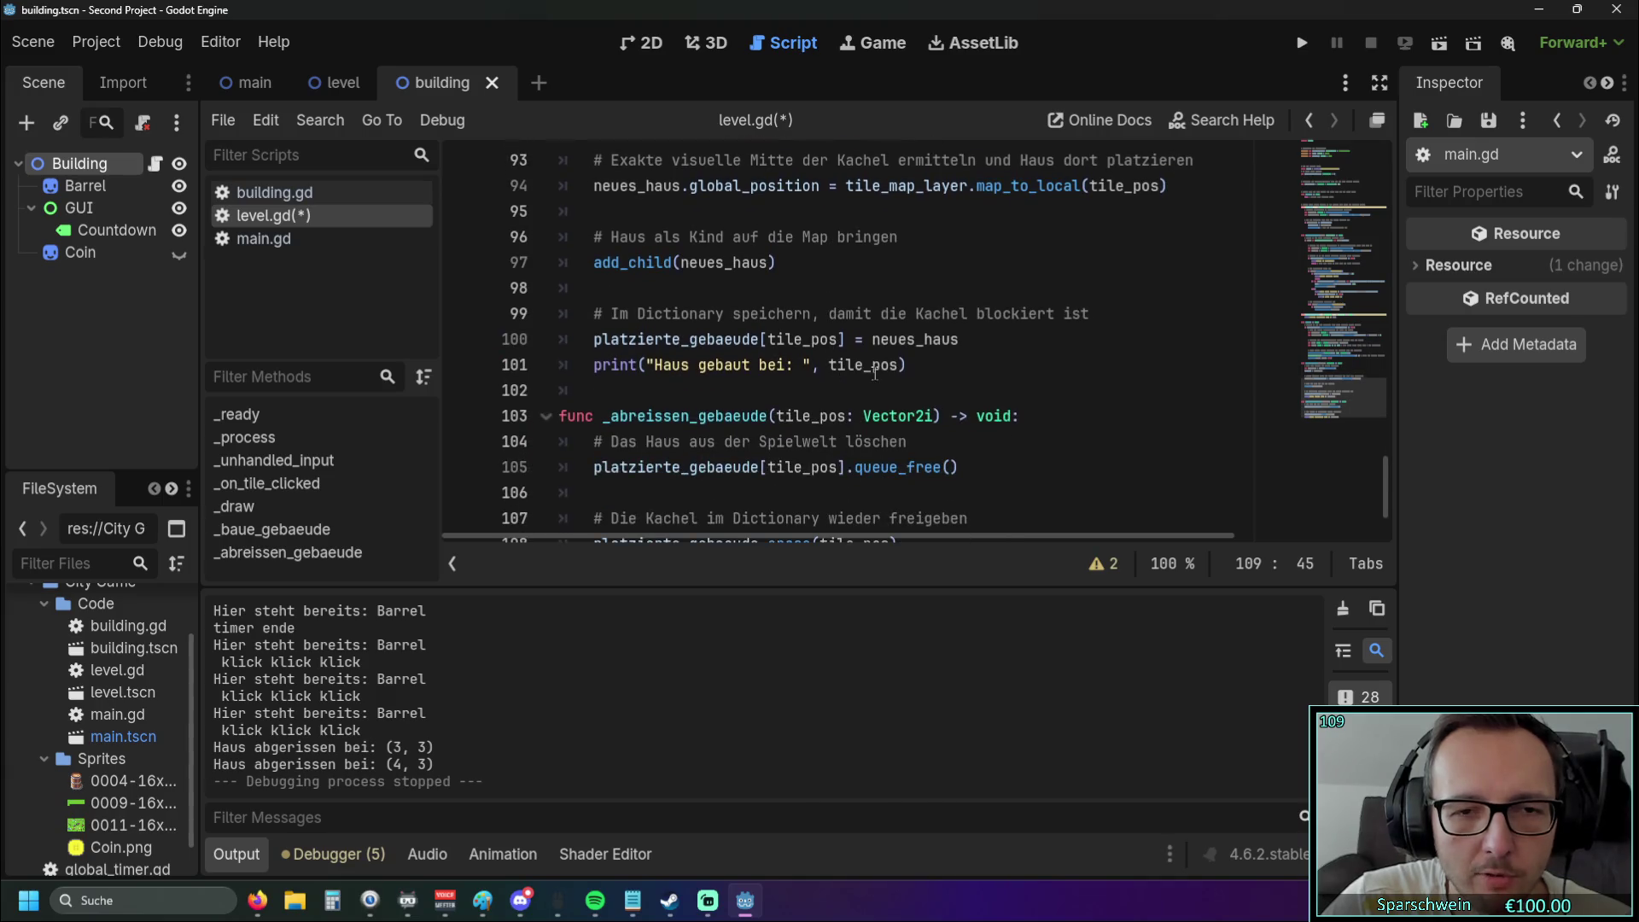
{"action": "double_click", "coordinate": [841, 366]}
{"action": "left_click", "coordinate": [1008, 380]}
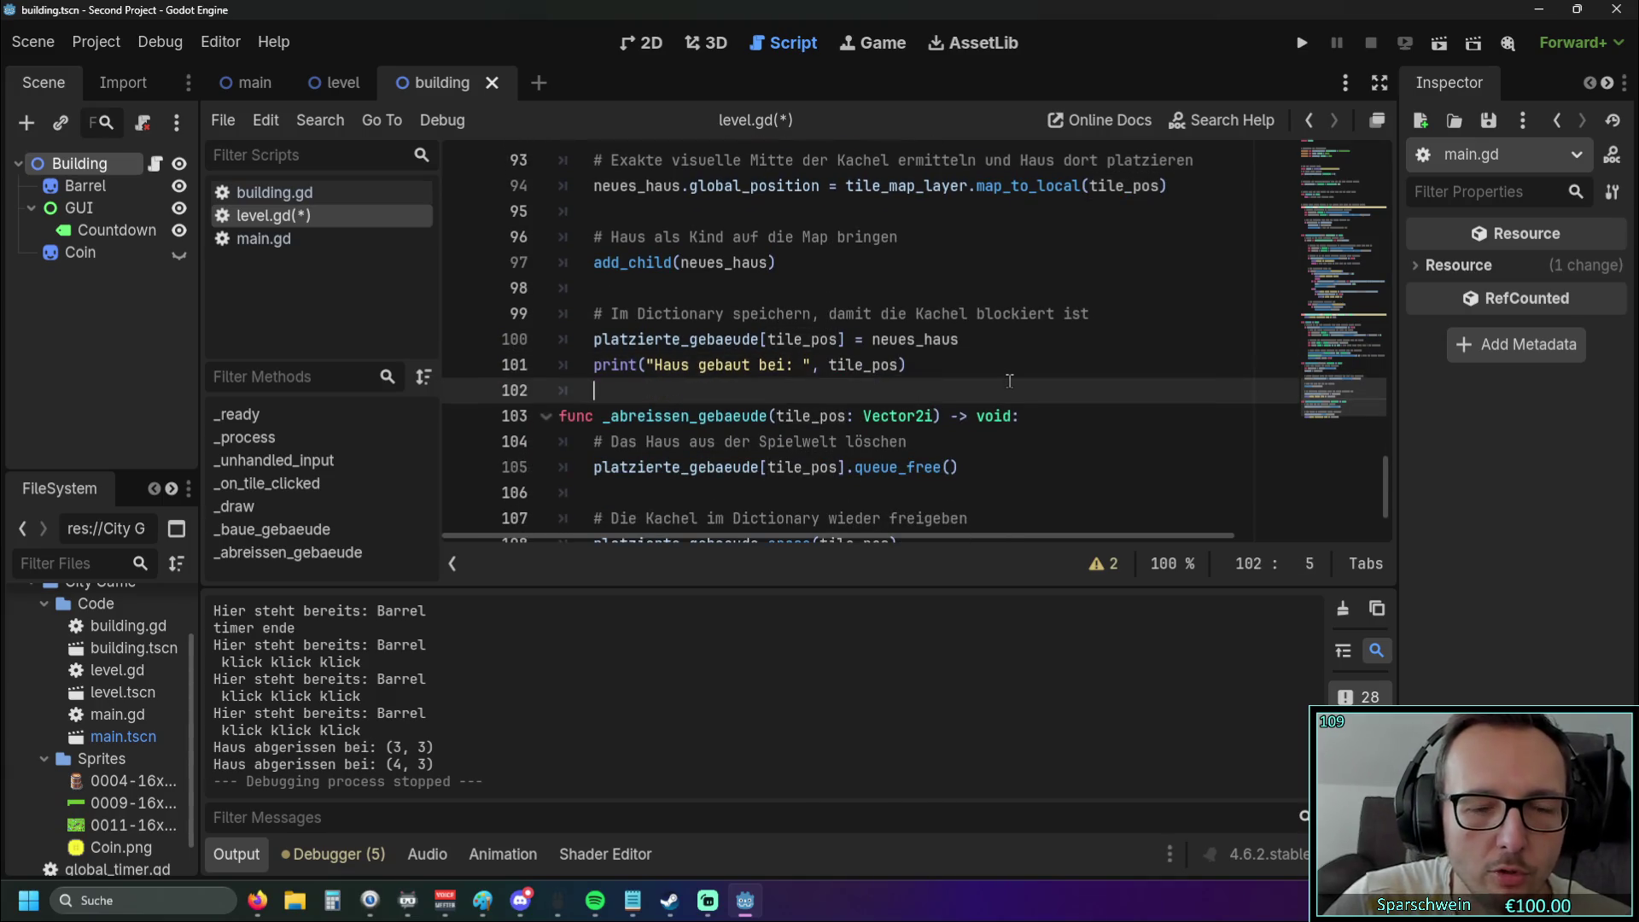
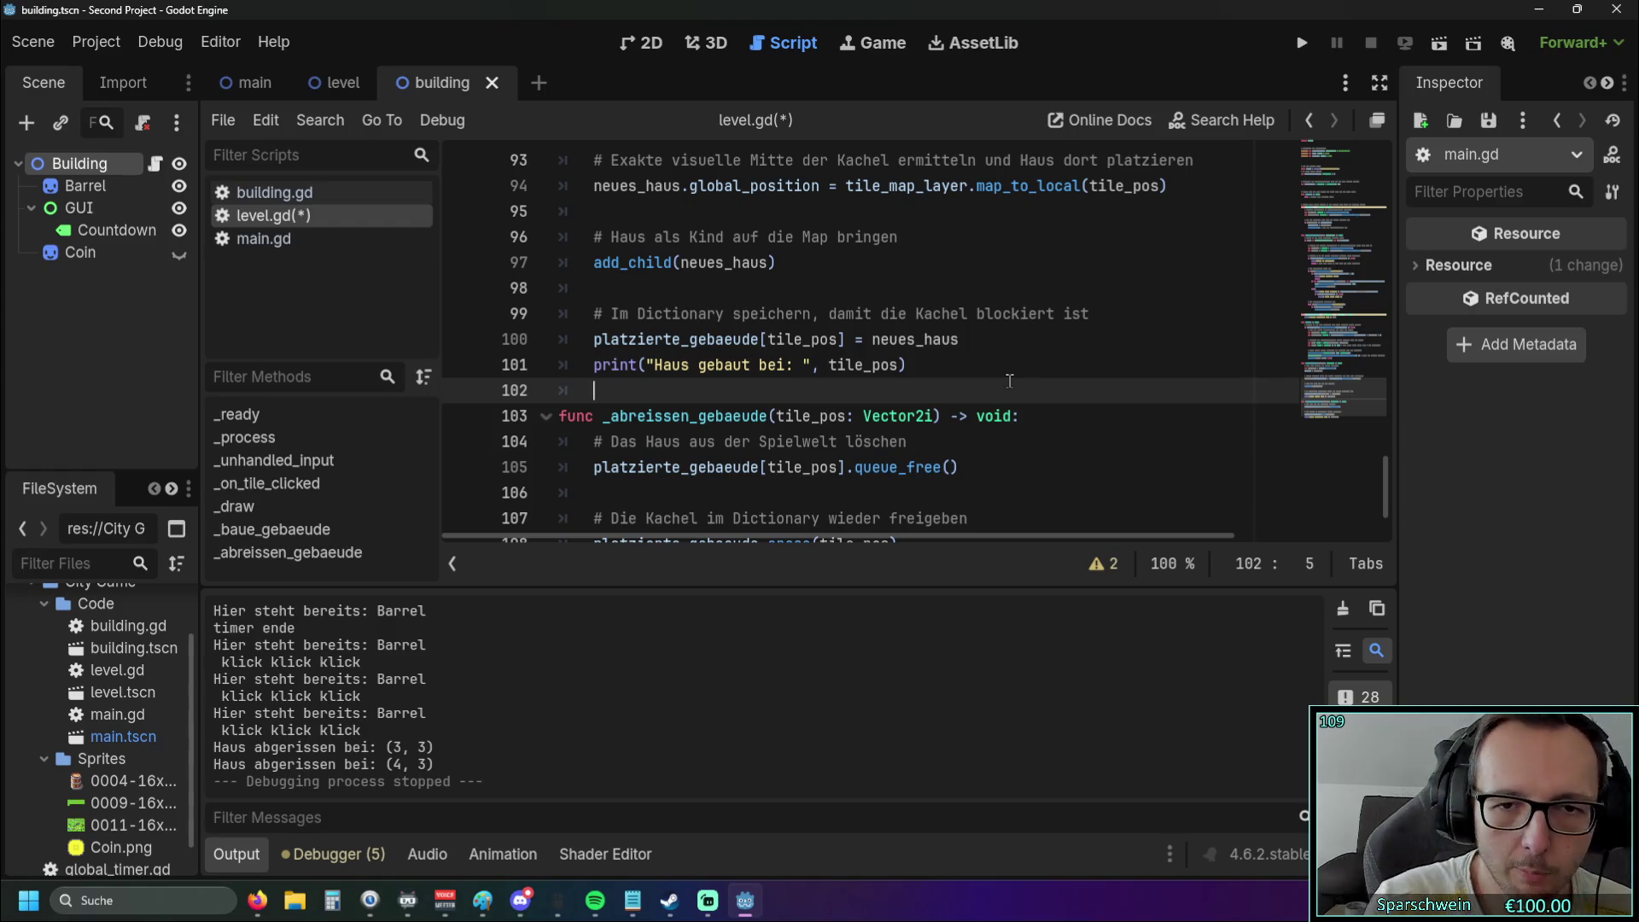
Run the game, build barrels at (2, 2) and (2, 3), watch them produce coins, then stop.
{"action": "left_click", "coordinate": [1302, 40]}
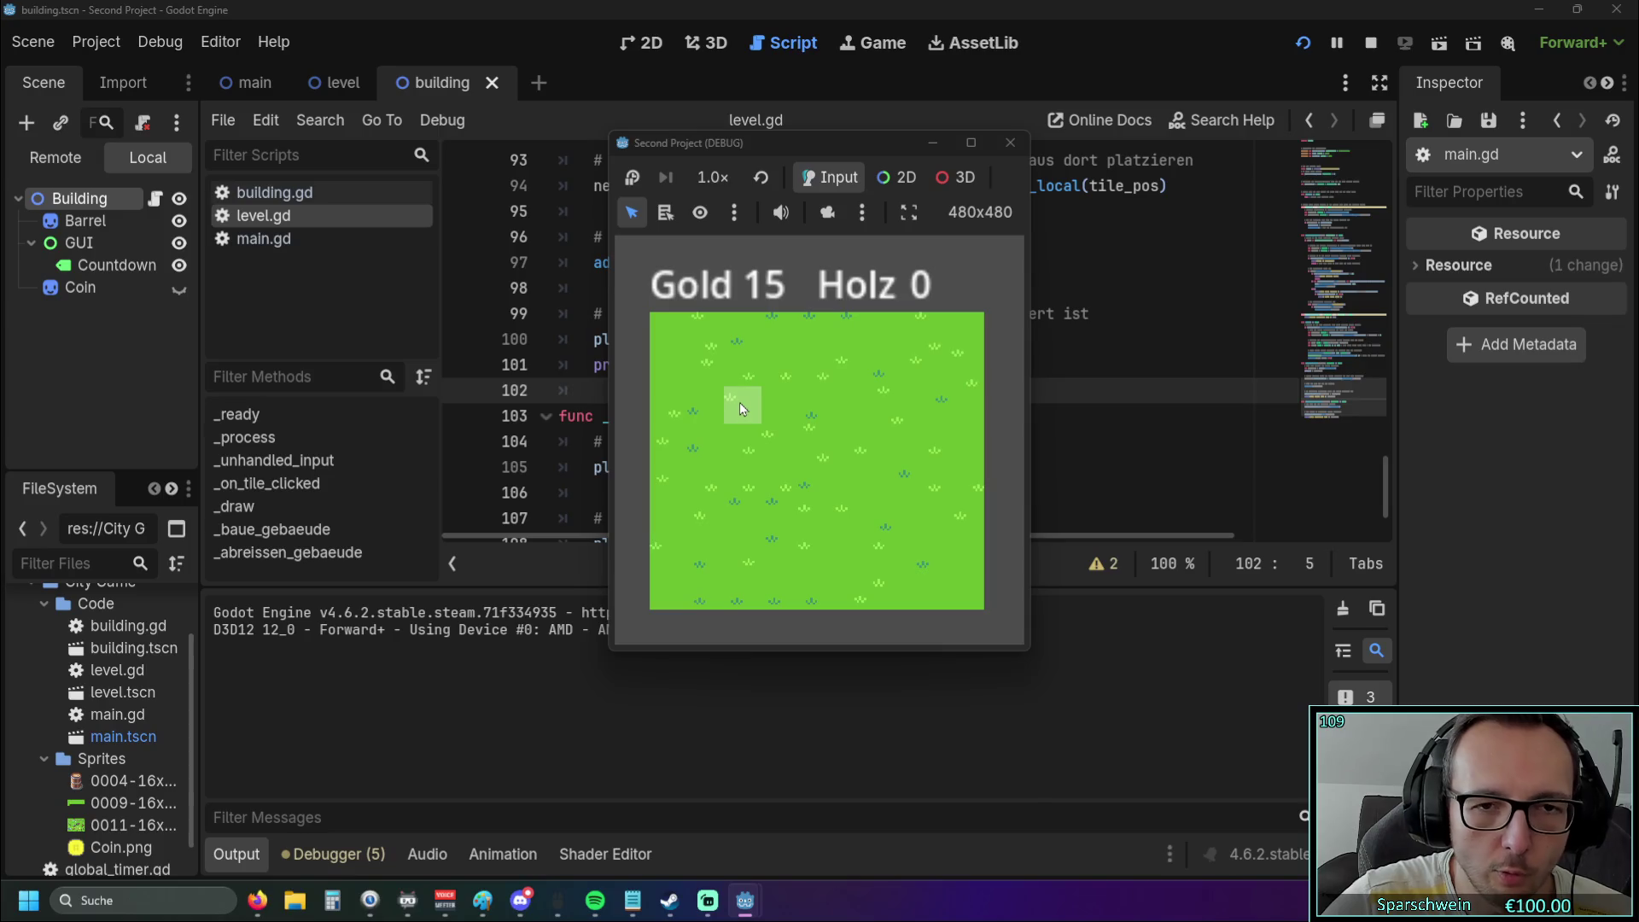
{"action": "left_click", "coordinate": [741, 405]}
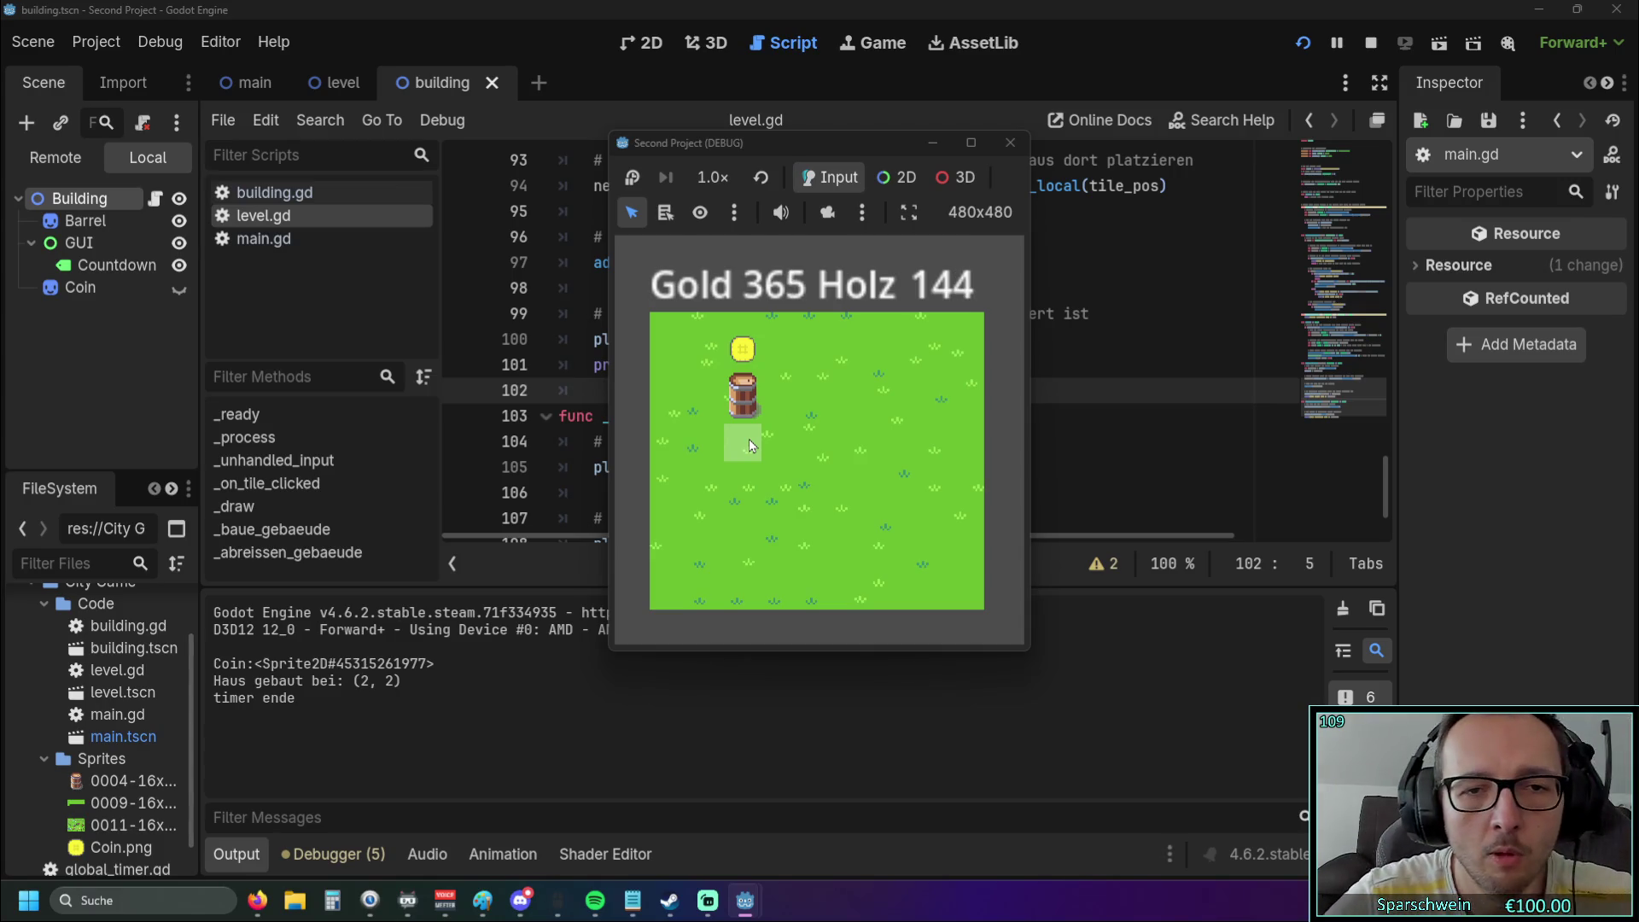
{"action": "left_click", "coordinate": [755, 456]}
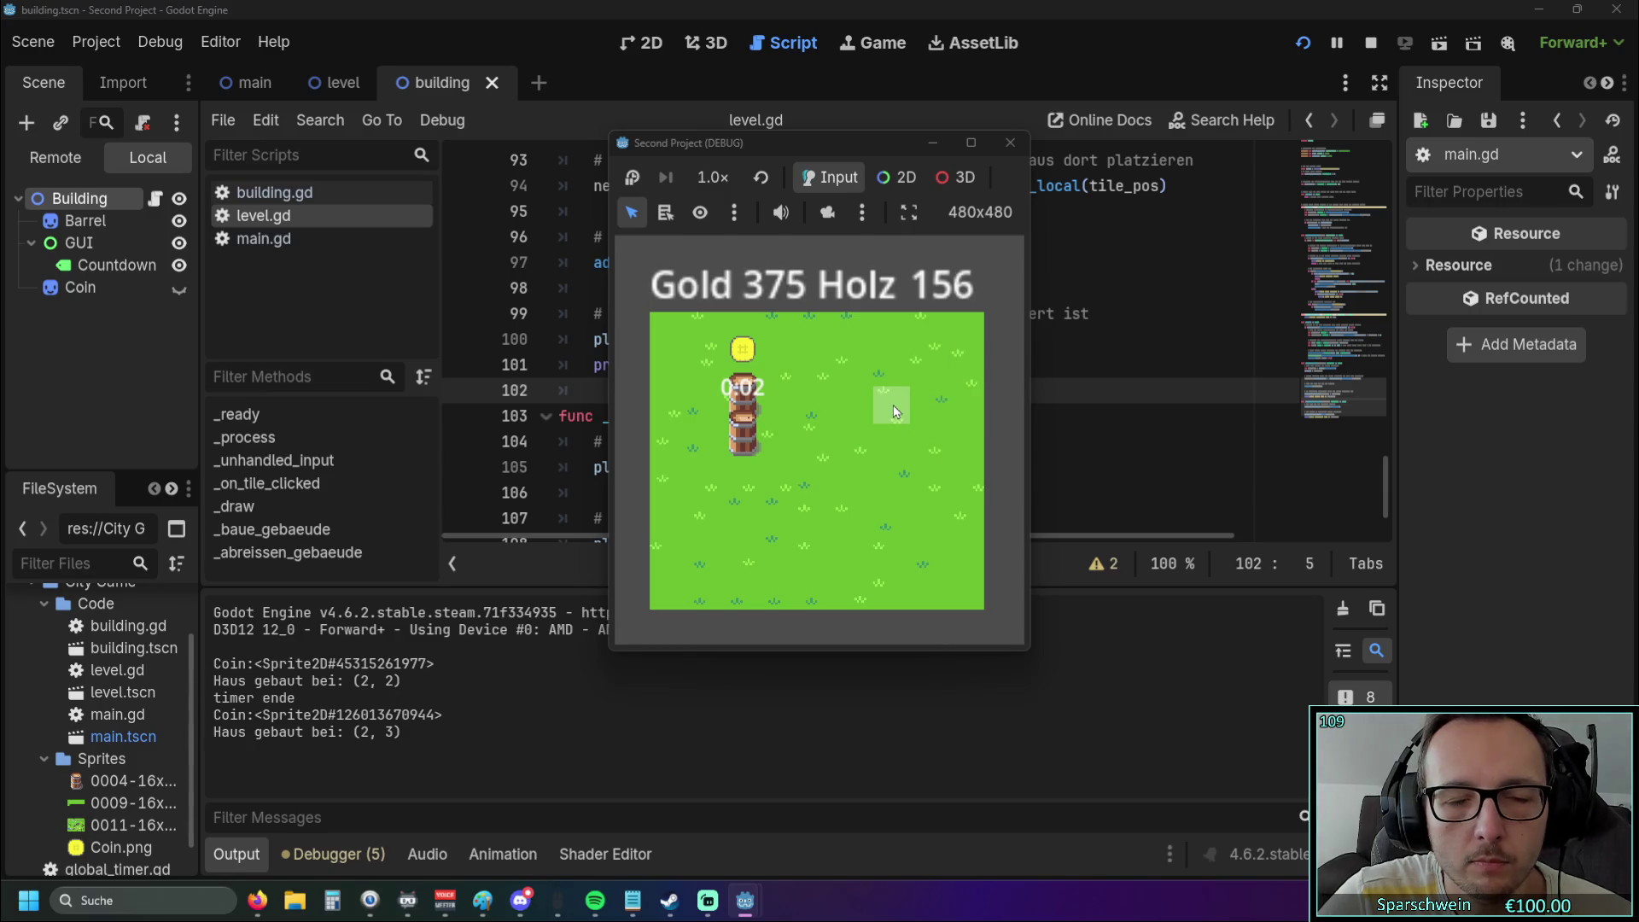
{"action": "left_click", "coordinate": [1012, 145]}
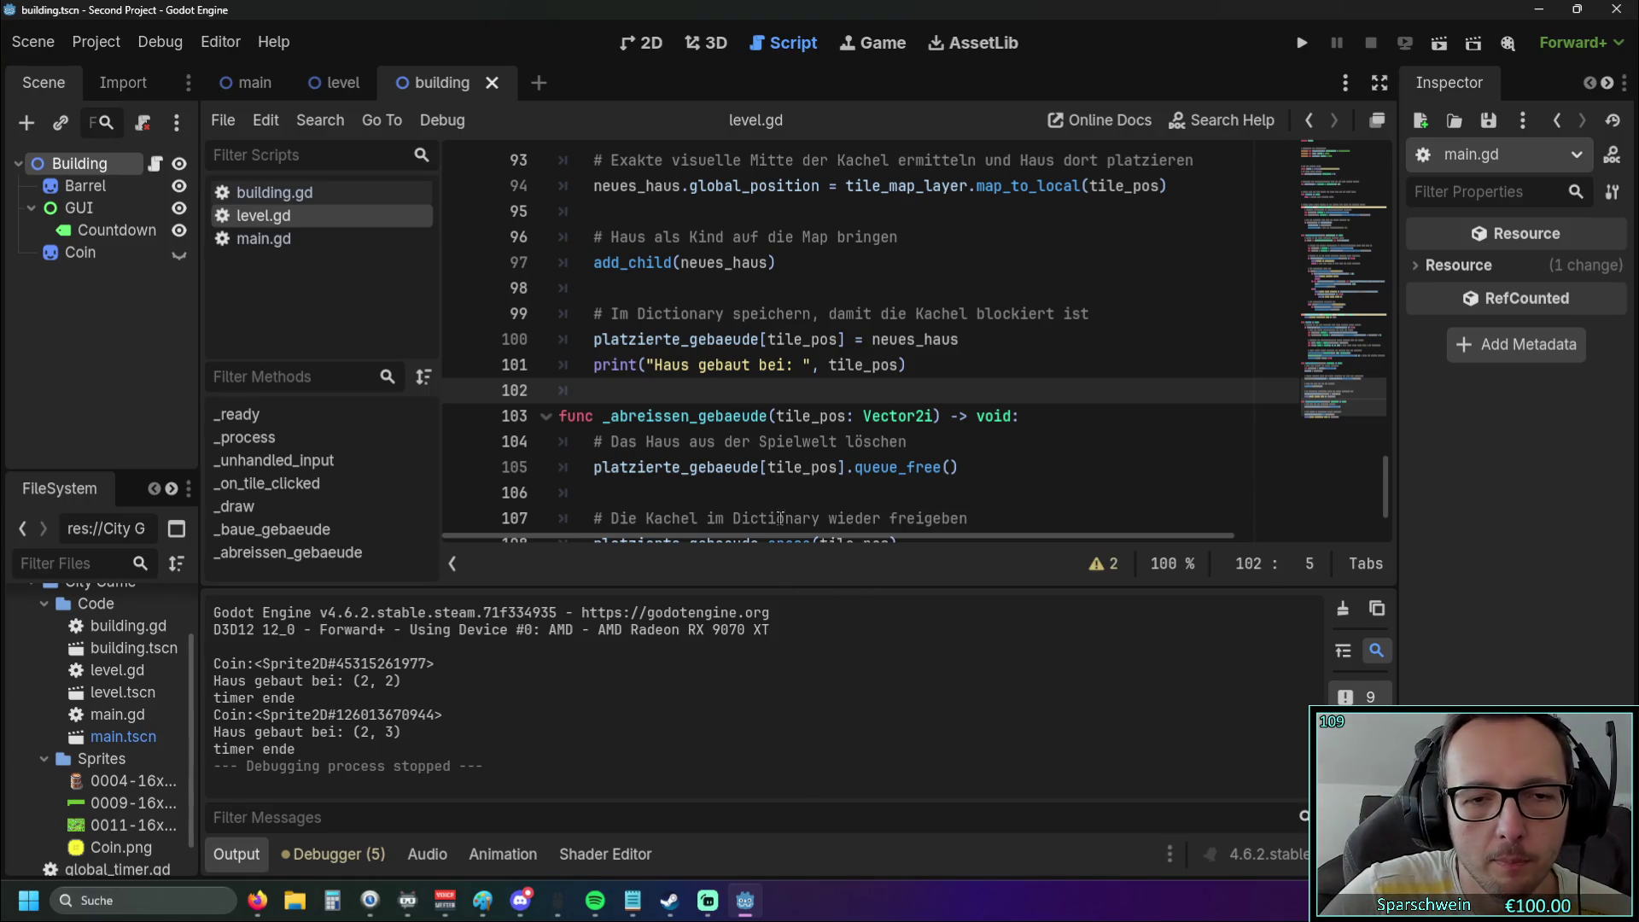
{"action": "scroll", "coordinate": [780, 518], "scroll_direction": "up", "scroll_amount": 2}
{"action": "scroll", "coordinate": [774, 467], "scroll_direction": "down", "scroll_amount": 3}
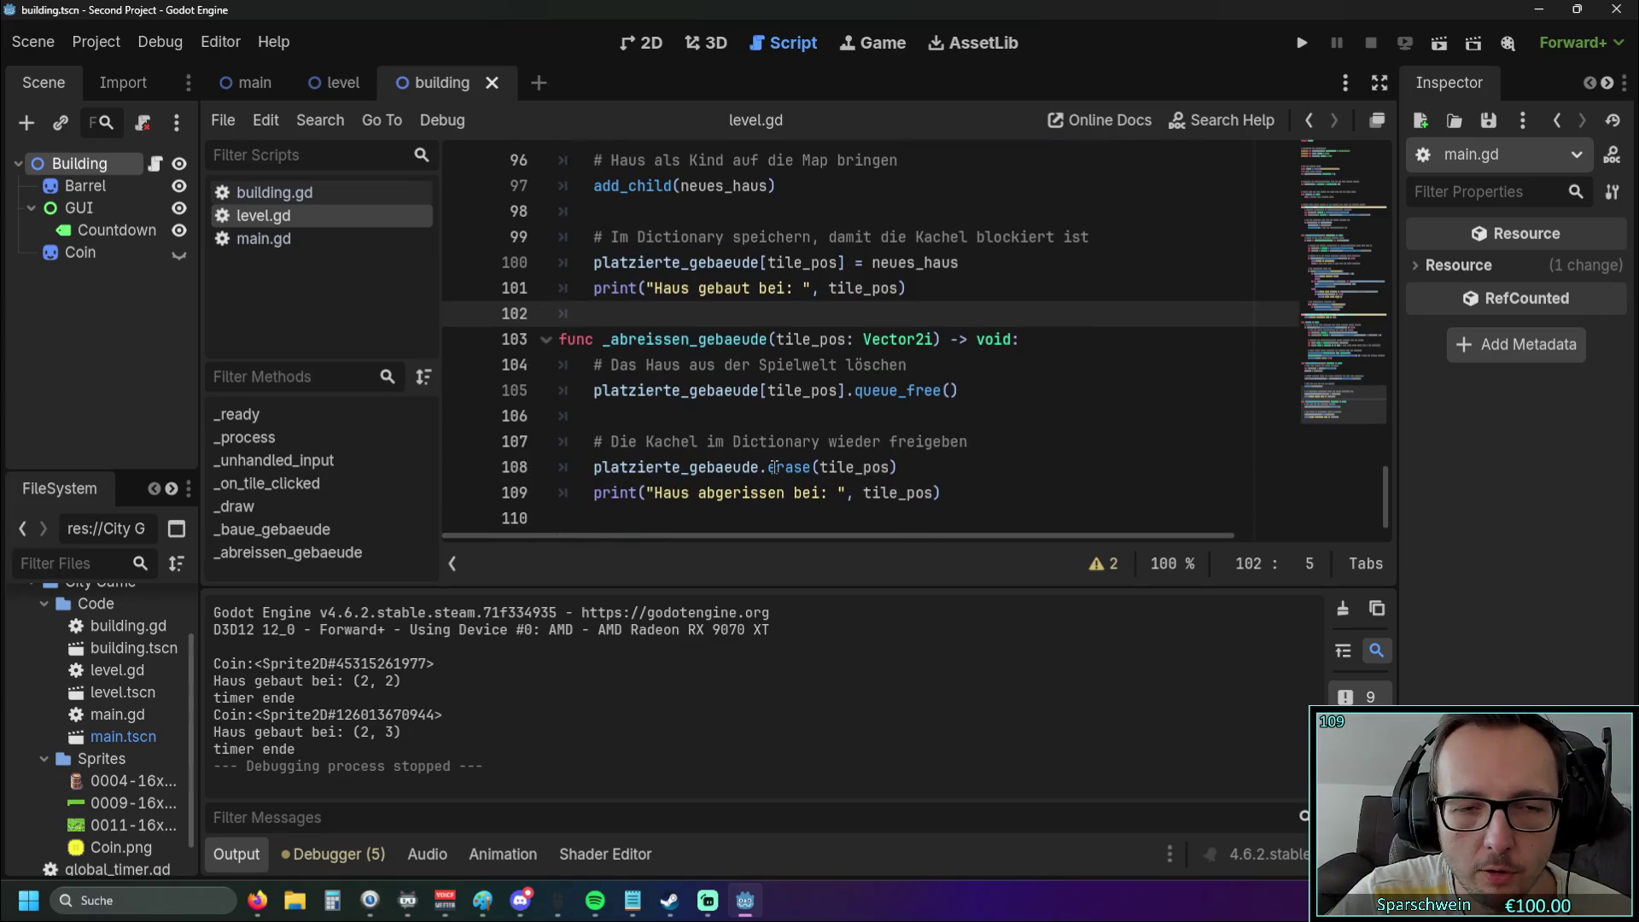
{"action": "scroll", "coordinate": [774, 467], "scroll_direction": "up", "scroll_amount": 4}
{"action": "left_click", "coordinate": [876, 340]}
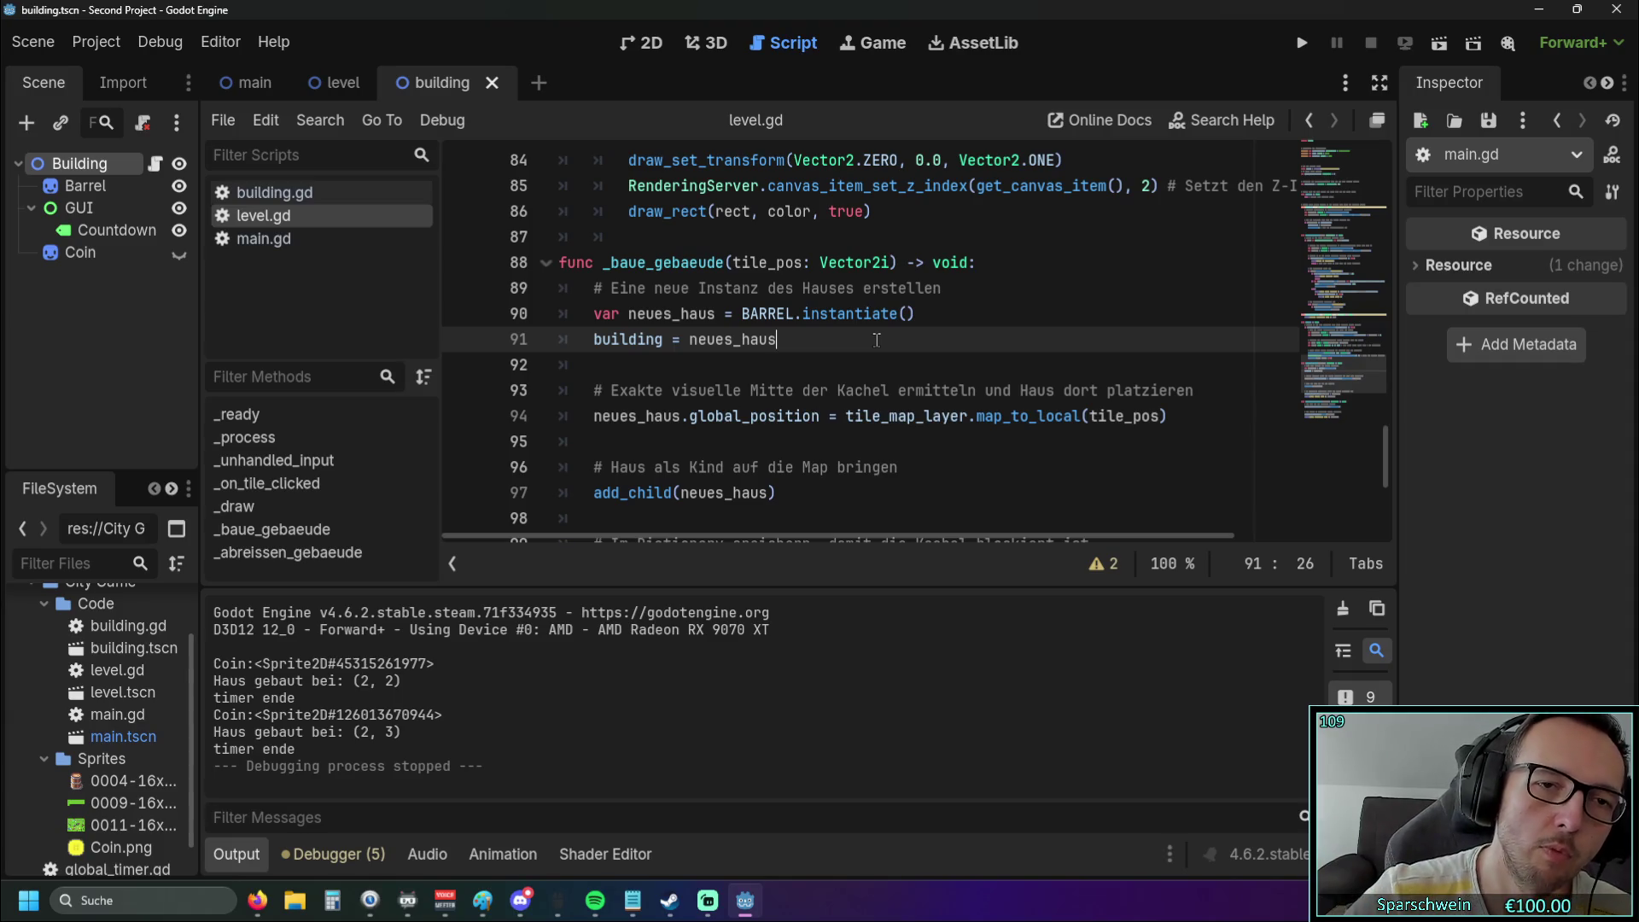
{"action": "left_click", "coordinate": [663, 323]}
{"action": "left_click", "coordinate": [905, 355]}
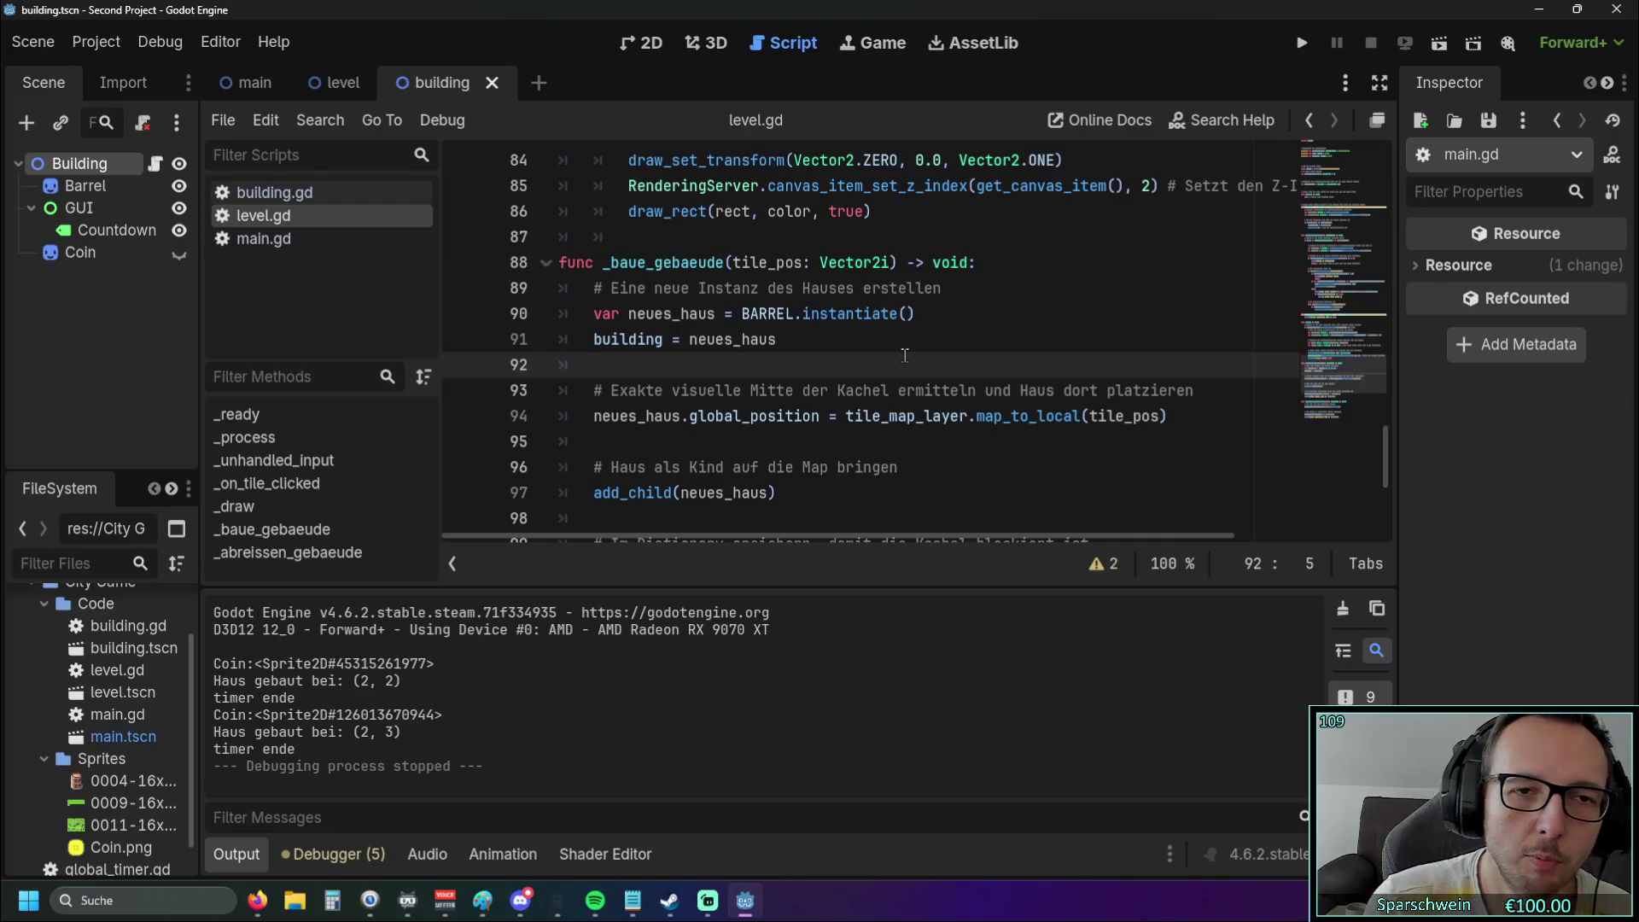
{"action": "scroll", "coordinate": [905, 355], "scroll_direction": "up", "scroll_amount": 2}
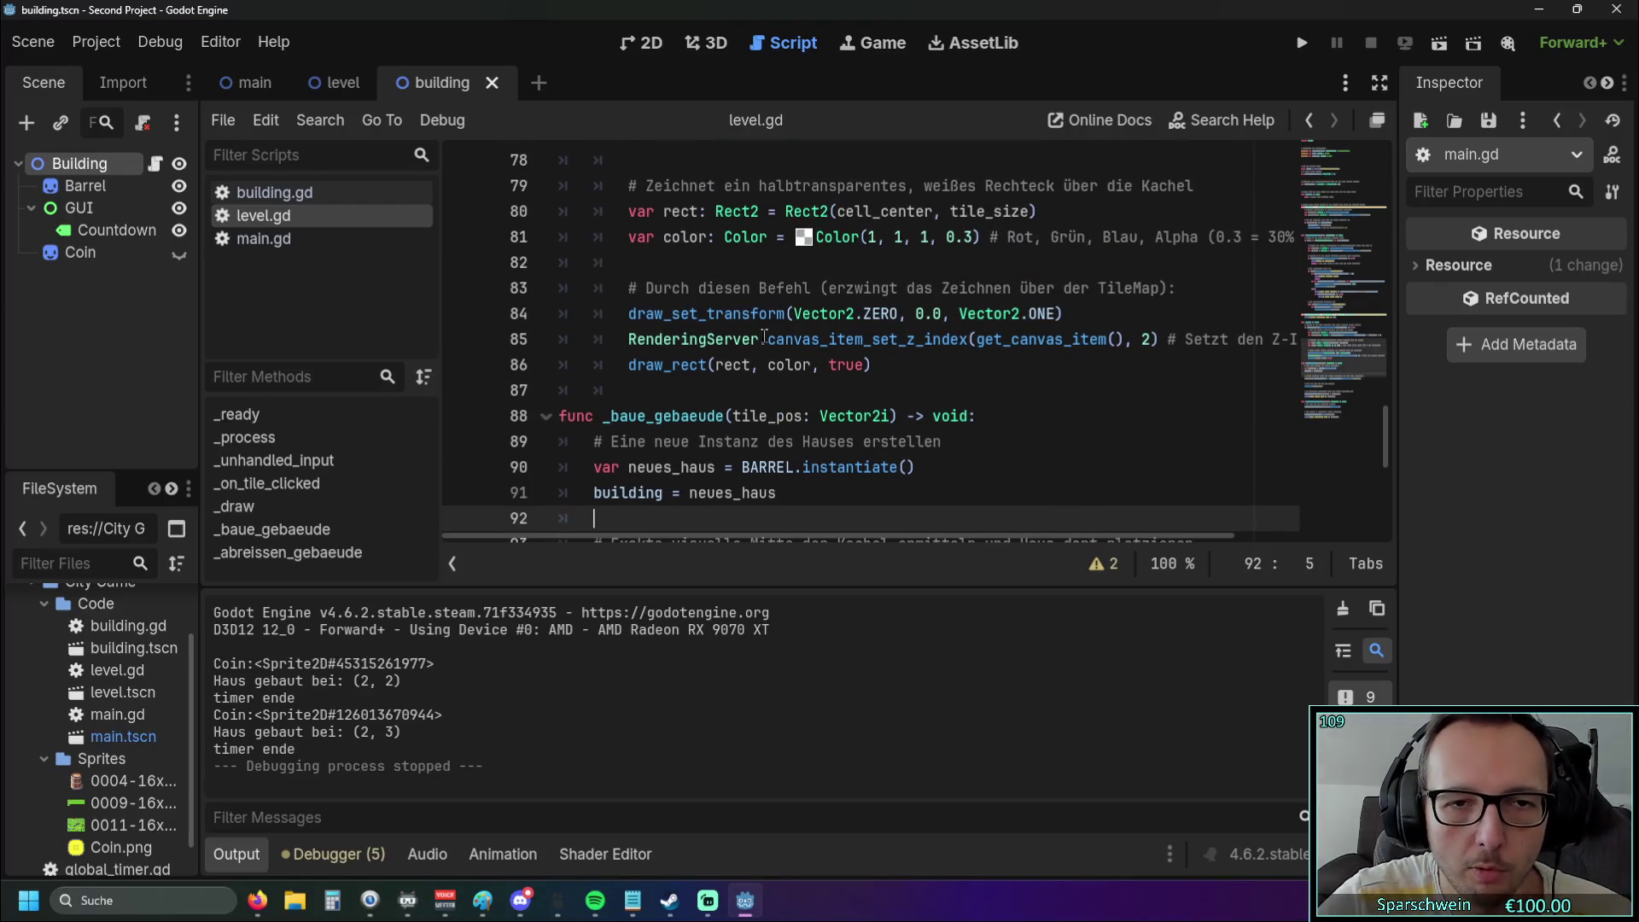
{"action": "double_click", "coordinate": [603, 416]}
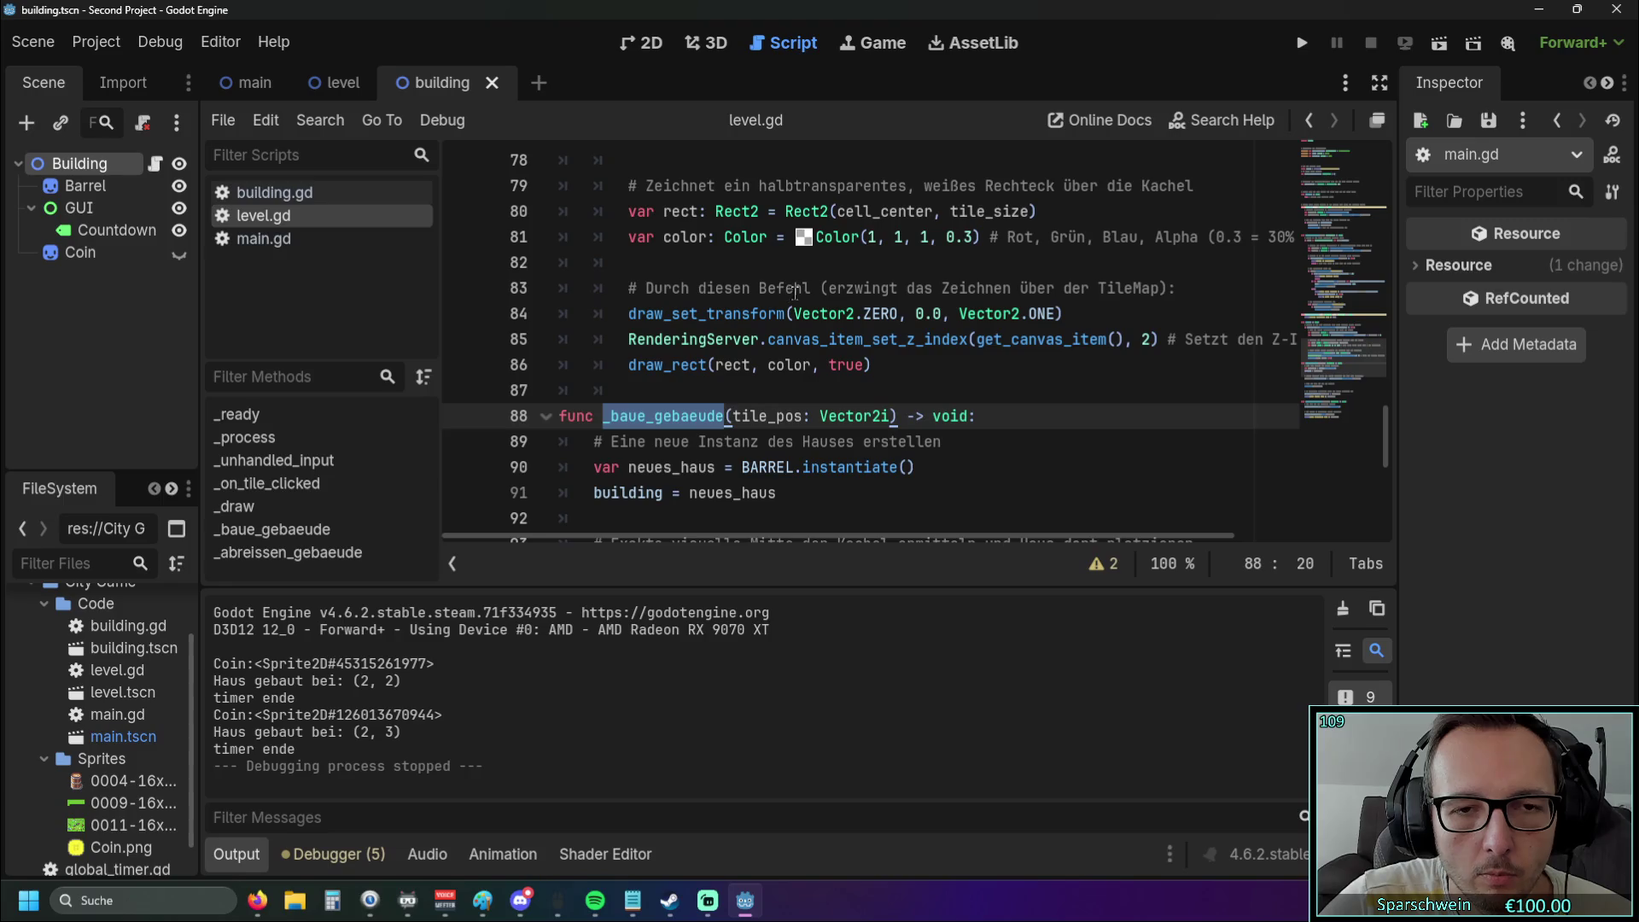
{"action": "scroll", "coordinate": [796, 293], "scroll_direction": "up", "scroll_amount": 2}
{"action": "scroll", "coordinate": [796, 292], "scroll_direction": "up", "scroll_amount": 1}
{"action": "scroll", "coordinate": [796, 293], "scroll_direction": "up", "scroll_amount": 1}
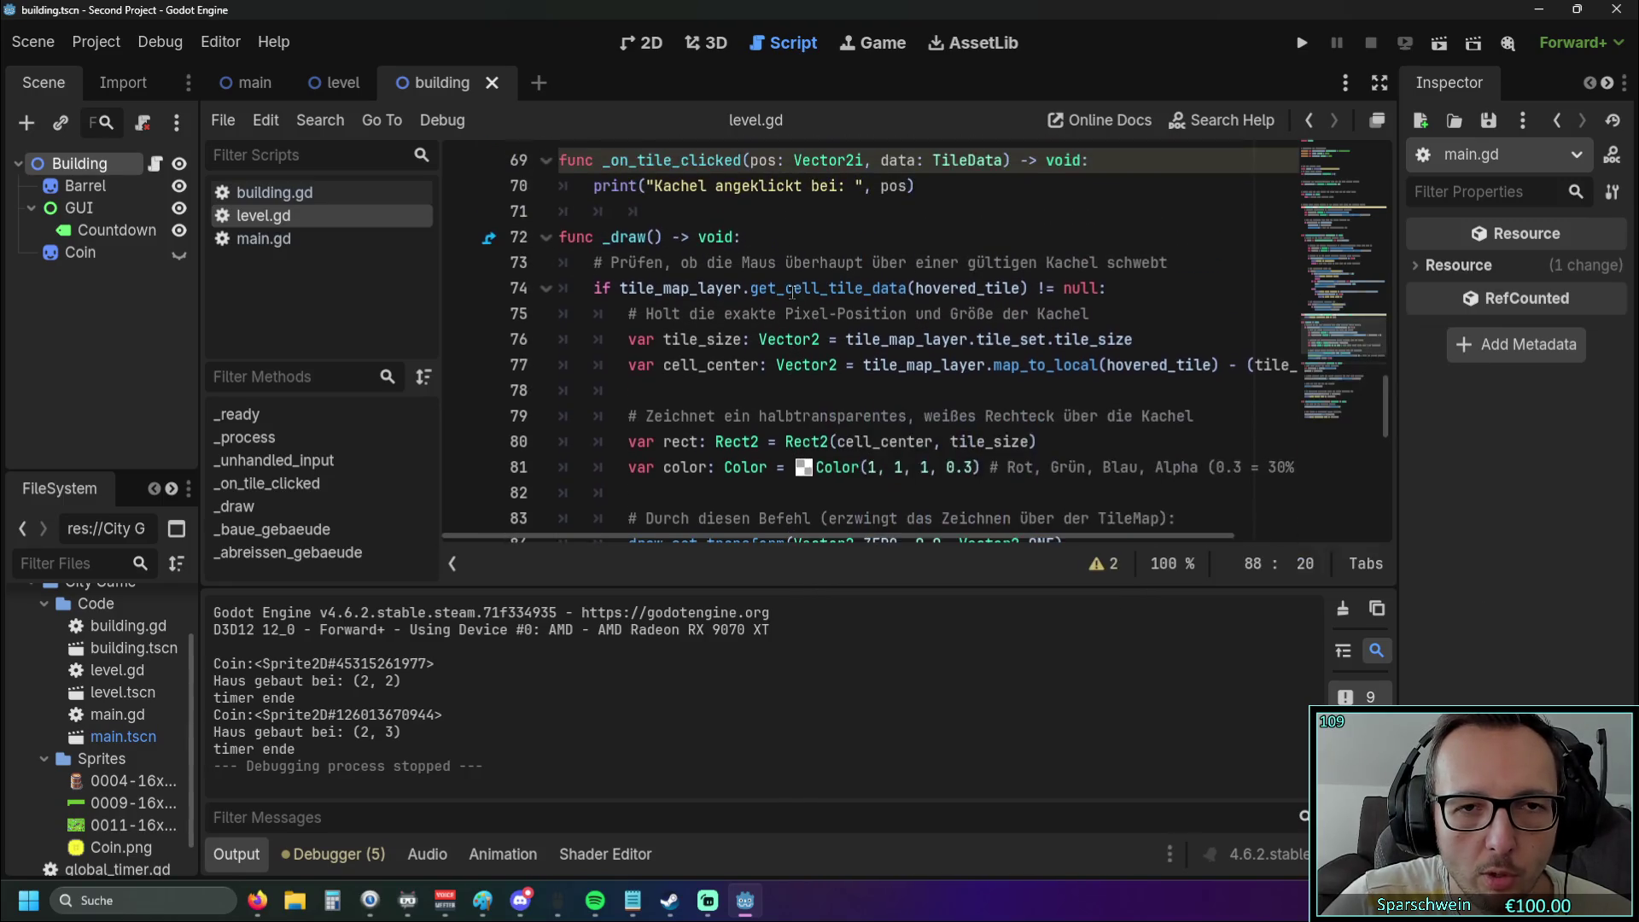
{"action": "scroll", "coordinate": [875, 265], "scroll_direction": "up", "scroll_amount": 2}
{"action": "scroll", "coordinate": [875, 266], "scroll_direction": "down", "scroll_amount": 5}
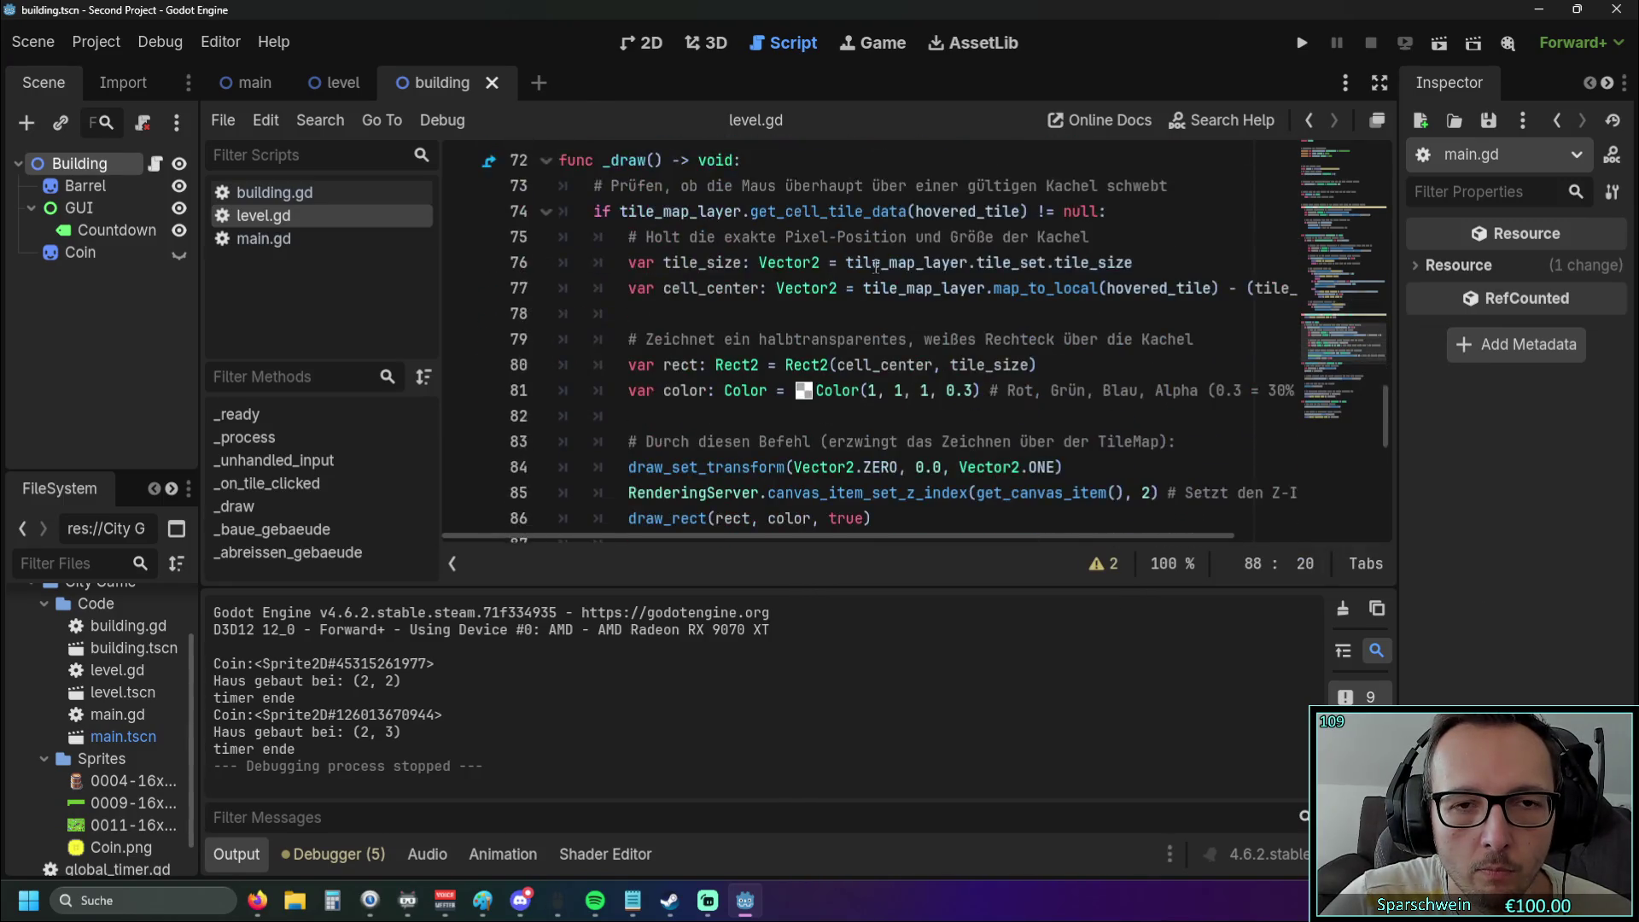
{"action": "scroll", "coordinate": [875, 265], "scroll_direction": "up", "scroll_amount": 1}
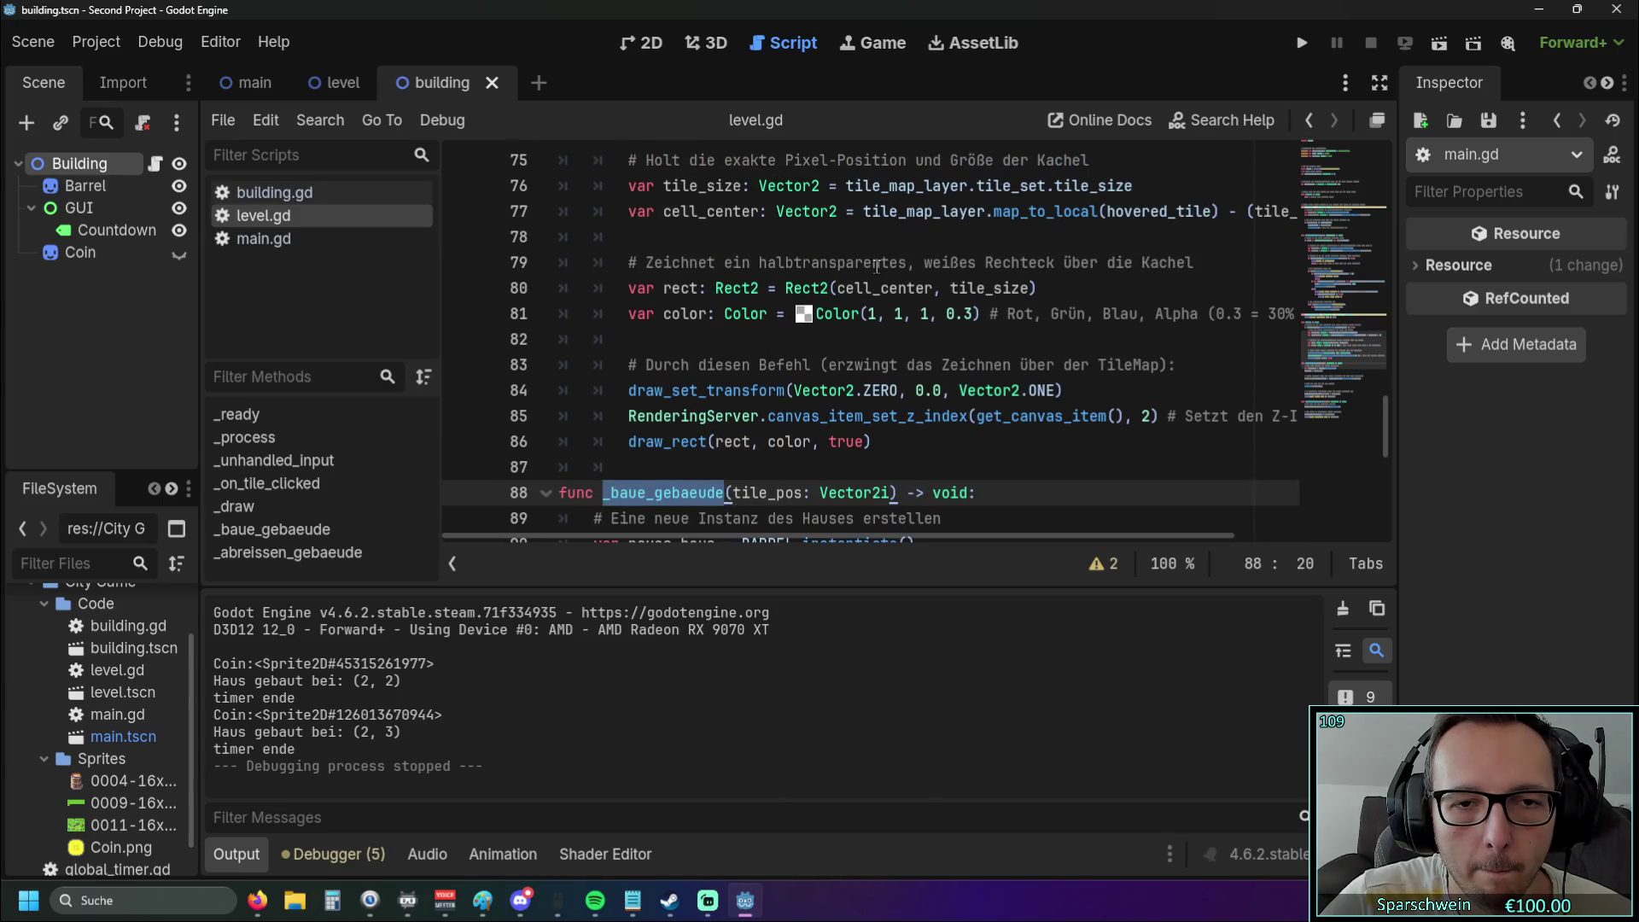
{"action": "scroll", "coordinate": [876, 266], "scroll_direction": "down", "scroll_amount": 1}
{"action": "scroll", "coordinate": [876, 266], "scroll_direction": "up", "scroll_amount": 1}
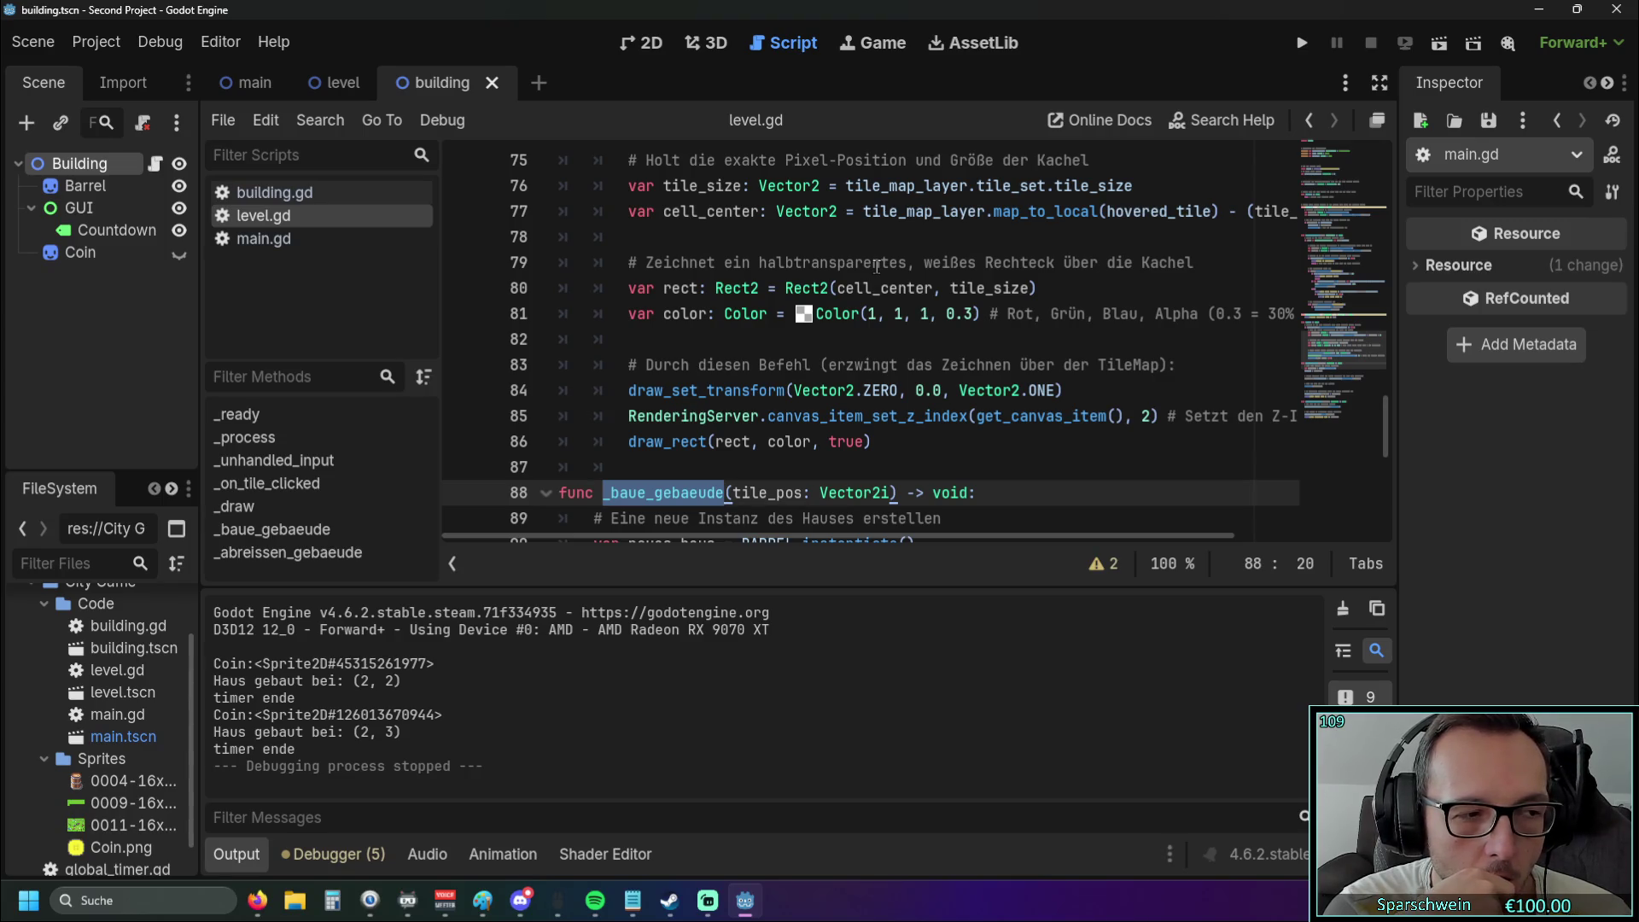
{"action": "left_click", "coordinate": [845, 416]}
{"action": "scroll", "coordinate": [788, 350], "scroll_direction": "down", "scroll_amount": 4}
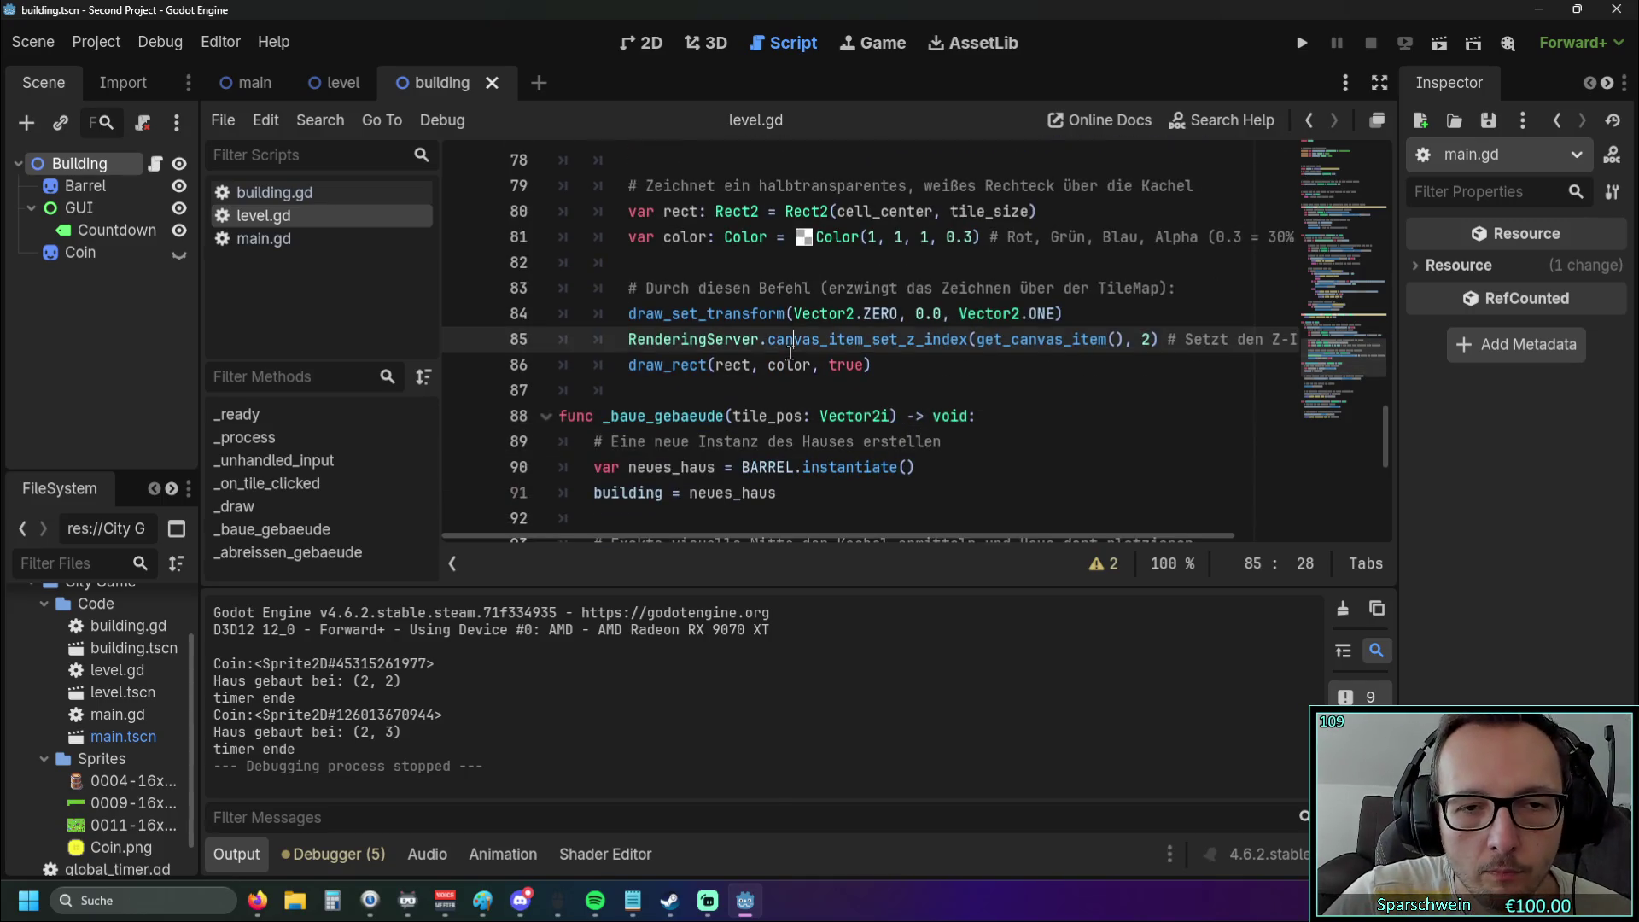
{"action": "scroll", "coordinate": [788, 350], "scroll_direction": "down", "scroll_amount": 1}
{"action": "scroll", "coordinate": [779, 348], "scroll_direction": "up", "scroll_amount": 1}
{"action": "scroll", "coordinate": [778, 347], "scroll_direction": "down", "scroll_amount": 1}
{"action": "mouse_move", "coordinate": [730, 347]}
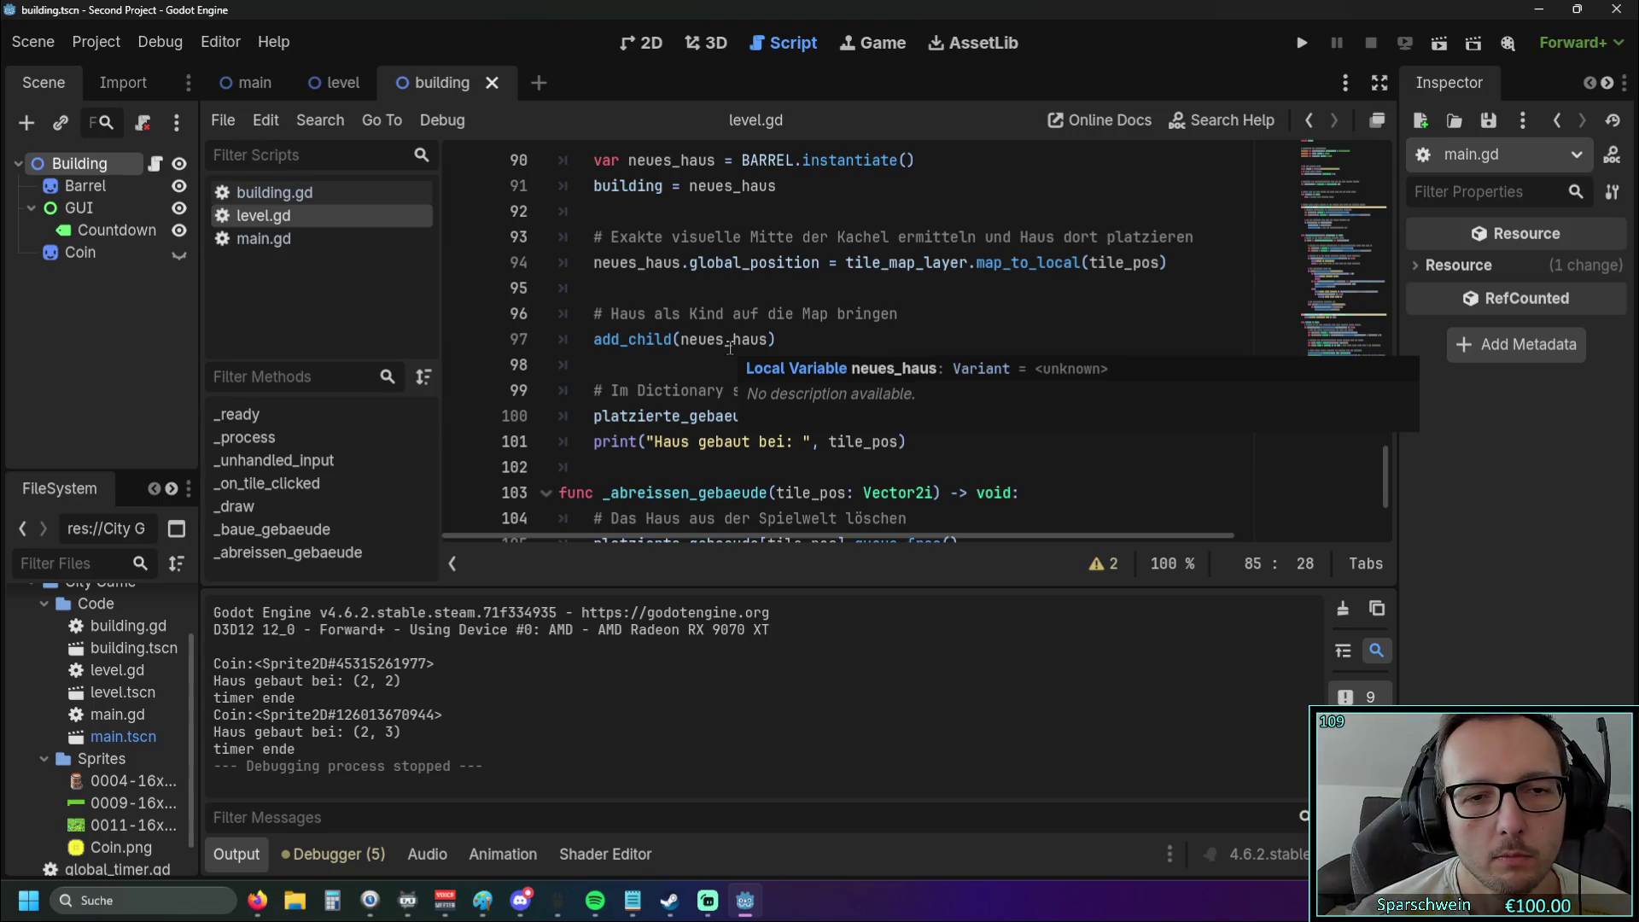
{"action": "scroll", "coordinate": [751, 352], "scroll_direction": "down", "scroll_amount": 2}
{"action": "scroll", "coordinate": [867, 369], "scroll_direction": "up", "scroll_amount": 2}
{"action": "scroll", "coordinate": [866, 369], "scroll_direction": "down", "scroll_amount": 2}
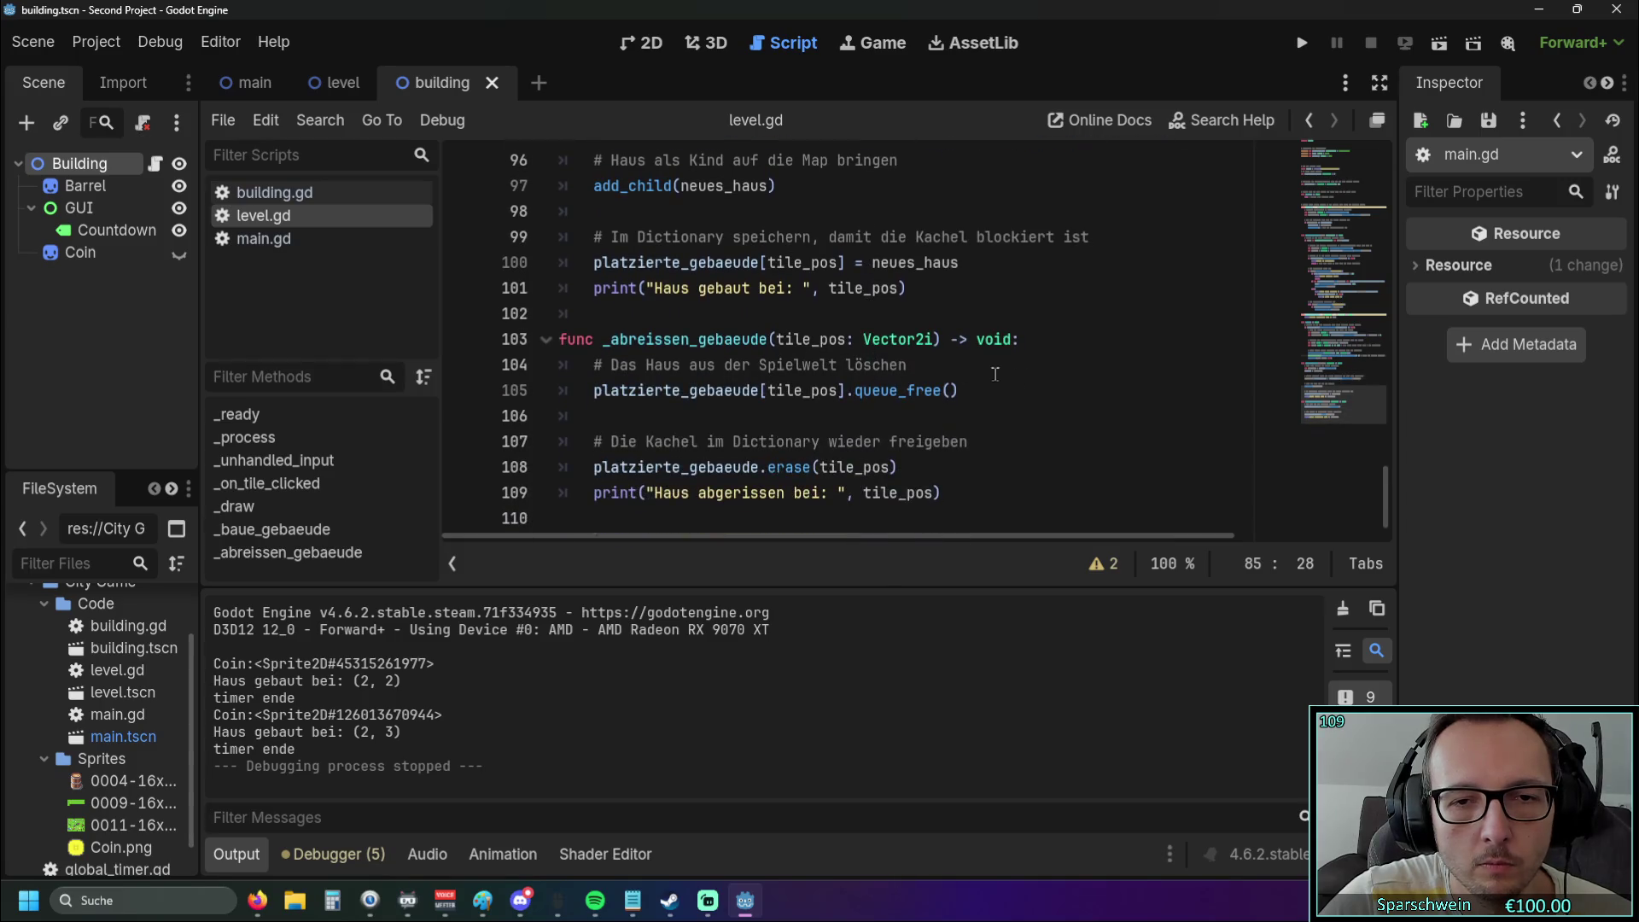
{"action": "scroll", "coordinate": [920, 416], "scroll_direction": "up", "scroll_amount": 1}
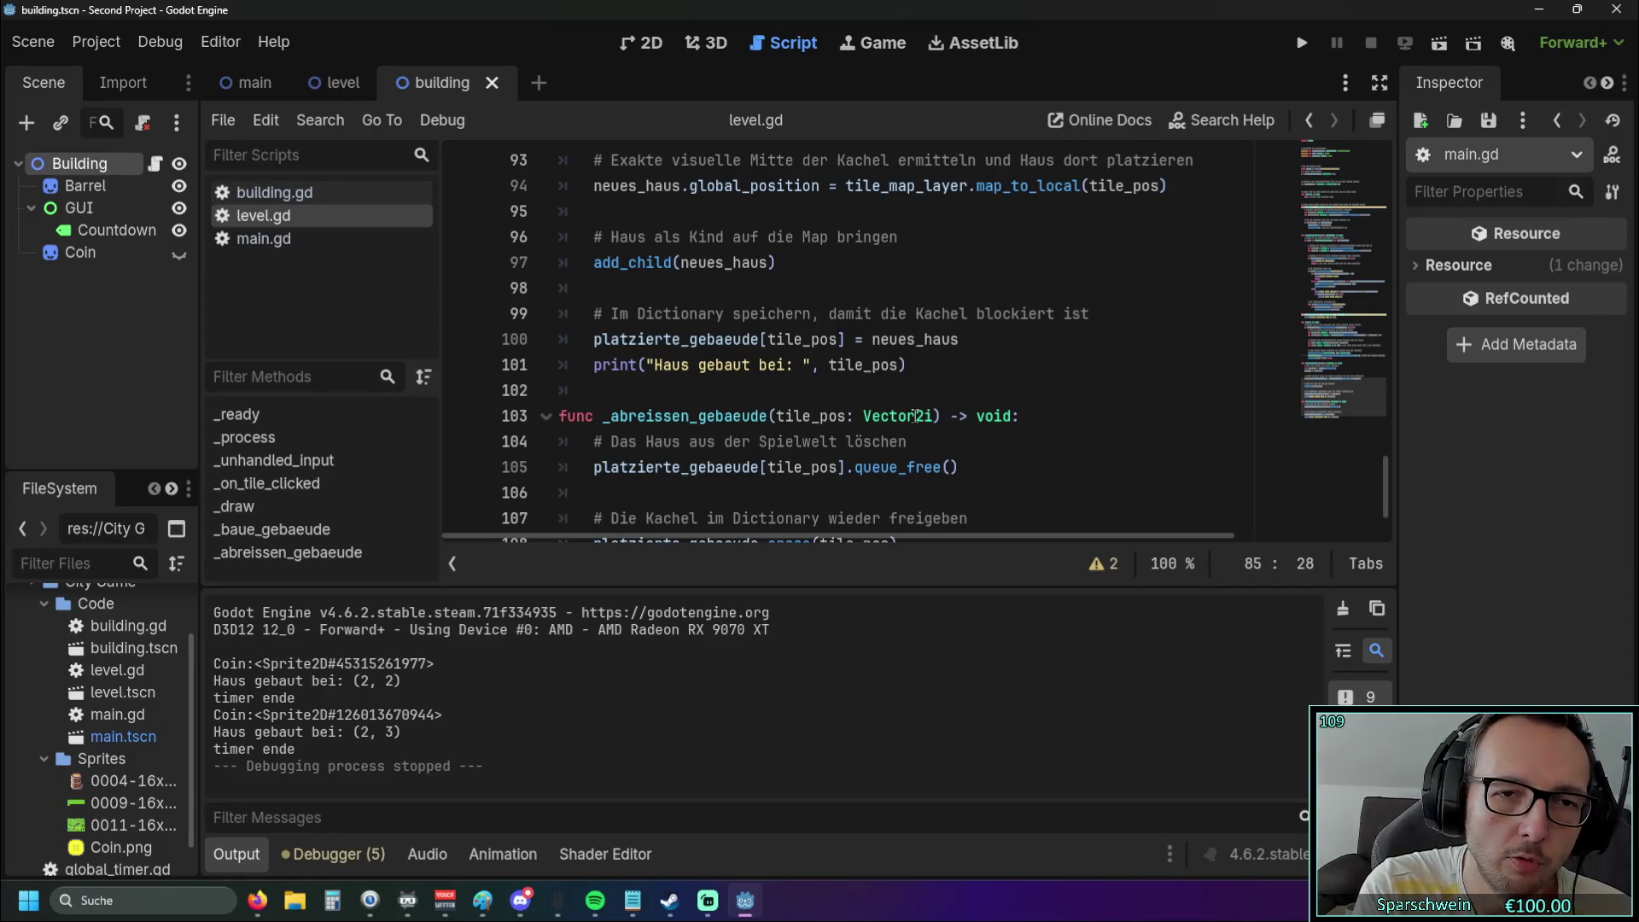
{"action": "scroll", "coordinate": [868, 390], "scroll_direction": "up", "scroll_amount": 1}
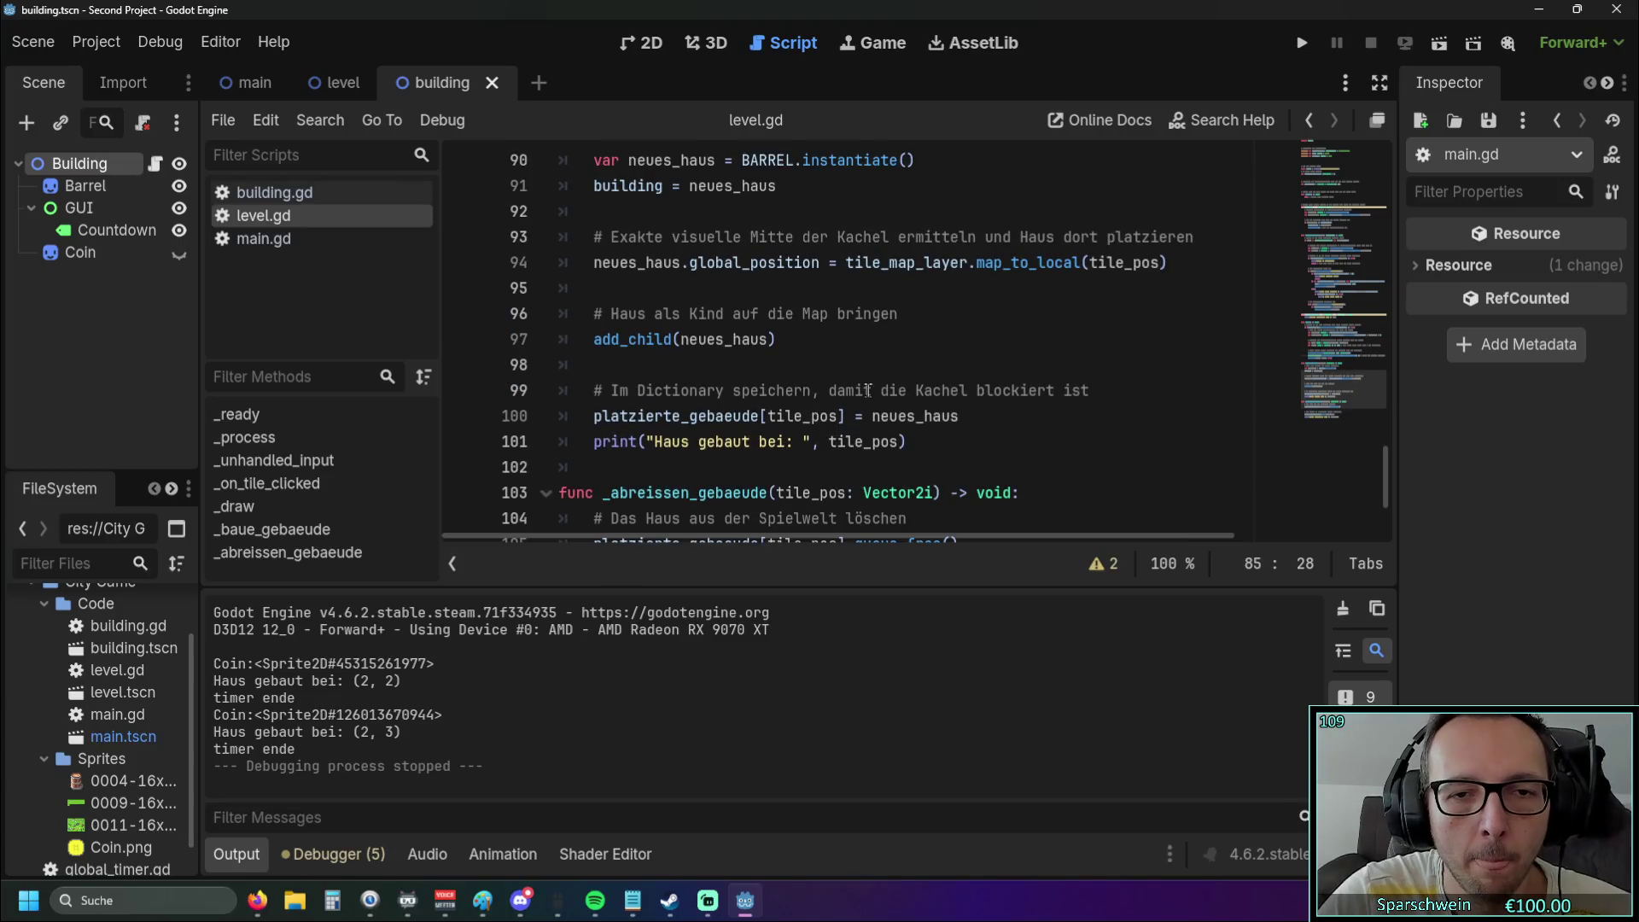
{"action": "left_click", "coordinate": [1301, 43]}
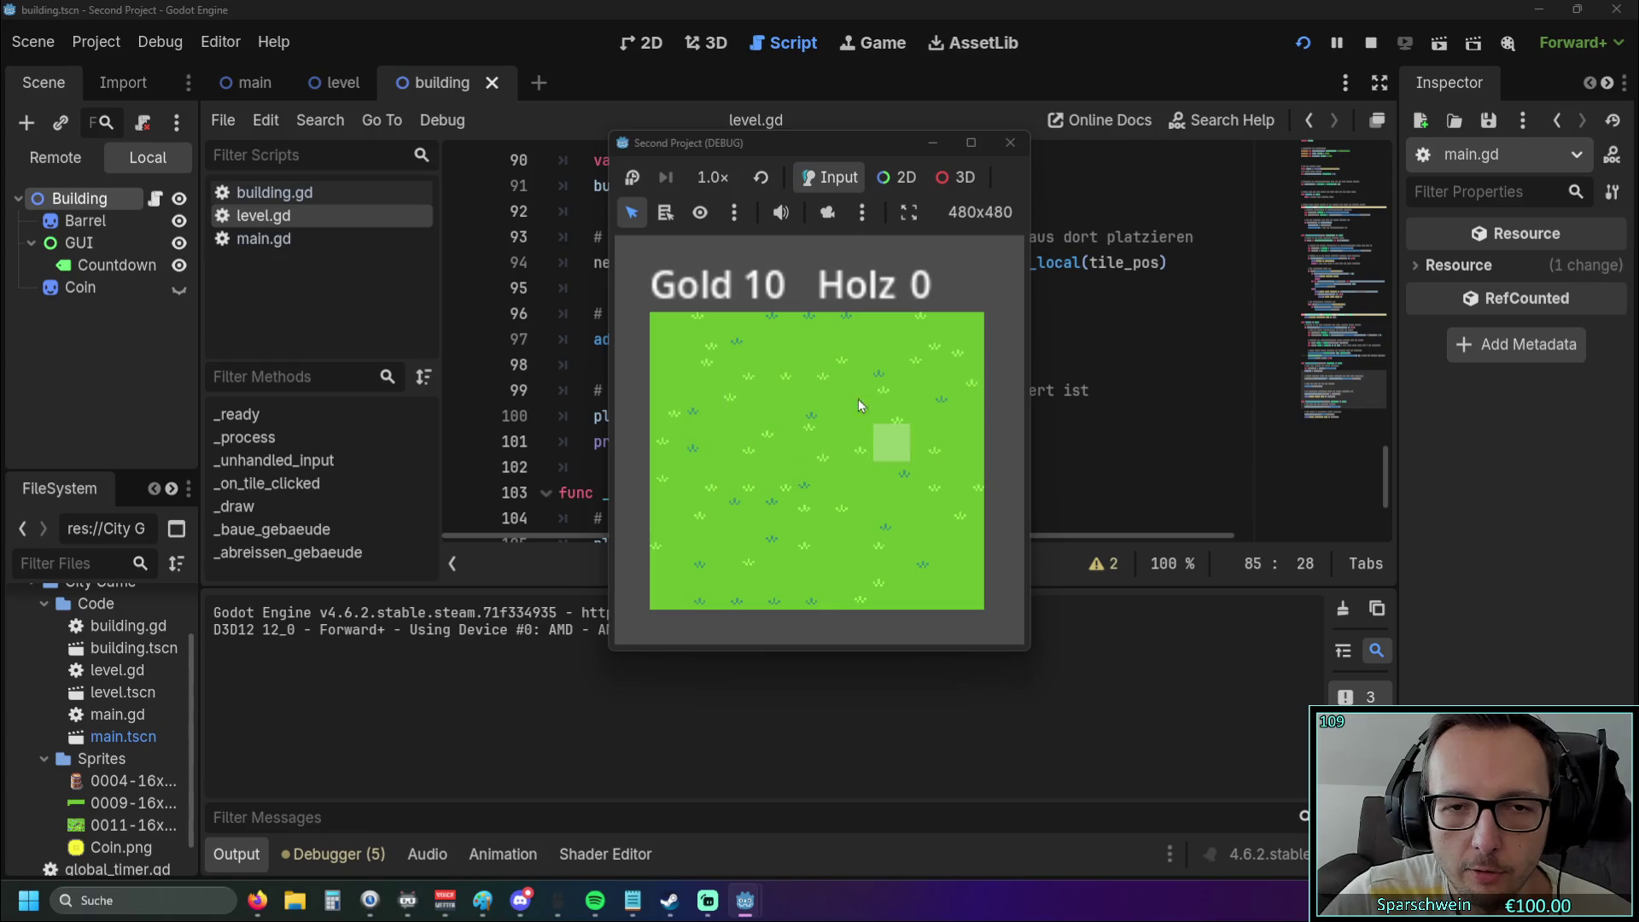
Build barrels at (2, 2) and (4, 2), click the occupied (4, 2) tile twice, then stop the game.
{"action": "left_click", "coordinate": [741, 406]}
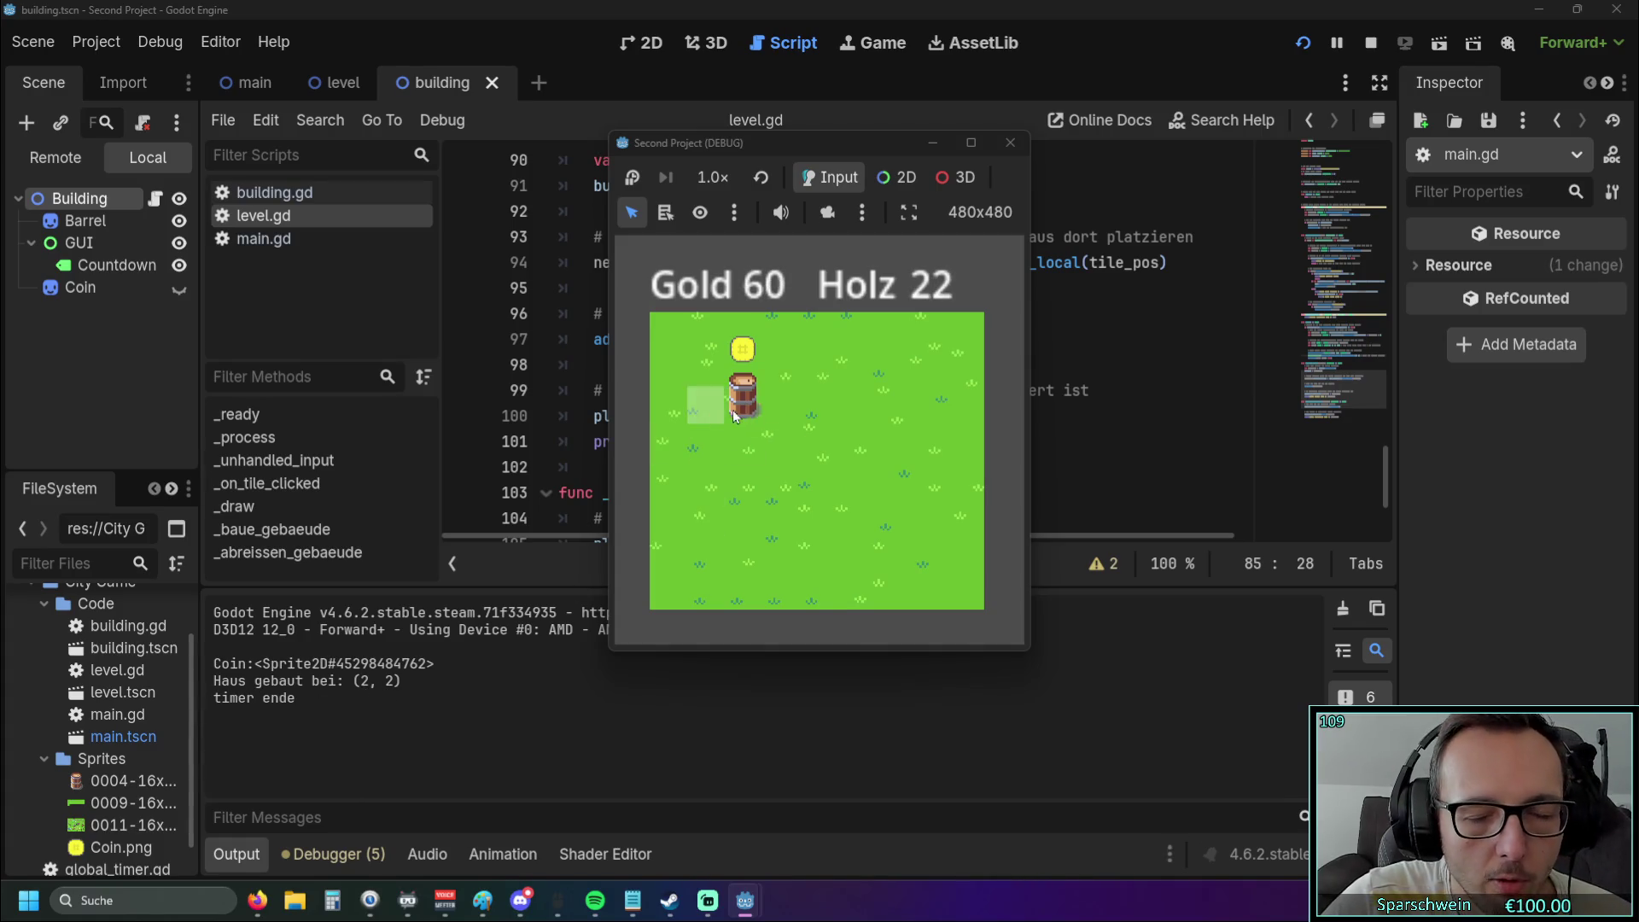
{"action": "left_click", "coordinate": [828, 402]}
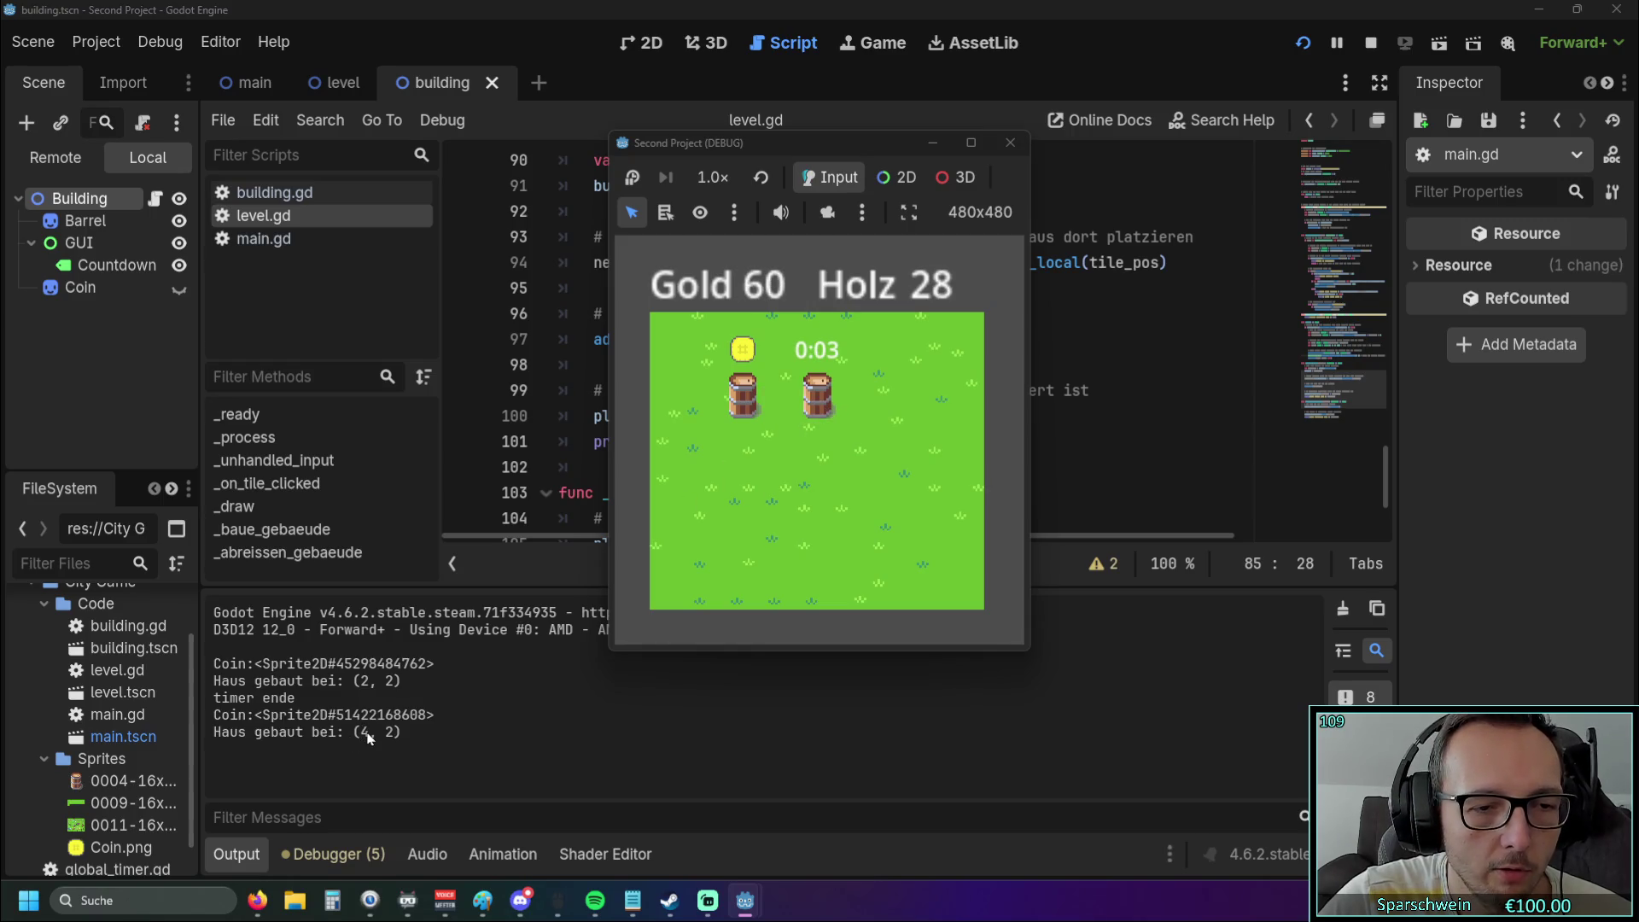
{"action": "left_click", "coordinate": [819, 412]}
{"action": "left_click", "coordinate": [819, 412]}
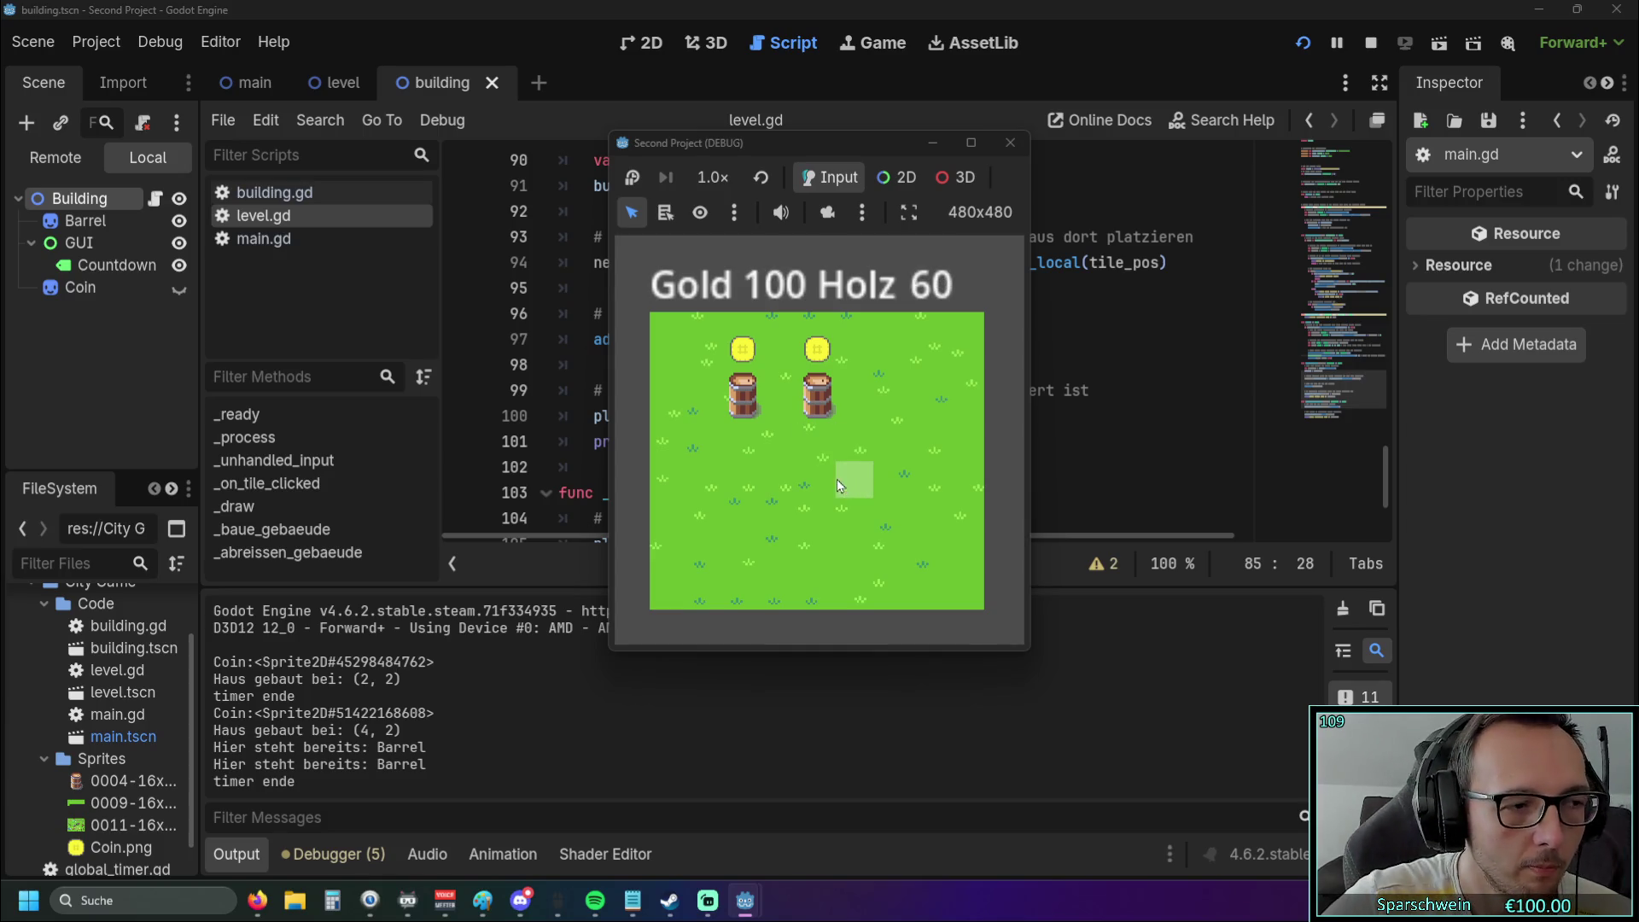
{"action": "left_click", "coordinate": [1010, 141]}
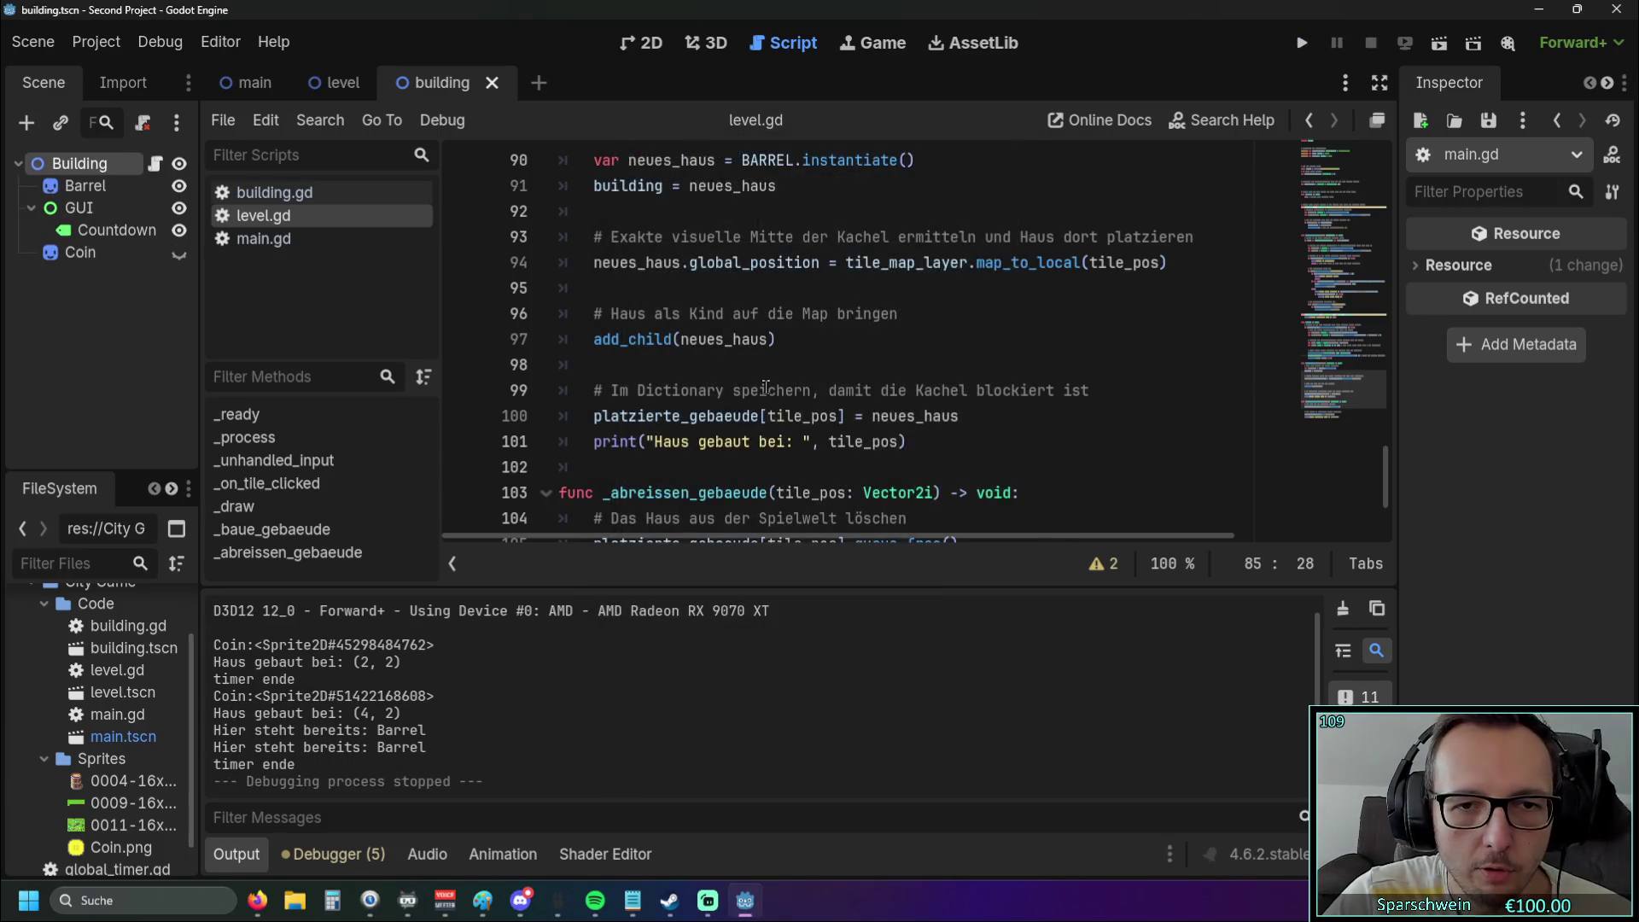
{"action": "scroll", "coordinate": [771, 345], "scroll_direction": "down", "scroll_amount": 1}
{"action": "double_click", "coordinate": [771, 345]}
{"action": "key", "text": "Home"}
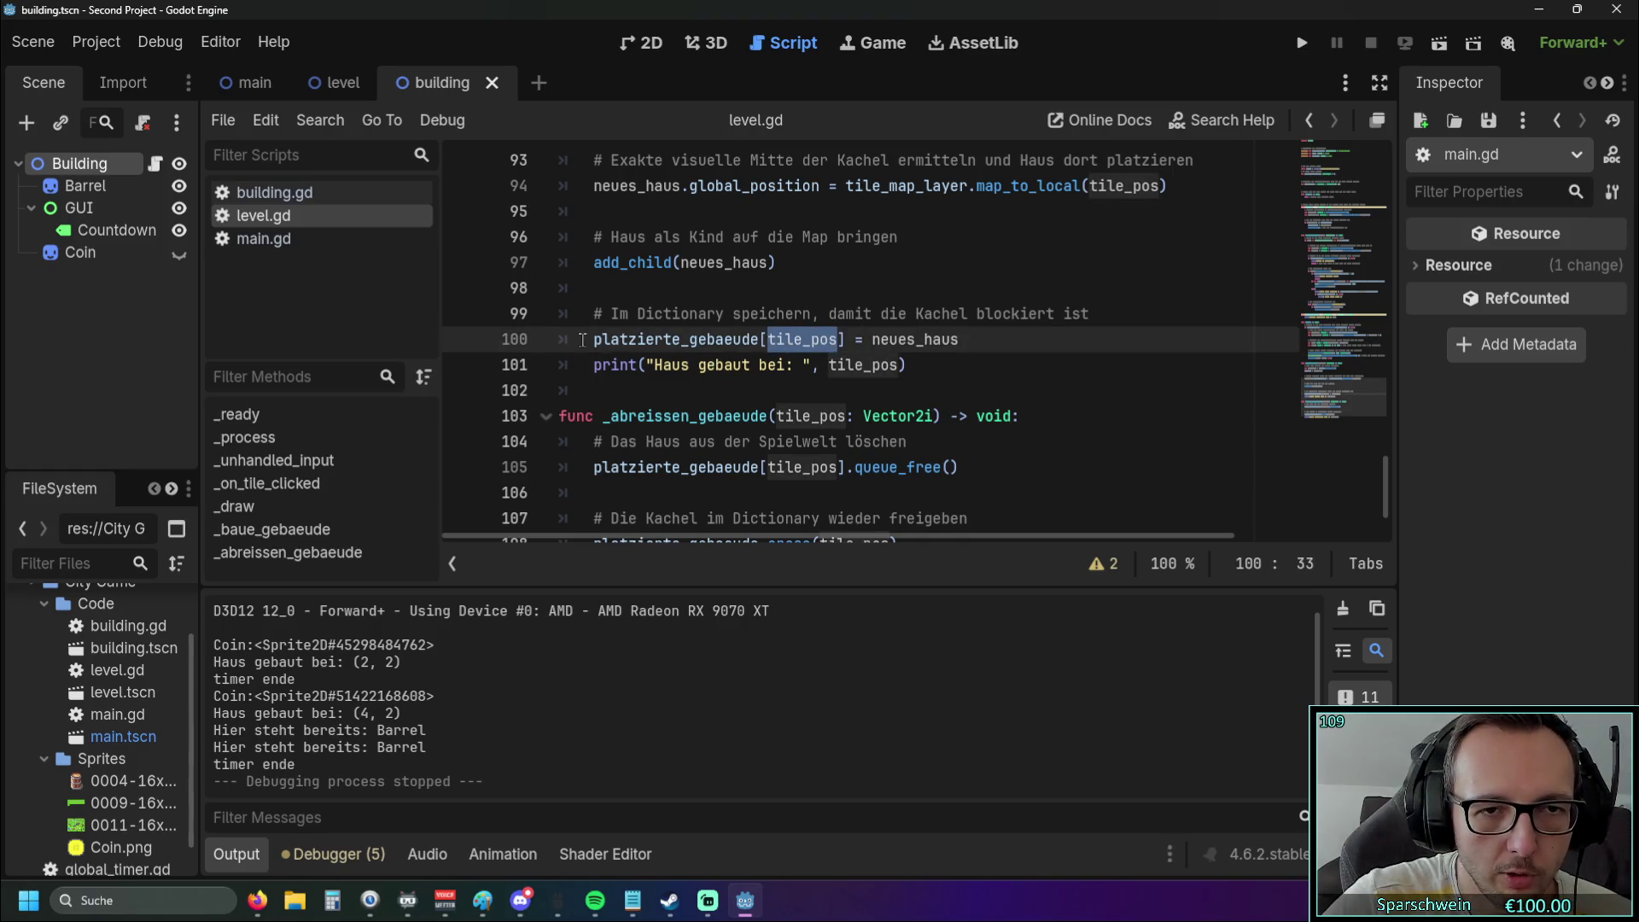
{"action": "left_click_drag", "start_coordinate": [595, 340], "coordinate": [965, 341]}
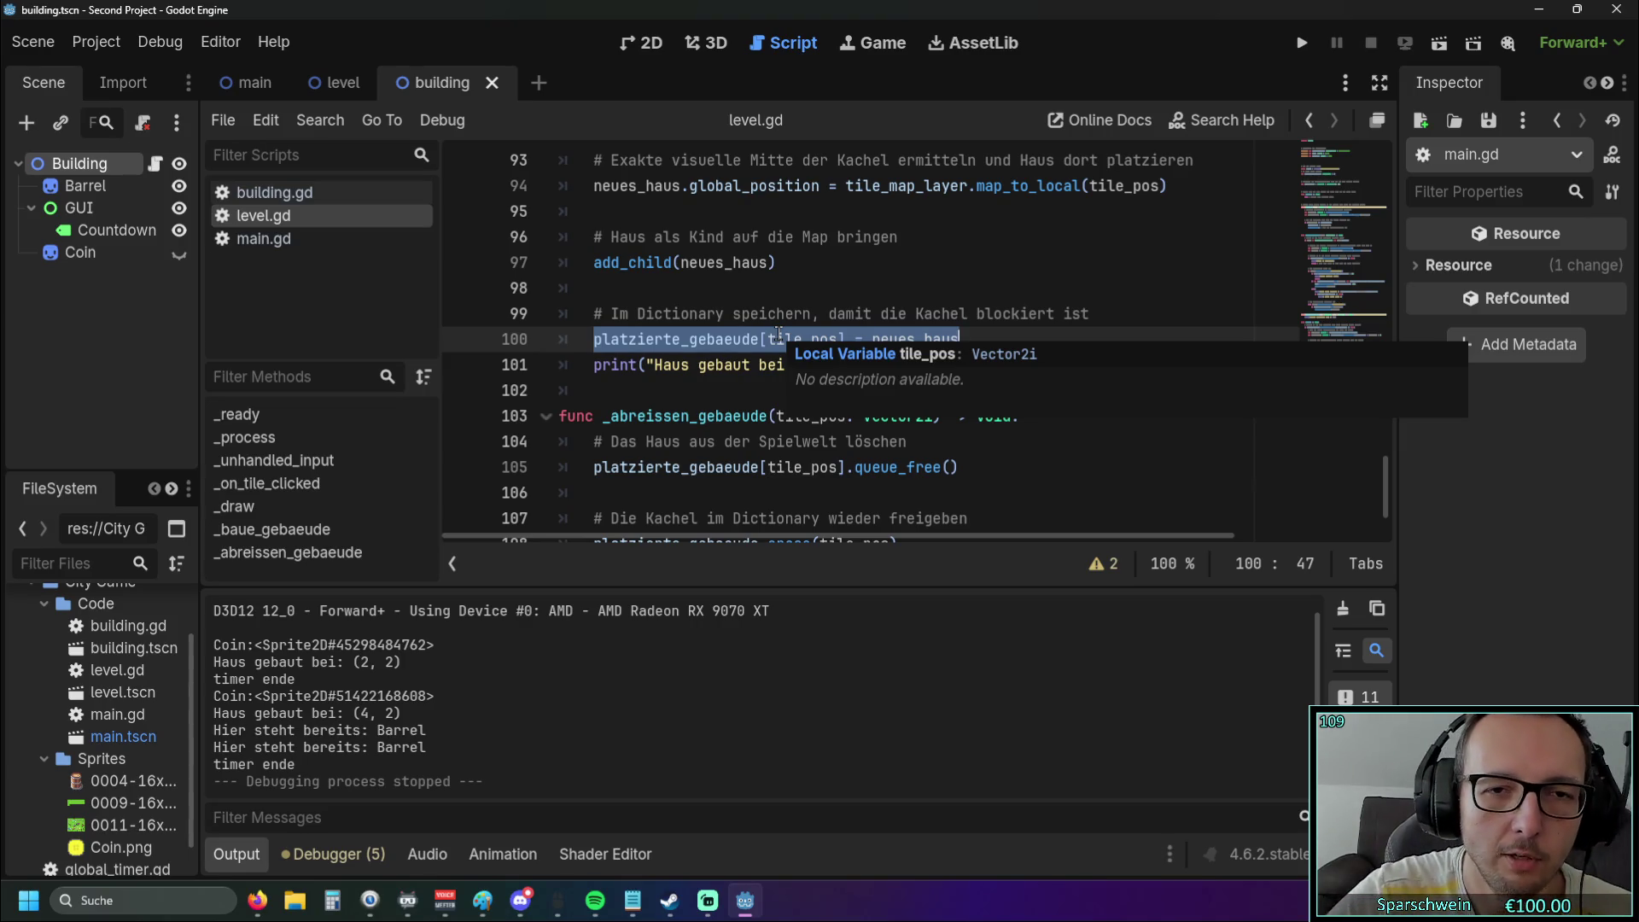
Place the caret on empty line 102 of level.gd and relaunch the game.
{"action": "left_click", "coordinate": [759, 314]}
{"action": "double_click", "coordinate": [798, 339]}
{"action": "left_click", "coordinate": [769, 389]}
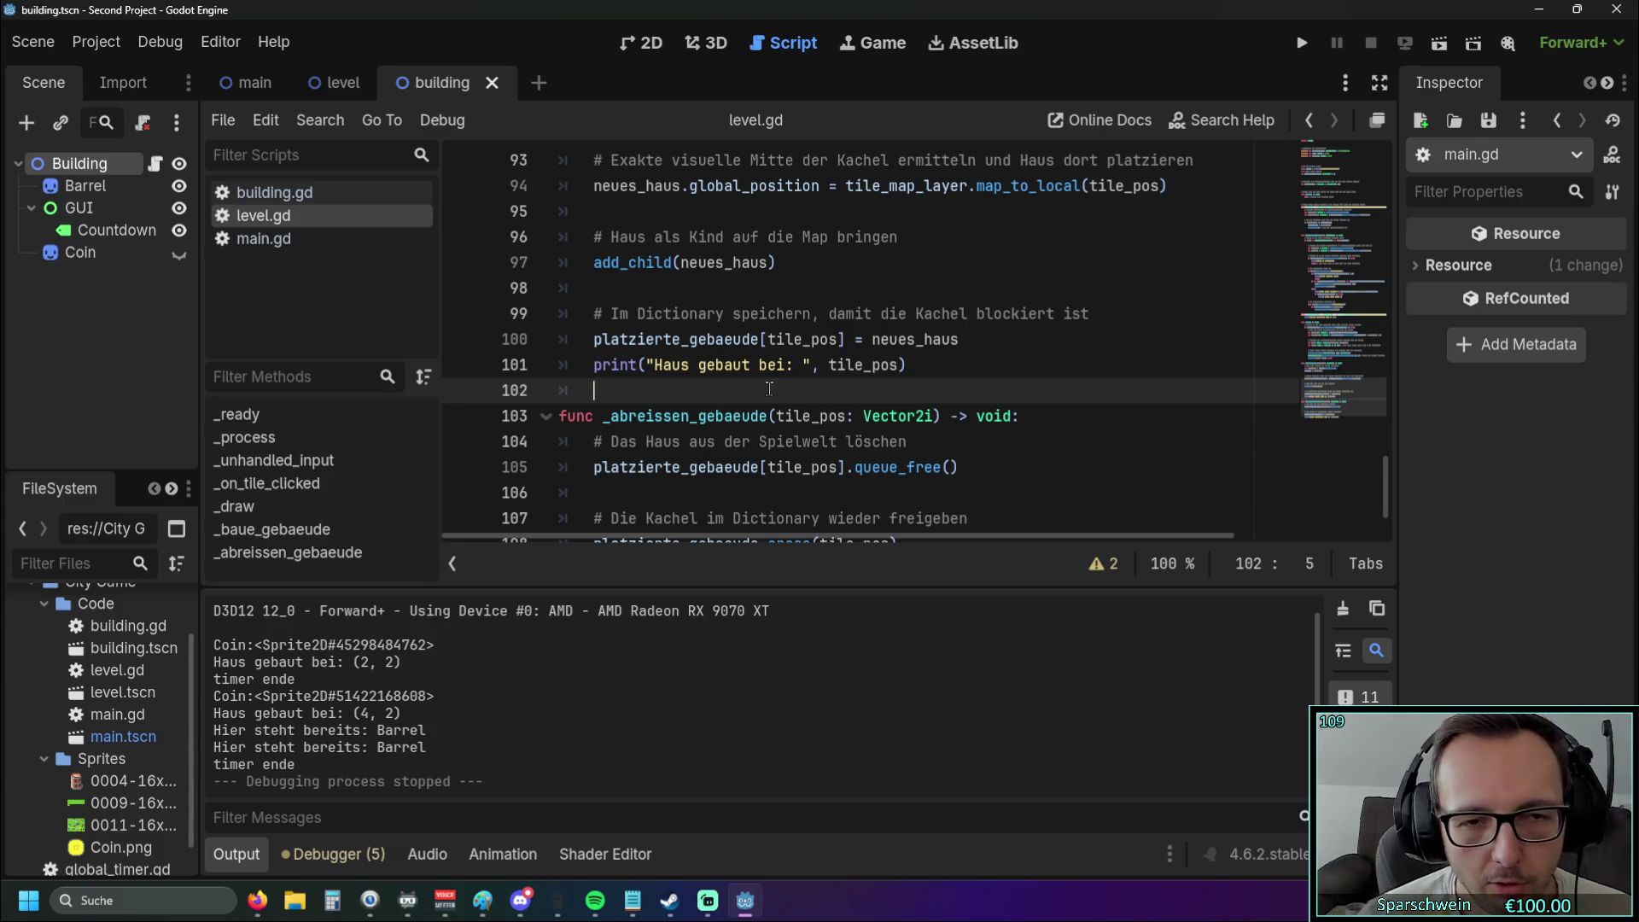
{"action": "left_click", "coordinate": [1300, 43]}
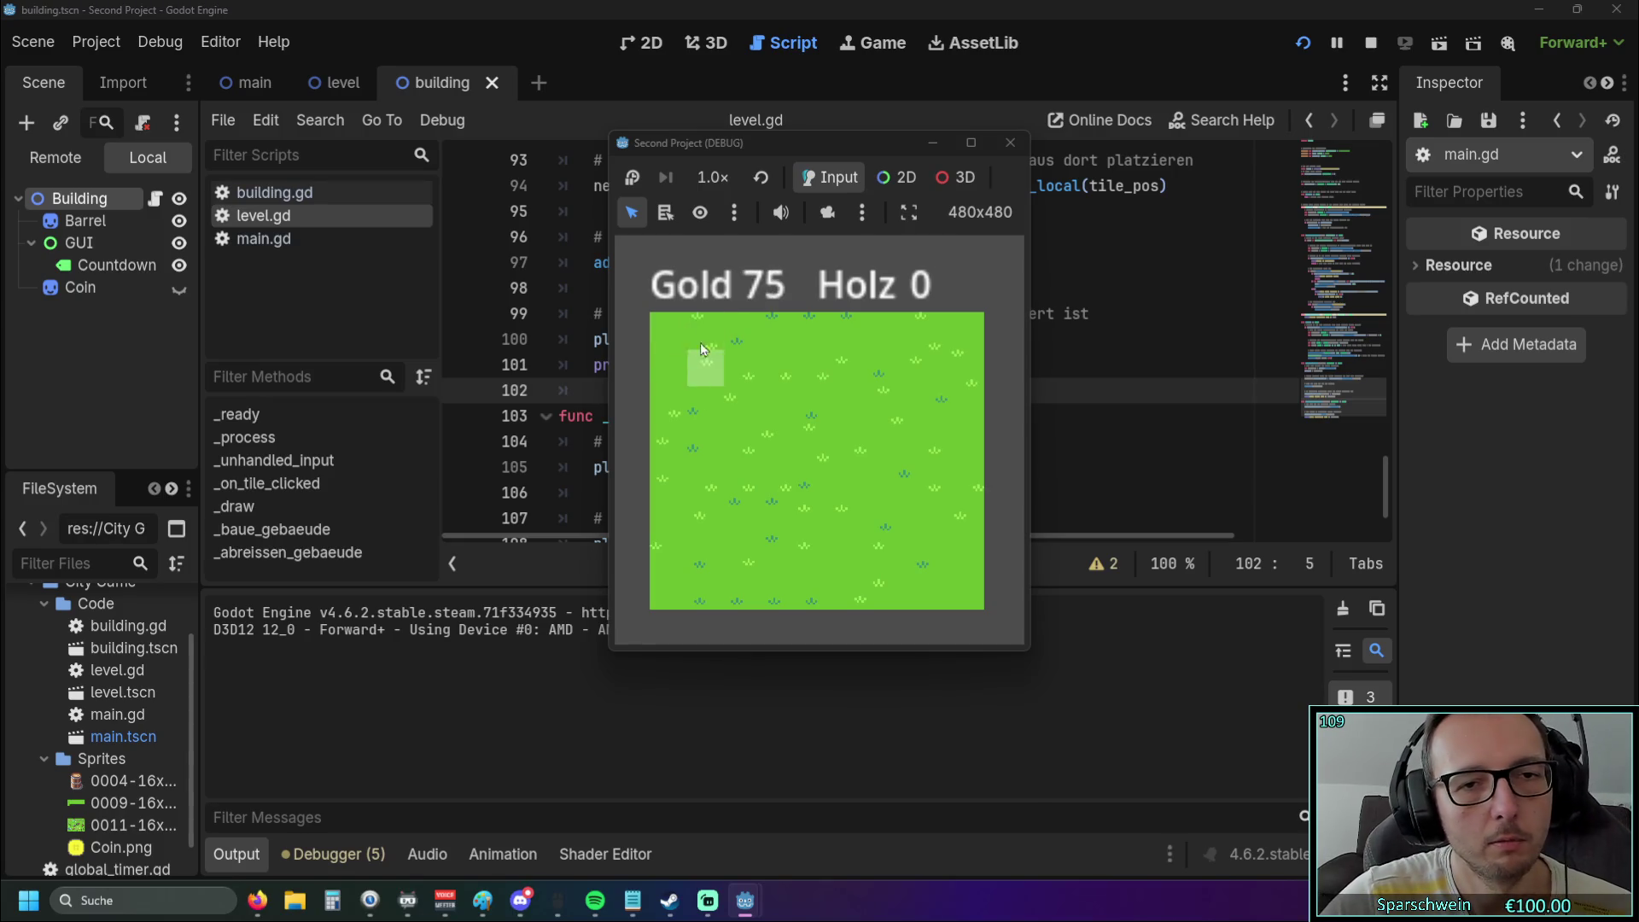
Build barrels on tiles (0, 1), (1, 1), (1, 0), (0, 0), (0, 2), (2, 2), (1, 2) and (2, 1).
{"action": "left_click", "coordinate": [678, 367]}
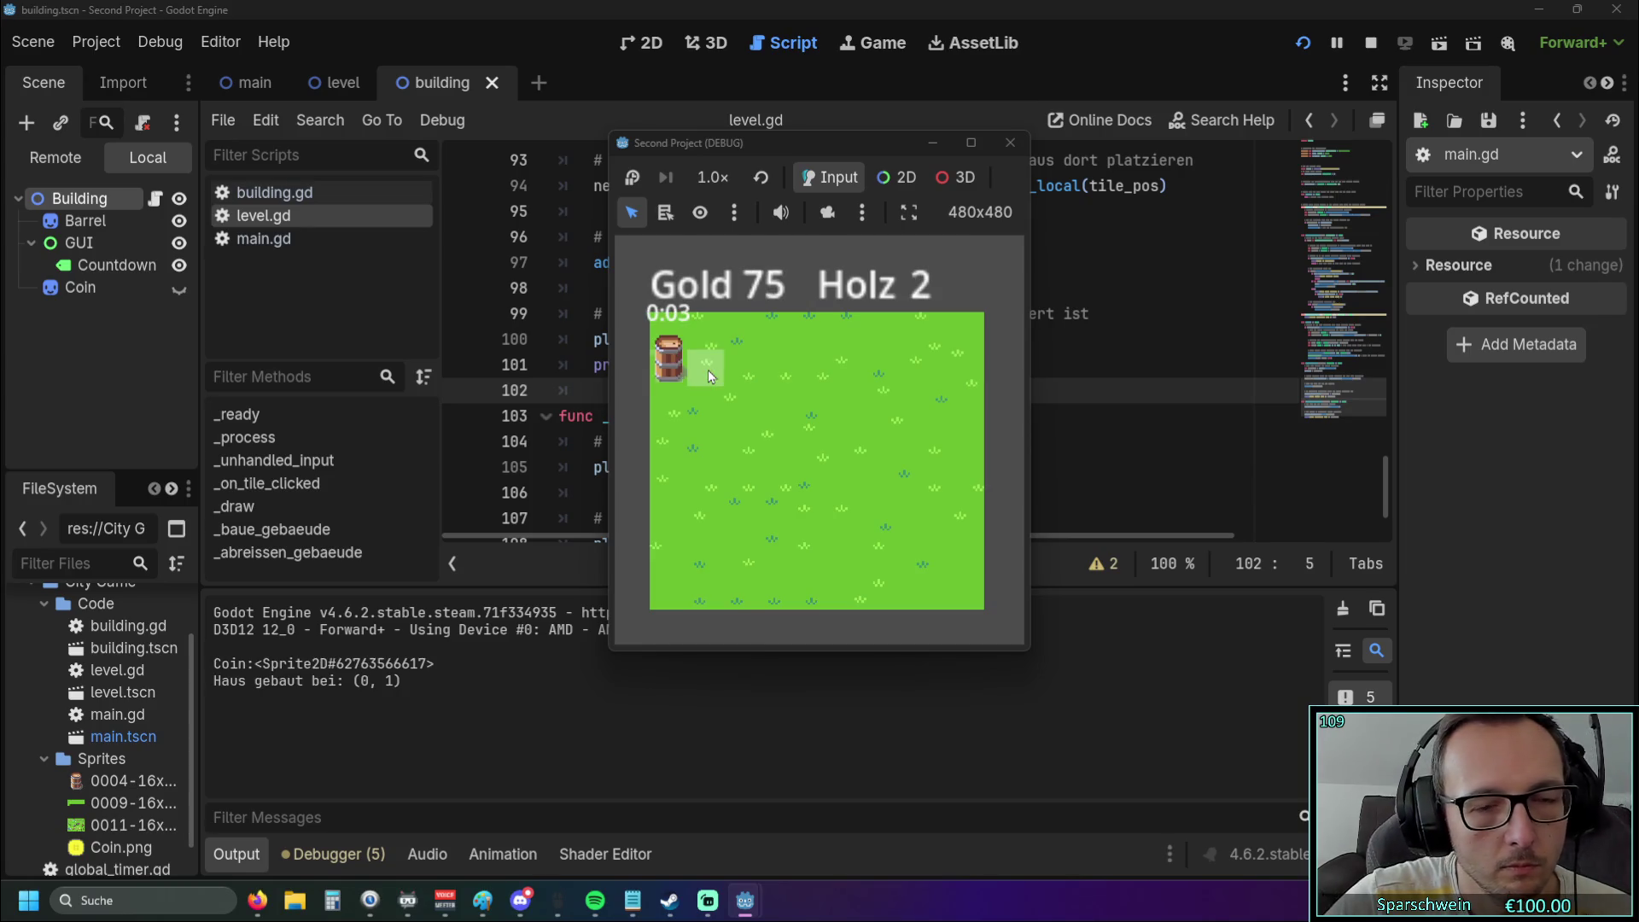
{"action": "left_click", "coordinate": [706, 367]}
{"action": "left_click", "coordinate": [705, 342]}
{"action": "left_click", "coordinate": [669, 331]}
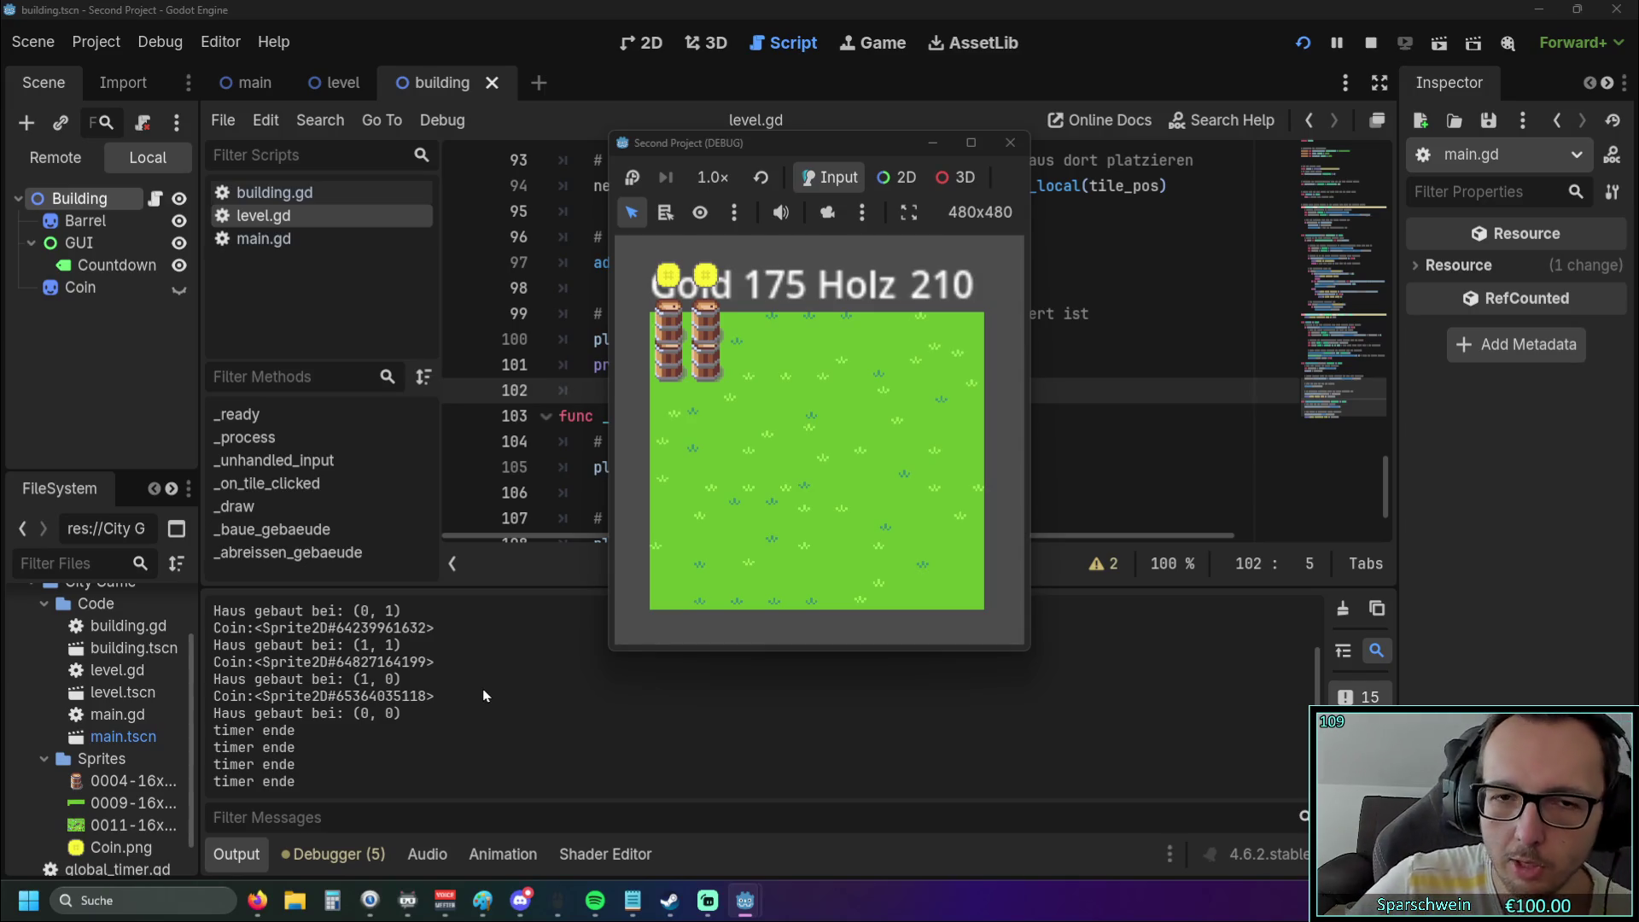
{"action": "left_click", "coordinate": [668, 399]}
{"action": "left_click", "coordinate": [743, 398]}
{"action": "left_click", "coordinate": [705, 399]}
{"action": "left_click", "coordinate": [743, 361]}
Build a last barrel on tile (2, 0), then stop the game once the timers have run.
{"action": "left_click", "coordinate": [742, 323]}
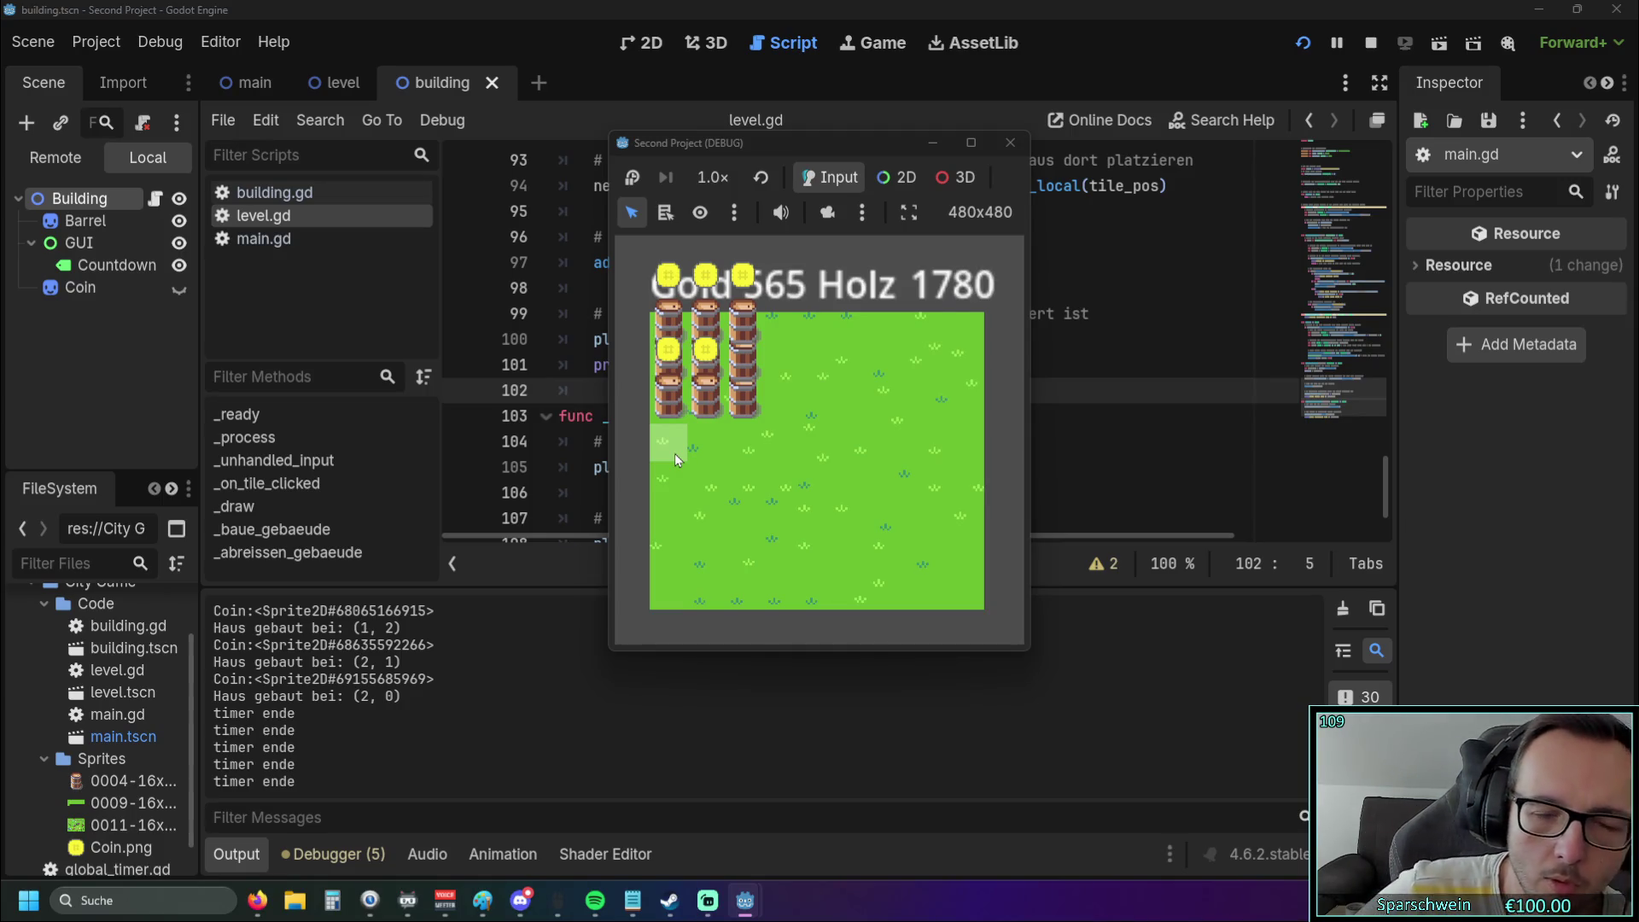
{"action": "left_click", "coordinate": [1003, 150]}
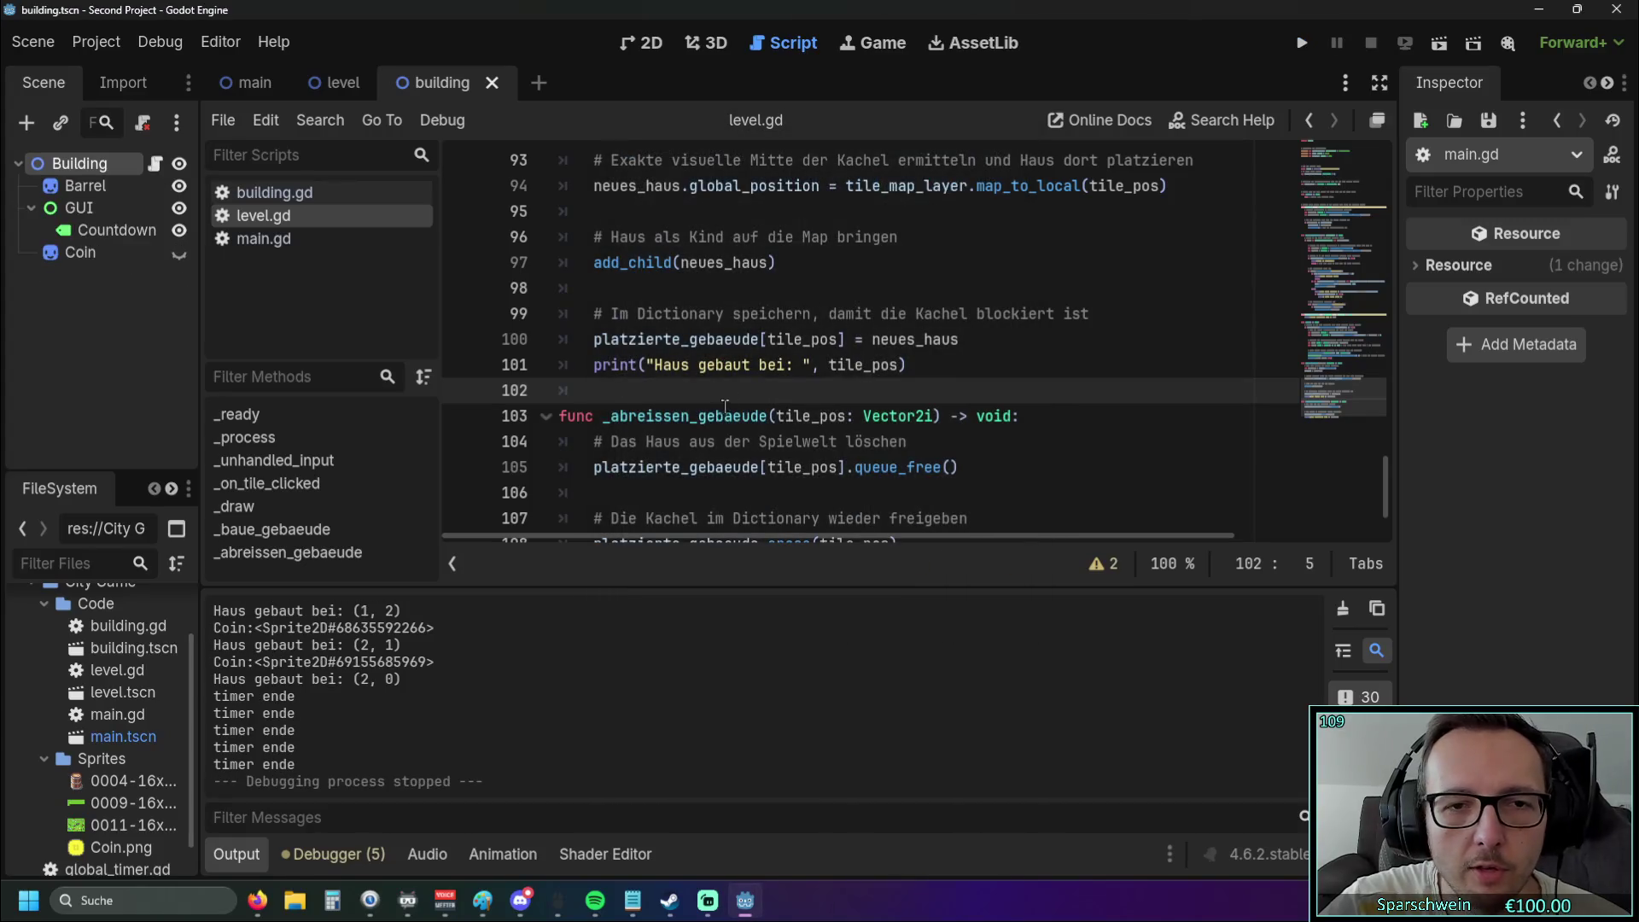
{"action": "scroll", "coordinate": [721, 422], "scroll_direction": "up", "scroll_amount": 4}
{"action": "scroll", "coordinate": [720, 429], "scroll_direction": "down", "scroll_amount": 4}
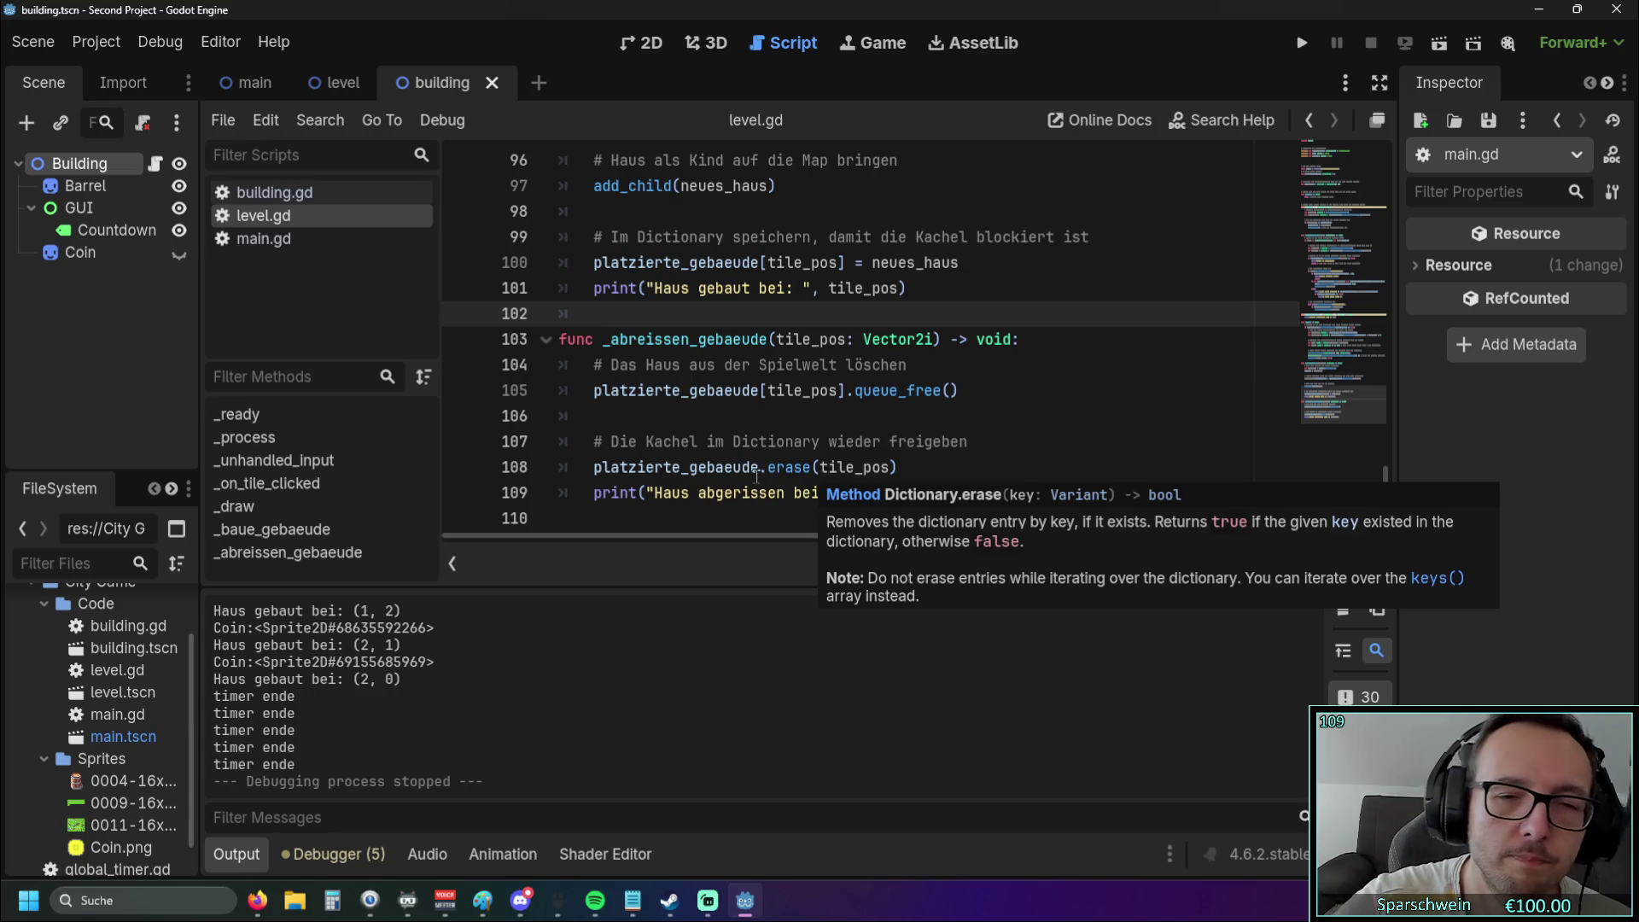
{"action": "scroll", "coordinate": [774, 442], "scroll_direction": "up", "scroll_amount": 2}
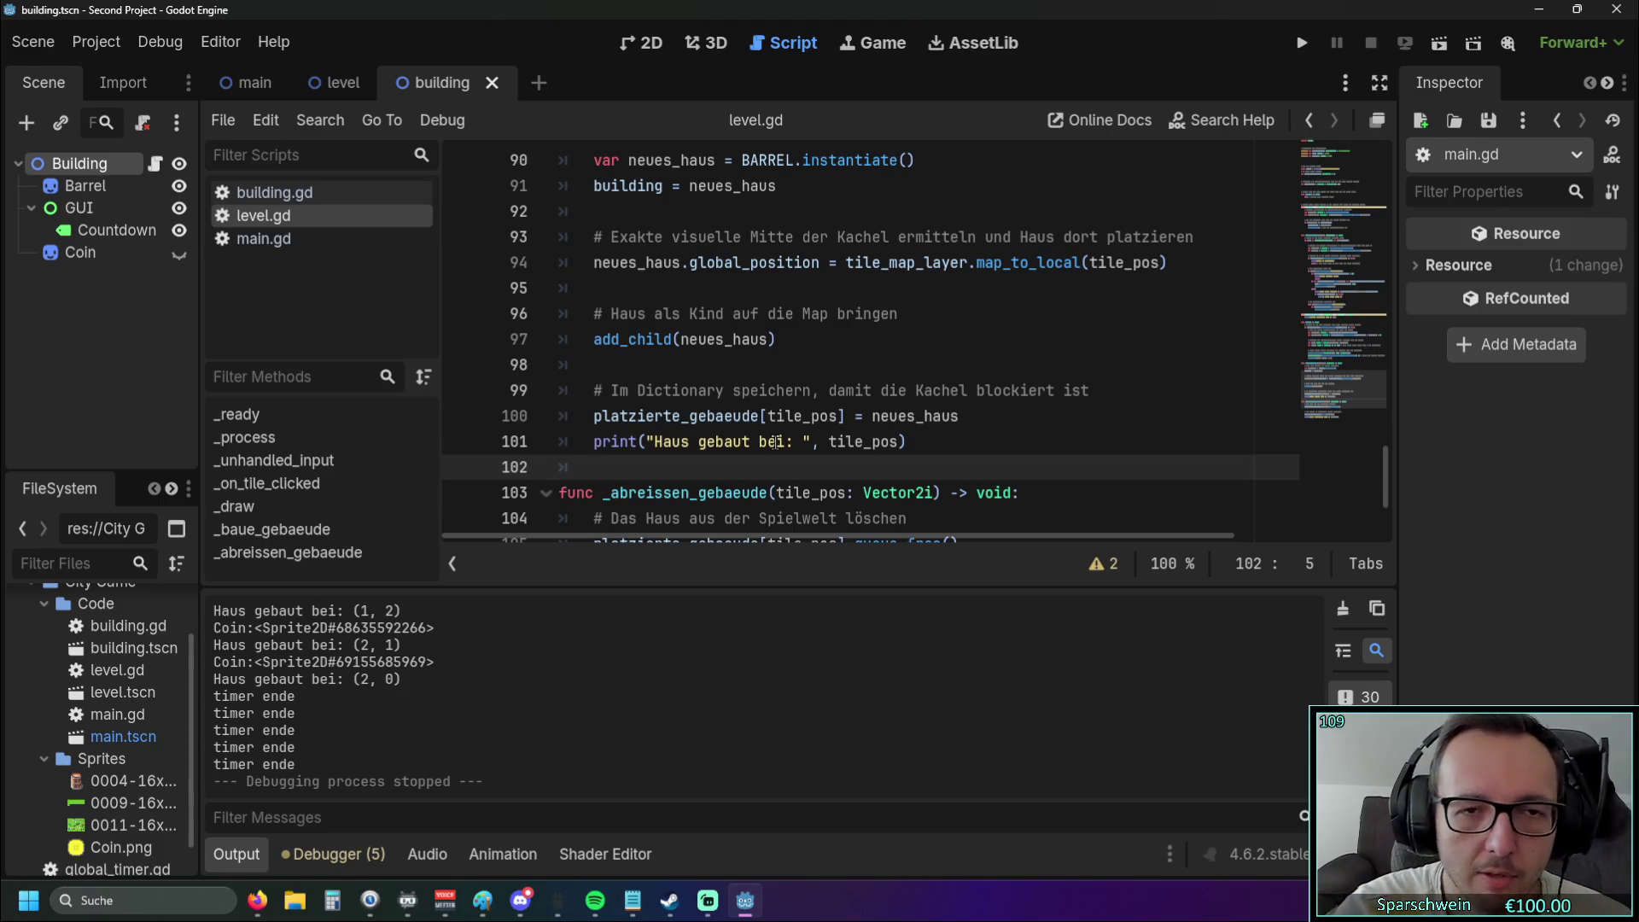
{"action": "scroll", "coordinate": [869, 427], "scroll_direction": "up", "scroll_amount": 3}
{"action": "left_click", "coordinate": [793, 426]}
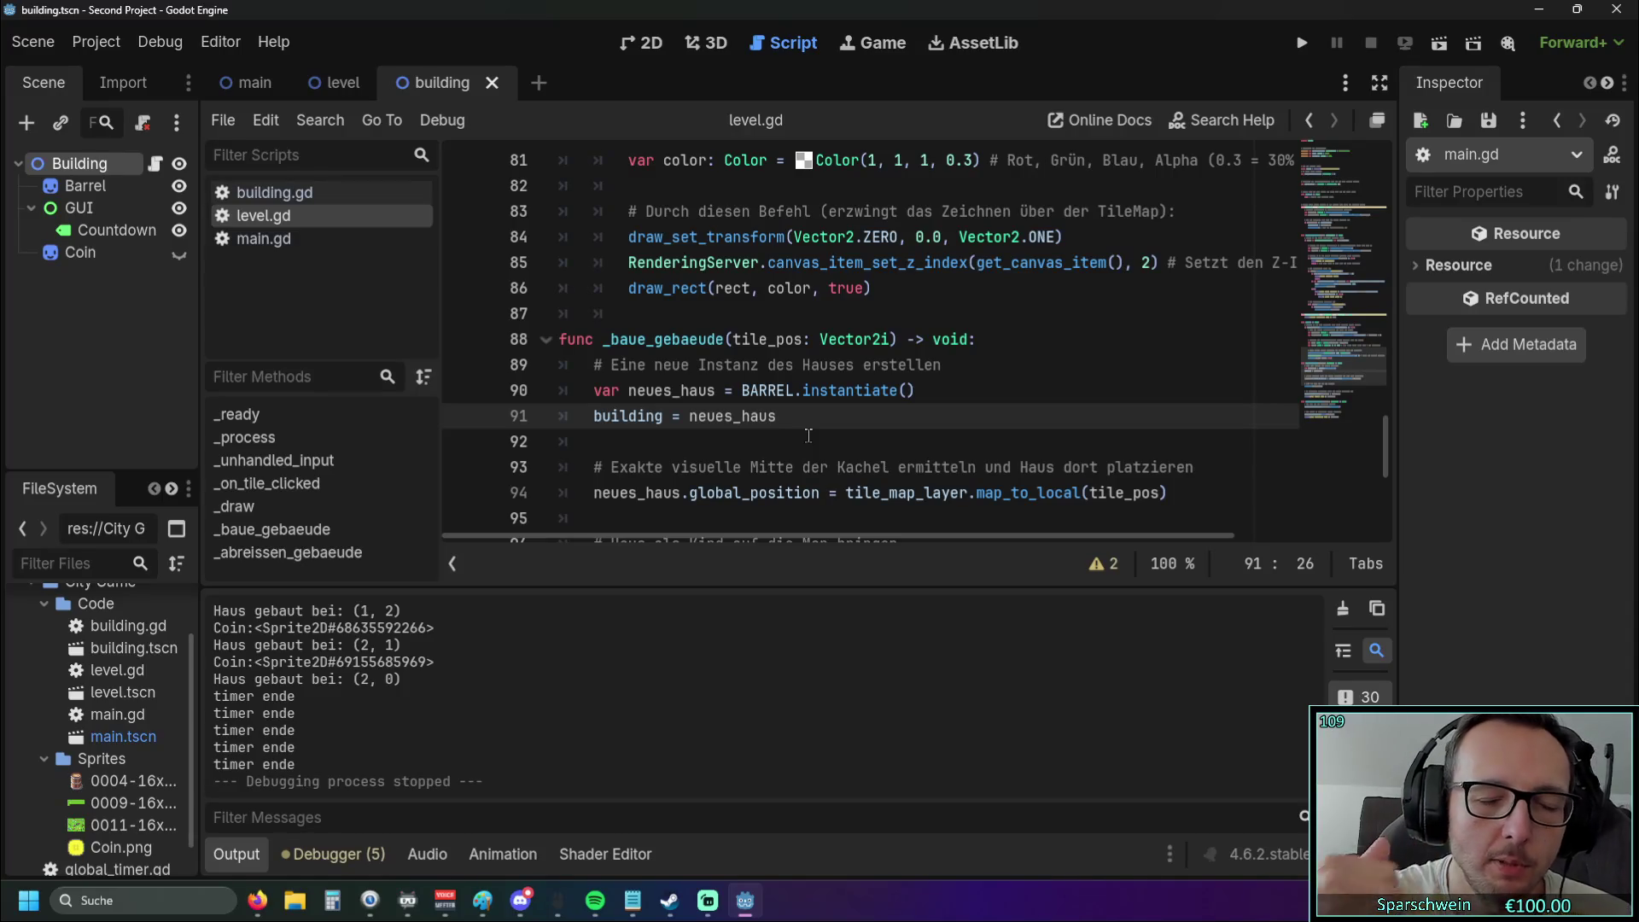
{"action": "scroll", "coordinate": [770, 414], "scroll_direction": "down", "scroll_amount": 5}
{"action": "scroll", "coordinate": [760, 444], "scroll_direction": "up", "scroll_amount": 7}
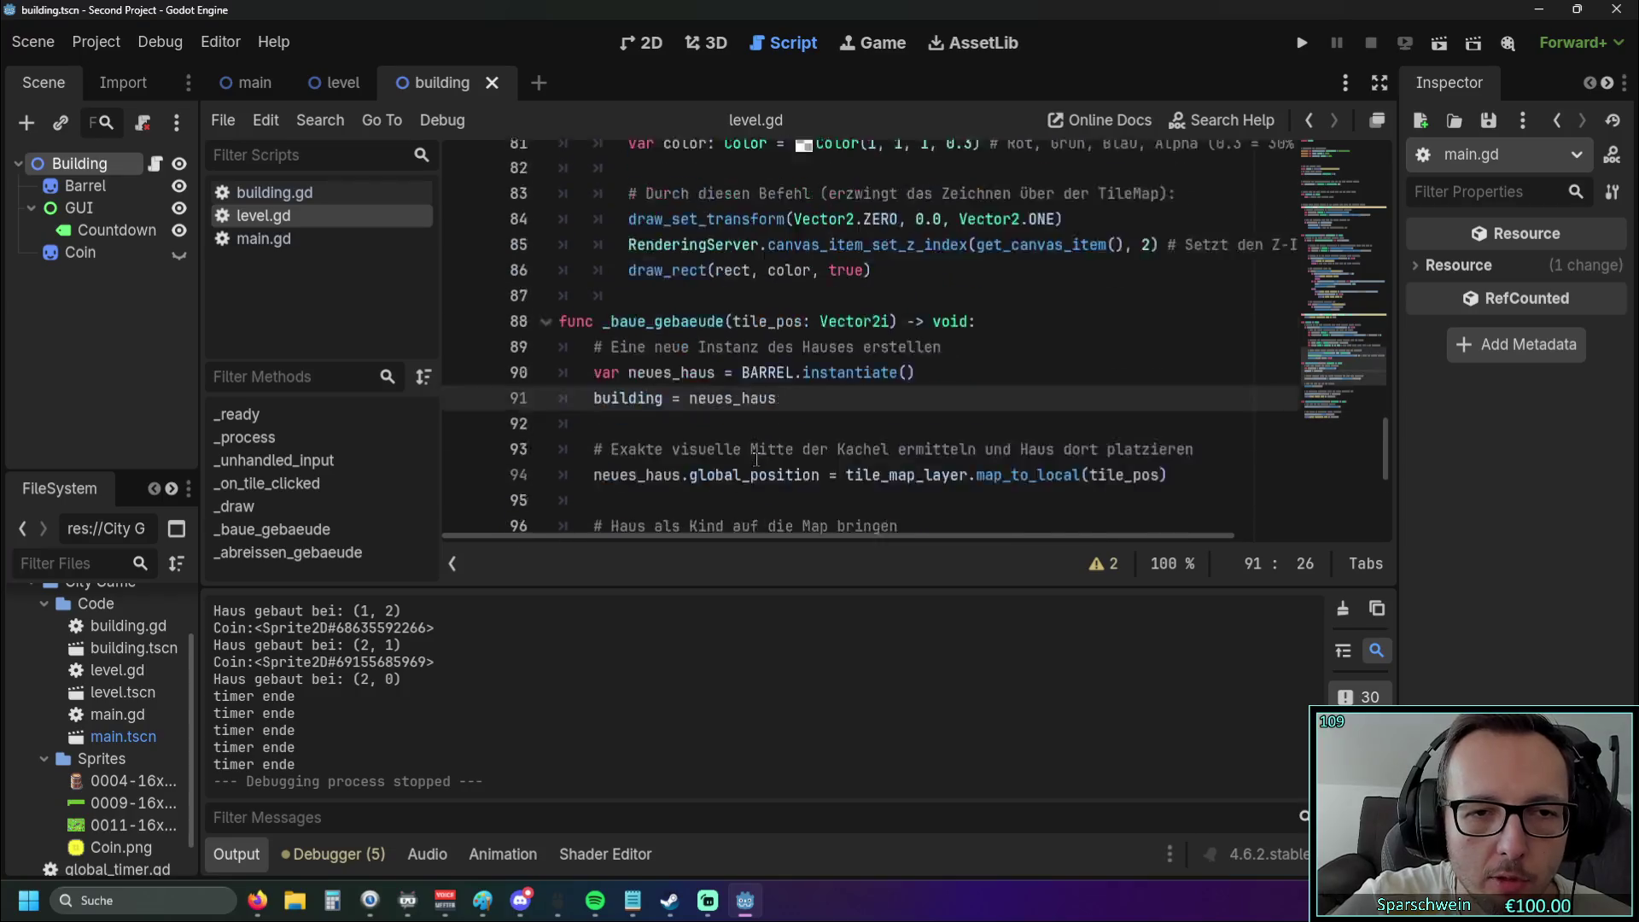
{"action": "scroll", "coordinate": [756, 459], "scroll_direction": "up", "scroll_amount": 3}
{"action": "scroll", "coordinate": [754, 458], "scroll_direction": "down", "scroll_amount": 2}
{"action": "scroll", "coordinate": [753, 457], "scroll_direction": "up", "scroll_amount": 1}
{"action": "mouse_move", "coordinate": [753, 457]}
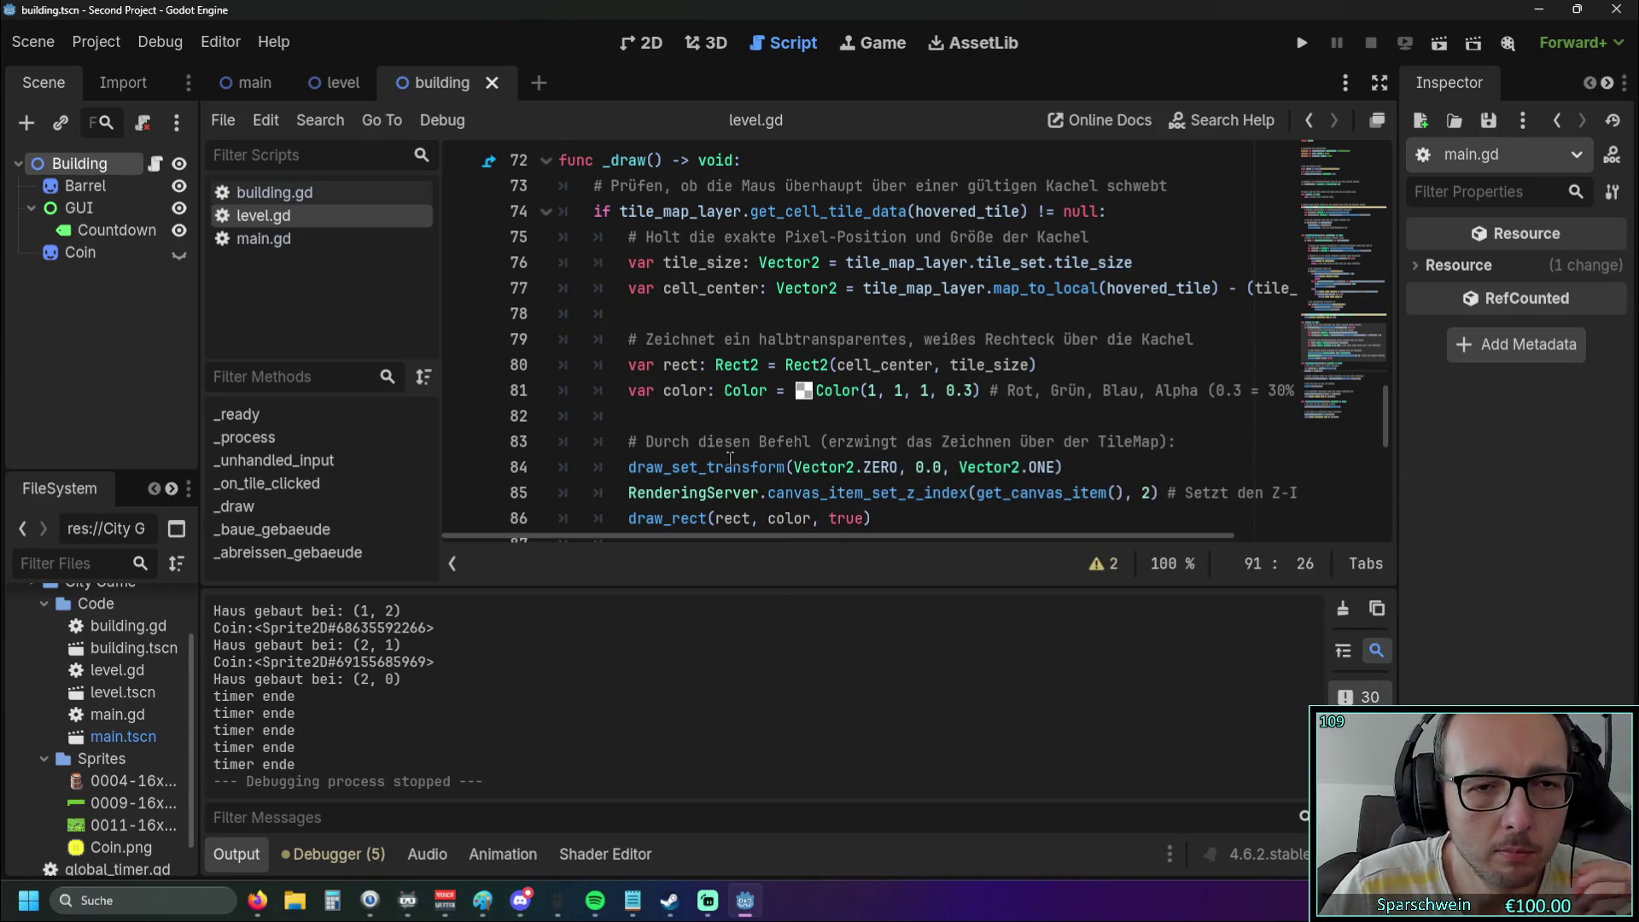
{"action": "scroll", "coordinate": [664, 360], "scroll_direction": "down", "scroll_amount": 8}
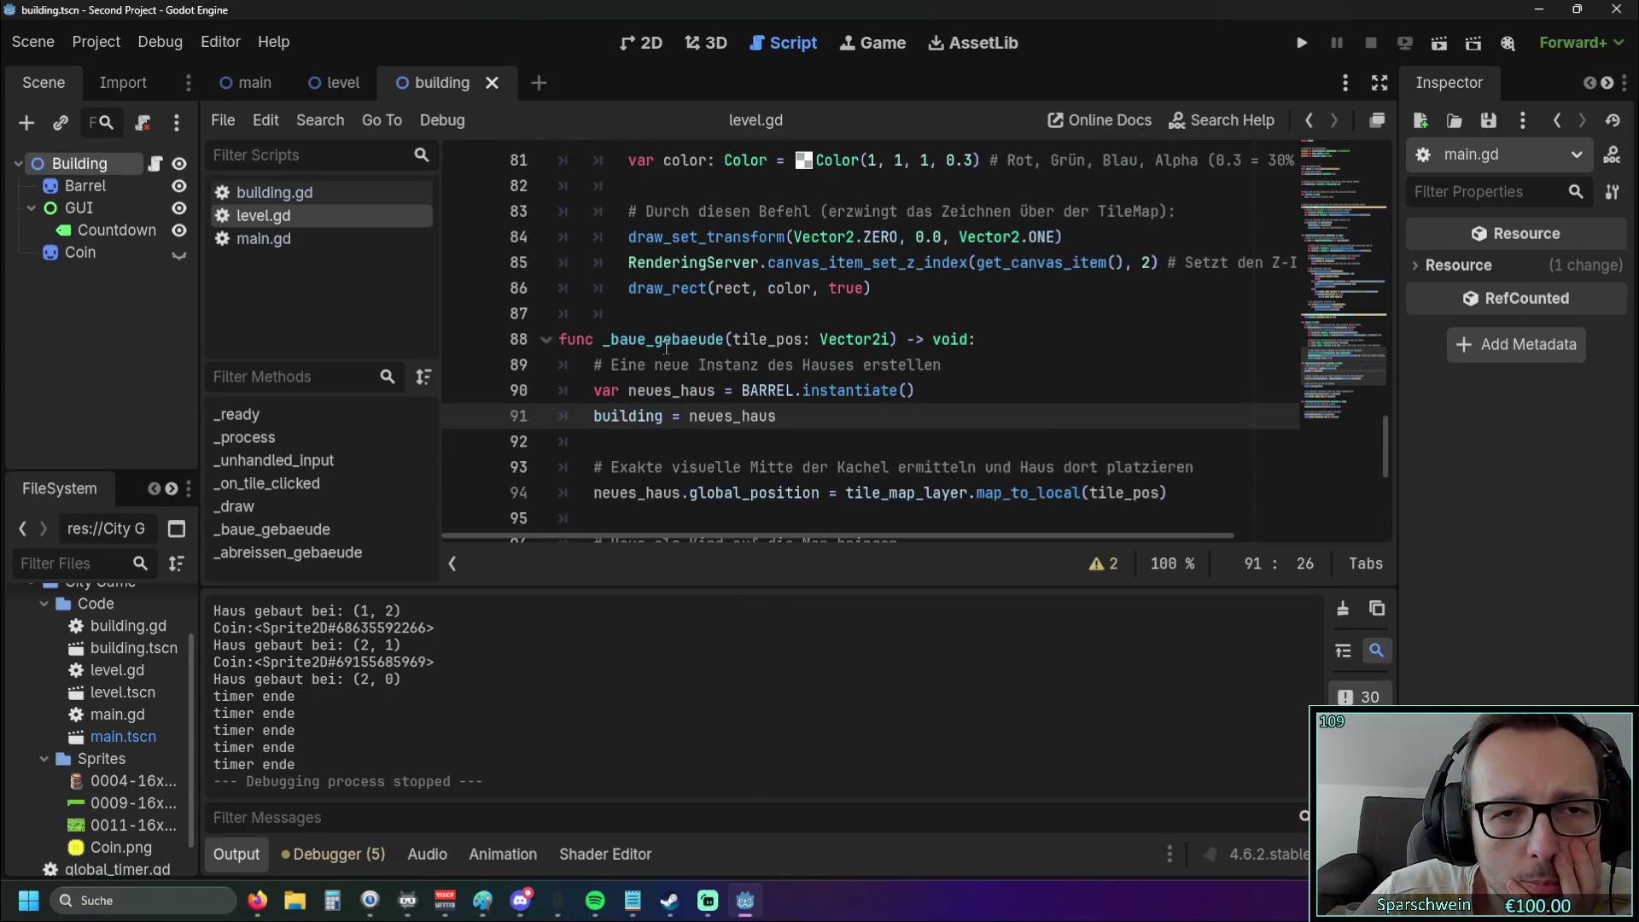
{"action": "scroll", "coordinate": [670, 362], "scroll_direction": "up", "scroll_amount": 3}
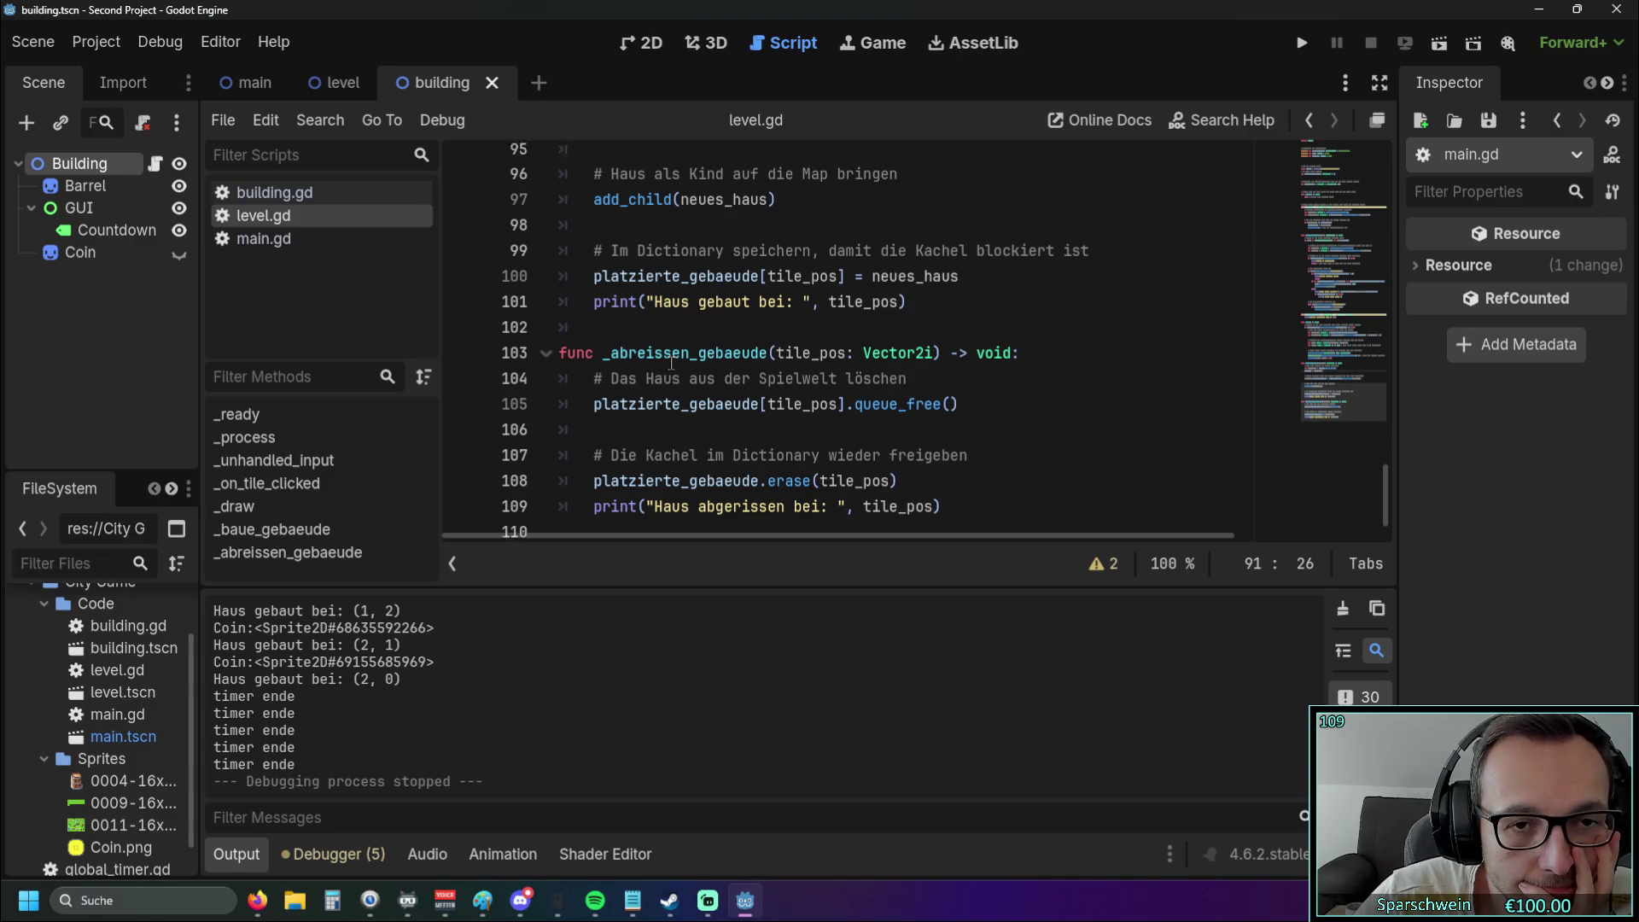
{"action": "scroll", "coordinate": [672, 363], "scroll_direction": "up", "scroll_amount": 3}
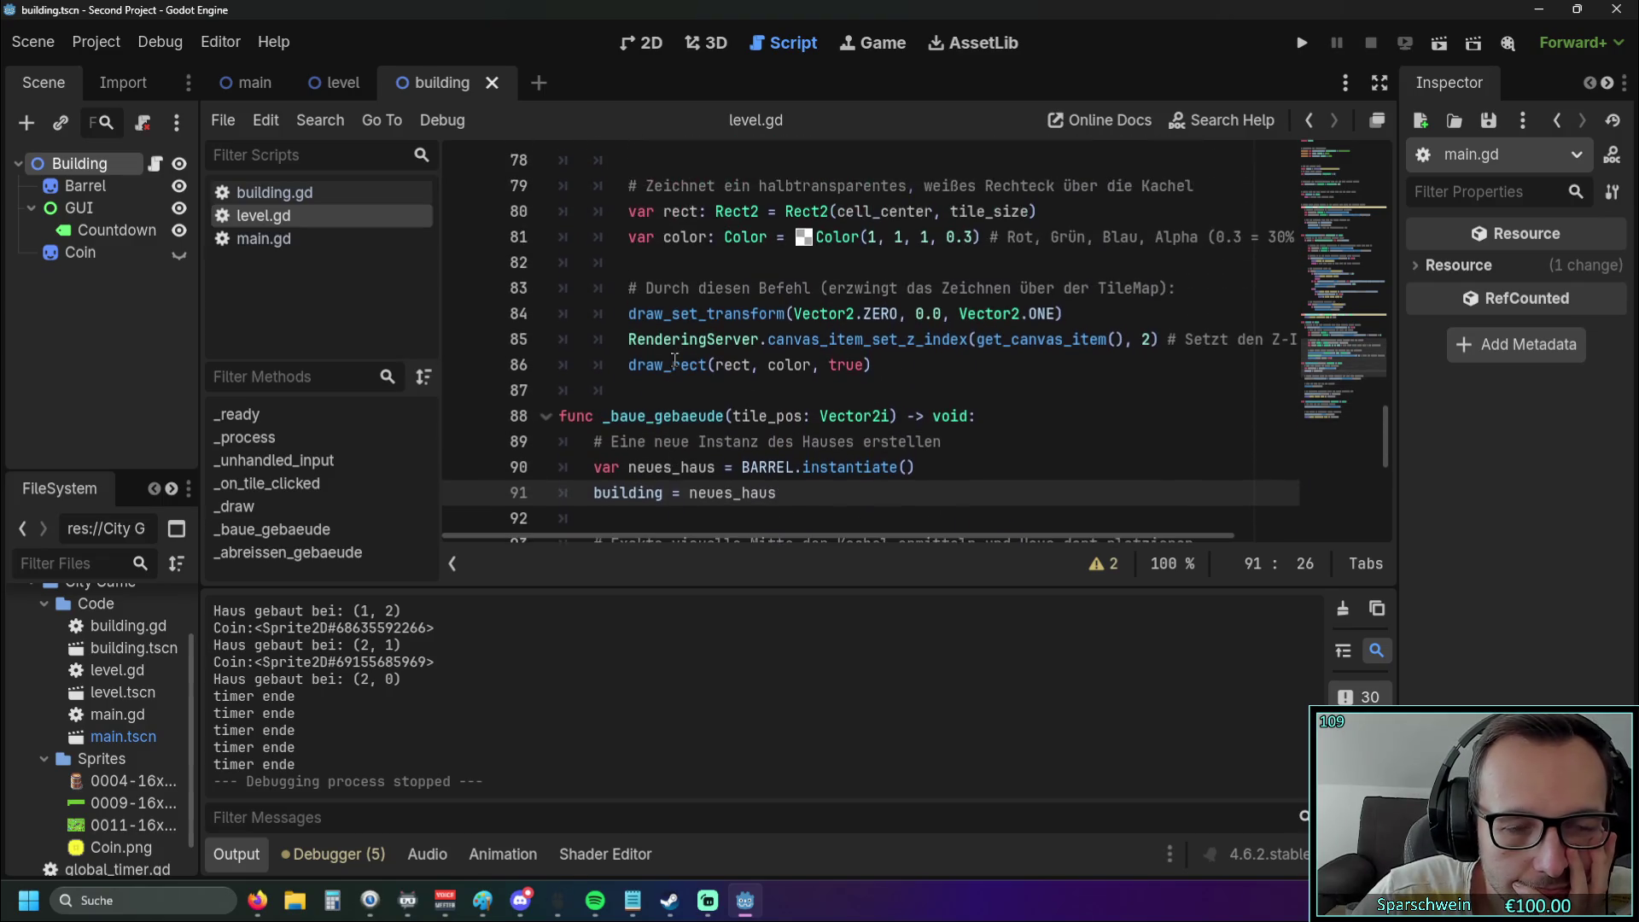
{"action": "scroll", "coordinate": [674, 359], "scroll_direction": "up", "scroll_amount": 2}
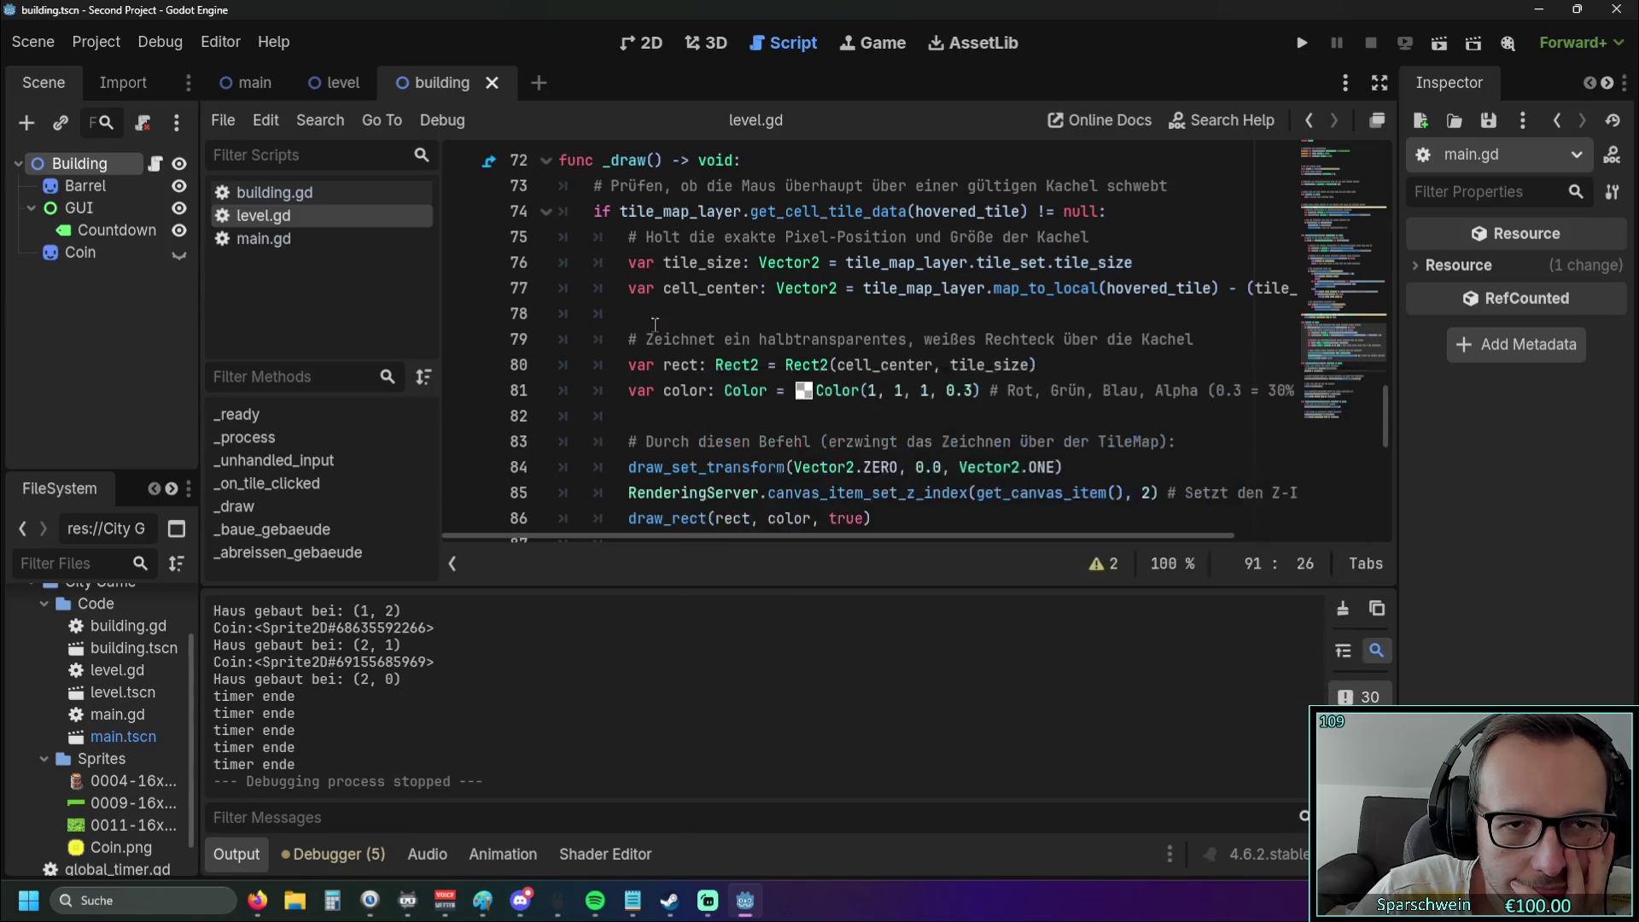
{"action": "scroll", "coordinate": [640, 338], "scroll_direction": "up", "scroll_amount": 2}
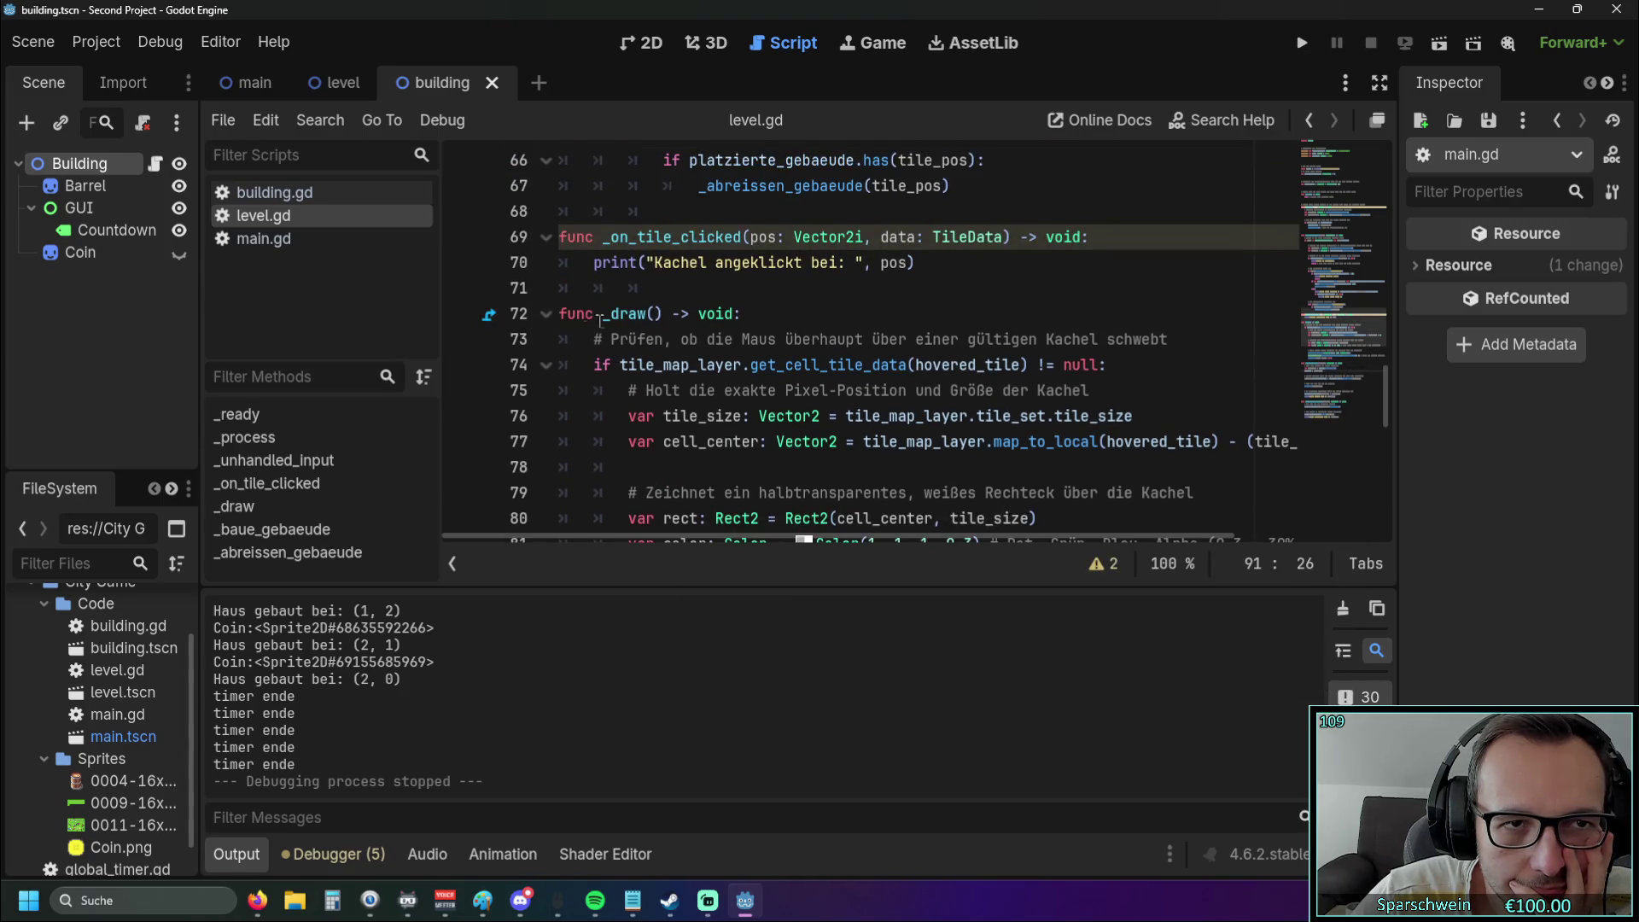
Cycle through the level, building and main scene tabs, finishing on the main scene.
{"action": "left_click", "coordinate": [341, 82]}
{"action": "left_click", "coordinate": [248, 82]}
{"action": "left_click", "coordinate": [365, 82]}
{"action": "left_click", "coordinate": [465, 82]}
{"action": "left_click", "coordinate": [367, 82]}
{"action": "left_click", "coordinate": [252, 82]}
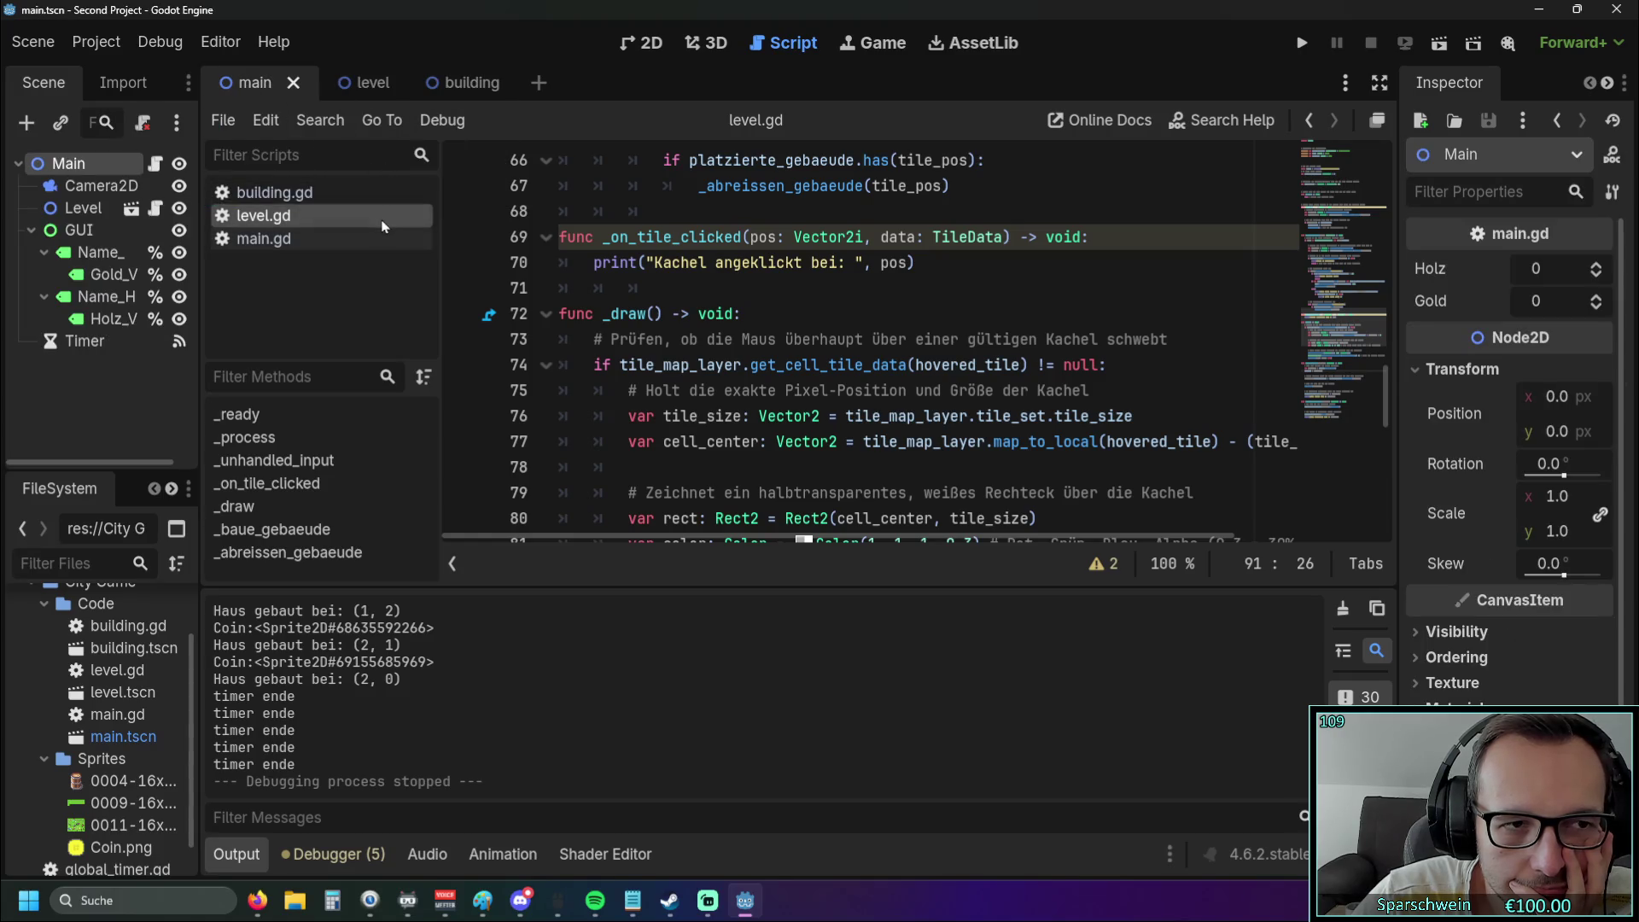
{"action": "left_click", "coordinate": [445, 85]}
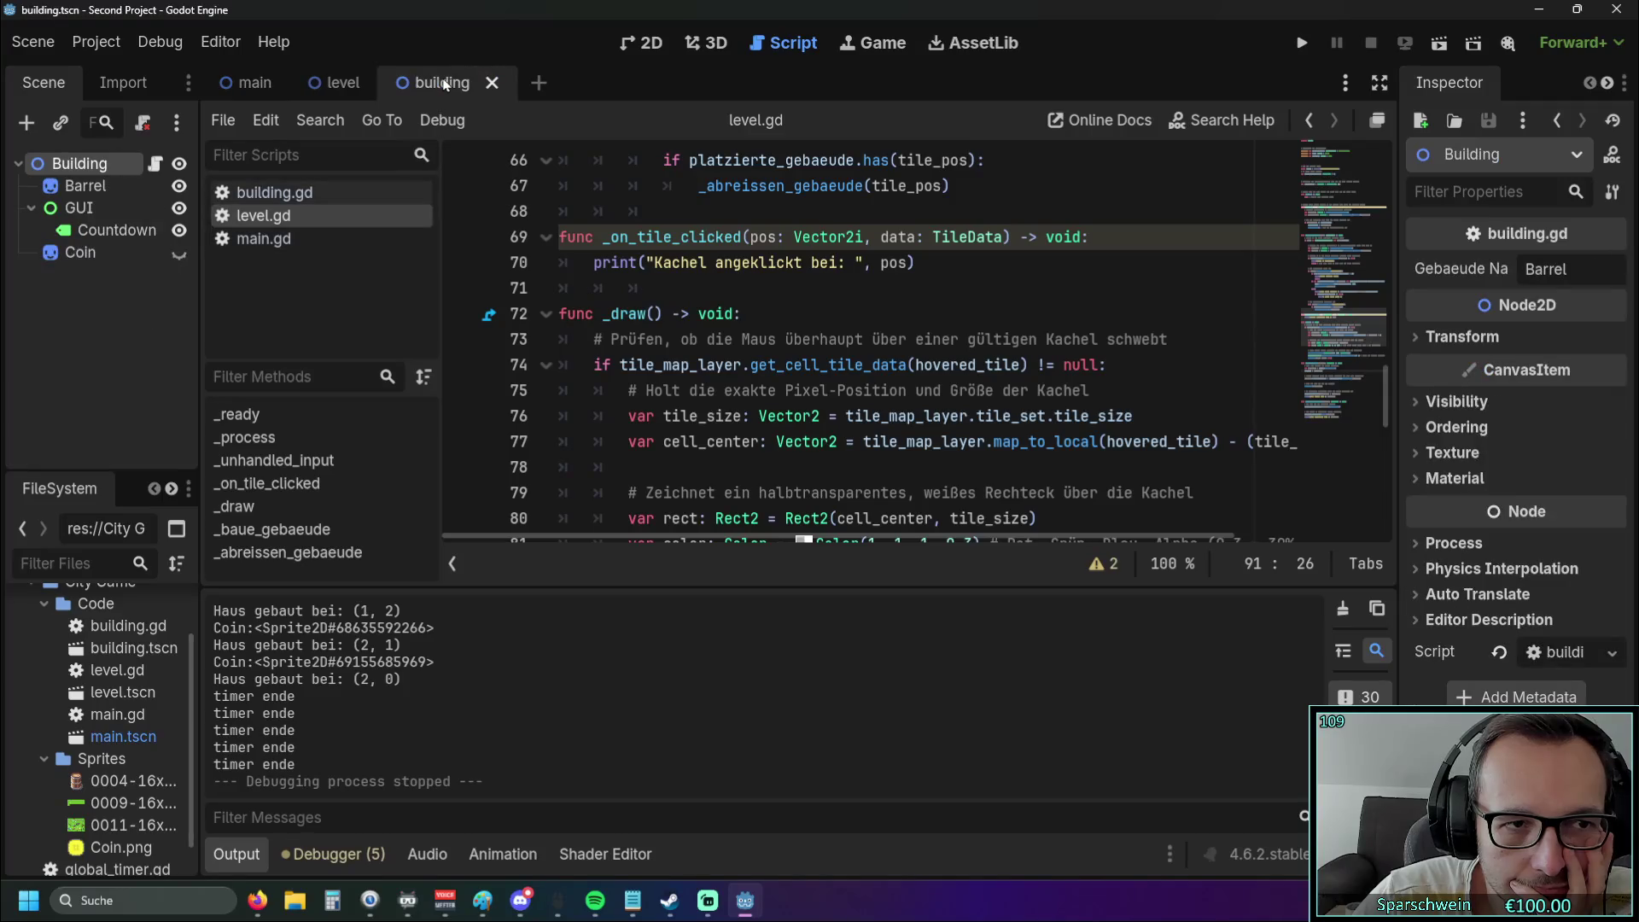
{"action": "left_click", "coordinate": [358, 82]}
{"action": "left_click", "coordinate": [249, 82]}
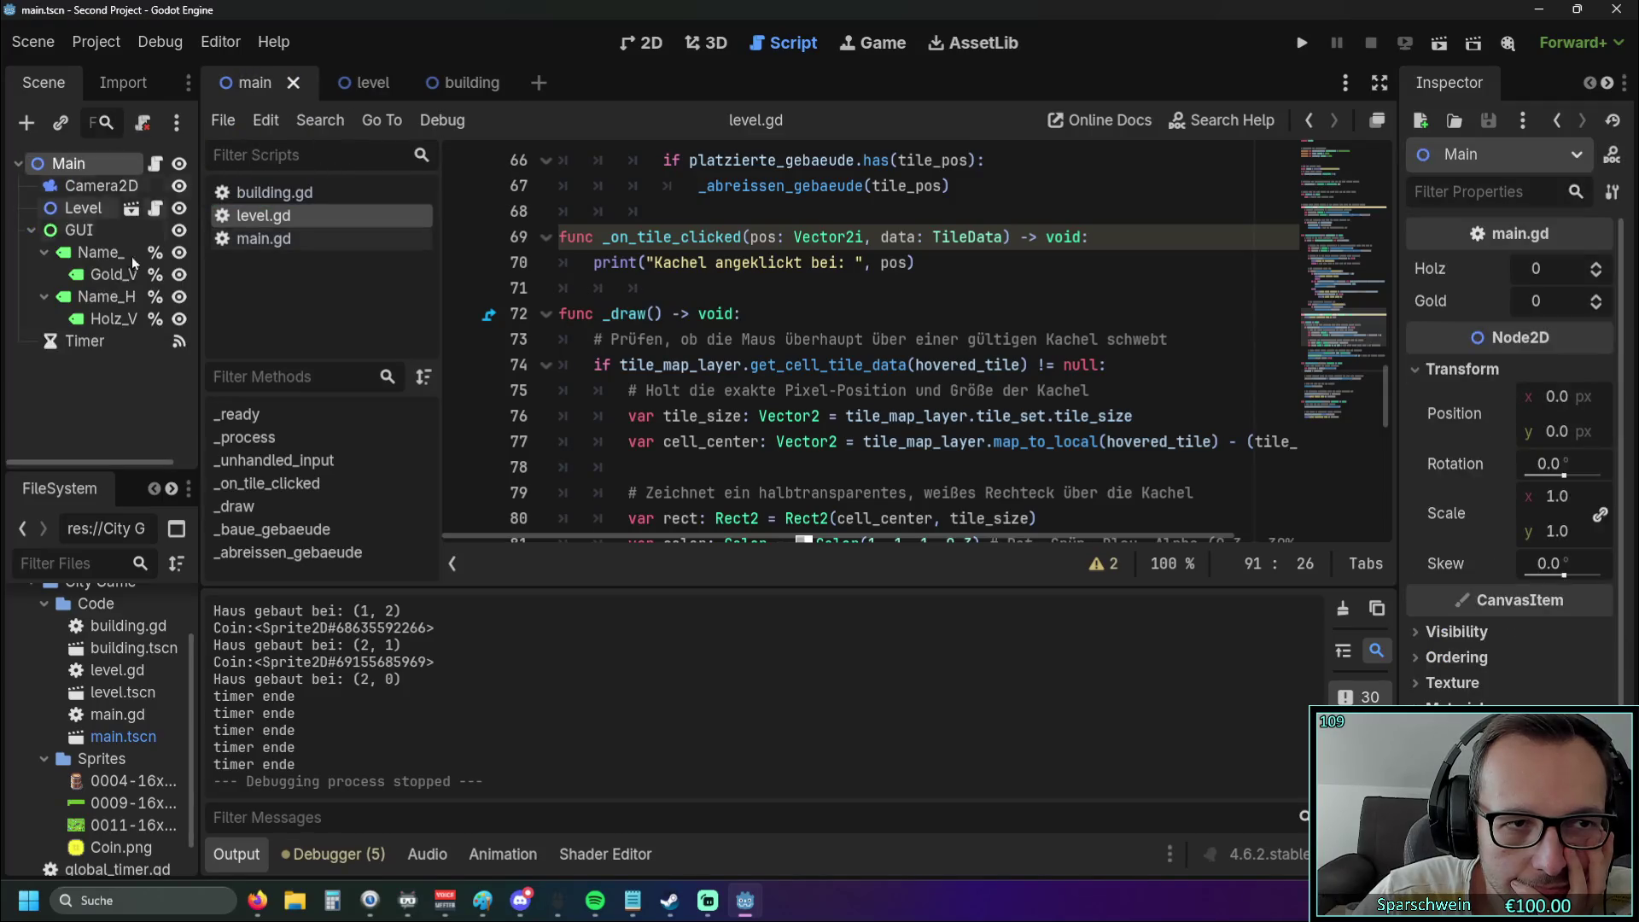
Cancel revoking Name_Holz's unique name, then move from main.gd and level.gd to building.gd.
{"action": "left_click", "coordinate": [156, 297]}
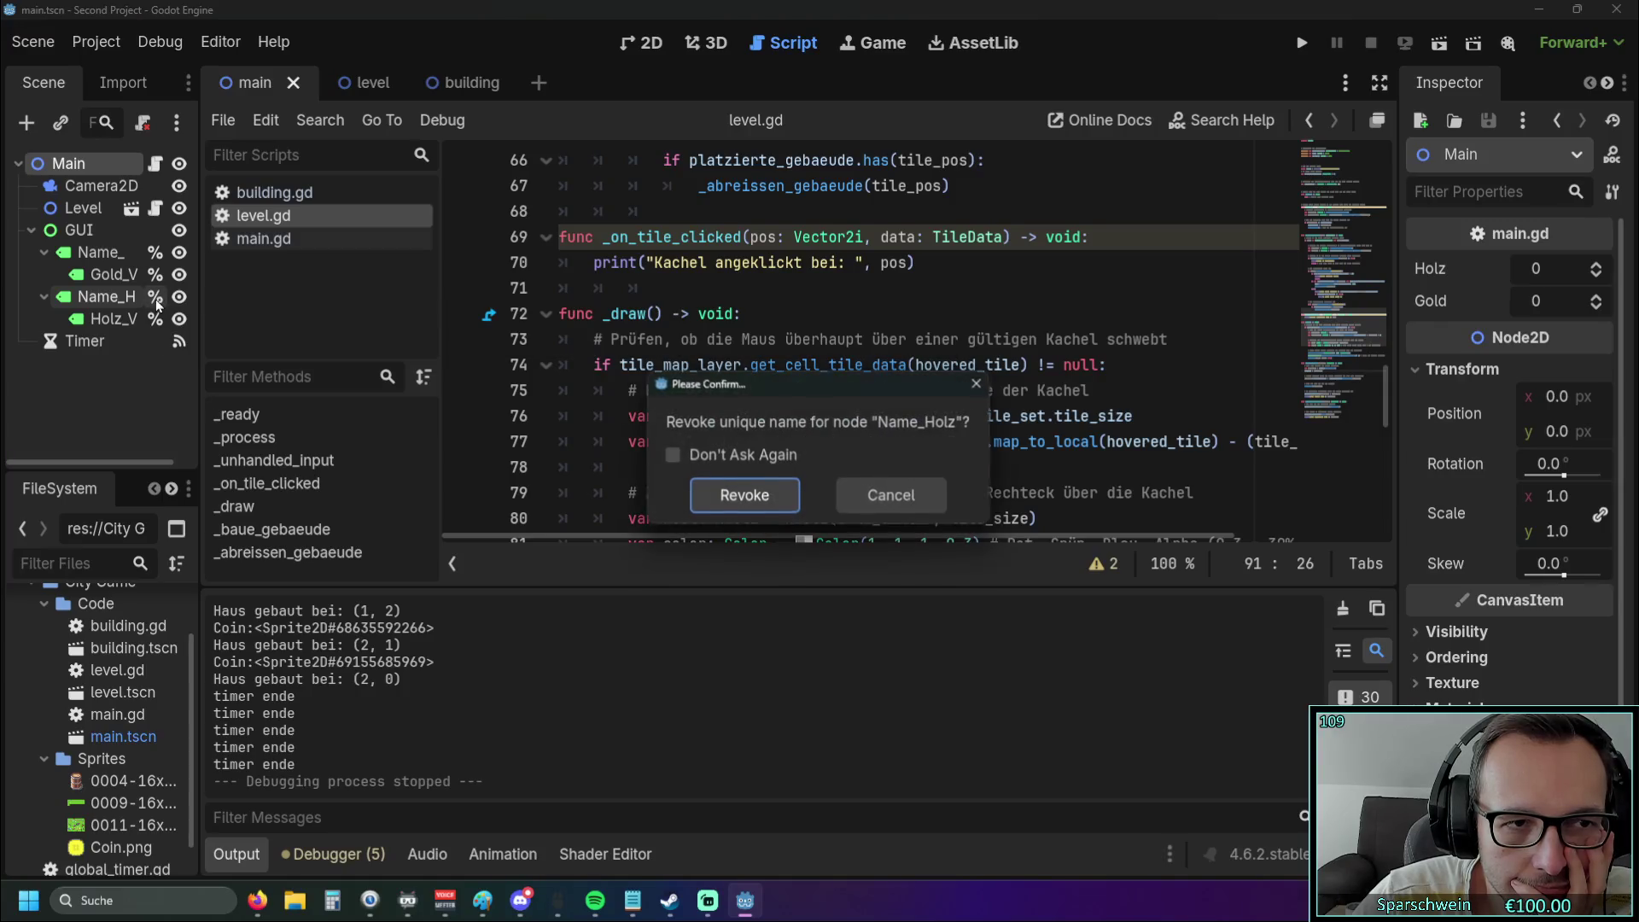
{"action": "left_click", "coordinate": [973, 391]}
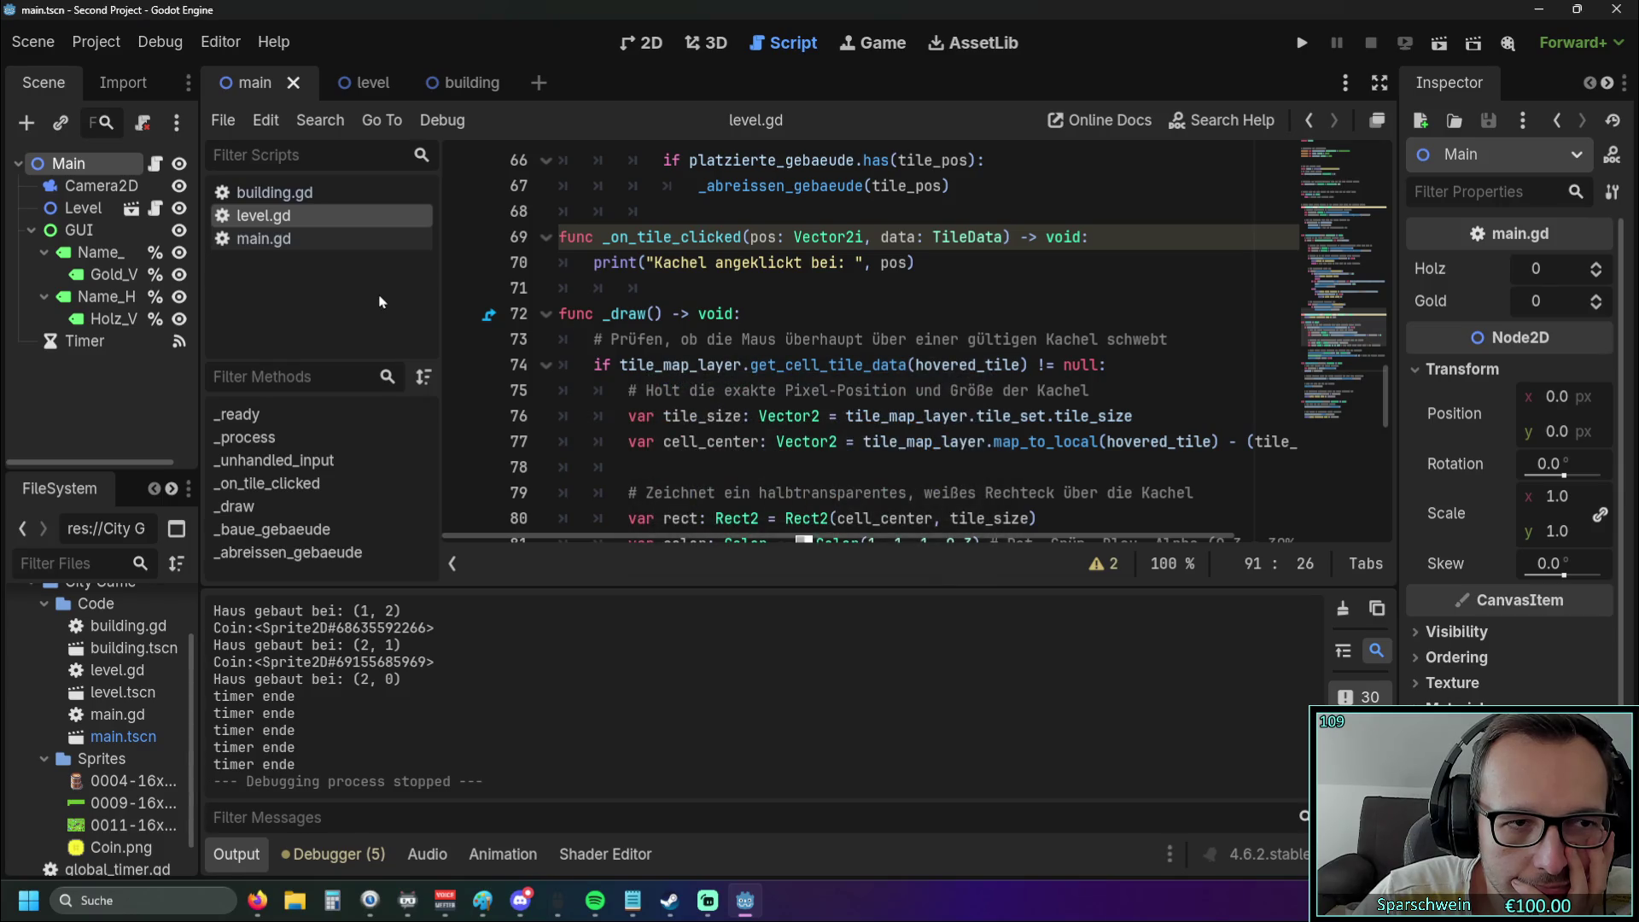
{"action": "left_click", "coordinate": [334, 238]}
{"action": "left_click", "coordinate": [338, 211]}
{"action": "left_click", "coordinate": [336, 195]}
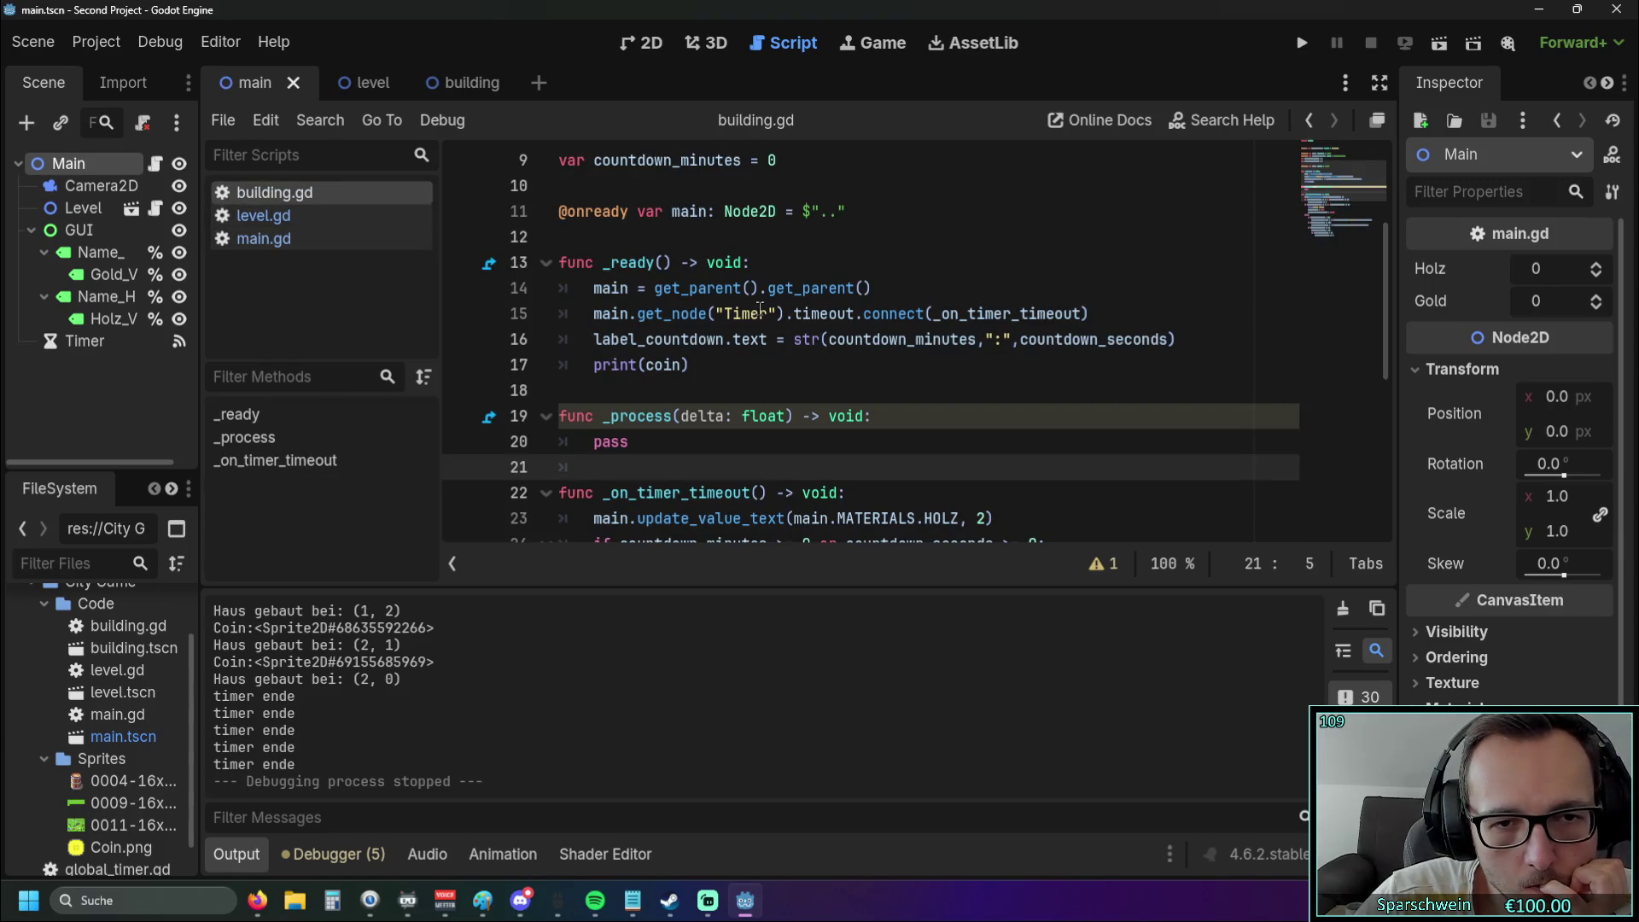
Scroll building.gd and select the main.update_value_text(main.MATERIALS.HOLZ, 2) call on line 23.
{"action": "scroll", "coordinate": [762, 309], "scroll_direction": "down", "scroll_amount": 4}
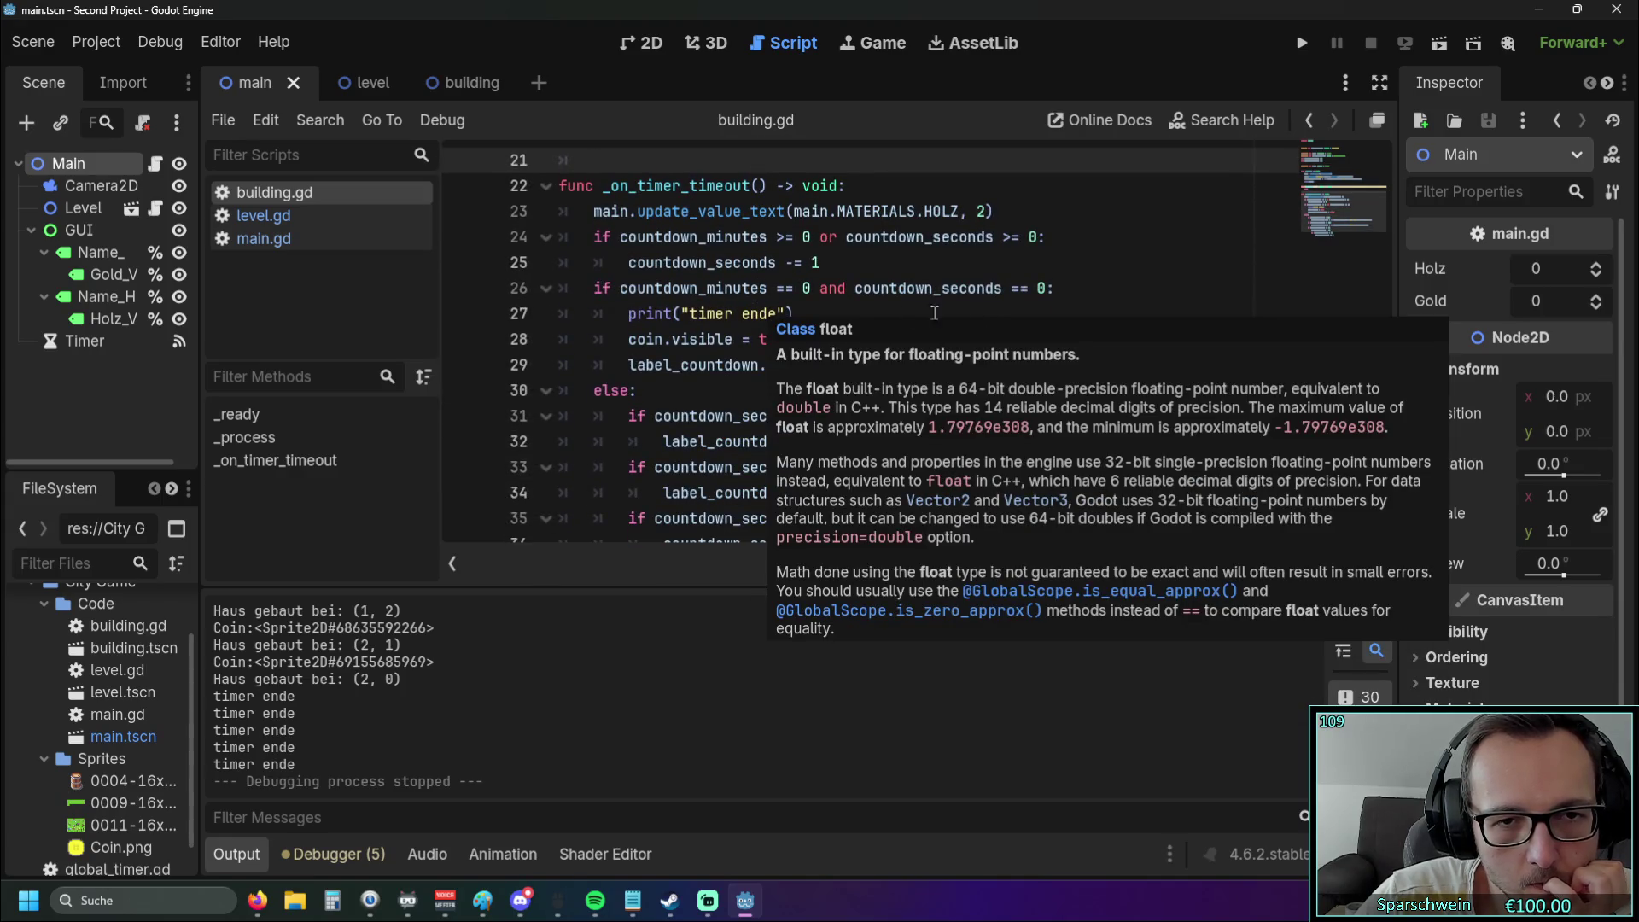
{"action": "scroll", "coordinate": [845, 325], "scroll_direction": "down", "scroll_amount": 2}
{"action": "scroll", "coordinate": [847, 330], "scroll_direction": "up", "scroll_amount": 6}
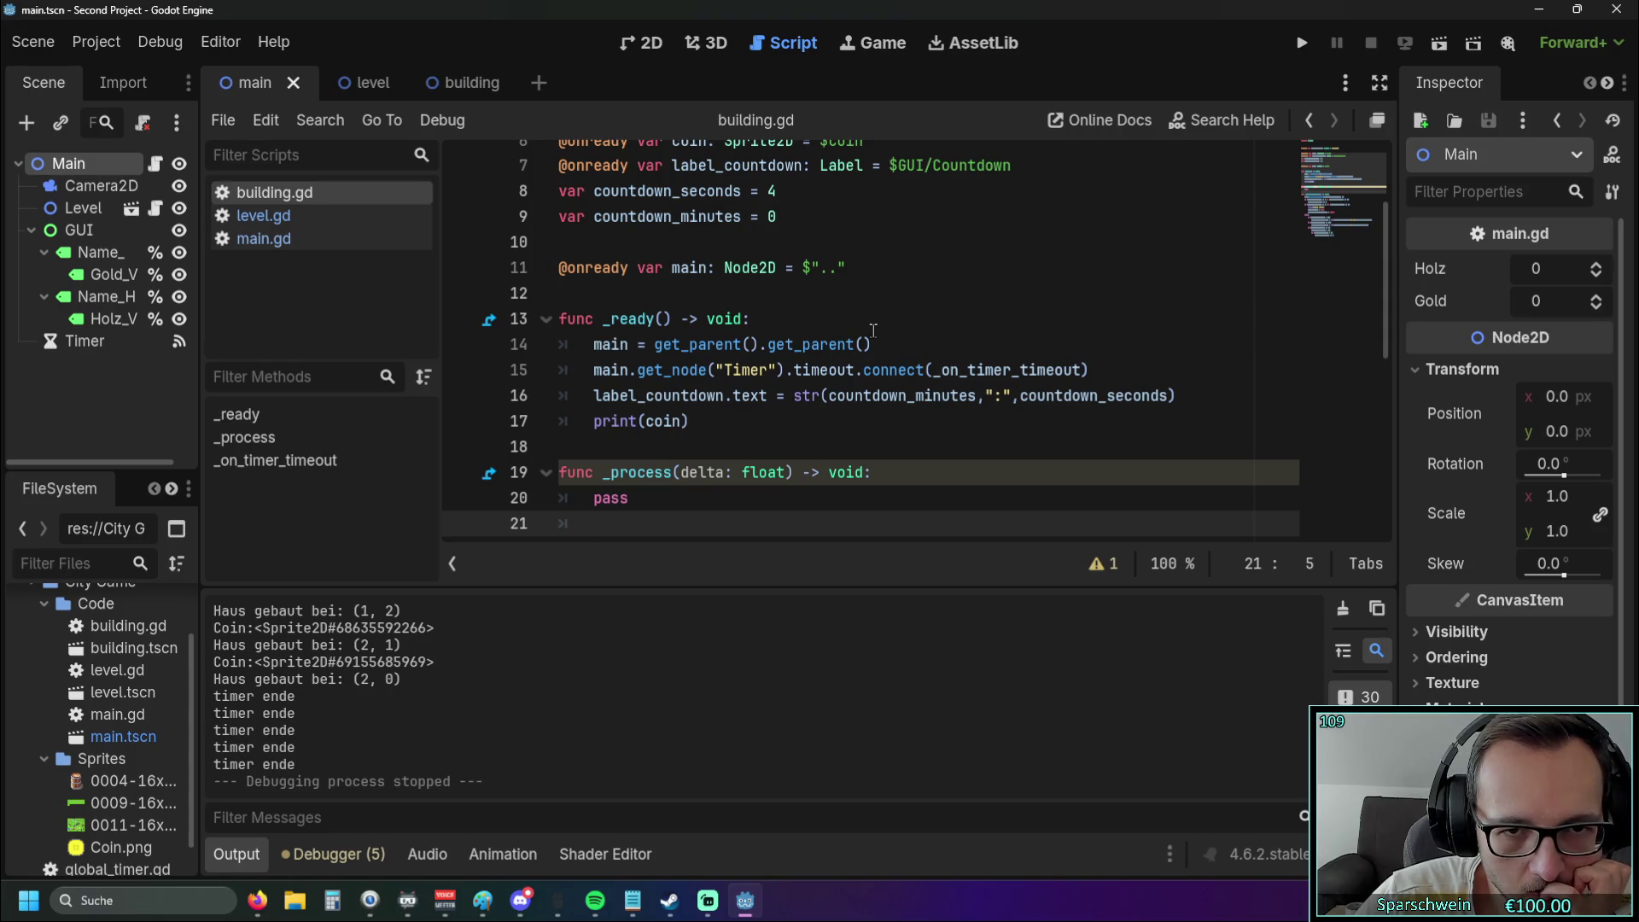
{"action": "scroll", "coordinate": [873, 330], "scroll_direction": "up", "scroll_amount": 2}
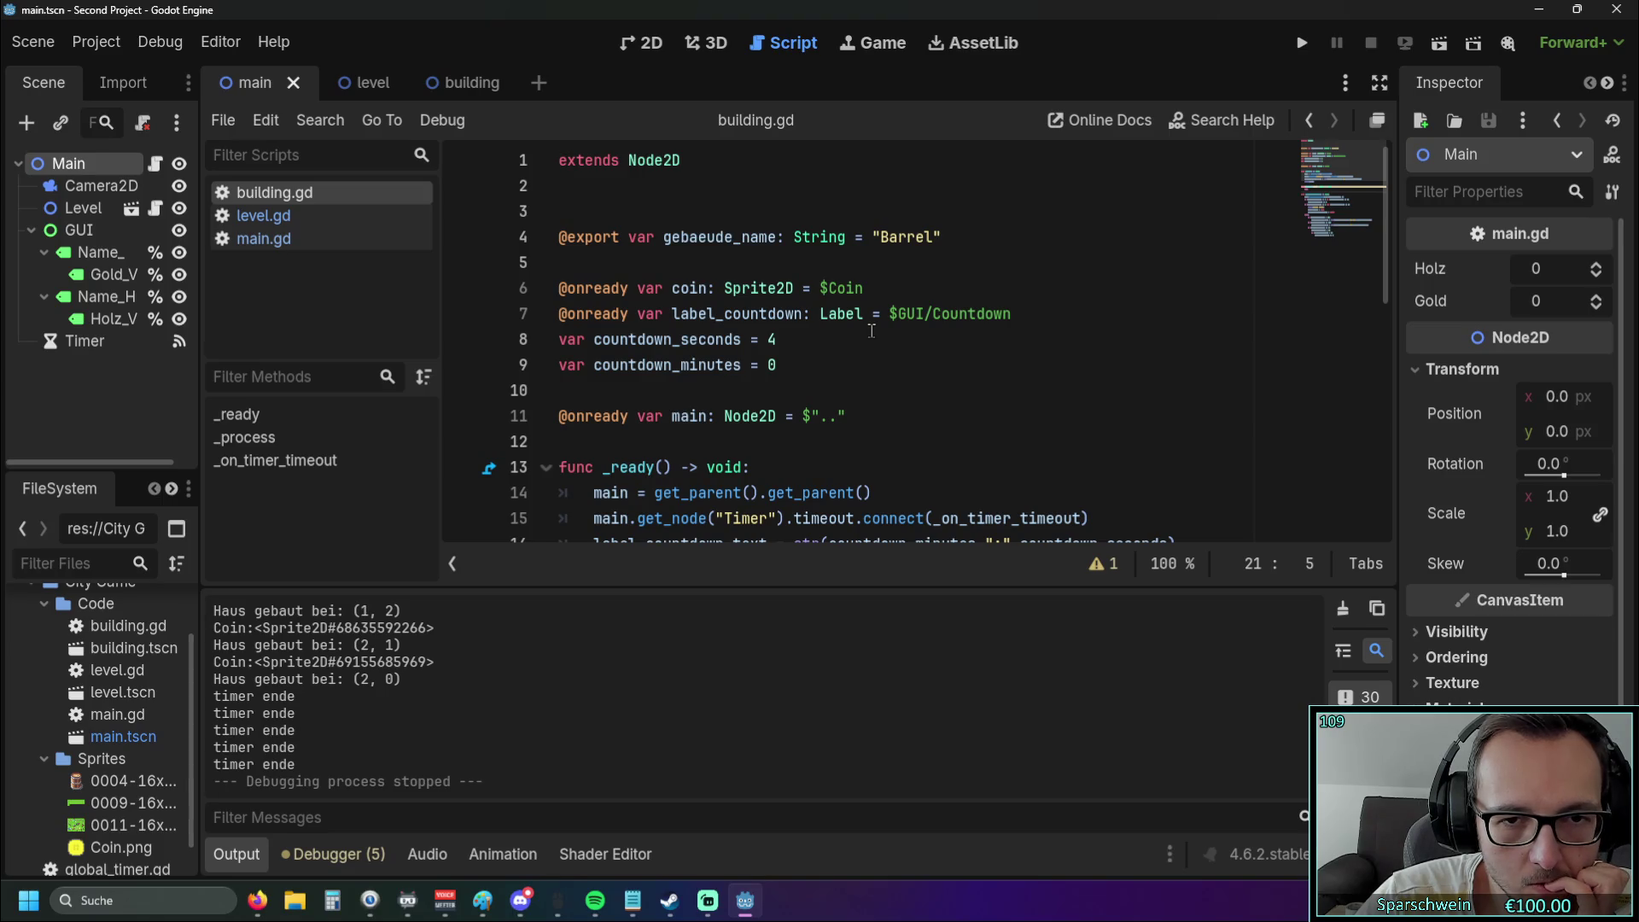
{"action": "scroll", "coordinate": [871, 330], "scroll_direction": "down", "scroll_amount": 2}
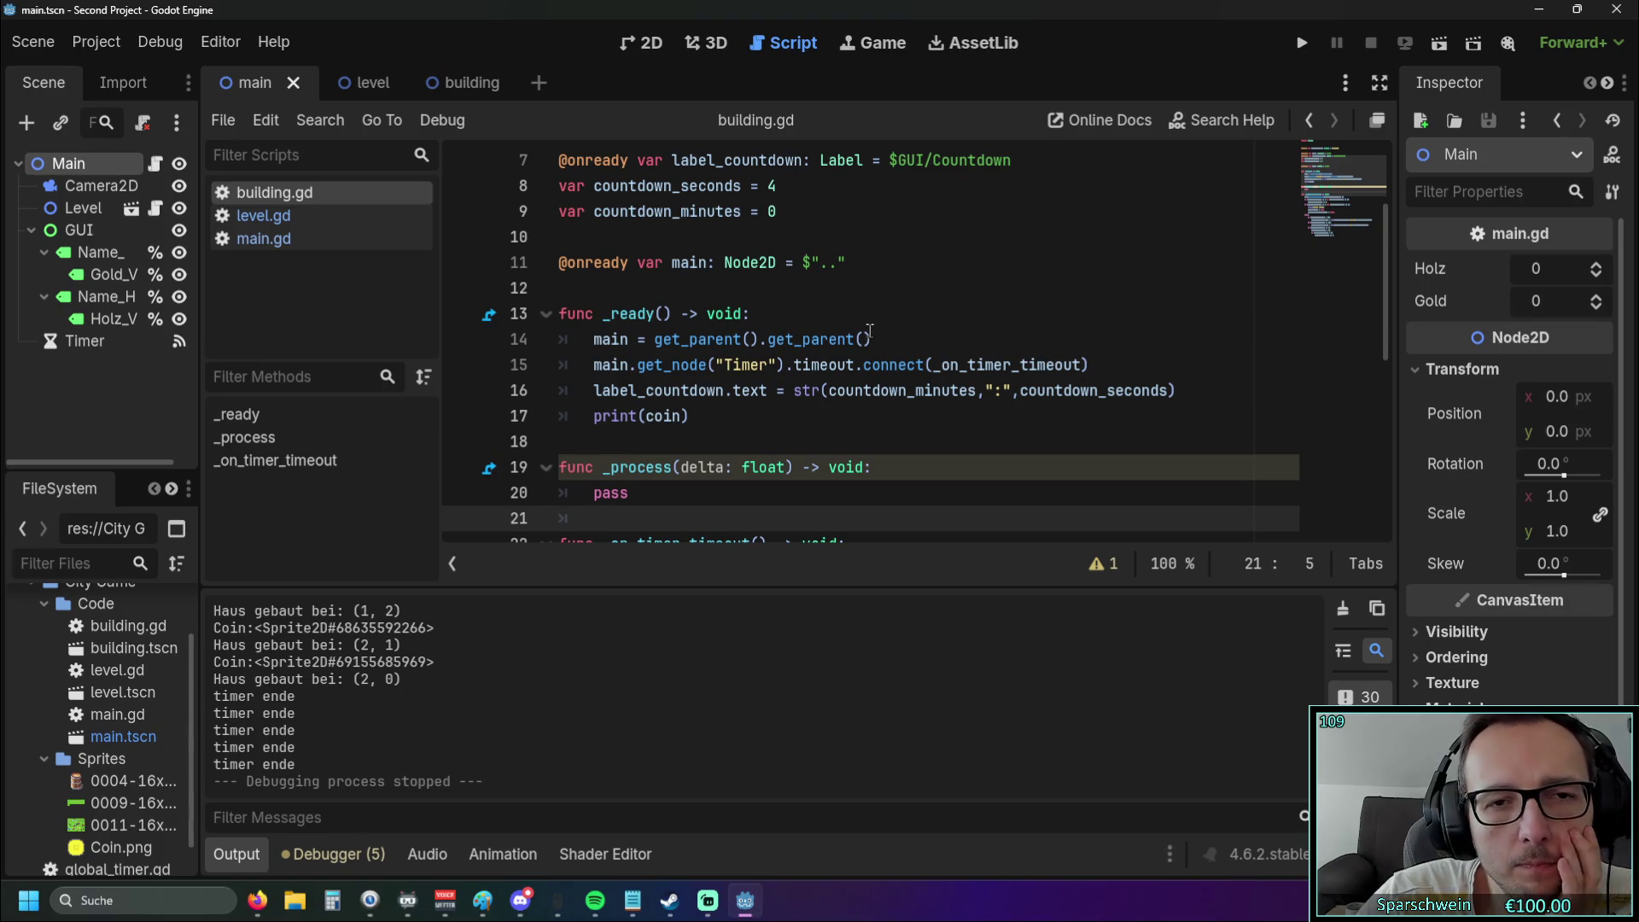
{"action": "scroll", "coordinate": [870, 331], "scroll_direction": "down", "scroll_amount": 4}
{"action": "scroll", "coordinate": [863, 329], "scroll_direction": "up", "scroll_amount": 2}
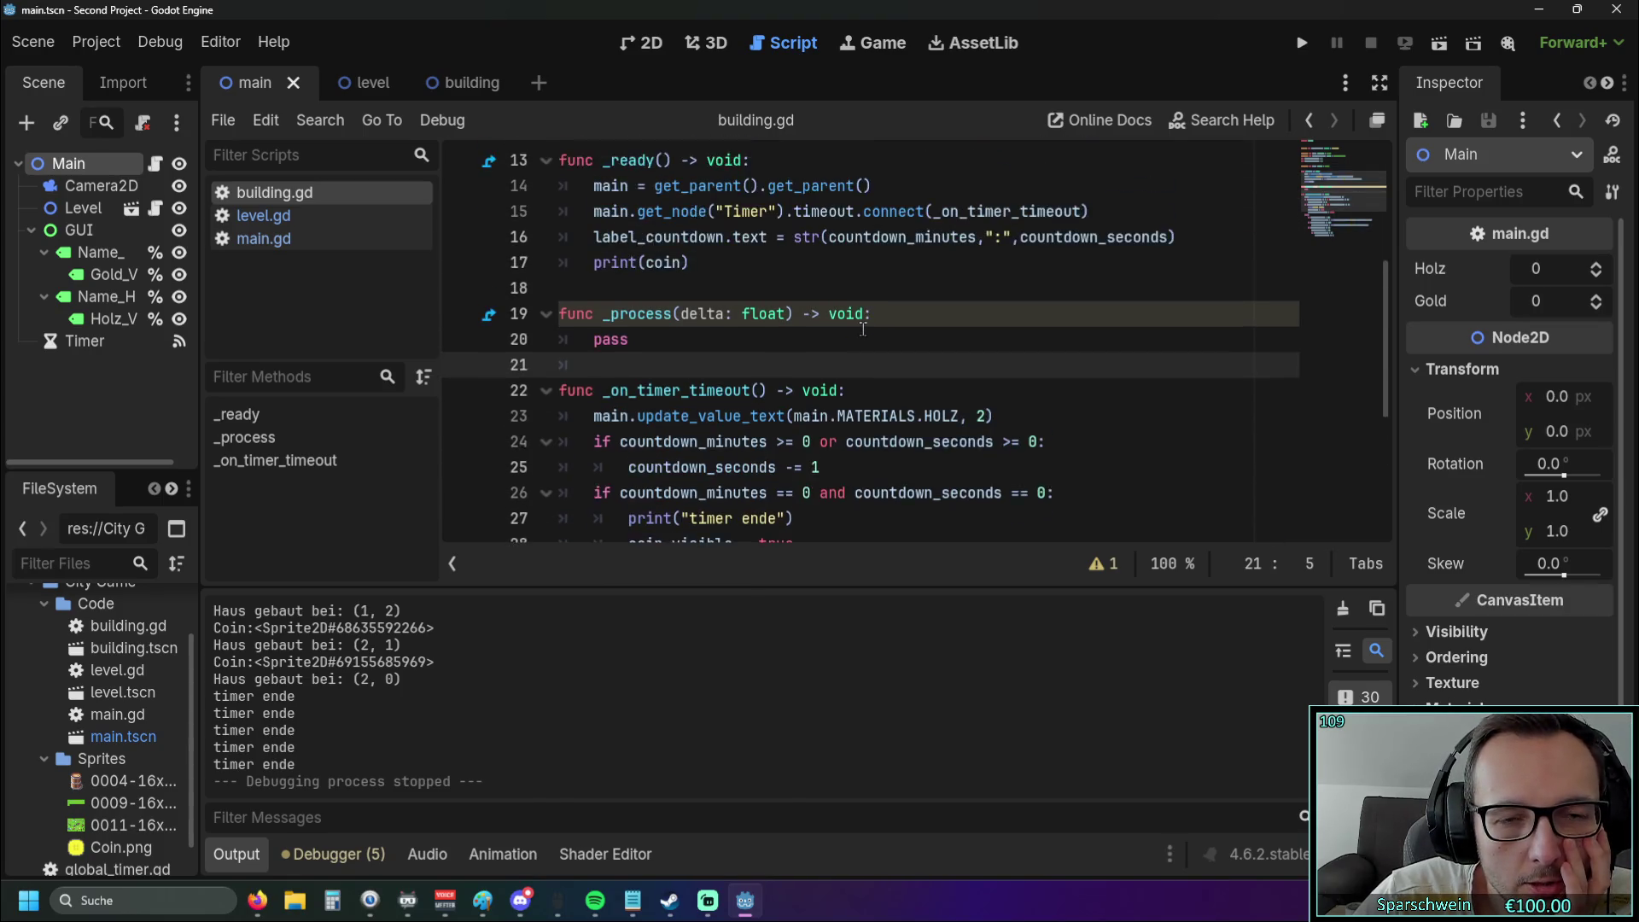
{"action": "scroll", "coordinate": [863, 329], "scroll_direction": "up", "scroll_amount": 4}
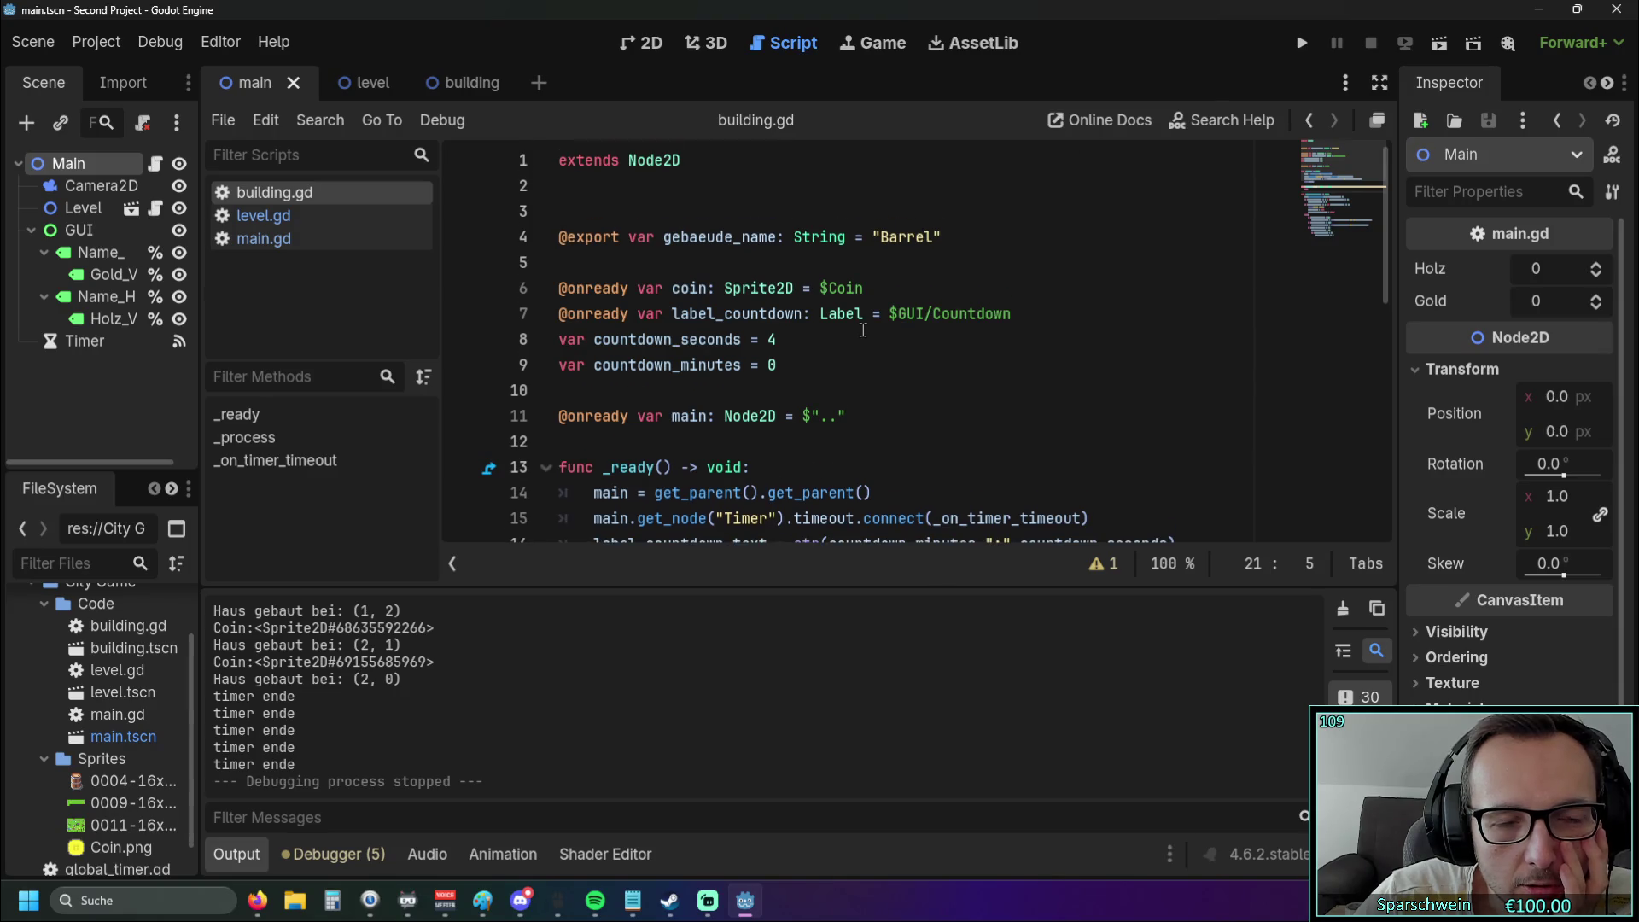
{"action": "scroll", "coordinate": [863, 331], "scroll_direction": "down", "scroll_amount": 2}
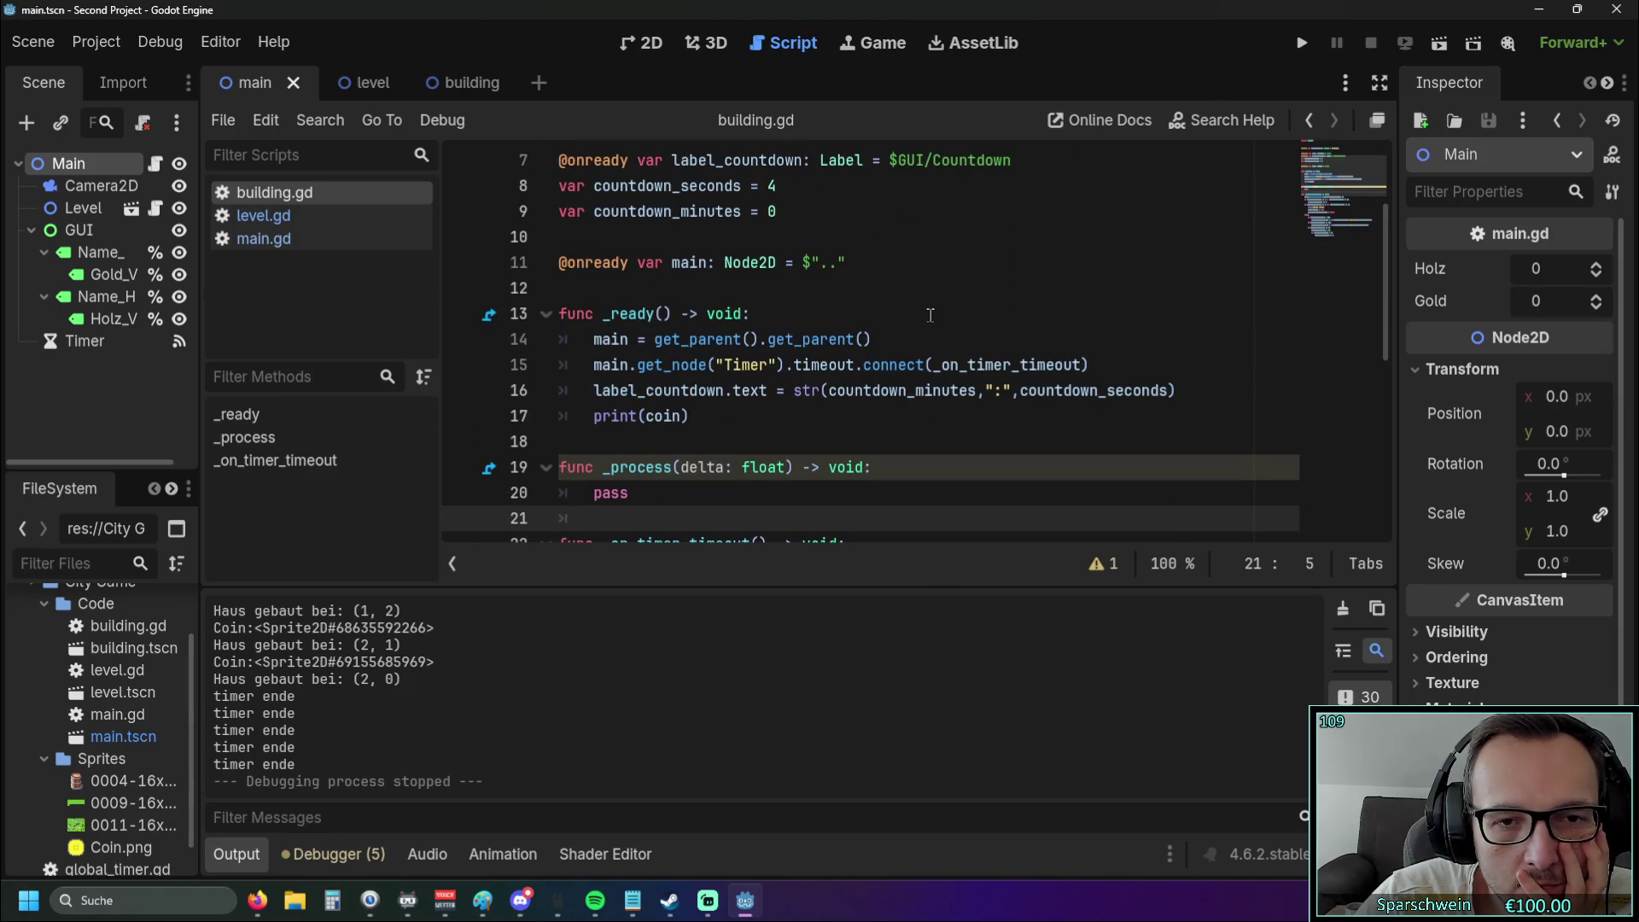
{"action": "scroll", "coordinate": [929, 315], "scroll_direction": "down", "scroll_amount": 3}
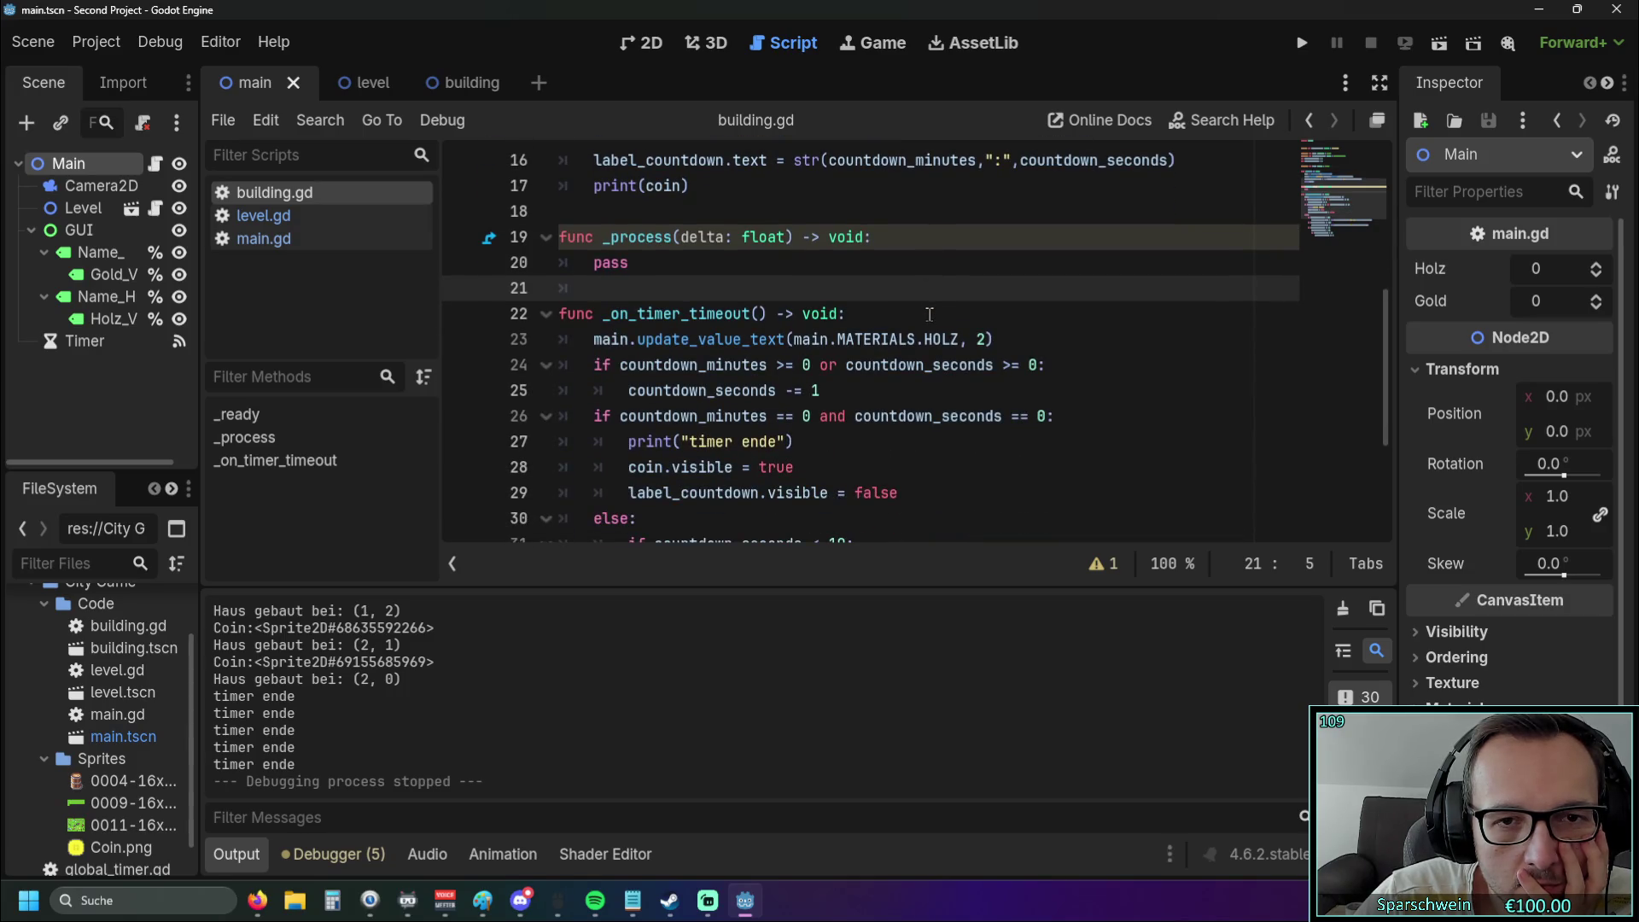
{"action": "scroll", "coordinate": [930, 315], "scroll_direction": "down", "scroll_amount": 3}
{"action": "scroll", "coordinate": [930, 315], "scroll_direction": "up", "scroll_amount": 3}
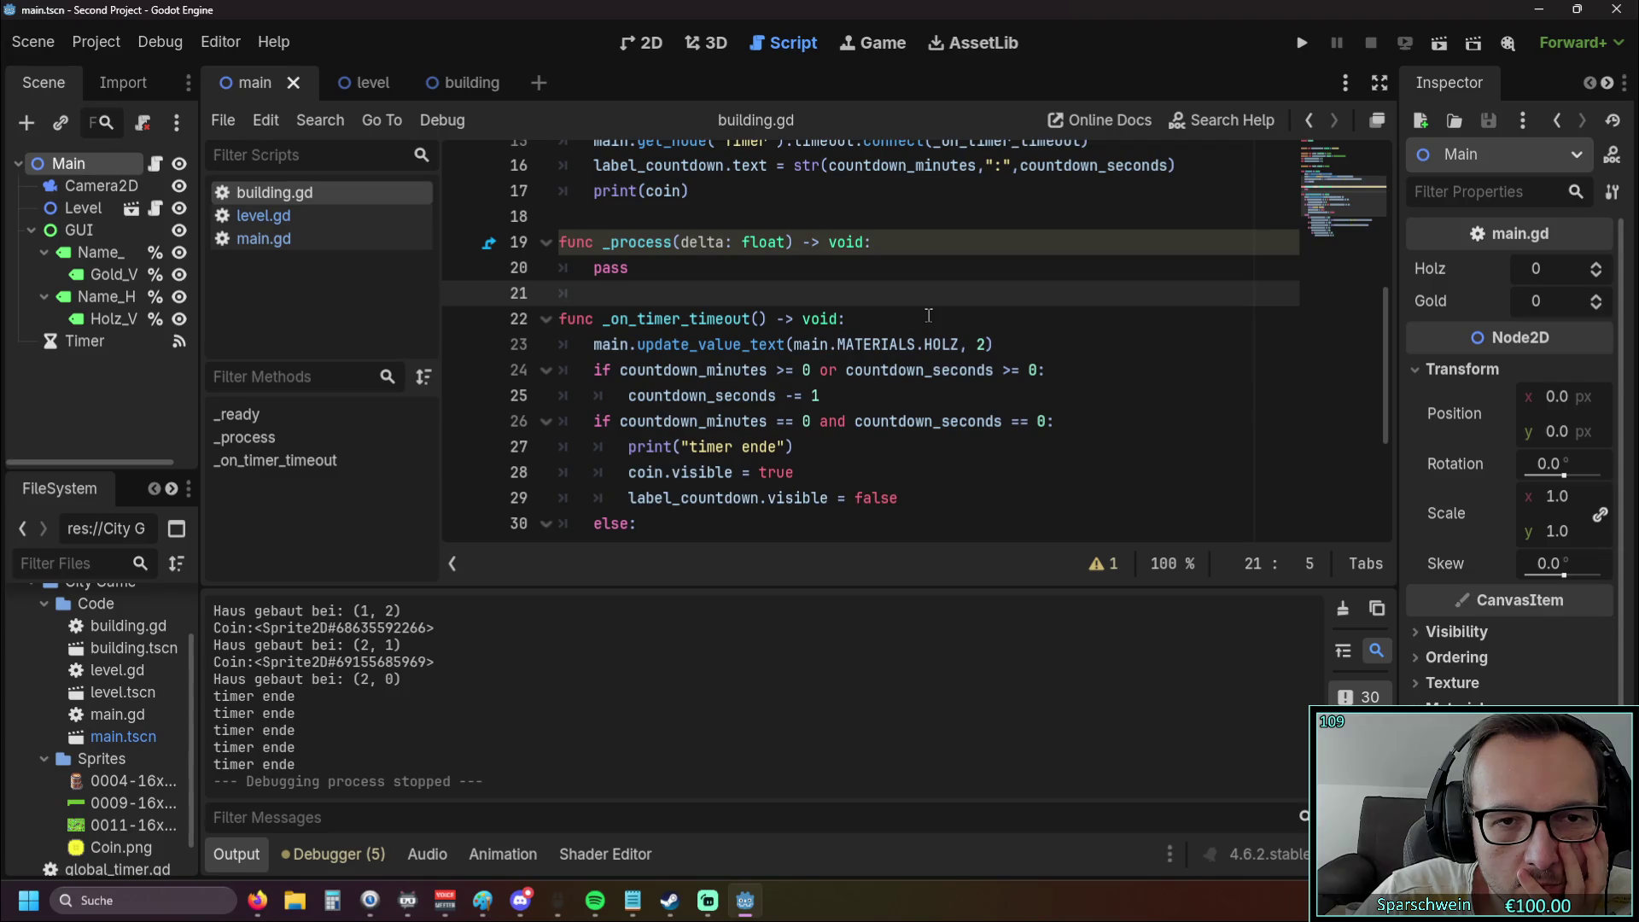
{"action": "left_click_drag", "start_coordinate": [995, 343], "coordinate": [589, 341]}
Glance at level.gd, return to building.gd and reselect the 2-Holz line in _on_timer_timeout.
{"action": "scroll", "coordinate": [760, 343], "scroll_direction": "up", "scroll_amount": 5}
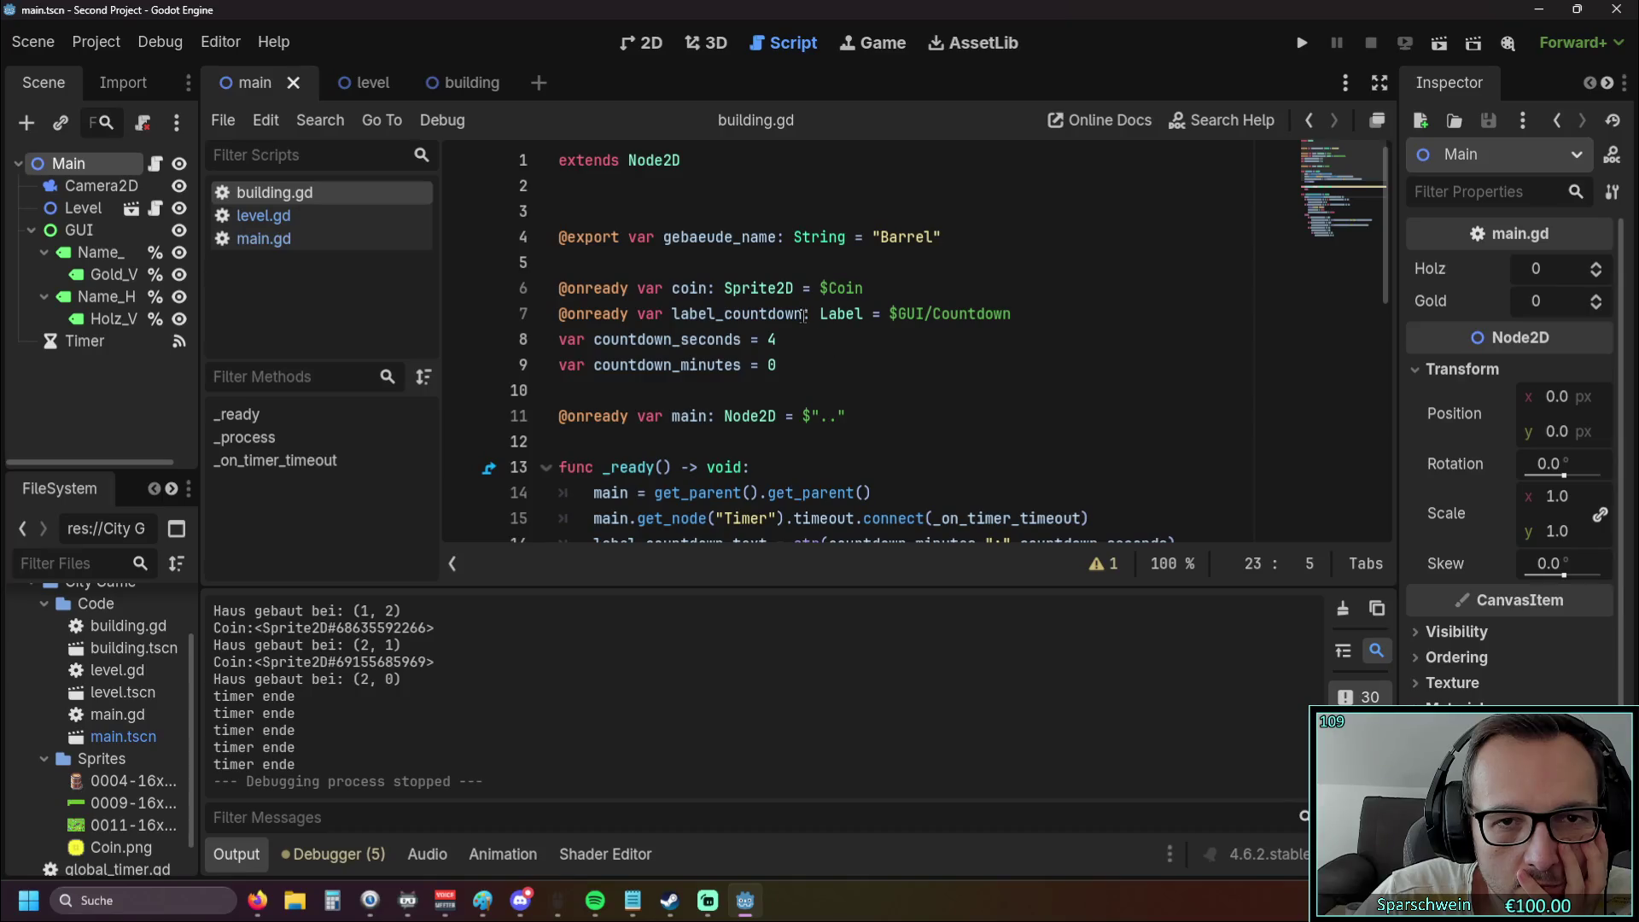
{"action": "scroll", "coordinate": [747, 348], "scroll_direction": "down", "scroll_amount": 5}
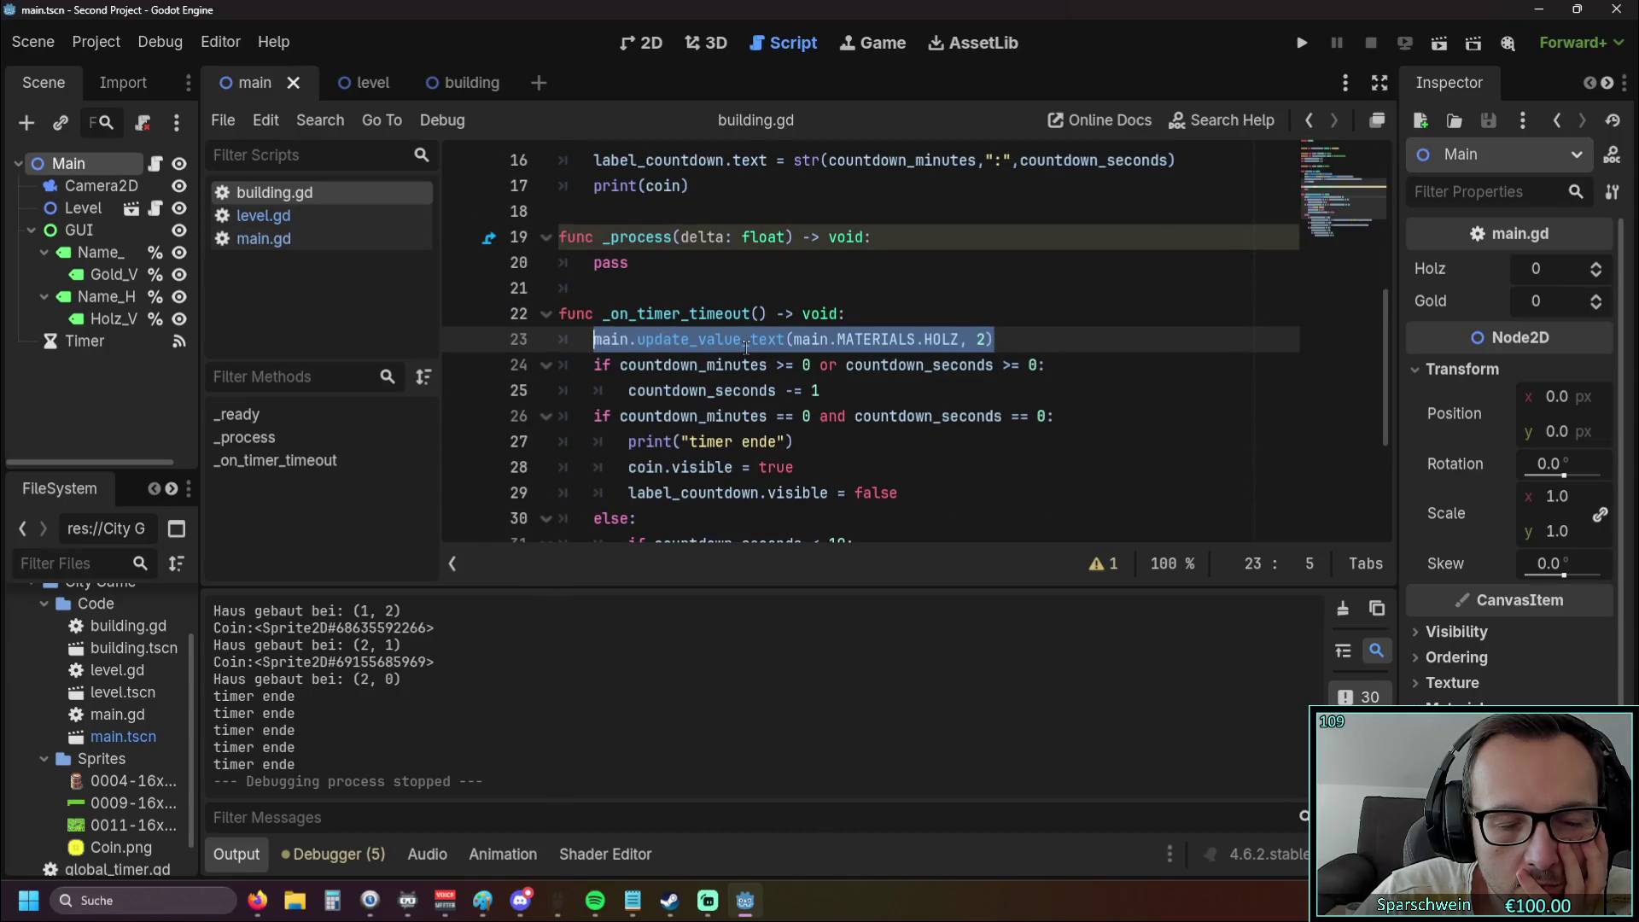
{"action": "scroll", "coordinate": [751, 350], "scroll_direction": "up", "scroll_amount": 5}
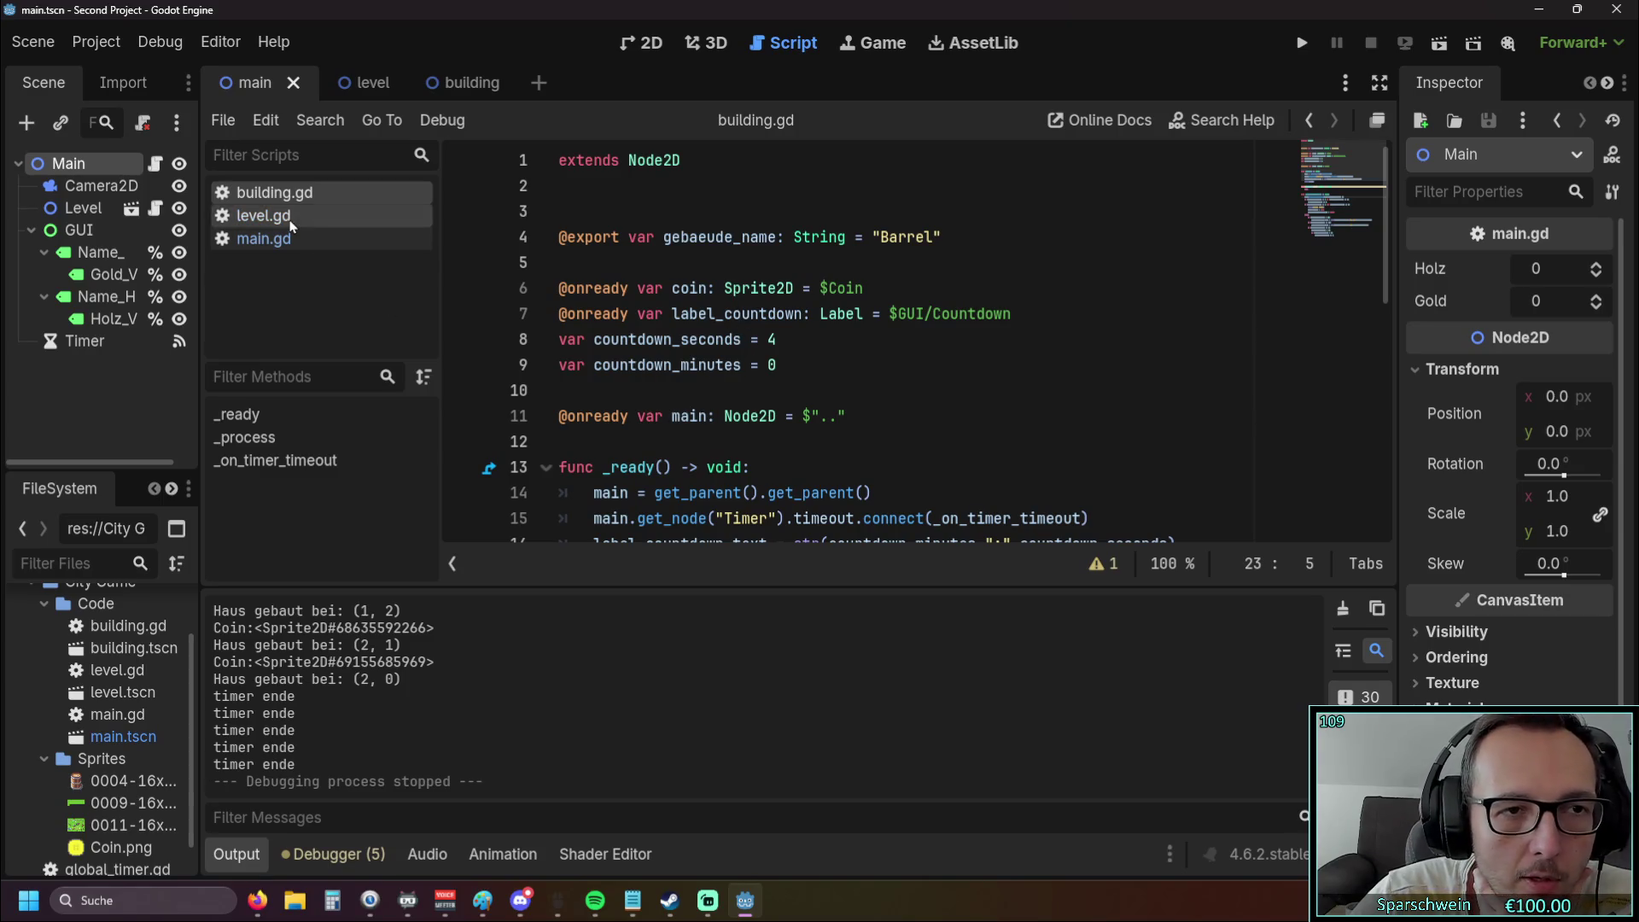
{"action": "left_click", "coordinate": [263, 215]}
{"action": "scroll", "coordinate": [682, 272], "scroll_direction": "up", "scroll_amount": 5}
{"action": "scroll", "coordinate": [682, 272], "scroll_direction": "up", "scroll_amount": 8}
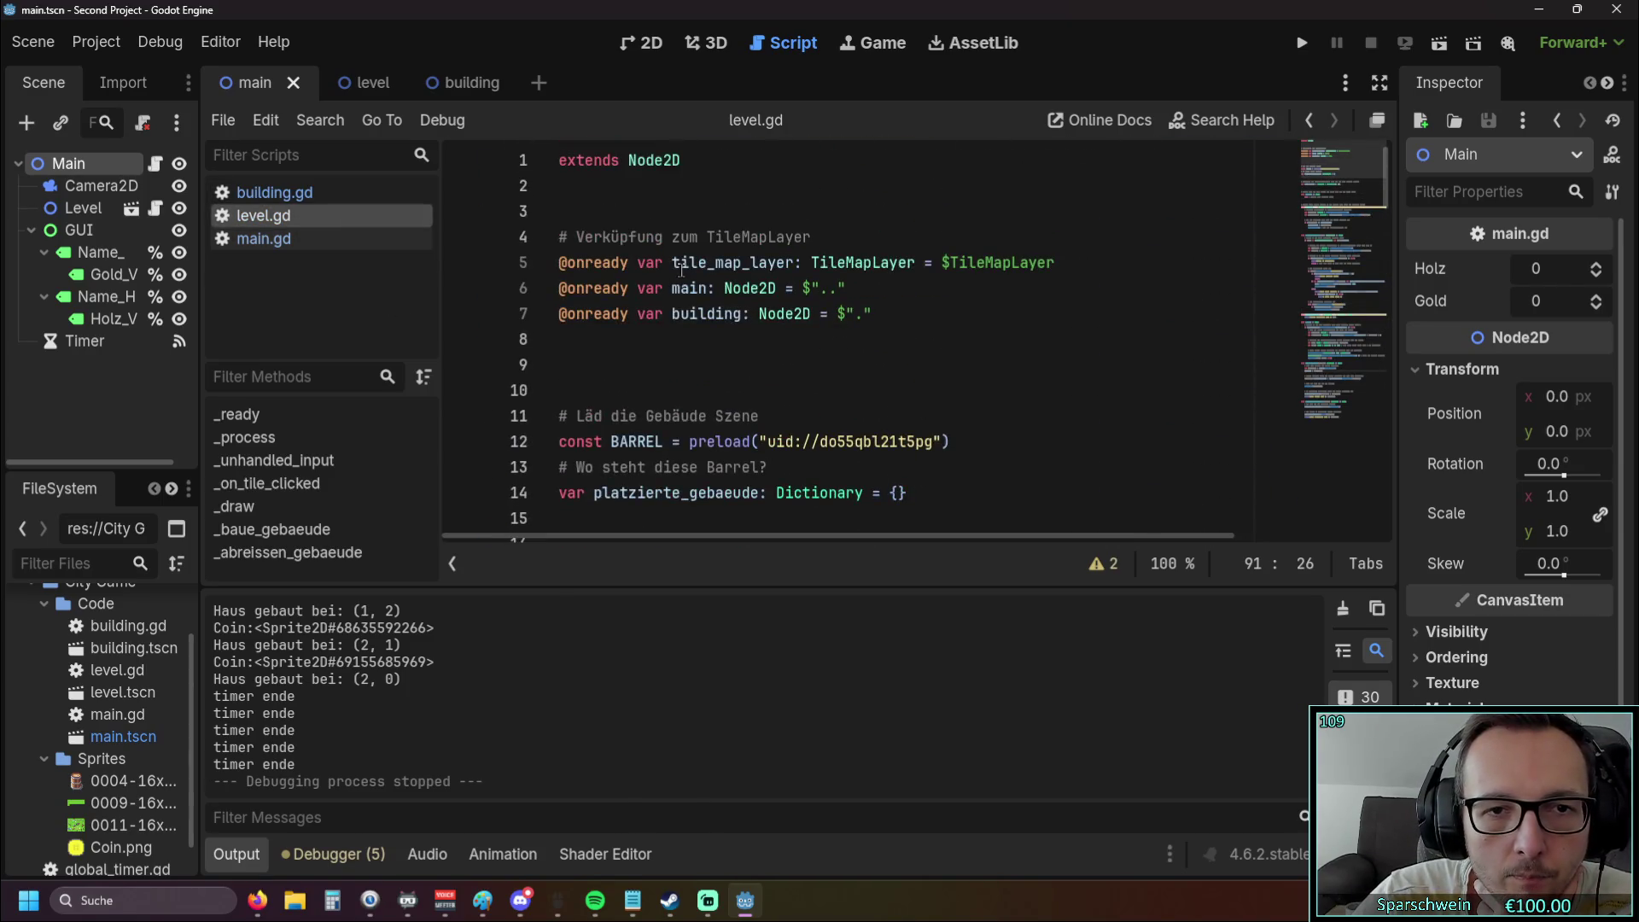
{"action": "left_click", "coordinate": [313, 193]}
{"action": "scroll", "coordinate": [854, 342], "scroll_direction": "down", "scroll_amount": 5}
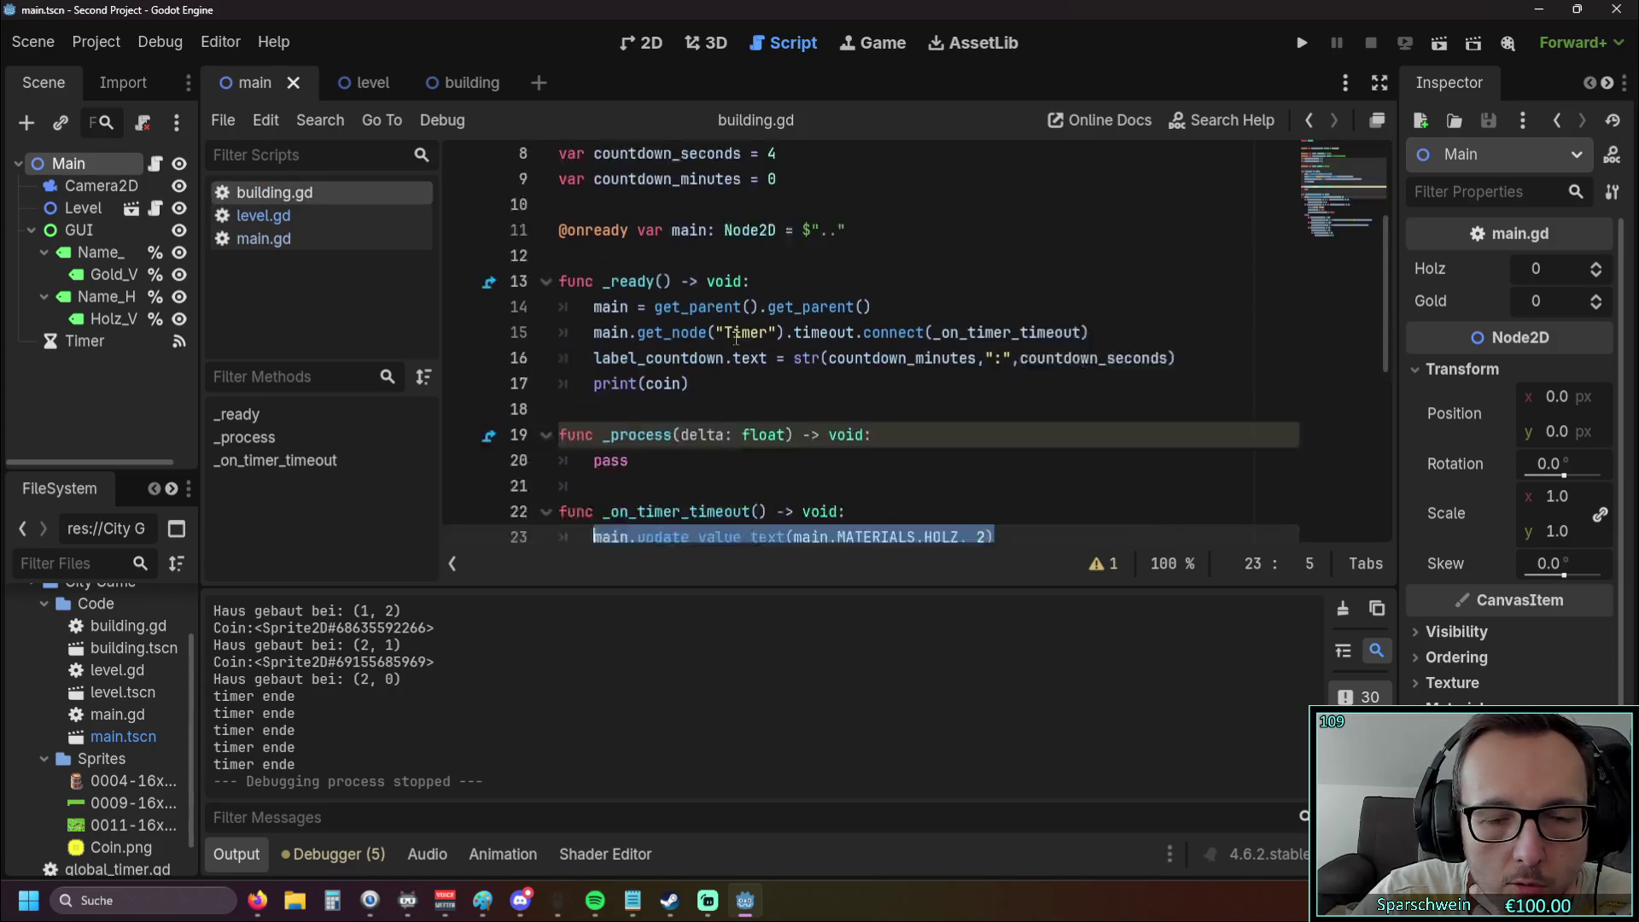
{"action": "left_click", "coordinate": [864, 365]}
{"action": "left_click_drag", "start_coordinate": [996, 340], "coordinate": [595, 339]}
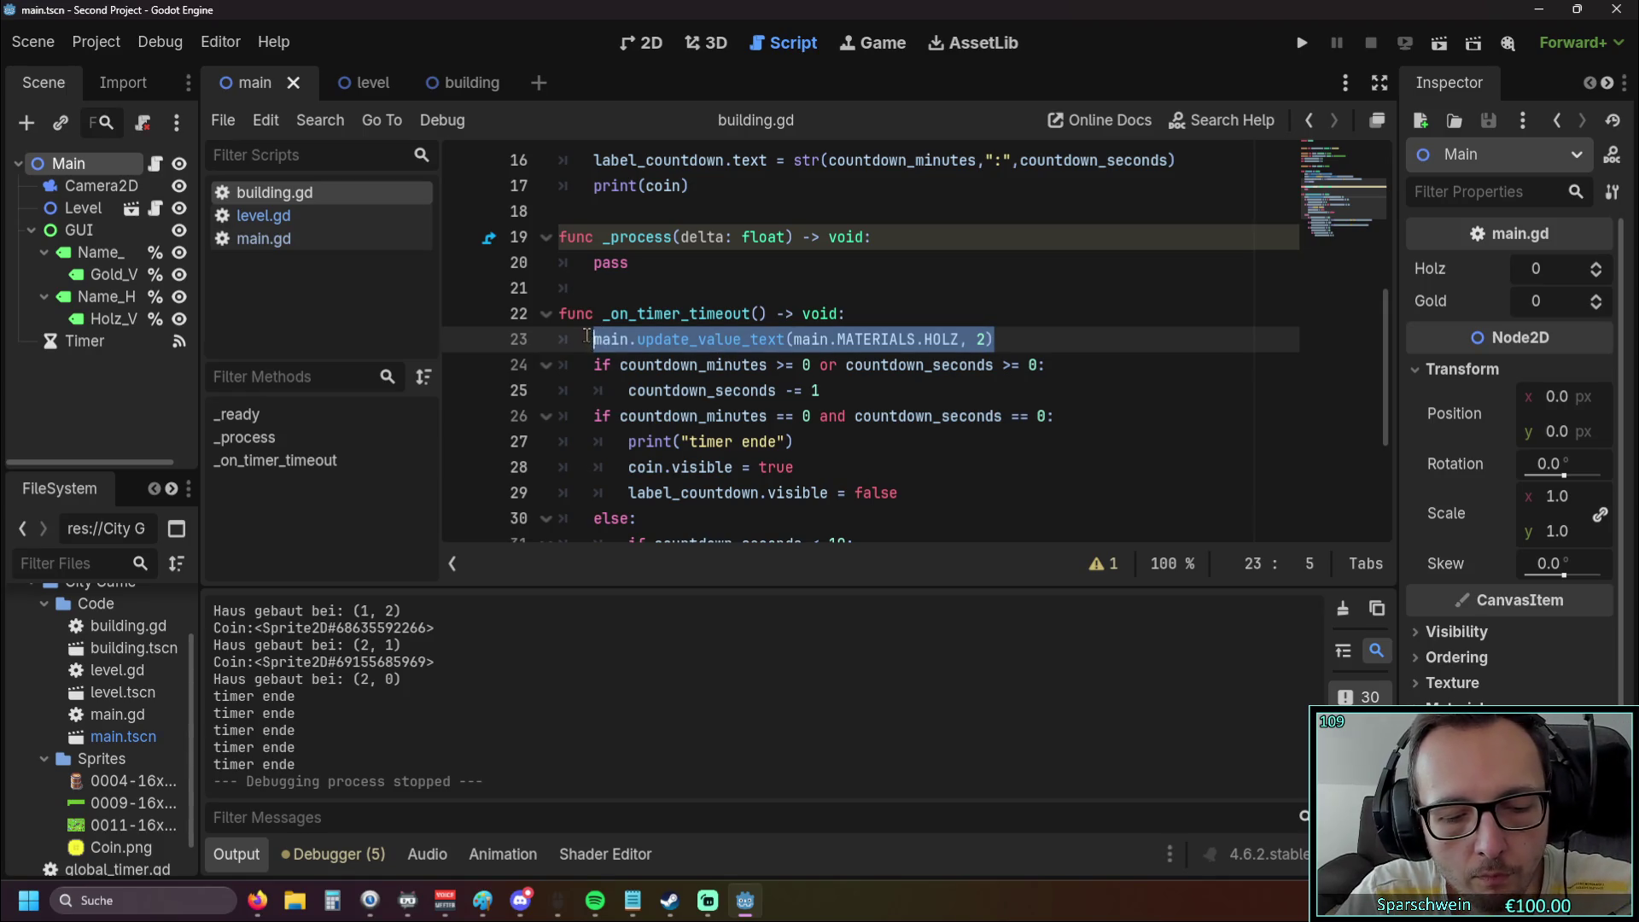
Delete the 2-Holz line from building.gd and scroll level.gd to the coin.visible check.
{"action": "key", "text": "BackSpace"}
{"action": "key", "text": "BackSpace"}
{"action": "key", "text": "BackSpace"}
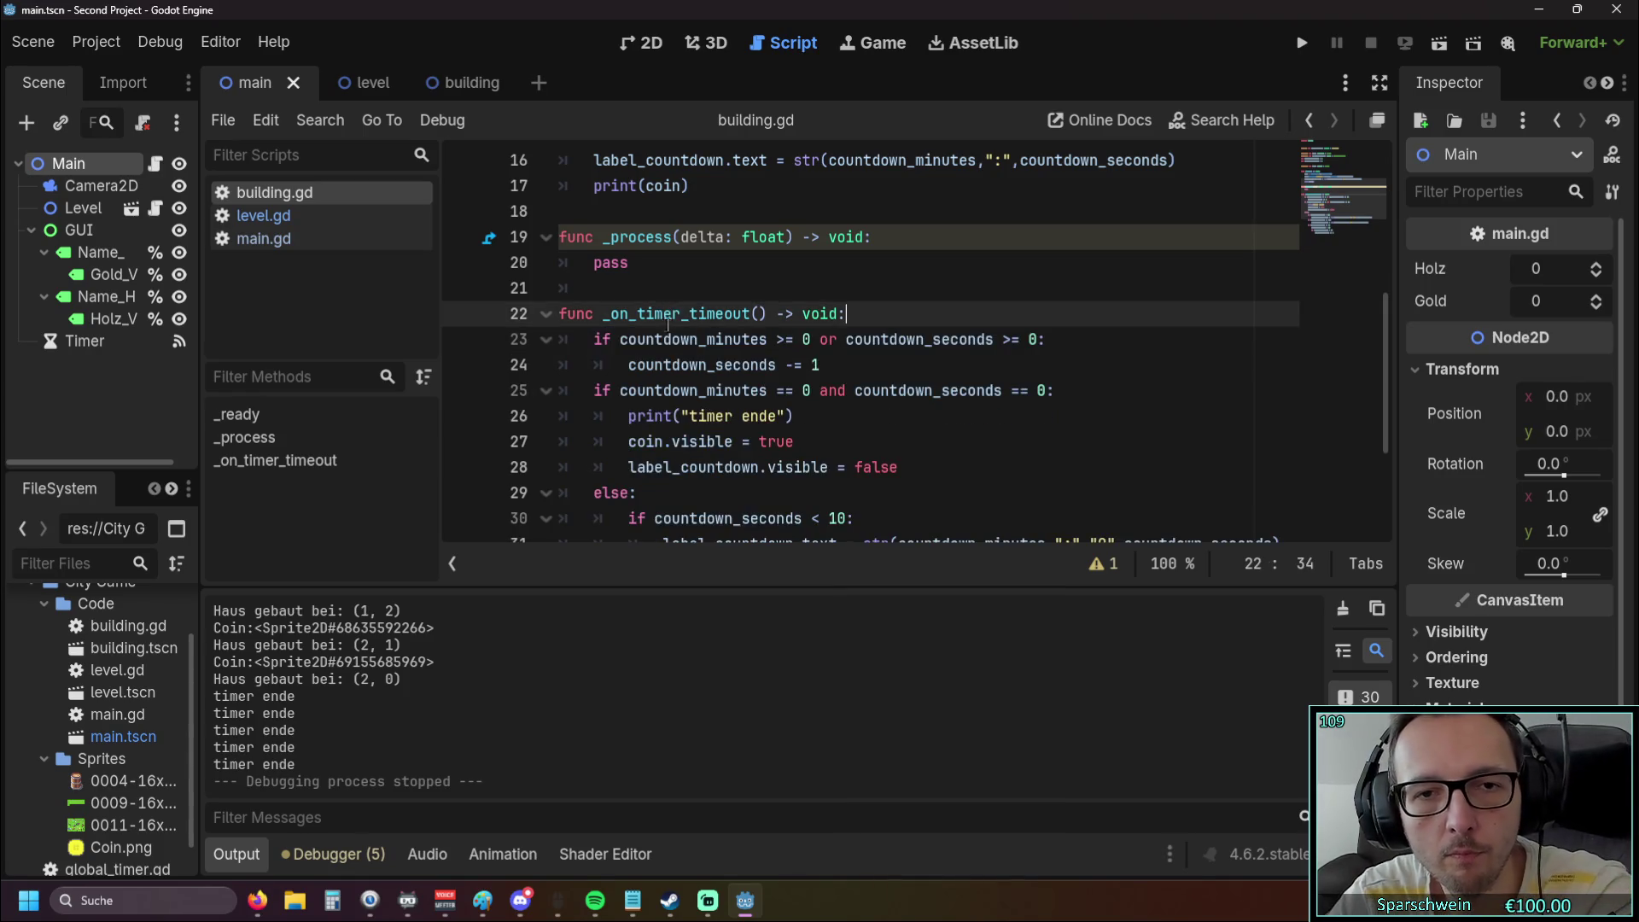
{"action": "left_click", "coordinate": [359, 215]}
{"action": "scroll", "coordinate": [706, 367], "scroll_direction": "down", "scroll_amount": 10}
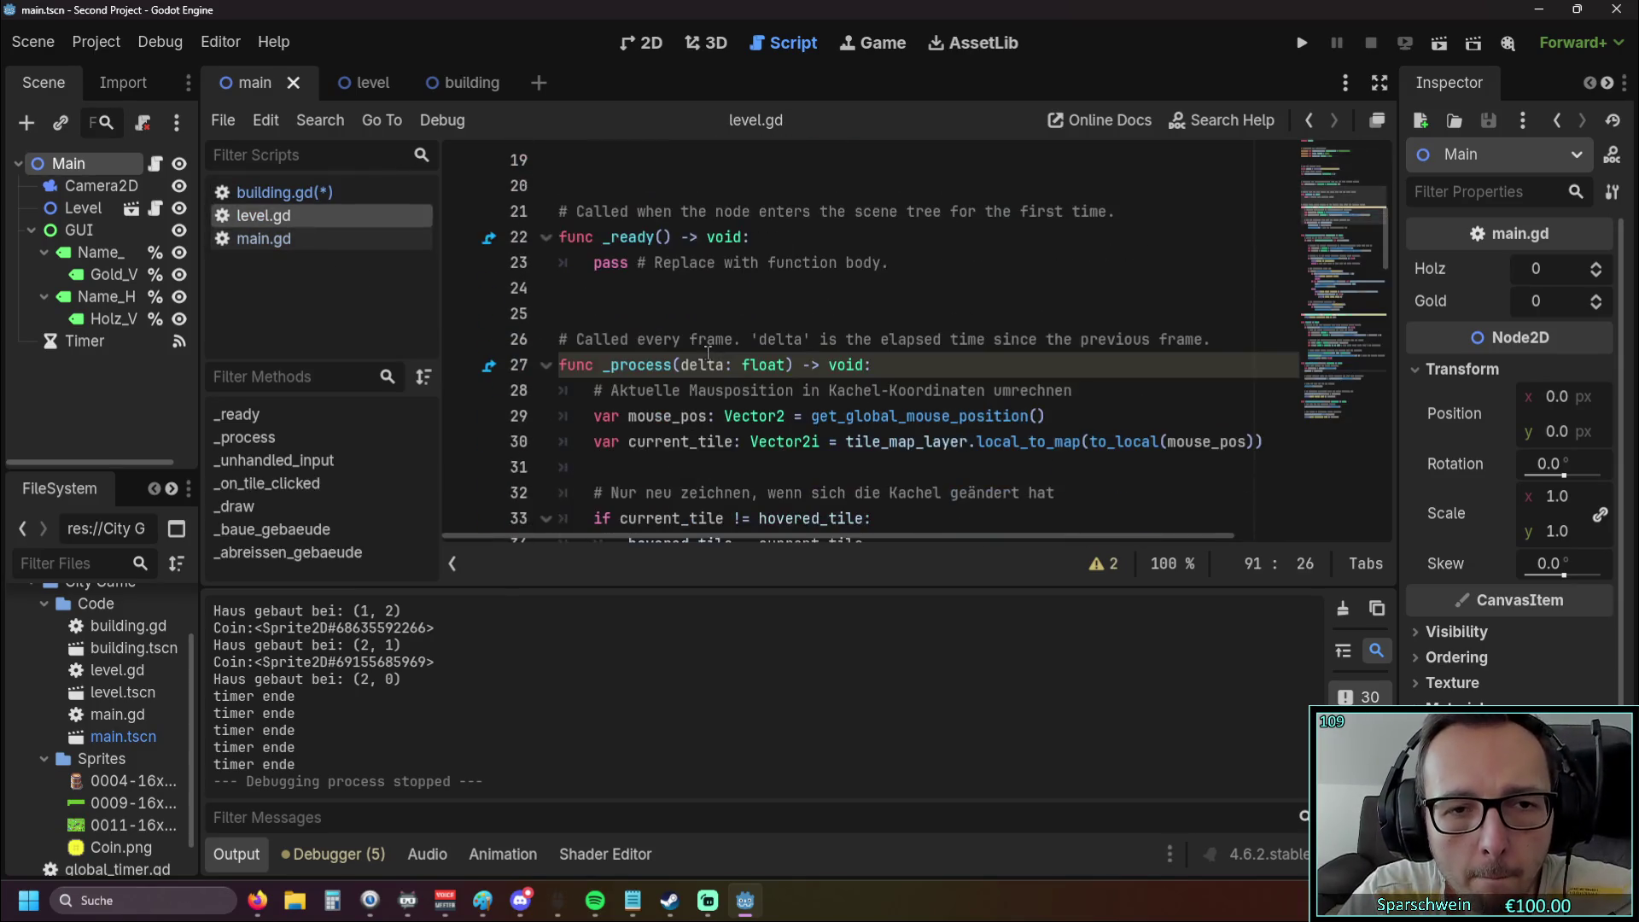
{"action": "scroll", "coordinate": [734, 350], "scroll_direction": "down", "scroll_amount": 2}
{"action": "scroll", "coordinate": [739, 348], "scroll_direction": "up", "scroll_amount": 4}
{"action": "scroll", "coordinate": [747, 346], "scroll_direction": "down", "scroll_amount": 9}
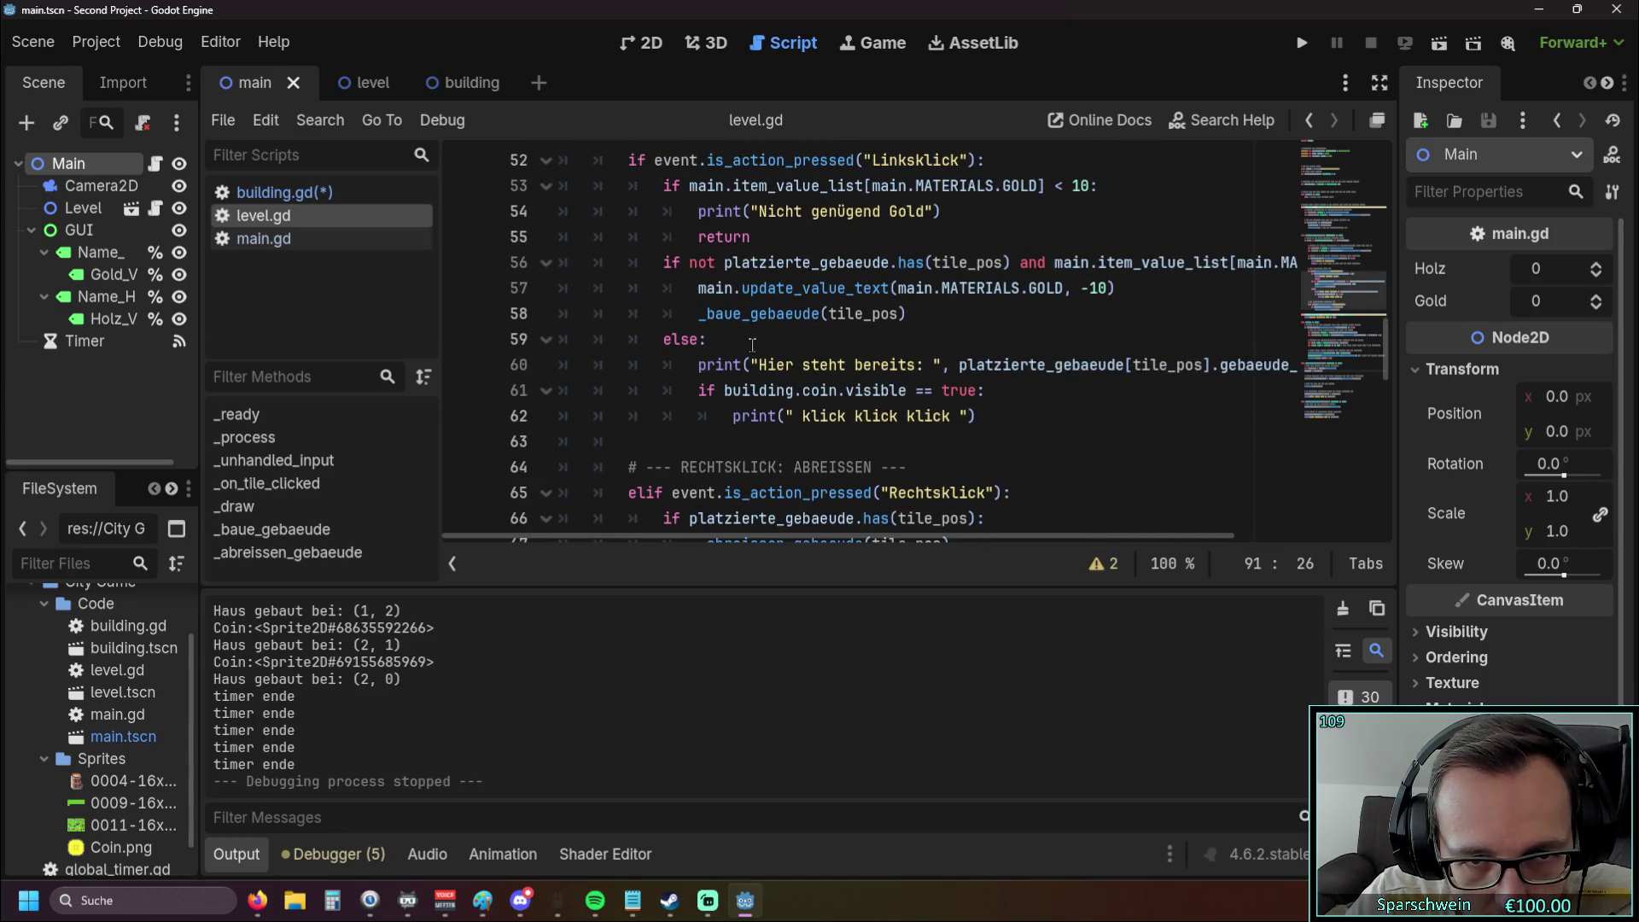
Add main.update_value_text(main.MATERIALS.HOLZ, 20) under the coin.visible check and run the game.
{"action": "left_click", "coordinate": [987, 391]}
{"action": "key", "text": "Return"}
{"action": "type", "text": "main.update_value_text(main.MATERIALS.HOLZ, 20"}
{"action": "left_click", "coordinate": [1023, 437]}
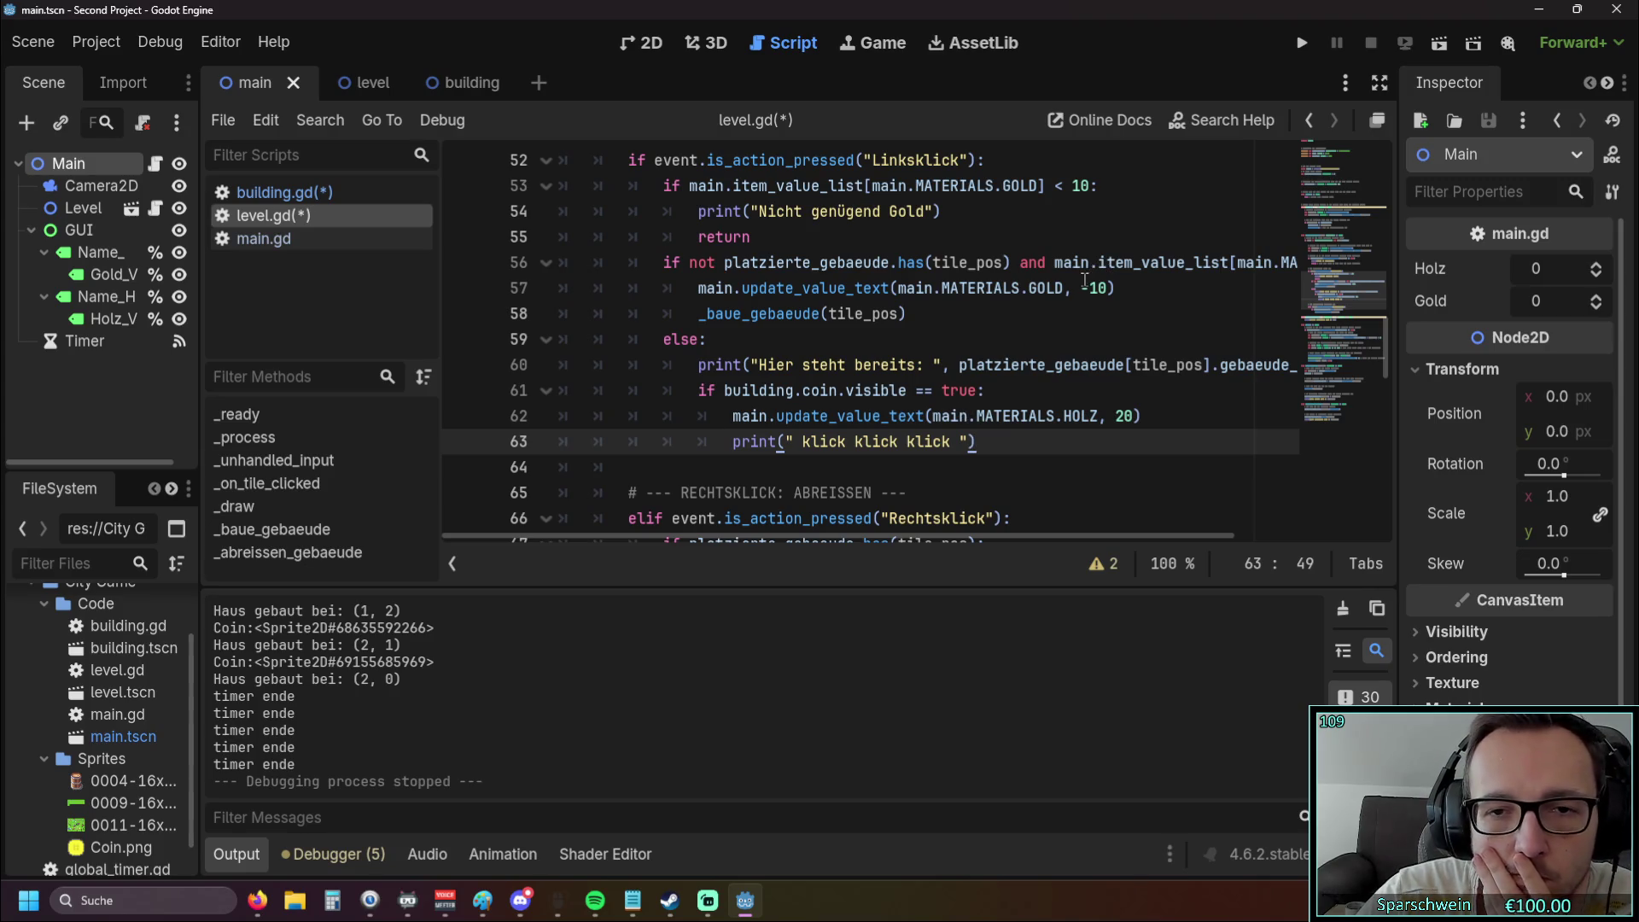
{"action": "left_click", "coordinate": [1299, 43]}
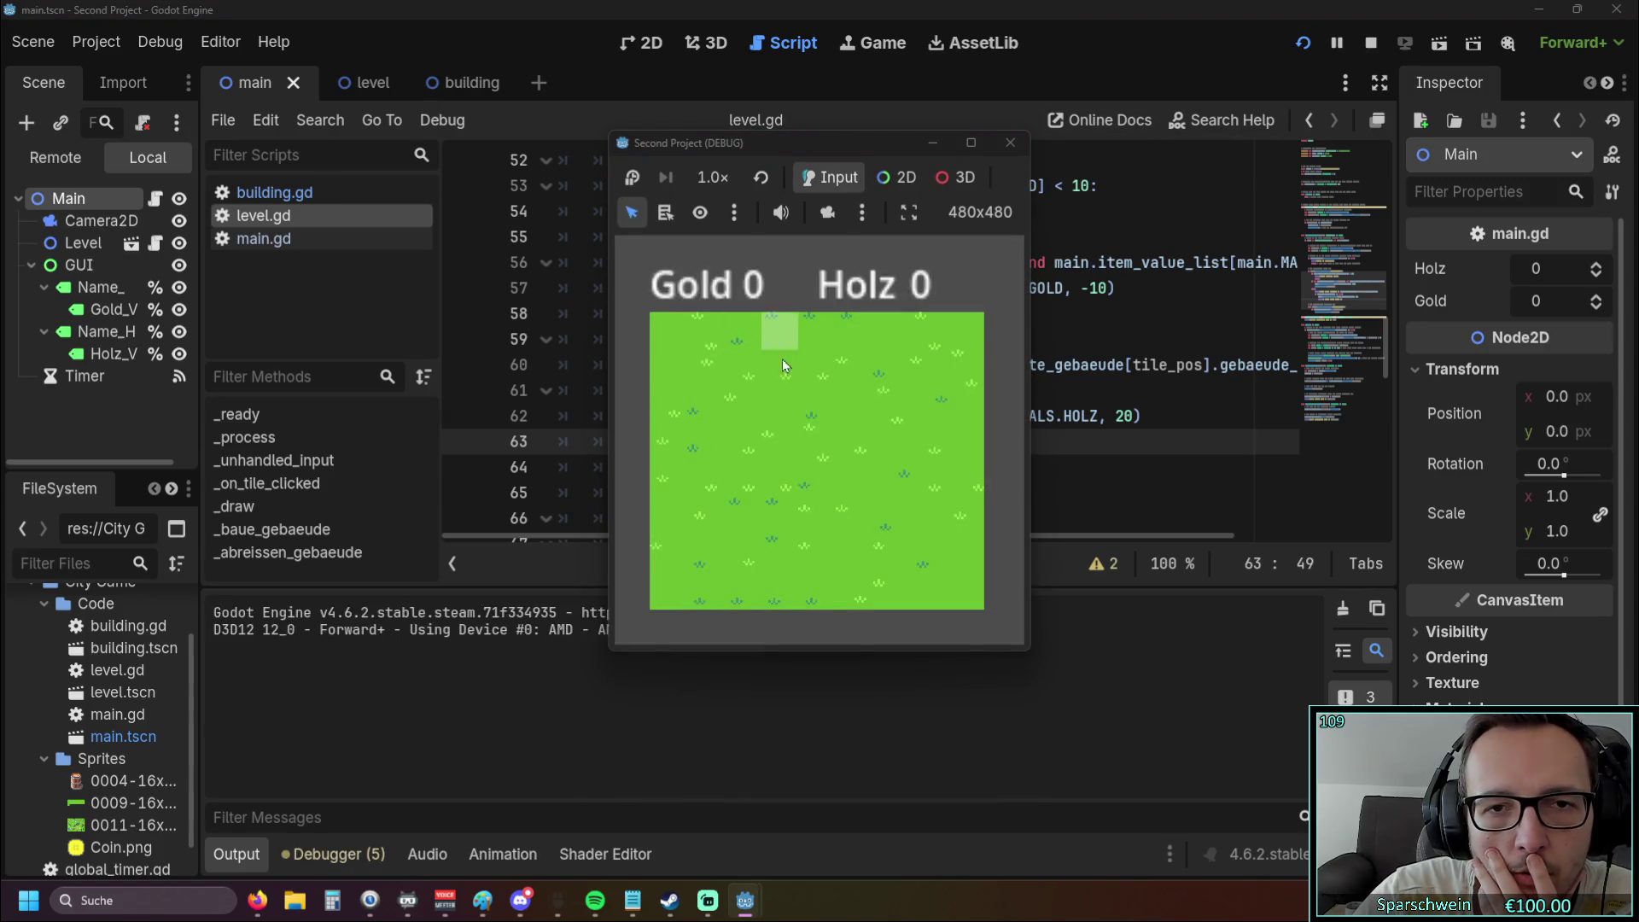
Build a barrel on an empty tile and click it during its countdown.
{"action": "left_click", "coordinate": [785, 408]}
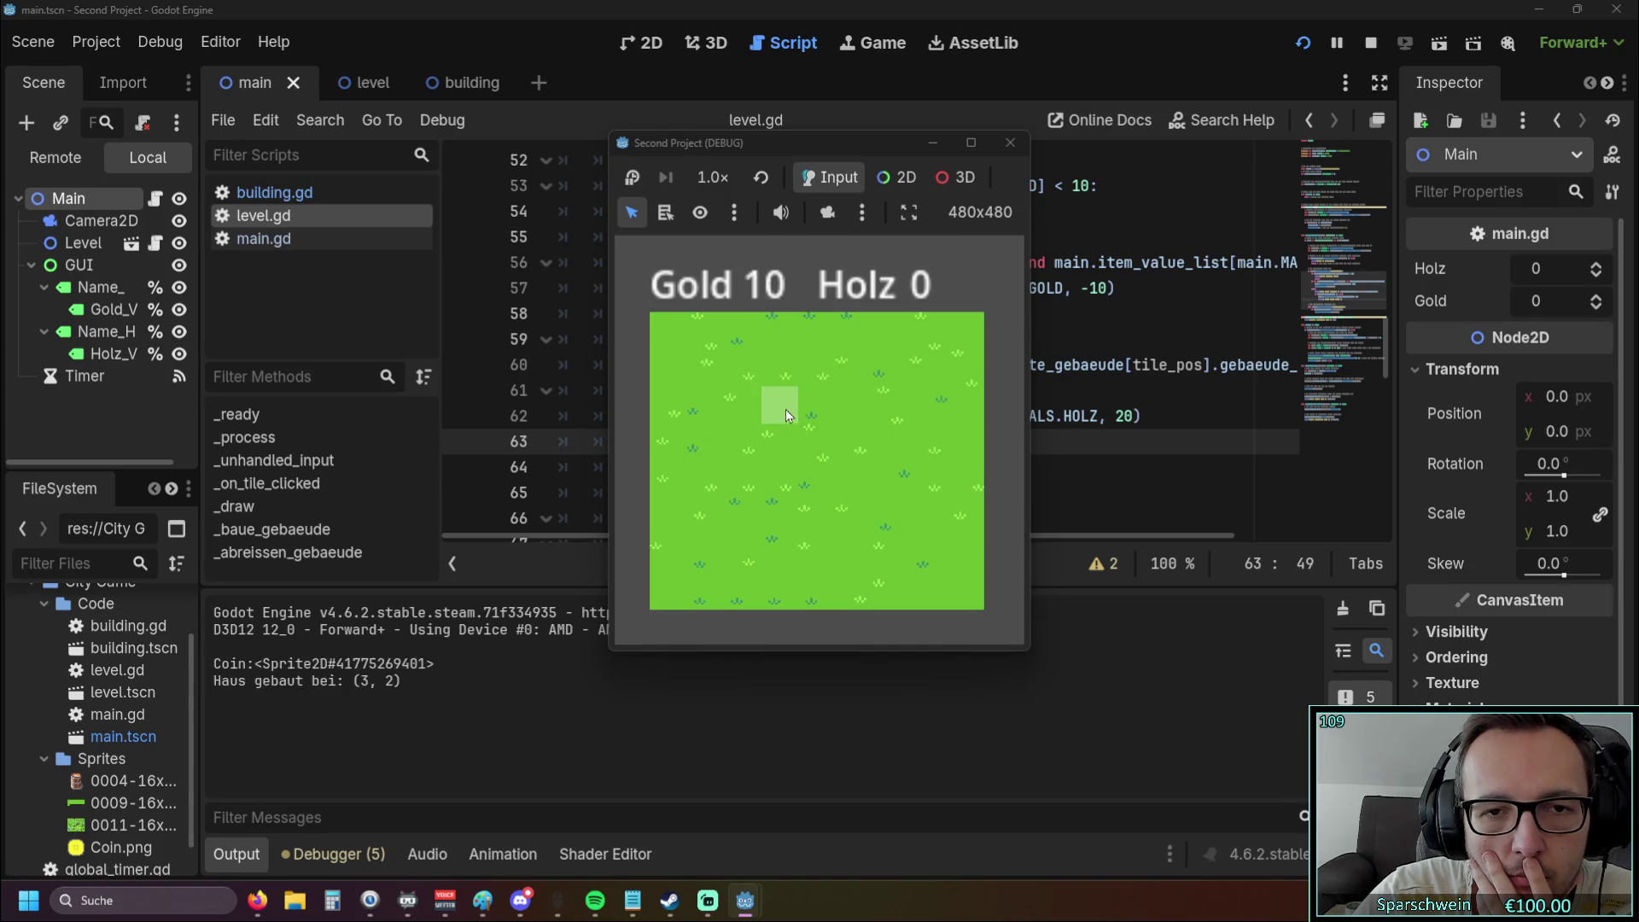
{"action": "left_click", "coordinate": [780, 405]}
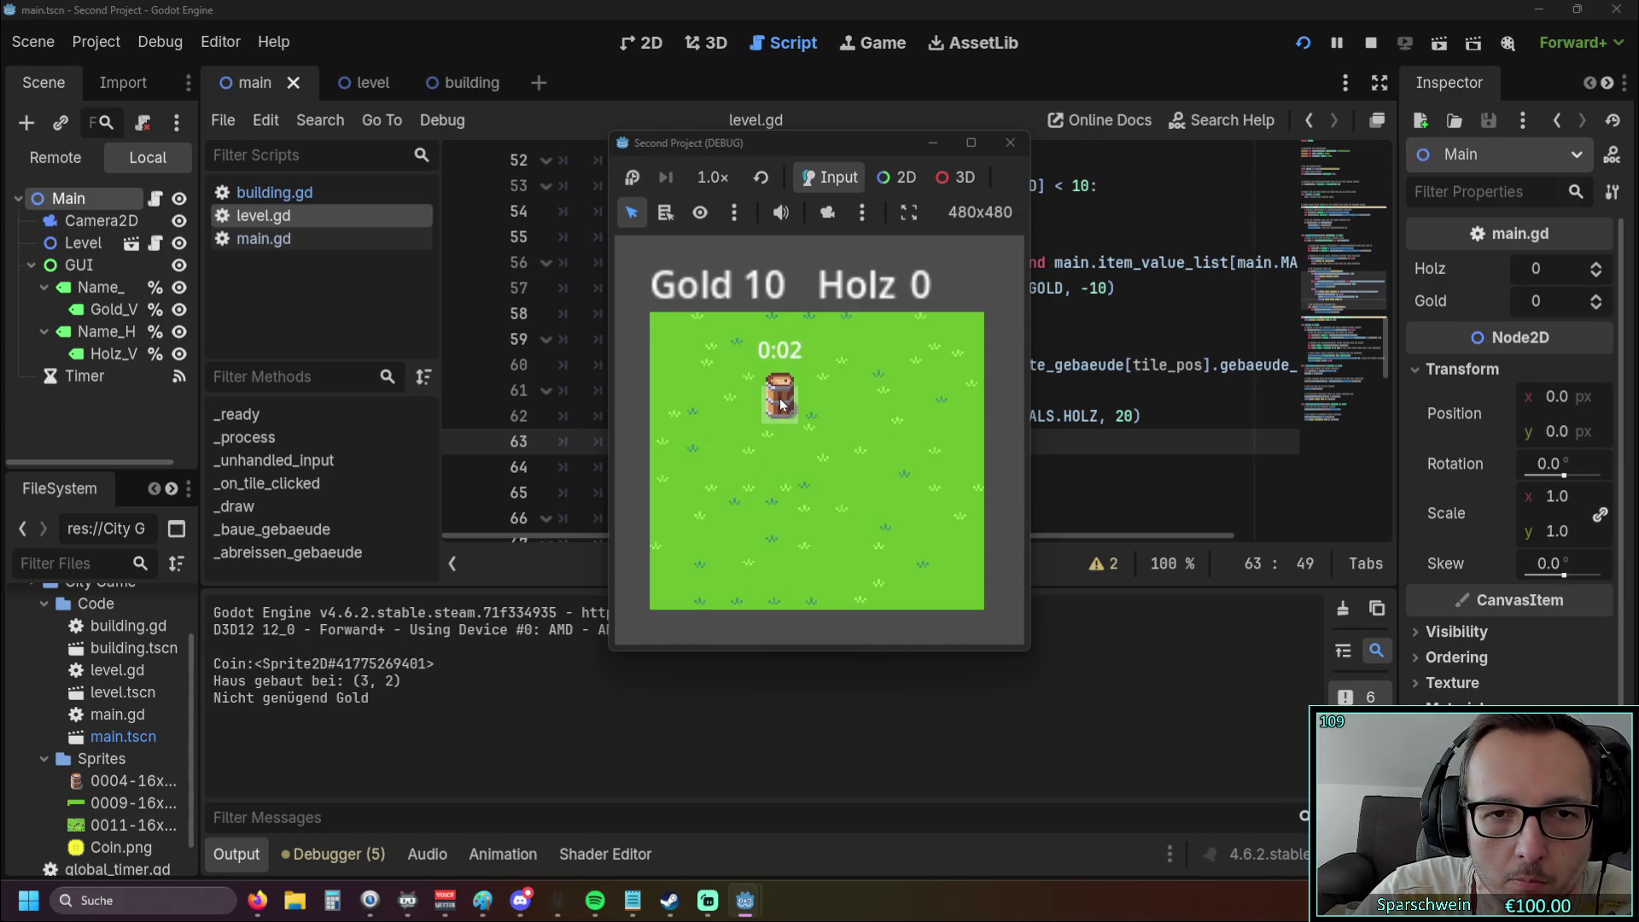
{"action": "double_click", "coordinate": [780, 405]}
Click the finished barrel repeatedly for 20 Holz each until Holz reaches 400, then stop the game.
{"action": "left_click", "coordinate": [780, 405]}
{"action": "left_click", "coordinate": [781, 406]}
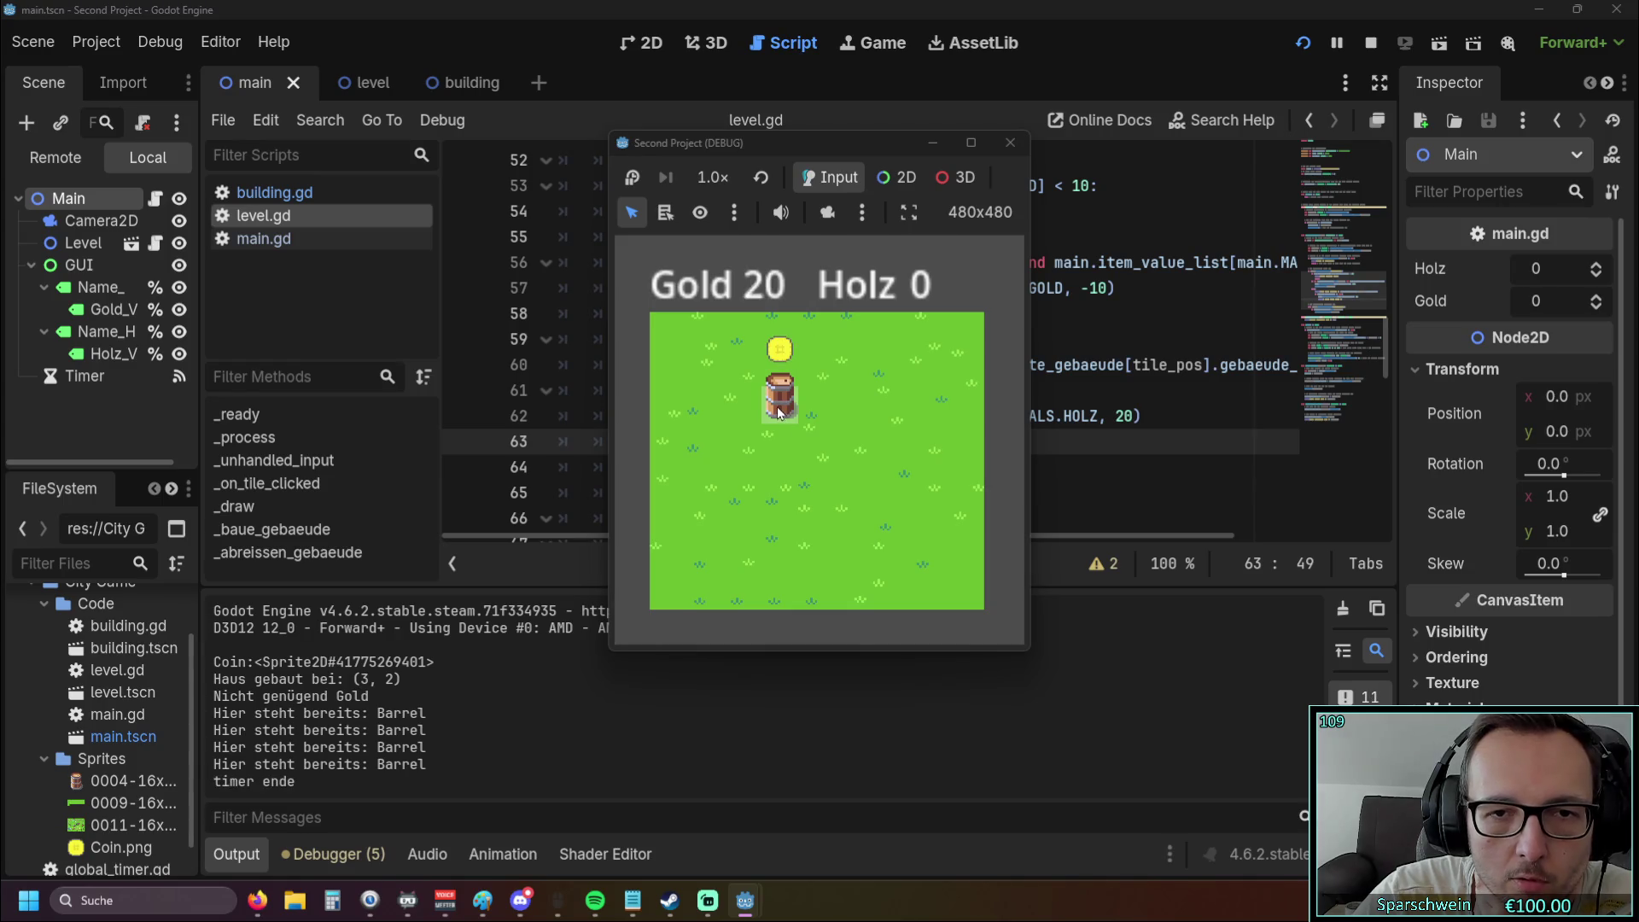
{"action": "left_click", "coordinate": [779, 409]}
{"action": "left_click", "coordinate": [779, 410]}
{"action": "triple_click", "coordinate": [778, 410]}
{"action": "double_click", "coordinate": [778, 410]}
{"action": "double_click", "coordinate": [779, 410]}
{"action": "triple_click", "coordinate": [779, 410]}
{"action": "double_click", "coordinate": [778, 410]}
{"action": "triple_click", "coordinate": [778, 410]}
{"action": "triple_click", "coordinate": [779, 410]}
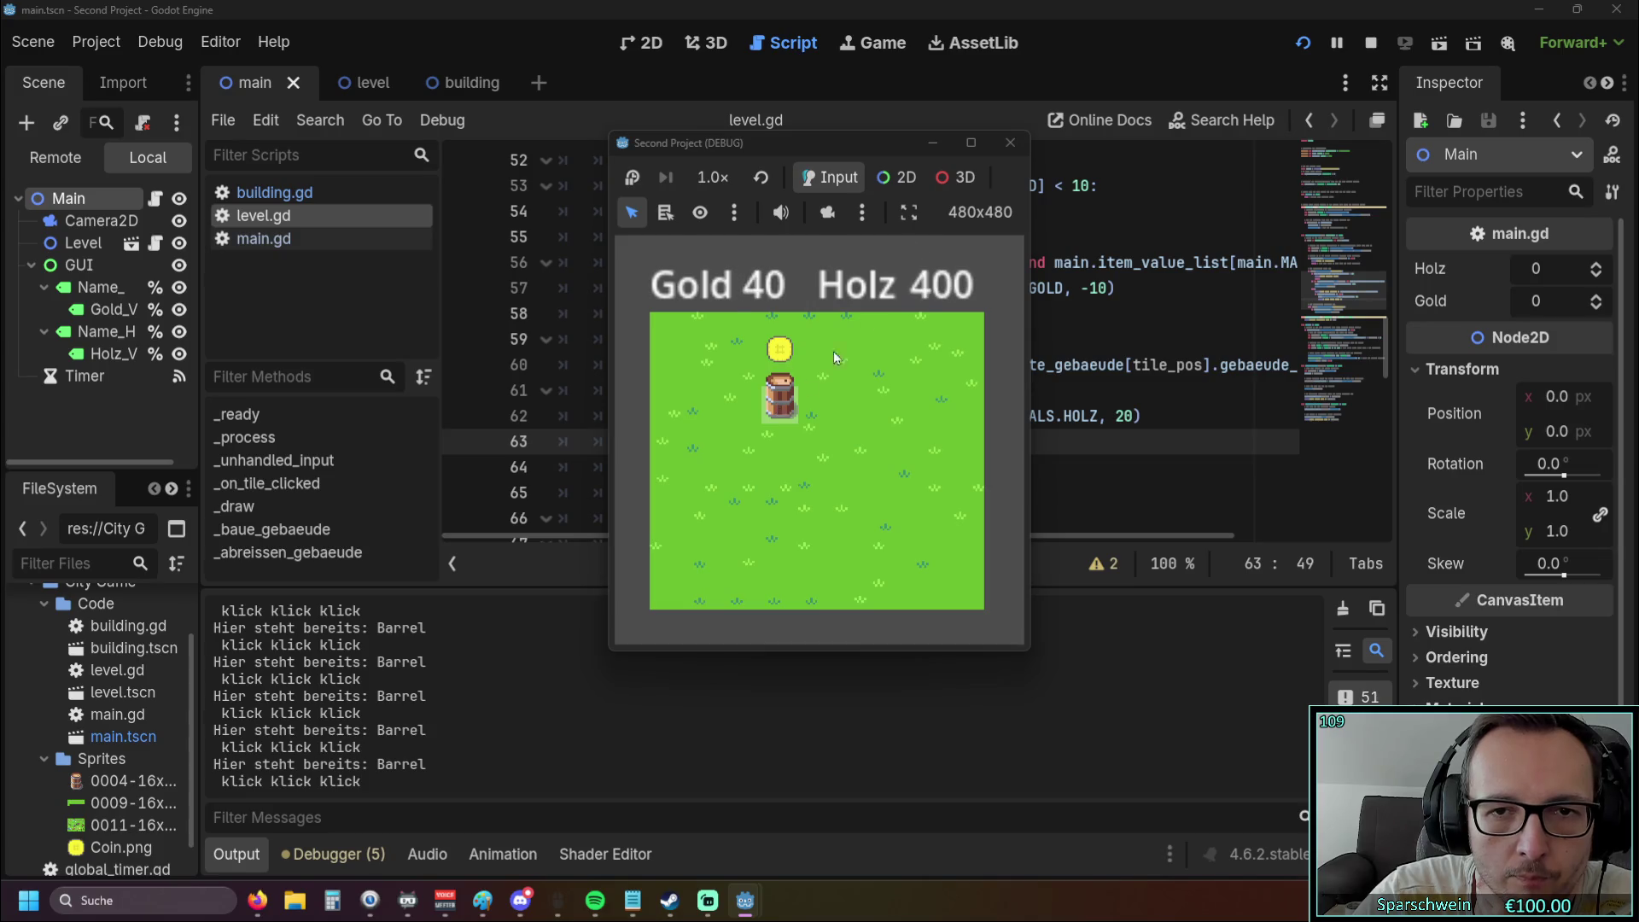
{"action": "left_click", "coordinate": [1008, 147]}
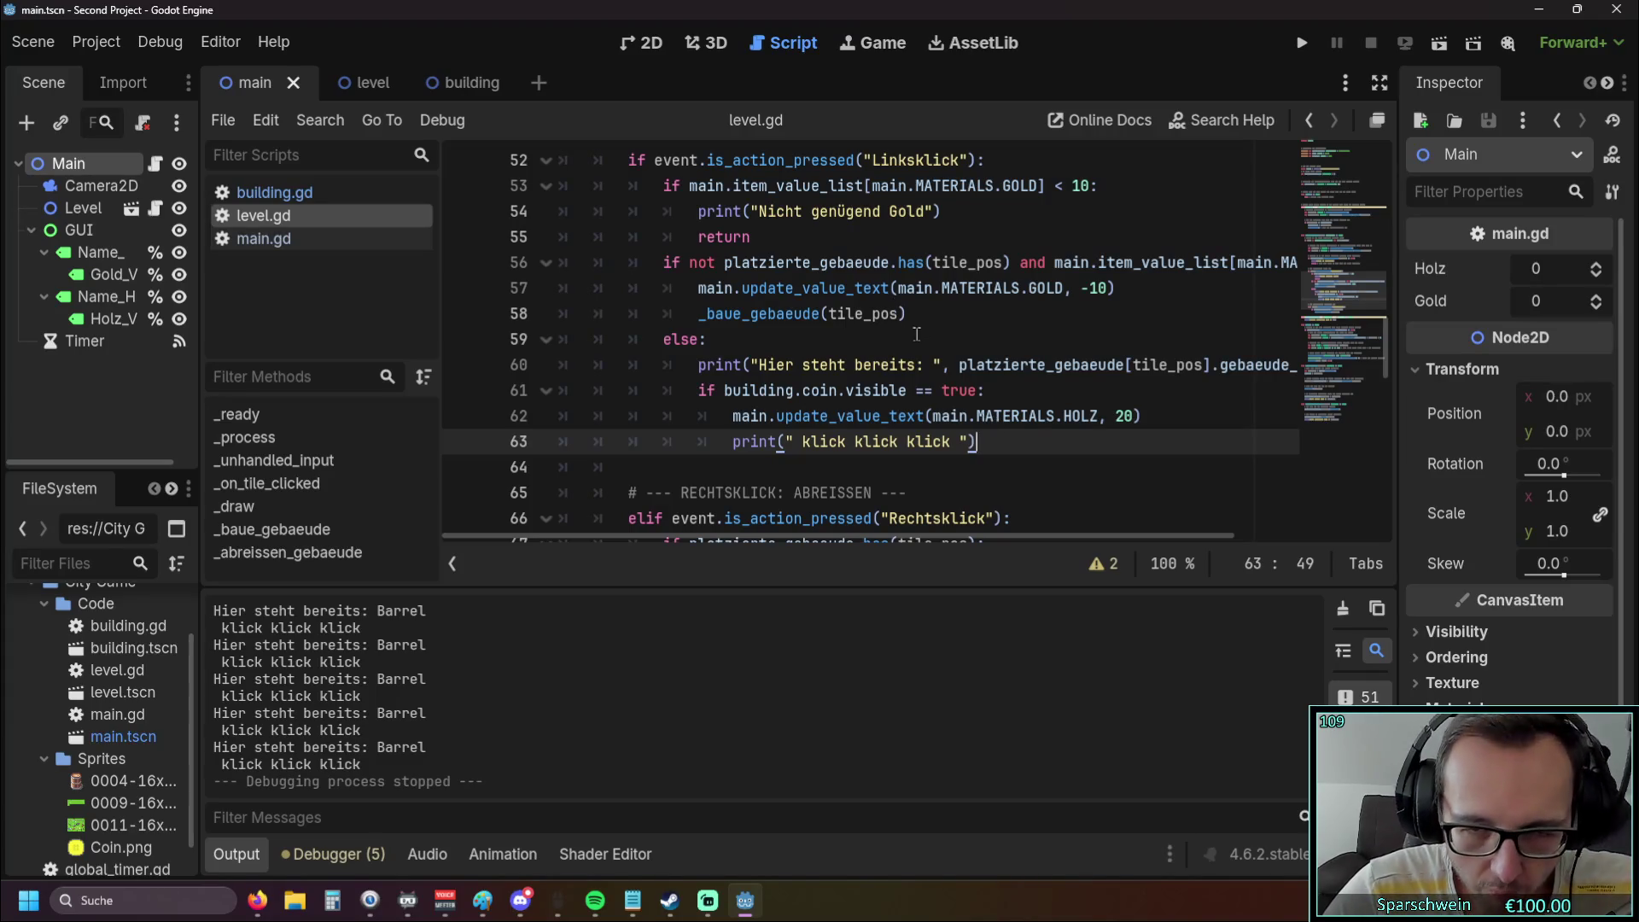
Switch to the level scene and open building.gd scrolled to the top.
{"action": "left_click", "coordinate": [1160, 418]}
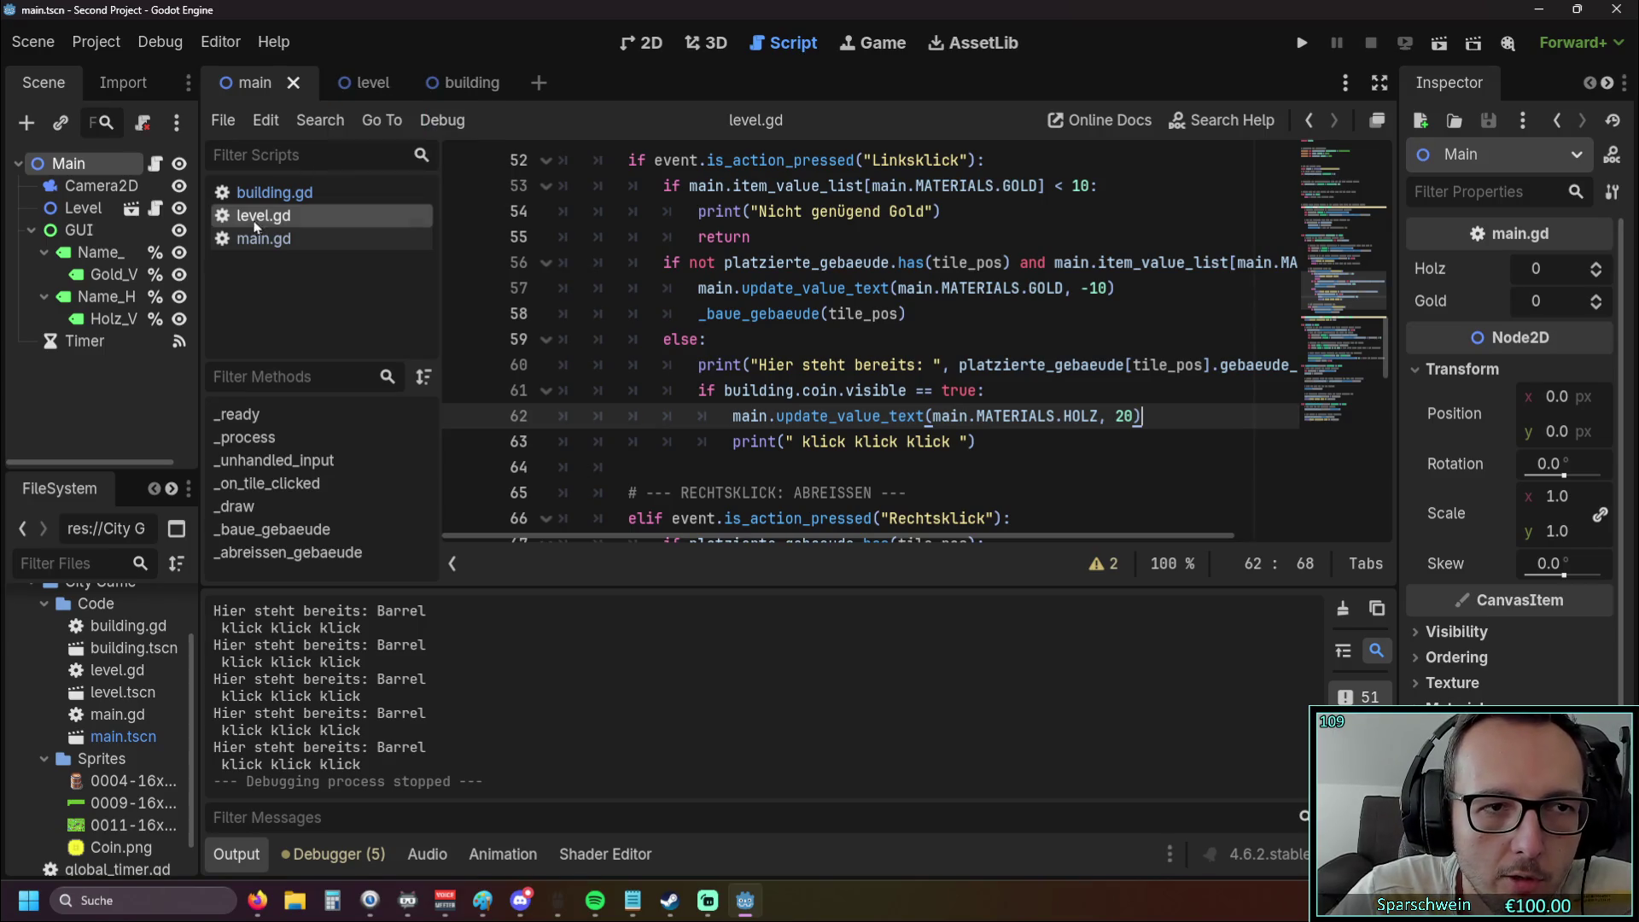
{"action": "left_click", "coordinate": [360, 88]}
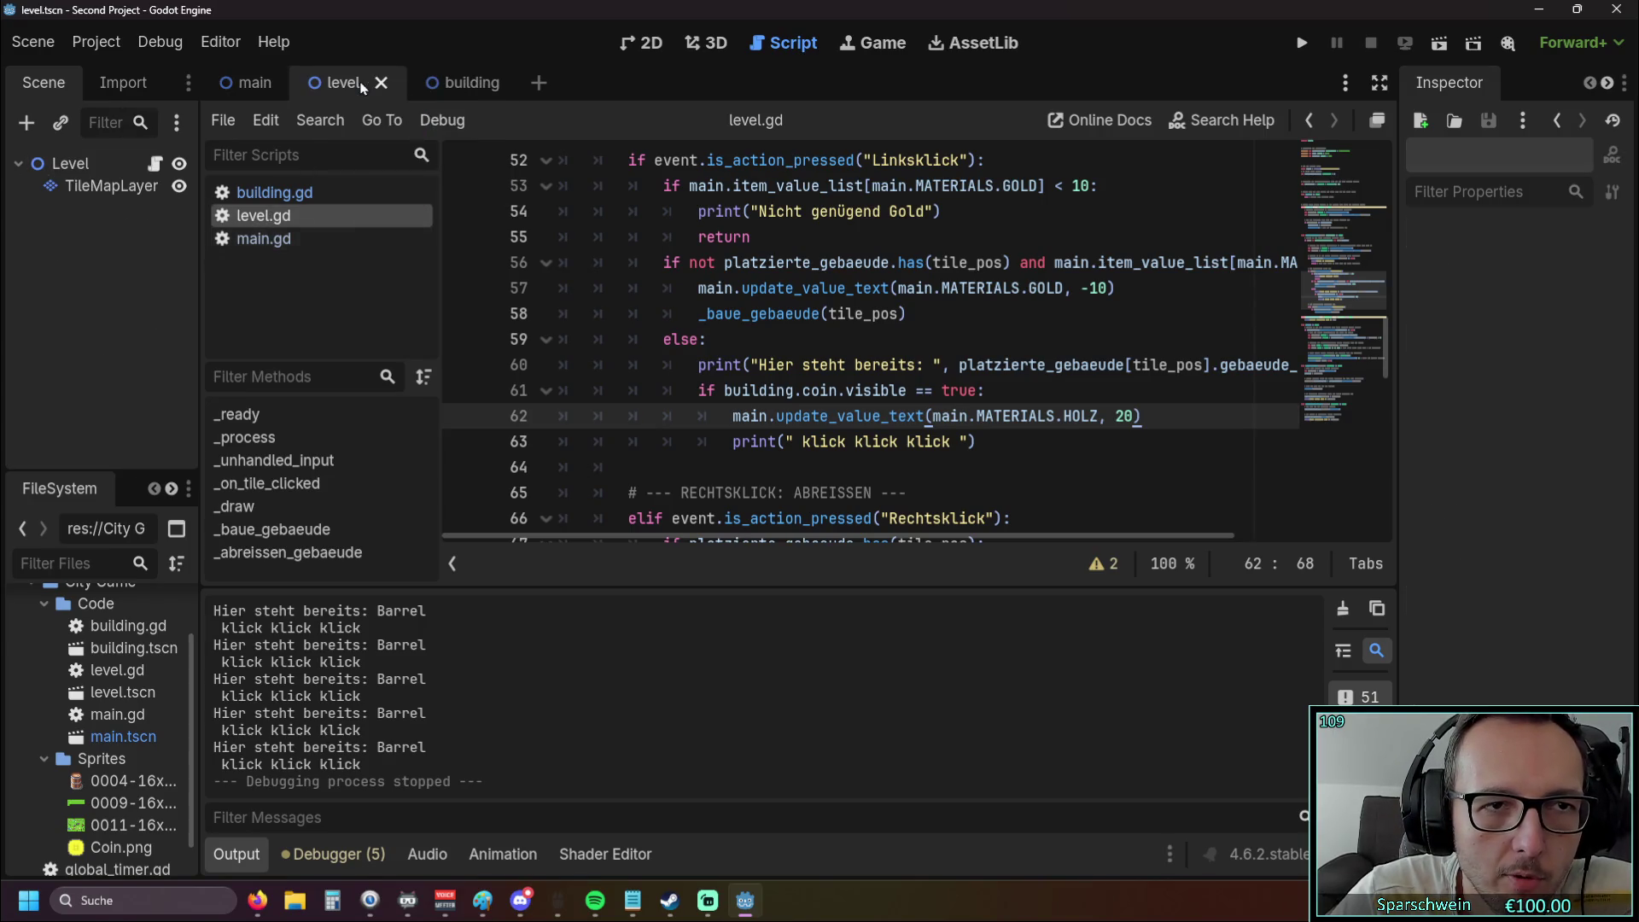
{"action": "left_click", "coordinate": [308, 195]}
{"action": "scroll", "coordinate": [715, 322], "scroll_direction": "up", "scroll_amount": 3}
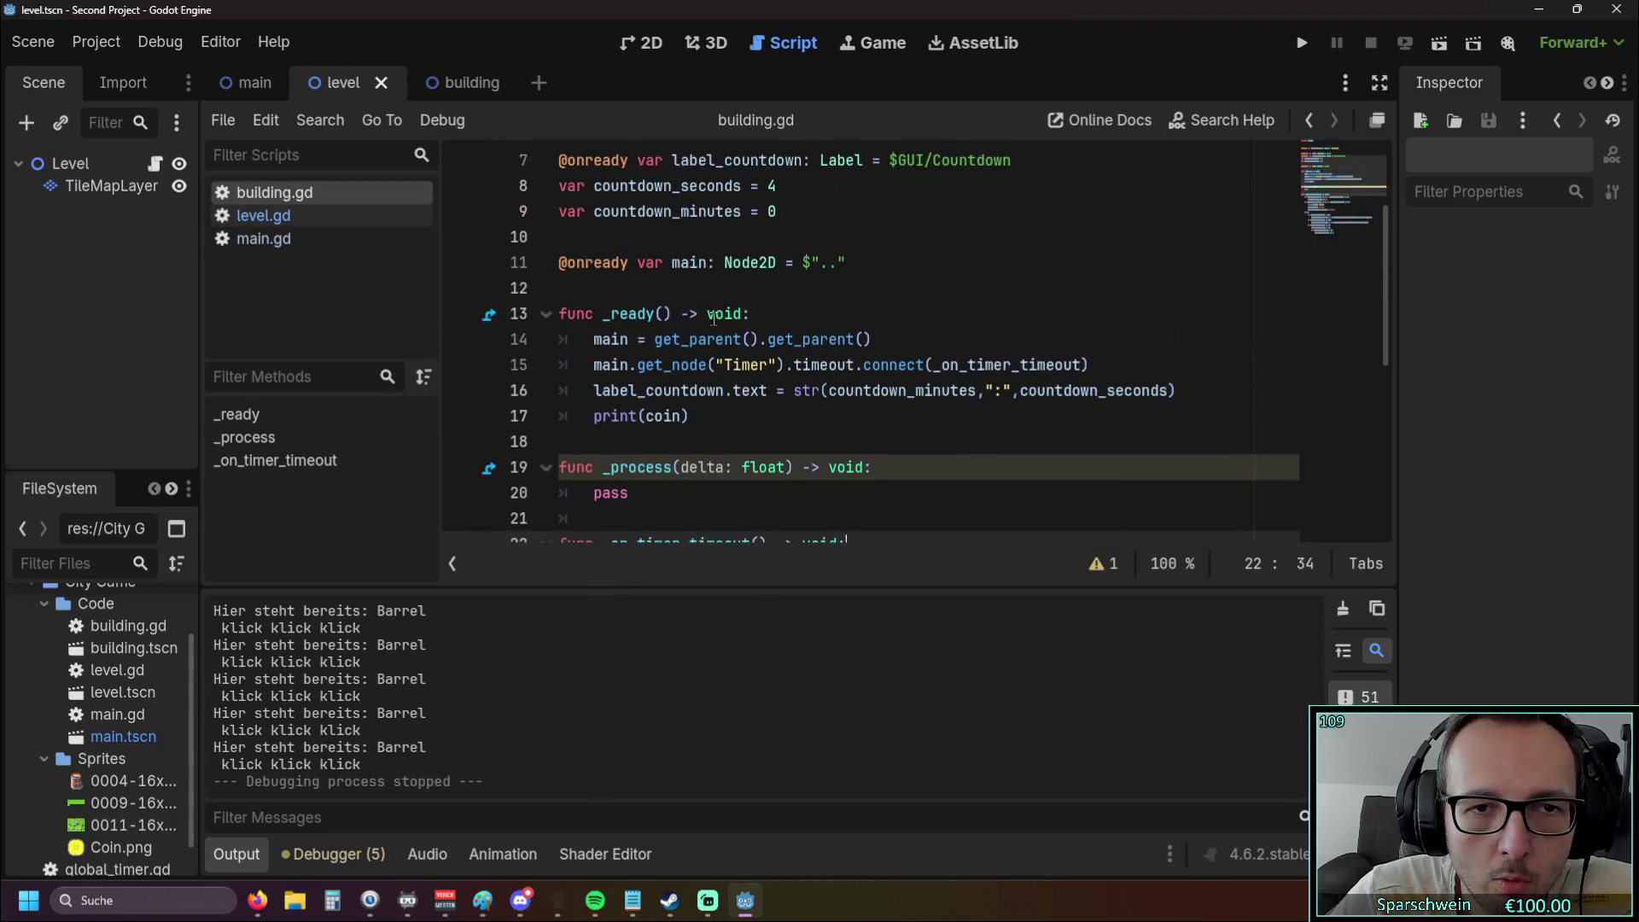
{"action": "scroll", "coordinate": [715, 322], "scroll_direction": "up", "scroll_amount": 1}
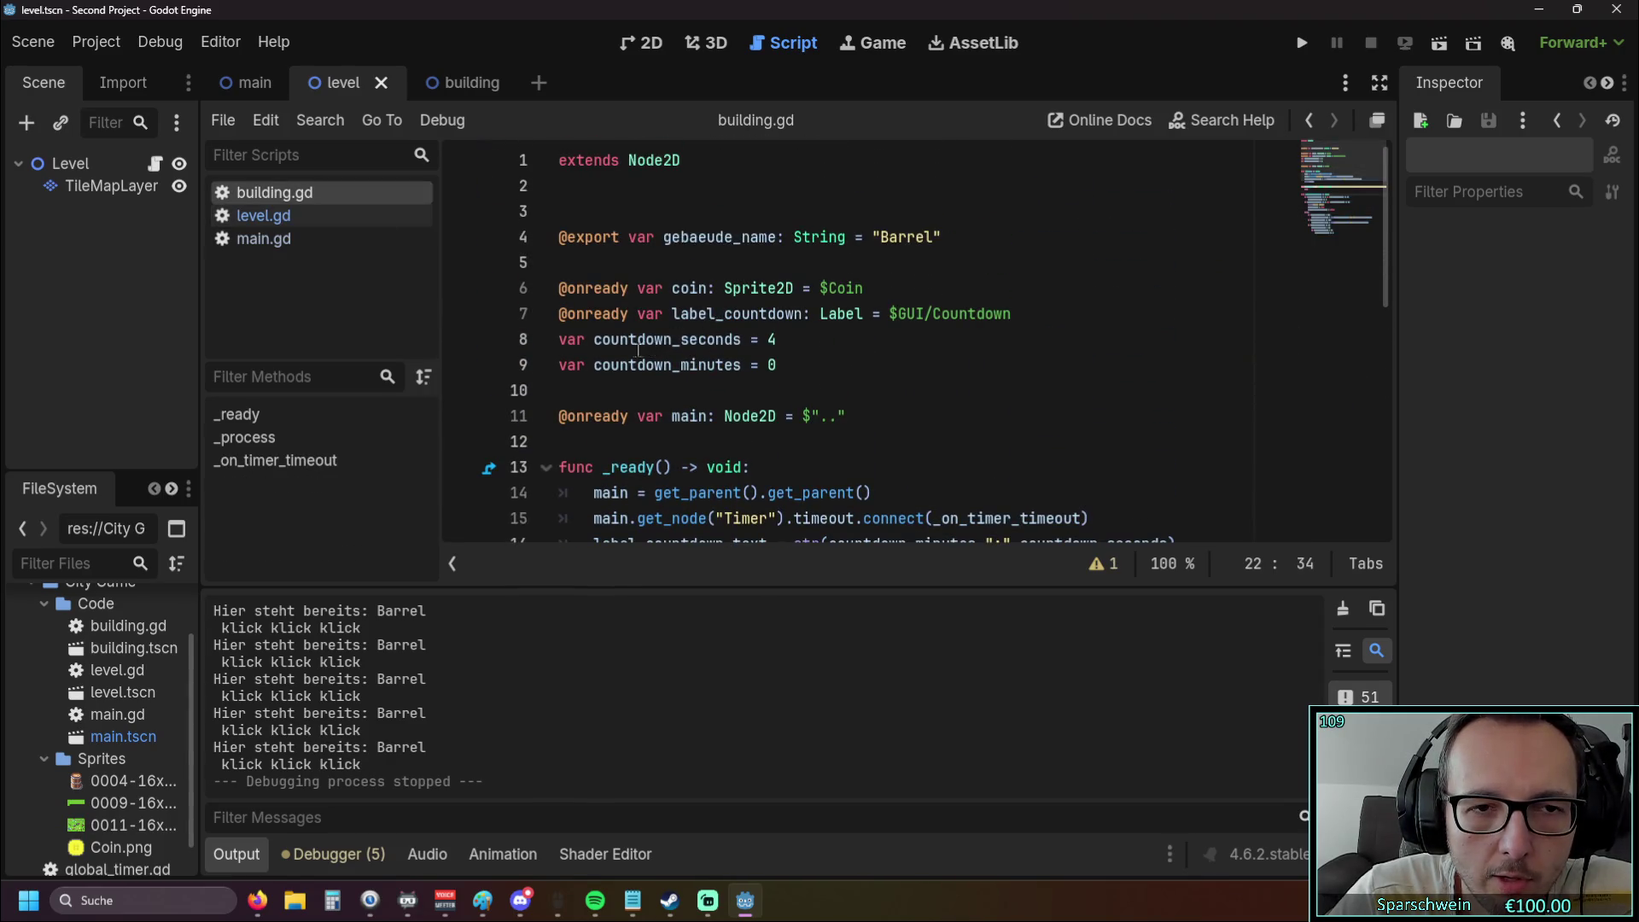
Inspect the countdown declarations: countdown_seconds = 4 and countdown_minutes = 0.
{"action": "left_click_drag", "start_coordinate": [595, 339], "coordinate": [772, 341]}
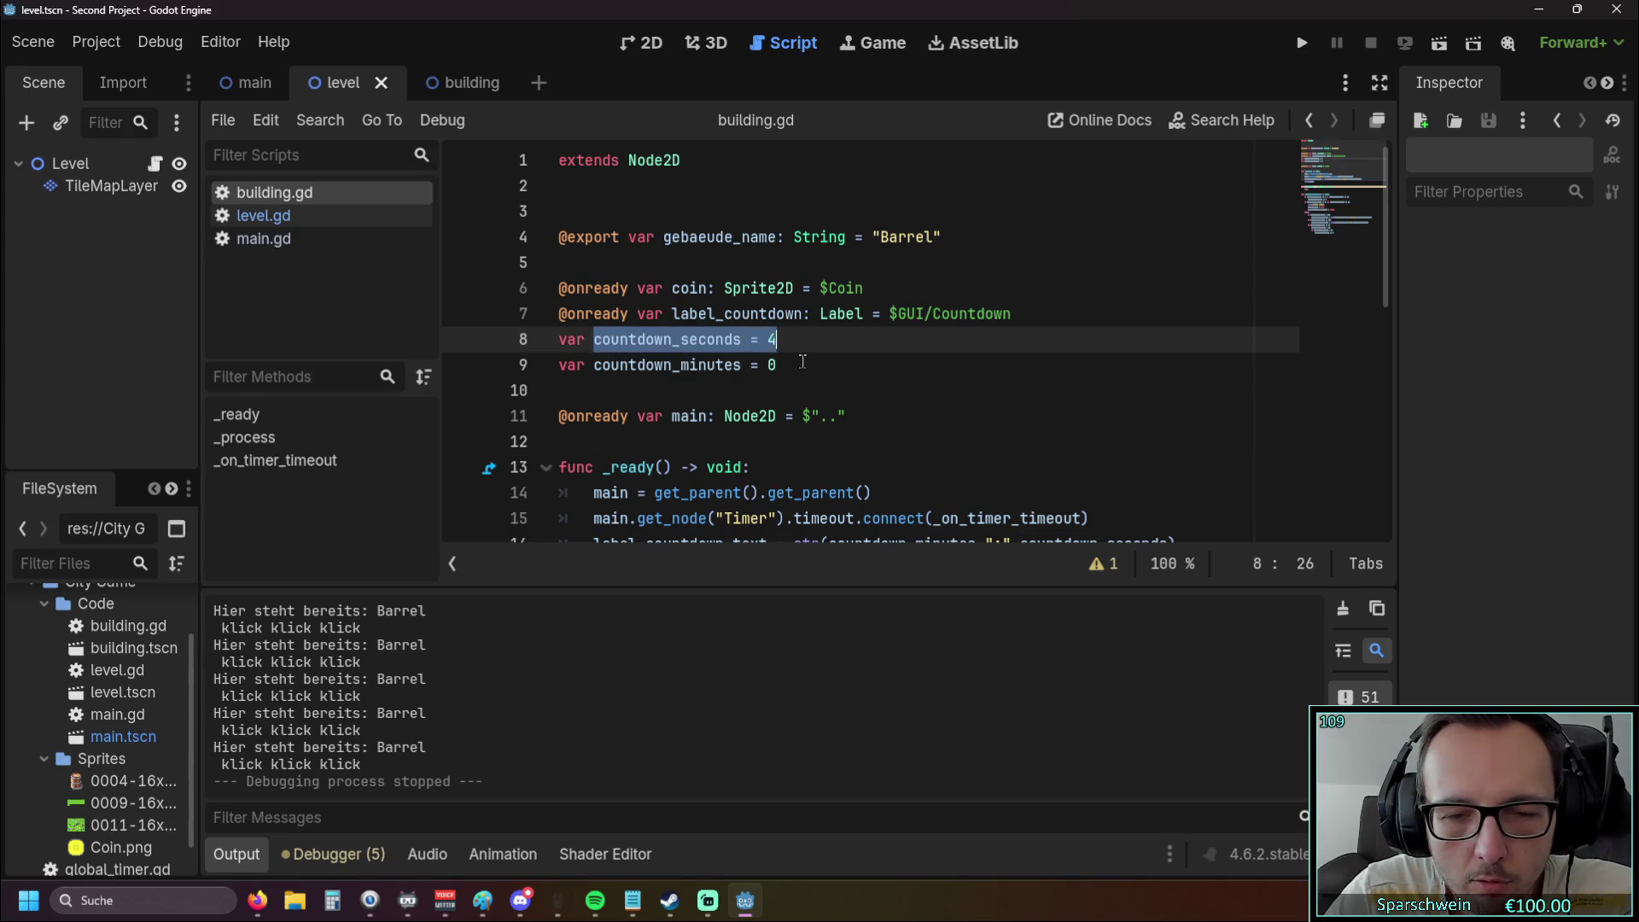
{"action": "left_click", "coordinate": [796, 363]}
{"action": "double_click", "coordinate": [773, 340]}
{"action": "left_click", "coordinate": [805, 350]}
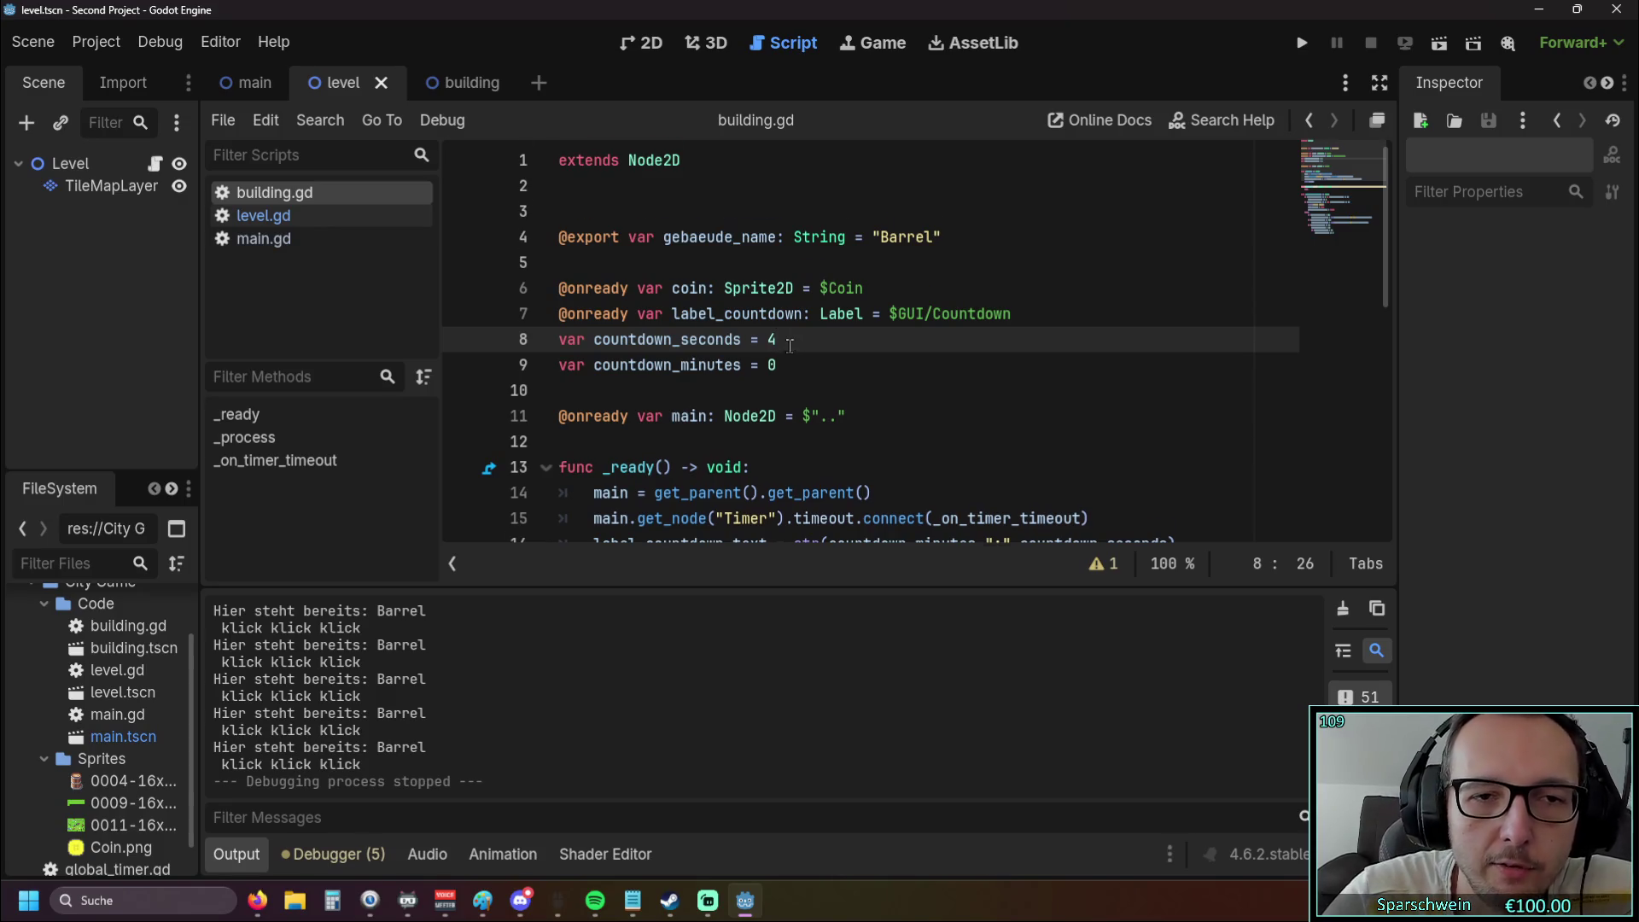
{"action": "scroll", "coordinate": [790, 345], "scroll_direction": "down", "scroll_amount": 1}
{"action": "scroll", "coordinate": [775, 340], "scroll_direction": "up", "scroll_amount": 1}
{"action": "key", "text": "Down"}
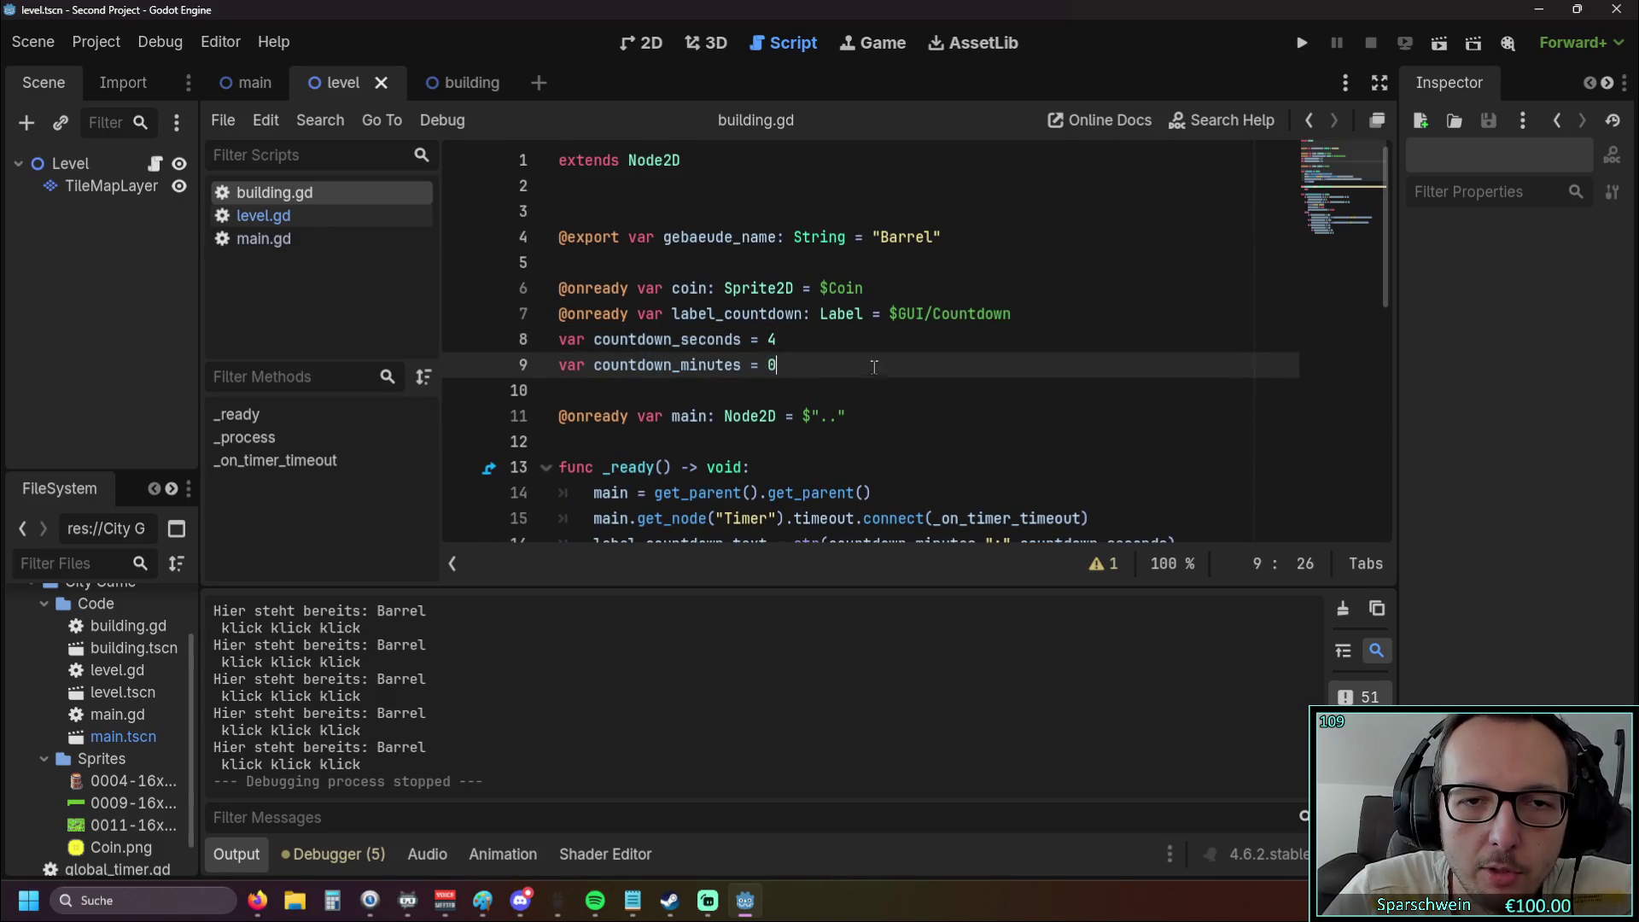
{"action": "scroll", "coordinate": [802, 358], "scroll_direction": "down", "scroll_amount": 8}
{"action": "scroll", "coordinate": [842, 343], "scroll_direction": "up", "scroll_amount": 7}
{"action": "scroll", "coordinate": [841, 343], "scroll_direction": "up", "scroll_amount": 1}
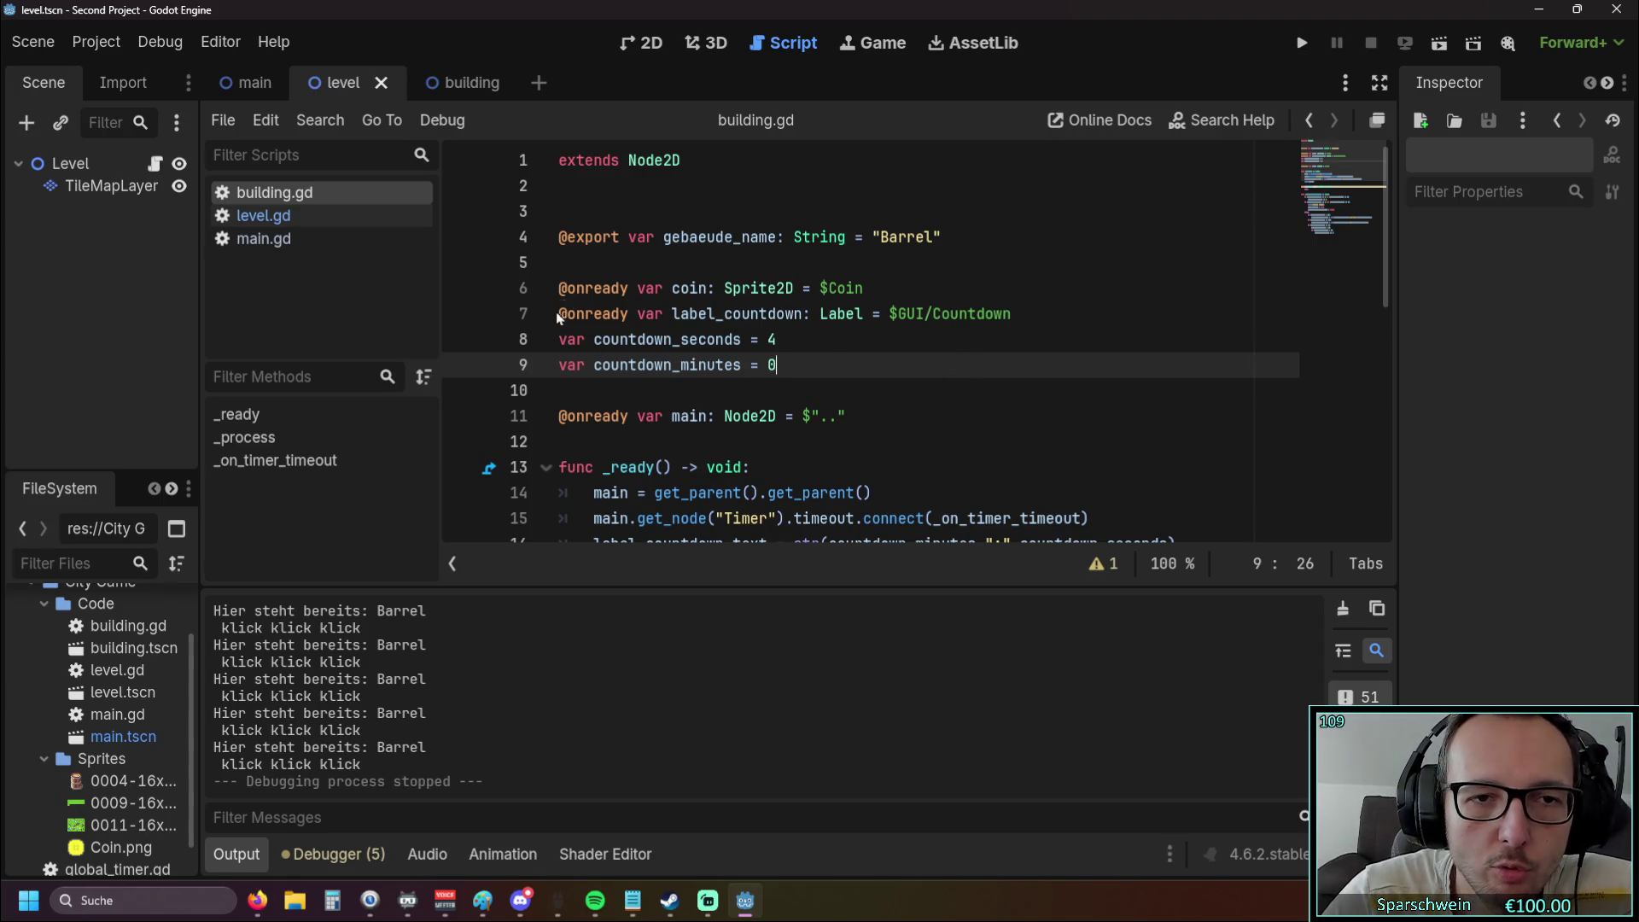
{"action": "left_click", "coordinate": [558, 346]}
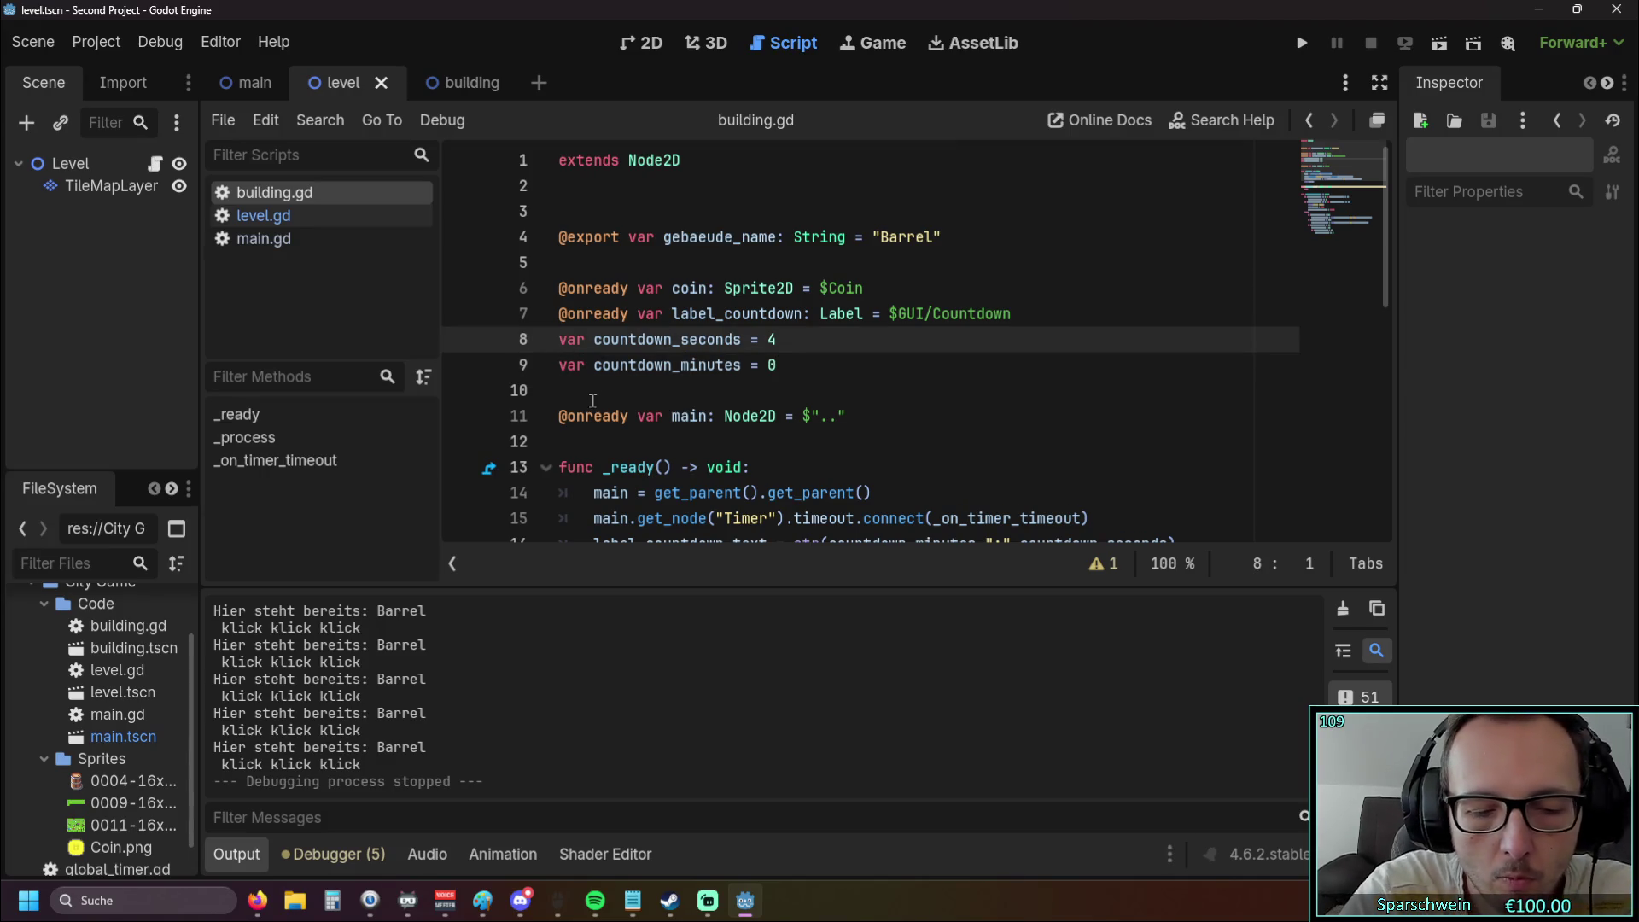
{"action": "type", "text": "@export"}
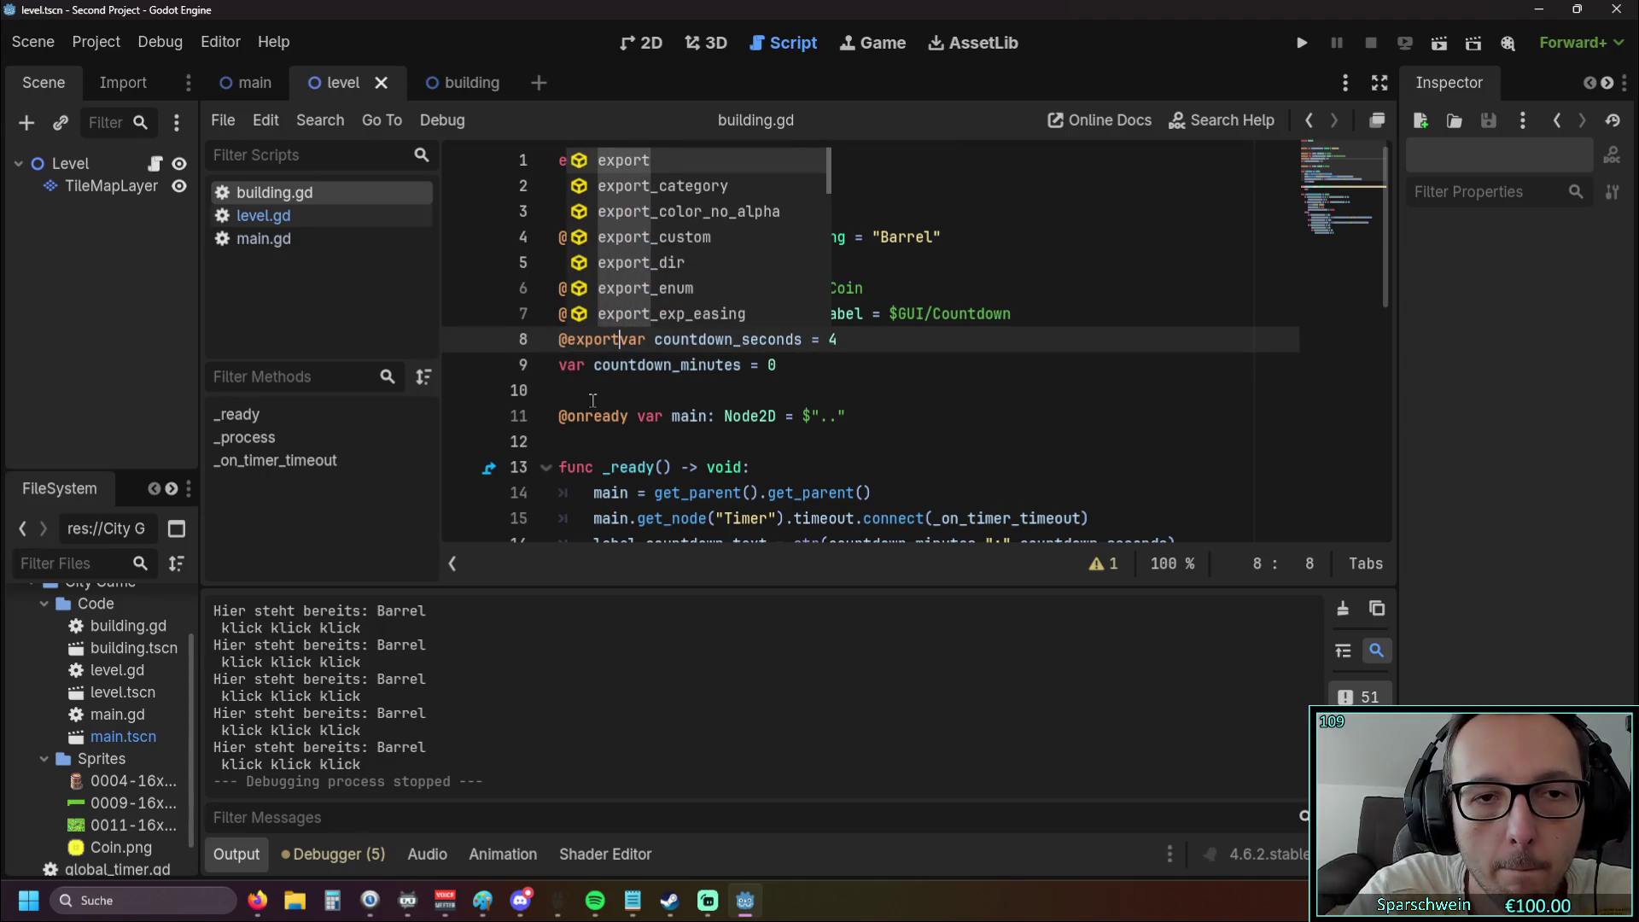
{"action": "left_click", "coordinate": [590, 399]}
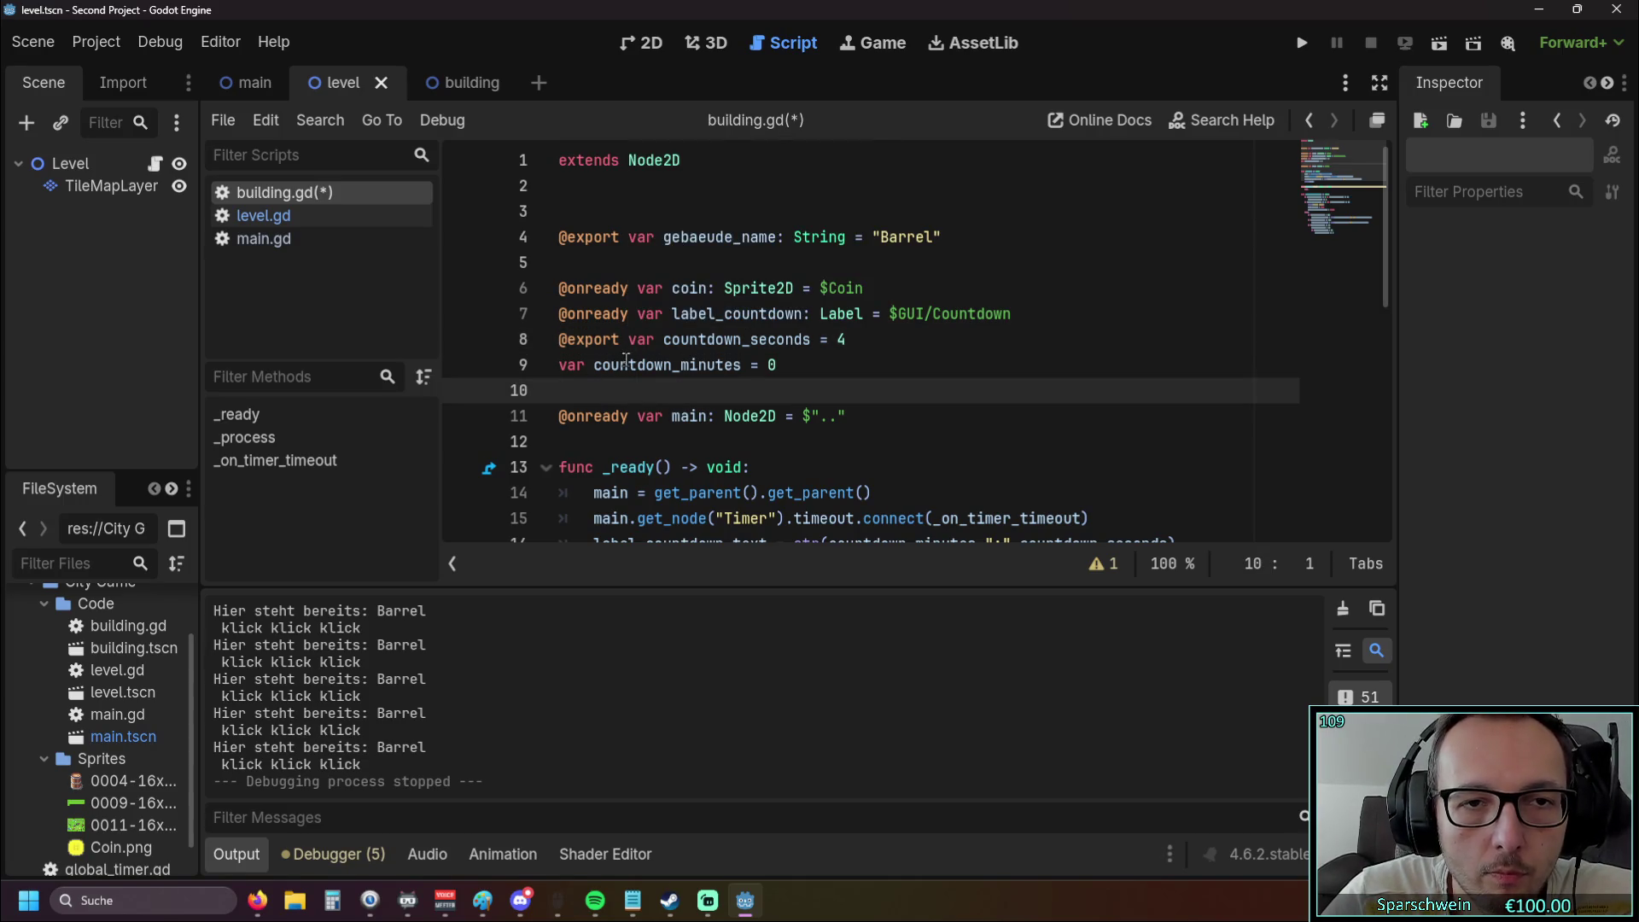
{"action": "left_click_drag", "start_coordinate": [620, 340], "coordinate": [563, 341]}
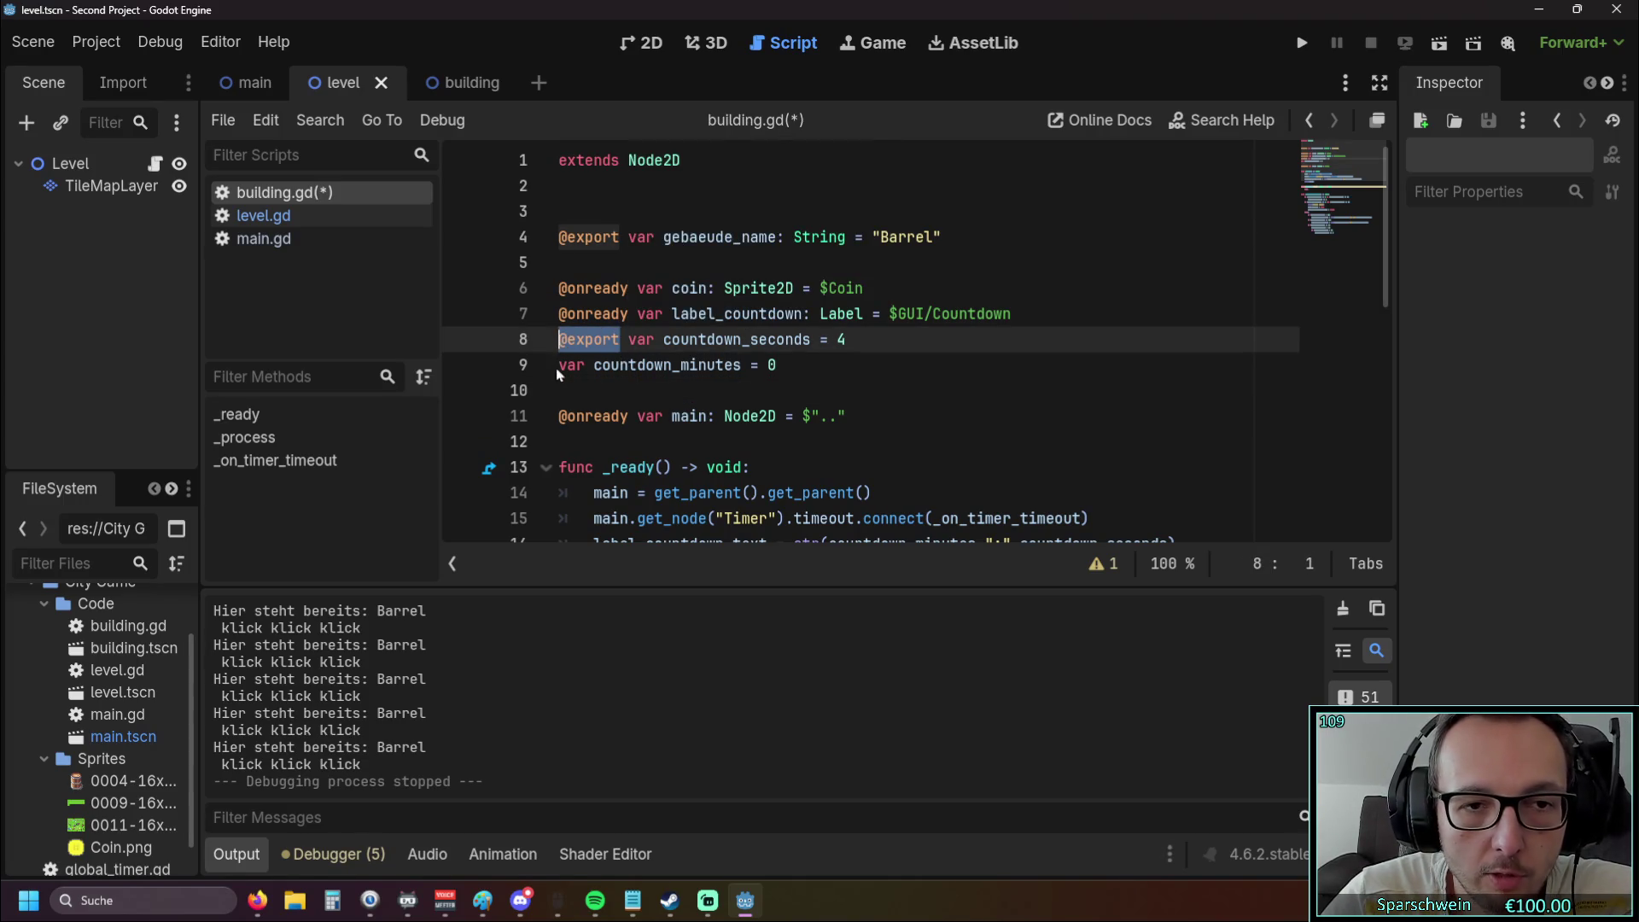
{"action": "key", "text": "ctrl+c"}
{"action": "left_click", "coordinate": [559, 365]}
{"action": "key", "text": "ctrl+v"}
{"action": "left_click", "coordinate": [694, 396]}
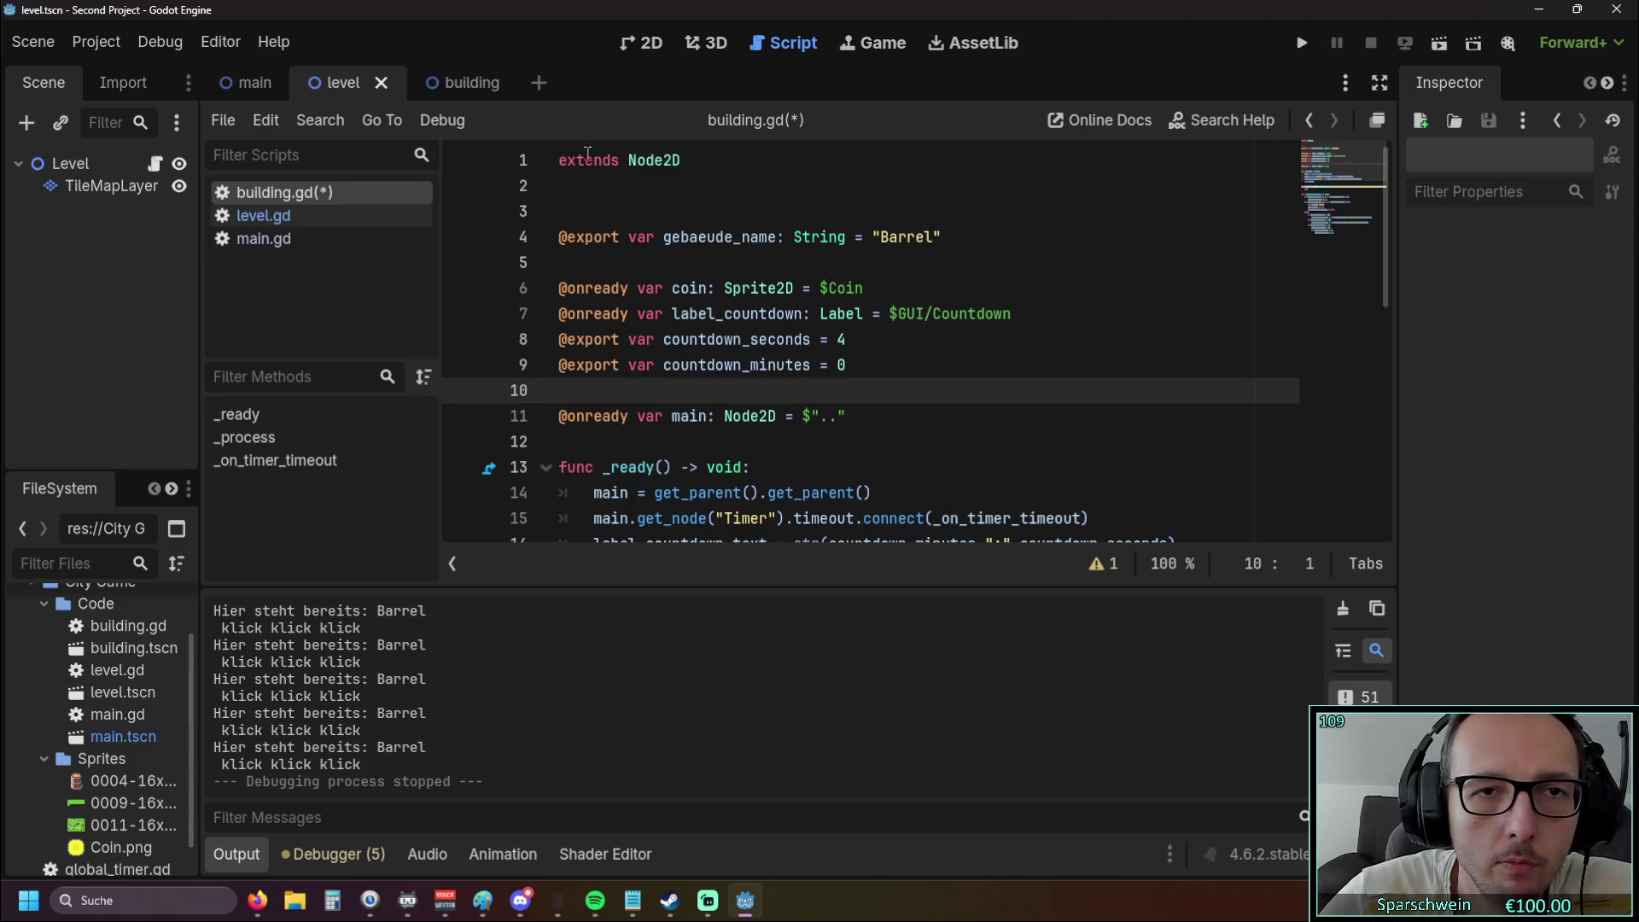
{"action": "left_click", "coordinate": [465, 86]}
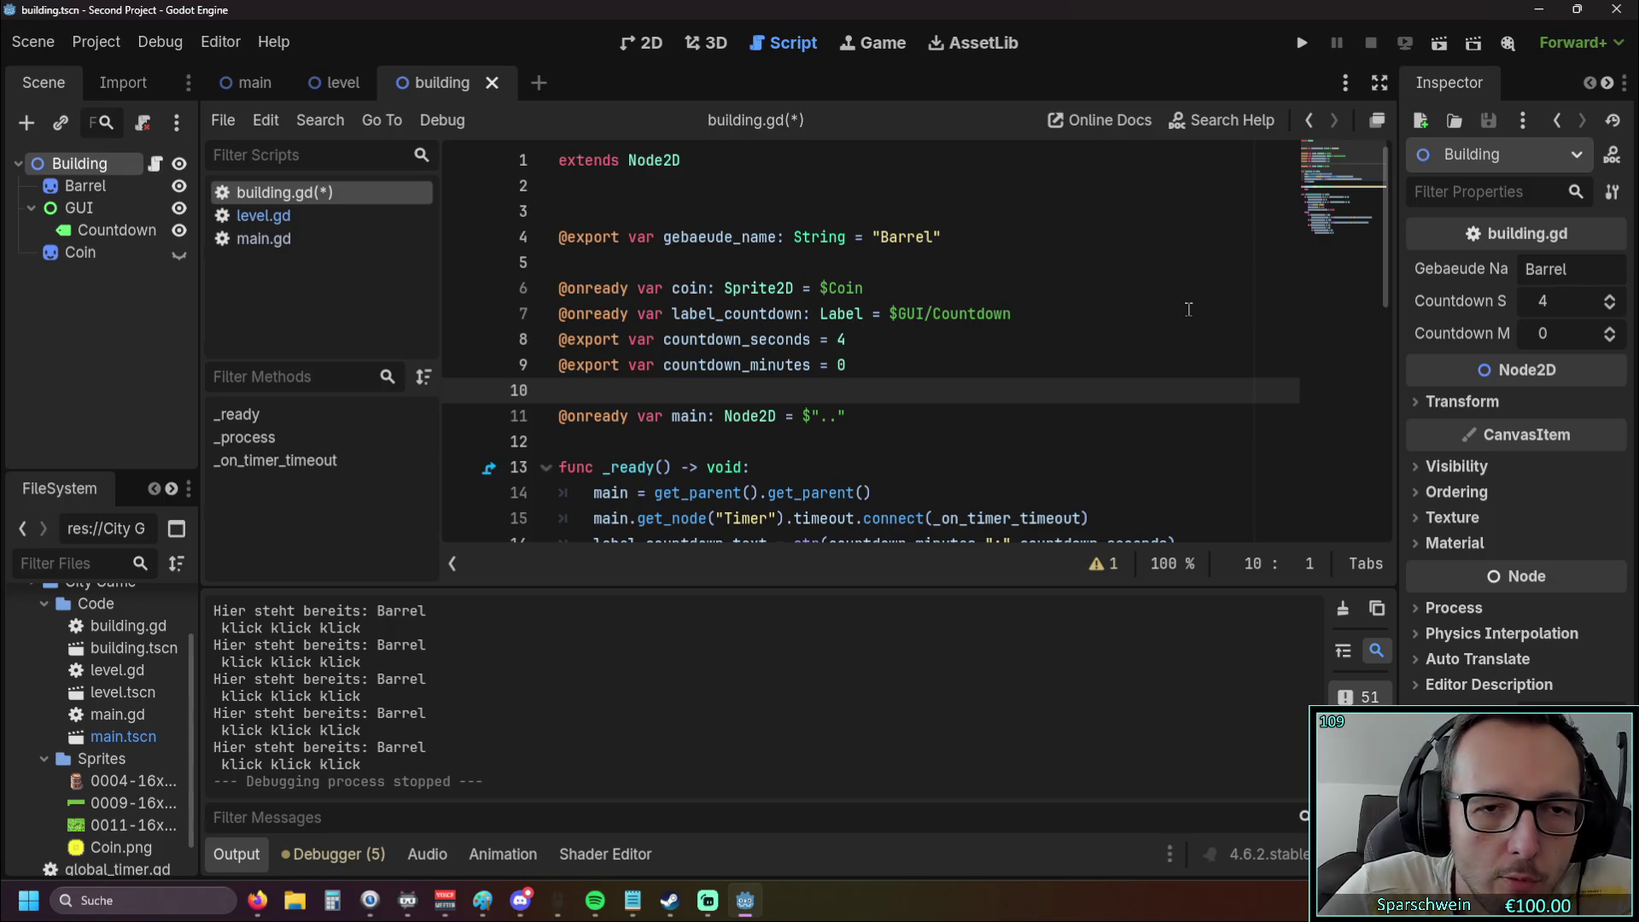
{"action": "left_click", "coordinate": [726, 340]}
Save building.gd and run the project with the exported countdown.
{"action": "left_click", "coordinate": [841, 365]}
{"action": "left_click", "coordinate": [840, 340]}
{"action": "left_click", "coordinate": [887, 388]}
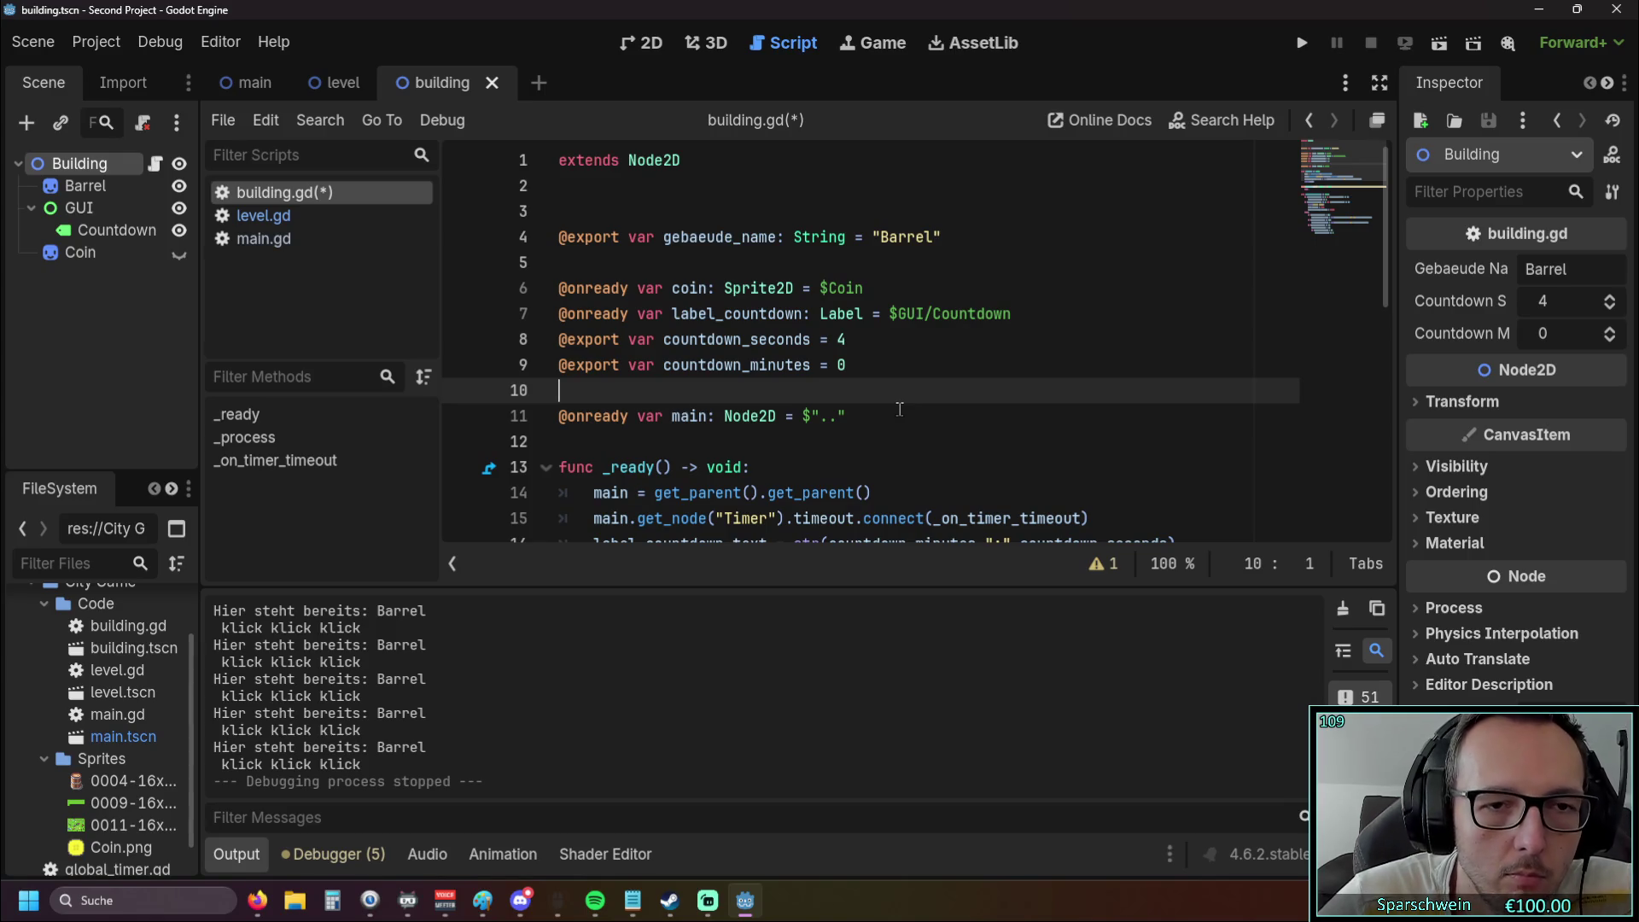
{"action": "left_click", "coordinate": [1302, 43]}
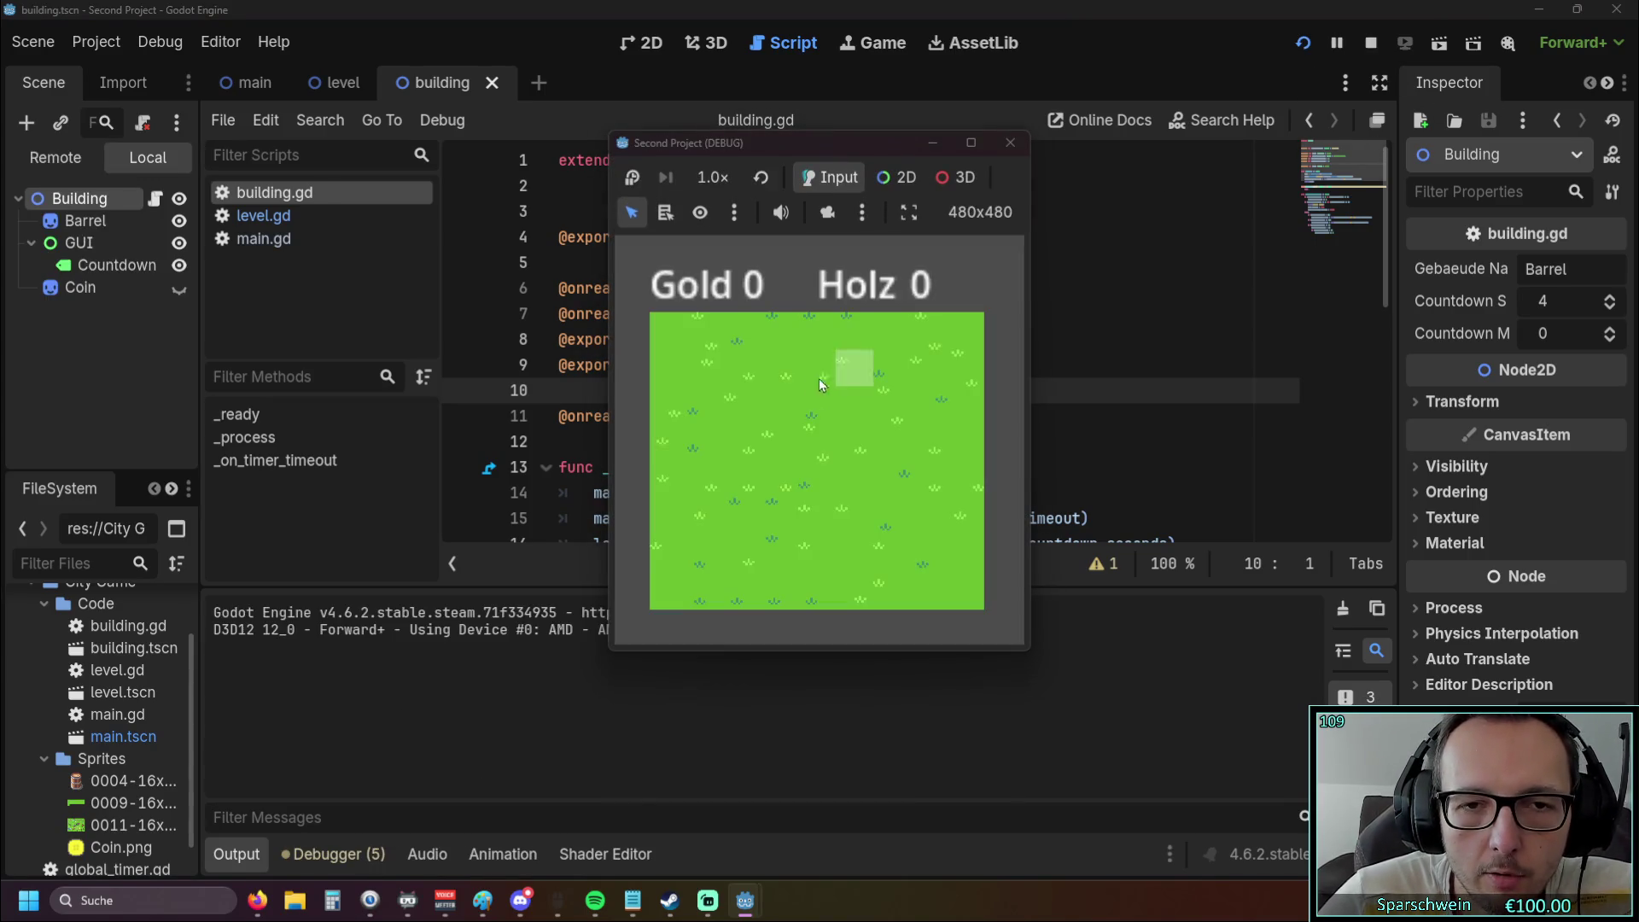
Build a barrel, click it during and after its countdown to collect 20 Holz, then stop the game.
{"action": "left_click", "coordinate": [766, 417]}
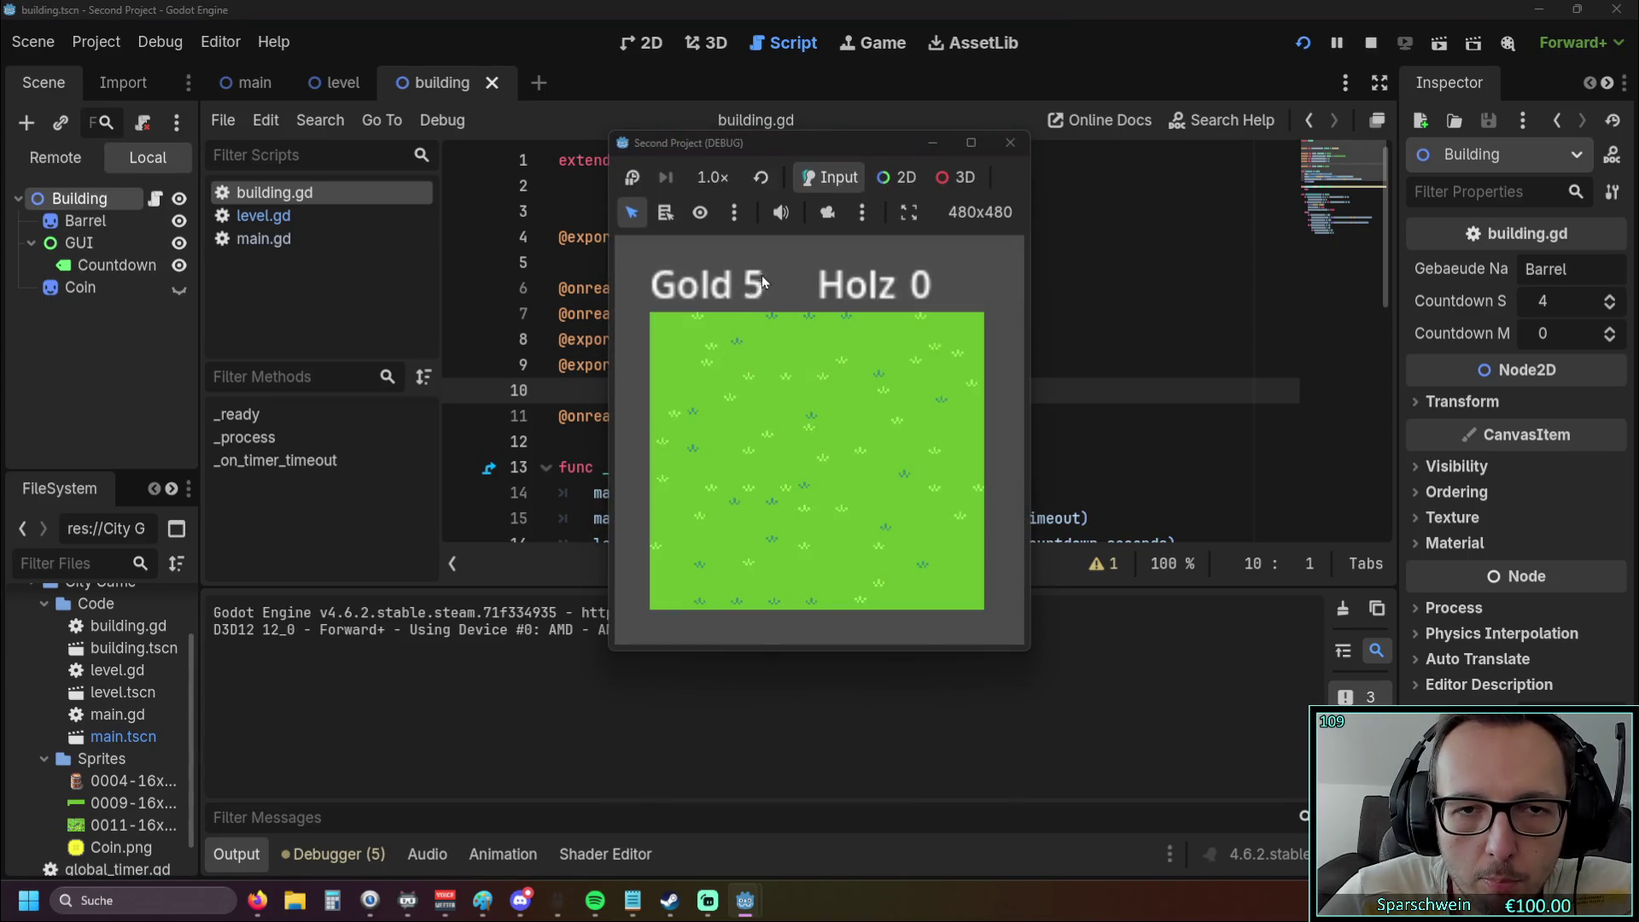
{"action": "left_click", "coordinate": [778, 412]}
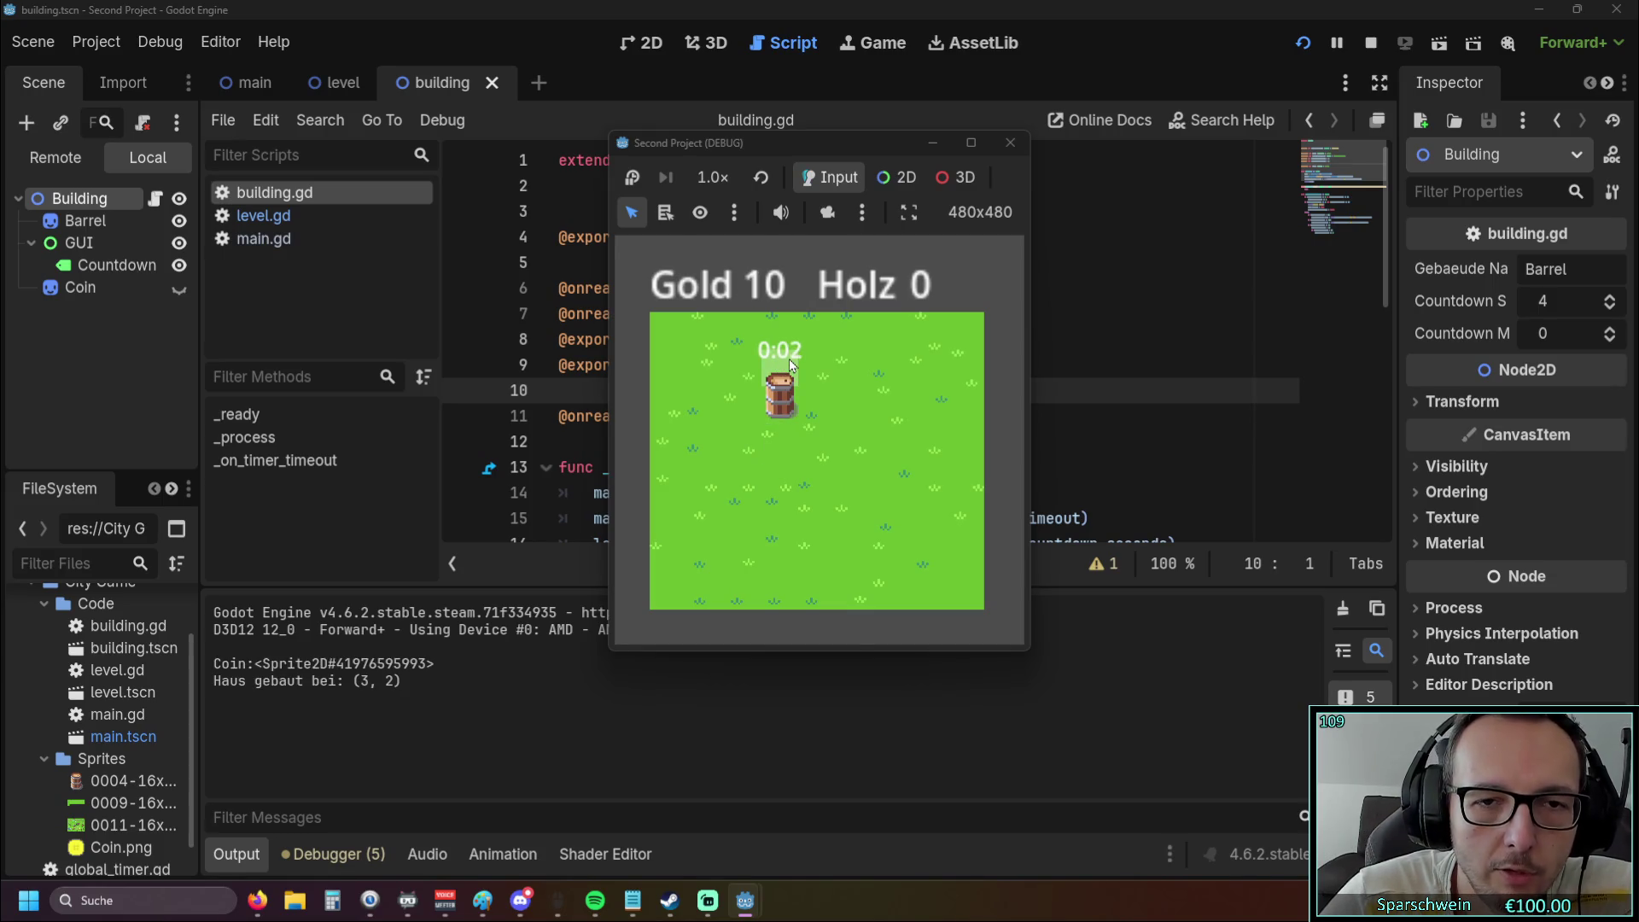
{"action": "left_click", "coordinate": [779, 412]}
{"action": "left_click", "coordinate": [779, 412]}
{"action": "left_click", "coordinate": [780, 413]}
{"action": "left_click", "coordinate": [779, 412]}
{"action": "left_click", "coordinate": [779, 412]}
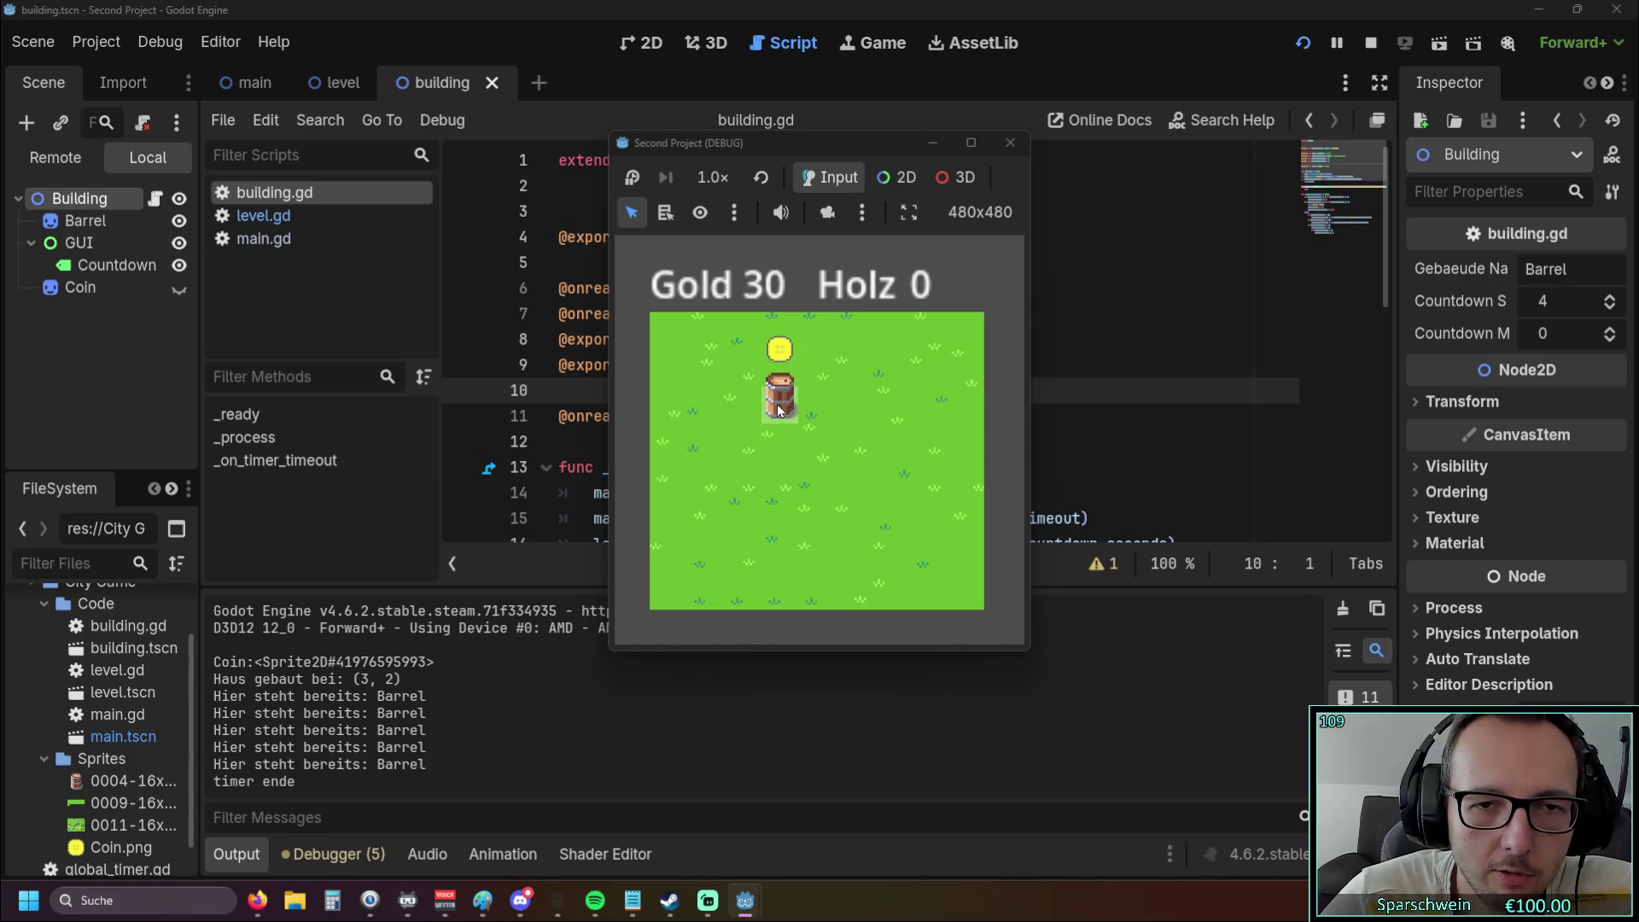
{"action": "left_click", "coordinate": [778, 410]}
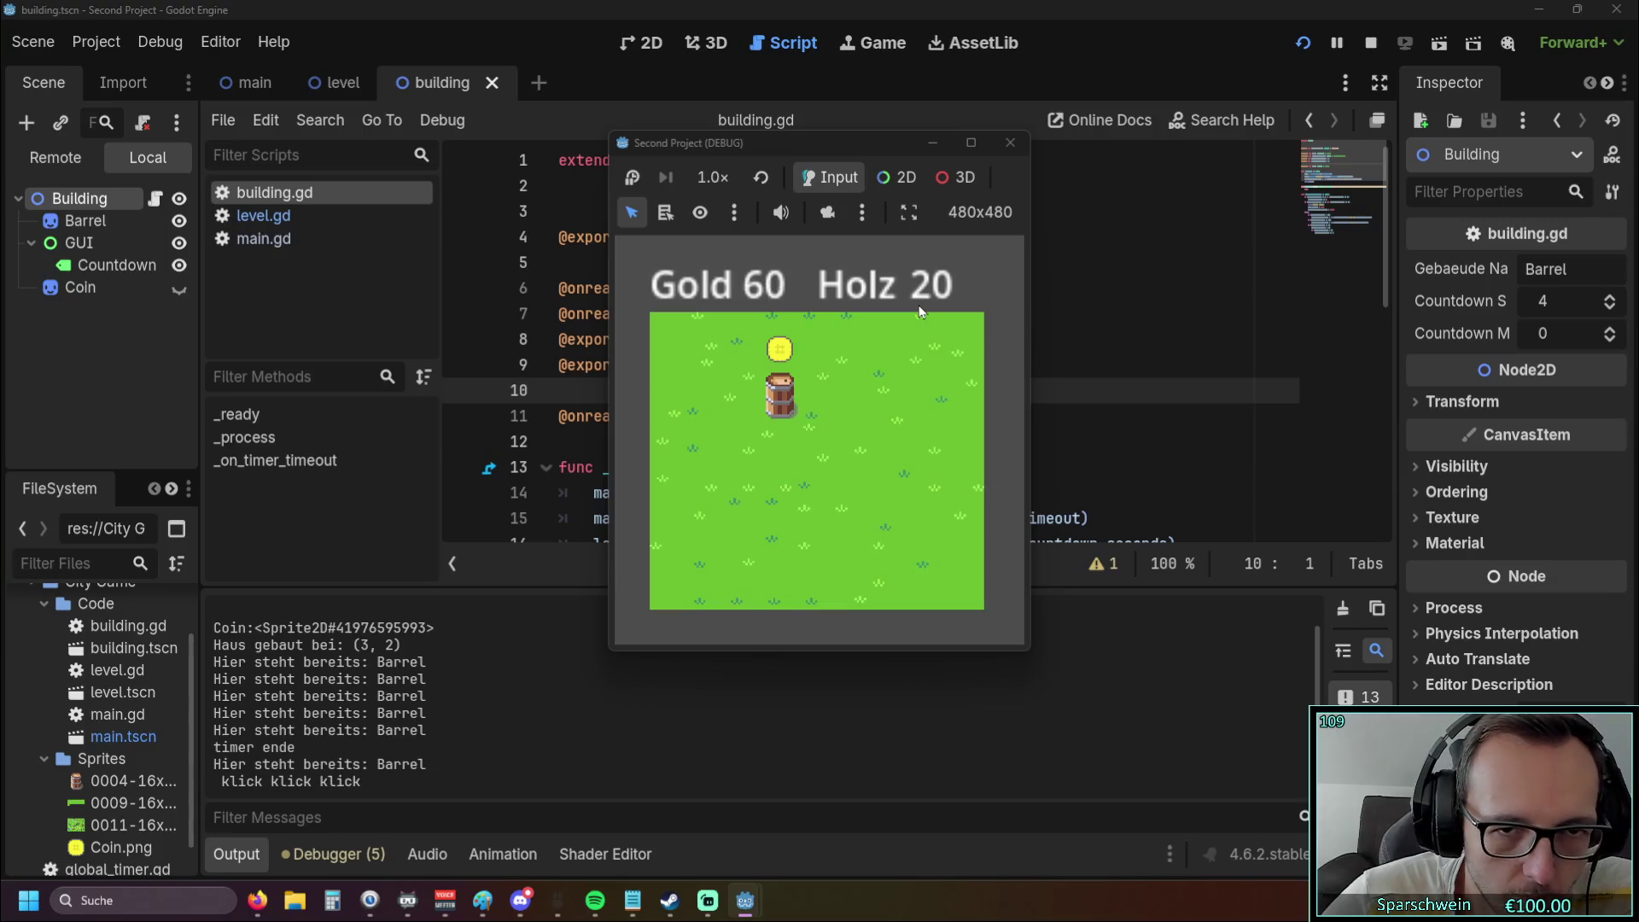
{"action": "left_click", "coordinate": [1011, 145]}
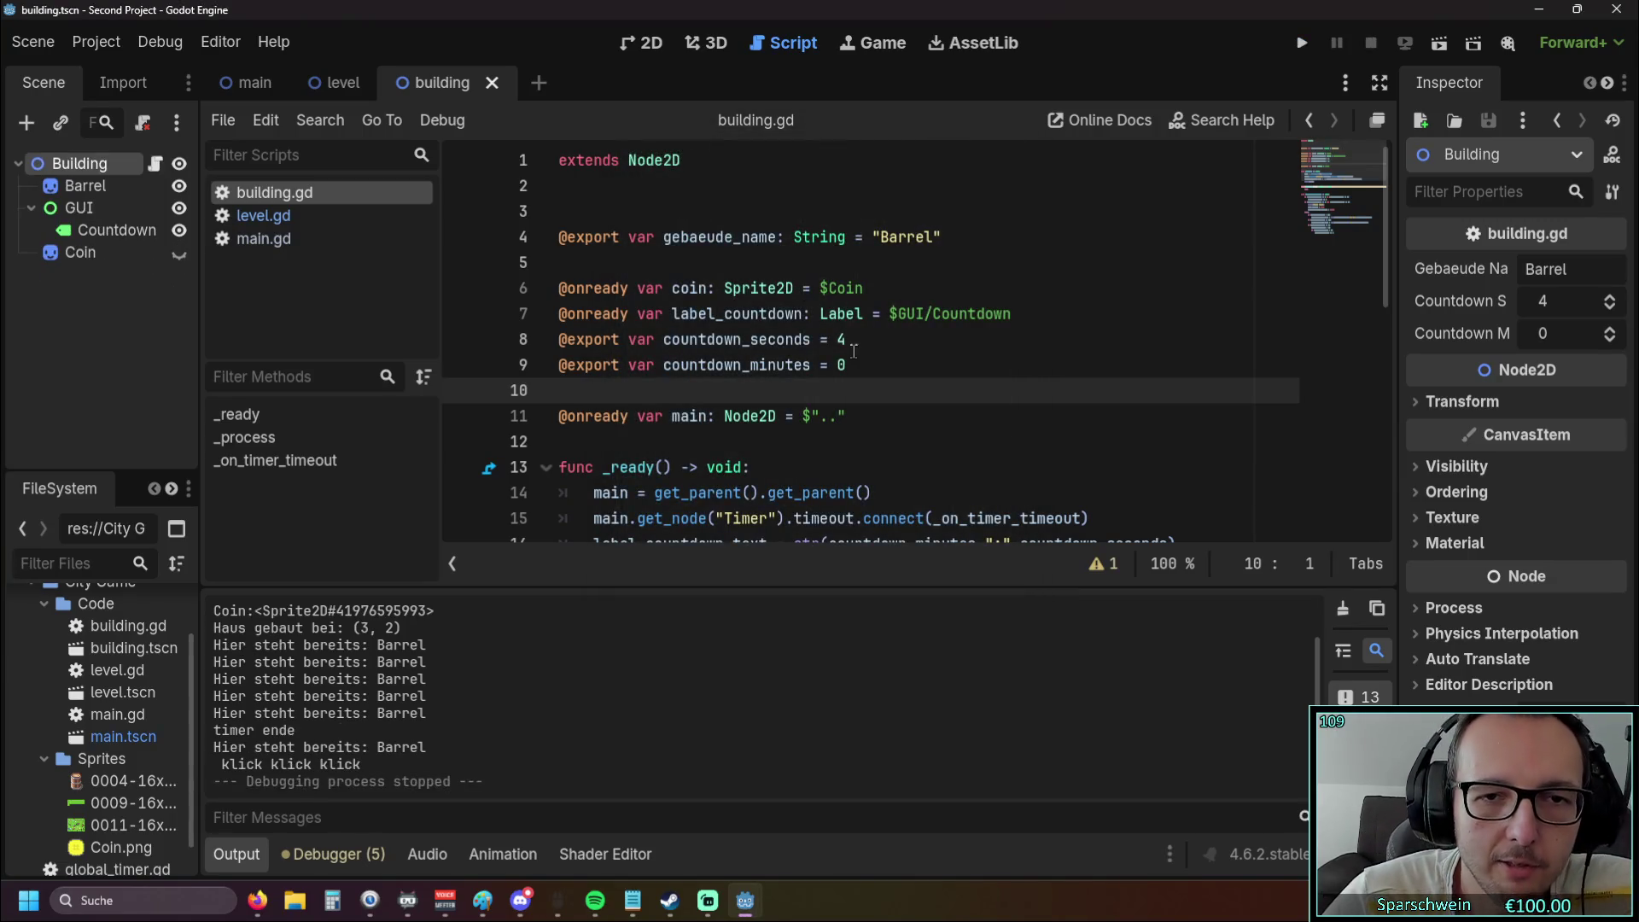
Leave building.gd and open the level.gd script.
{"action": "left_click_drag", "start_coordinate": [845, 338], "coordinate": [673, 339]}
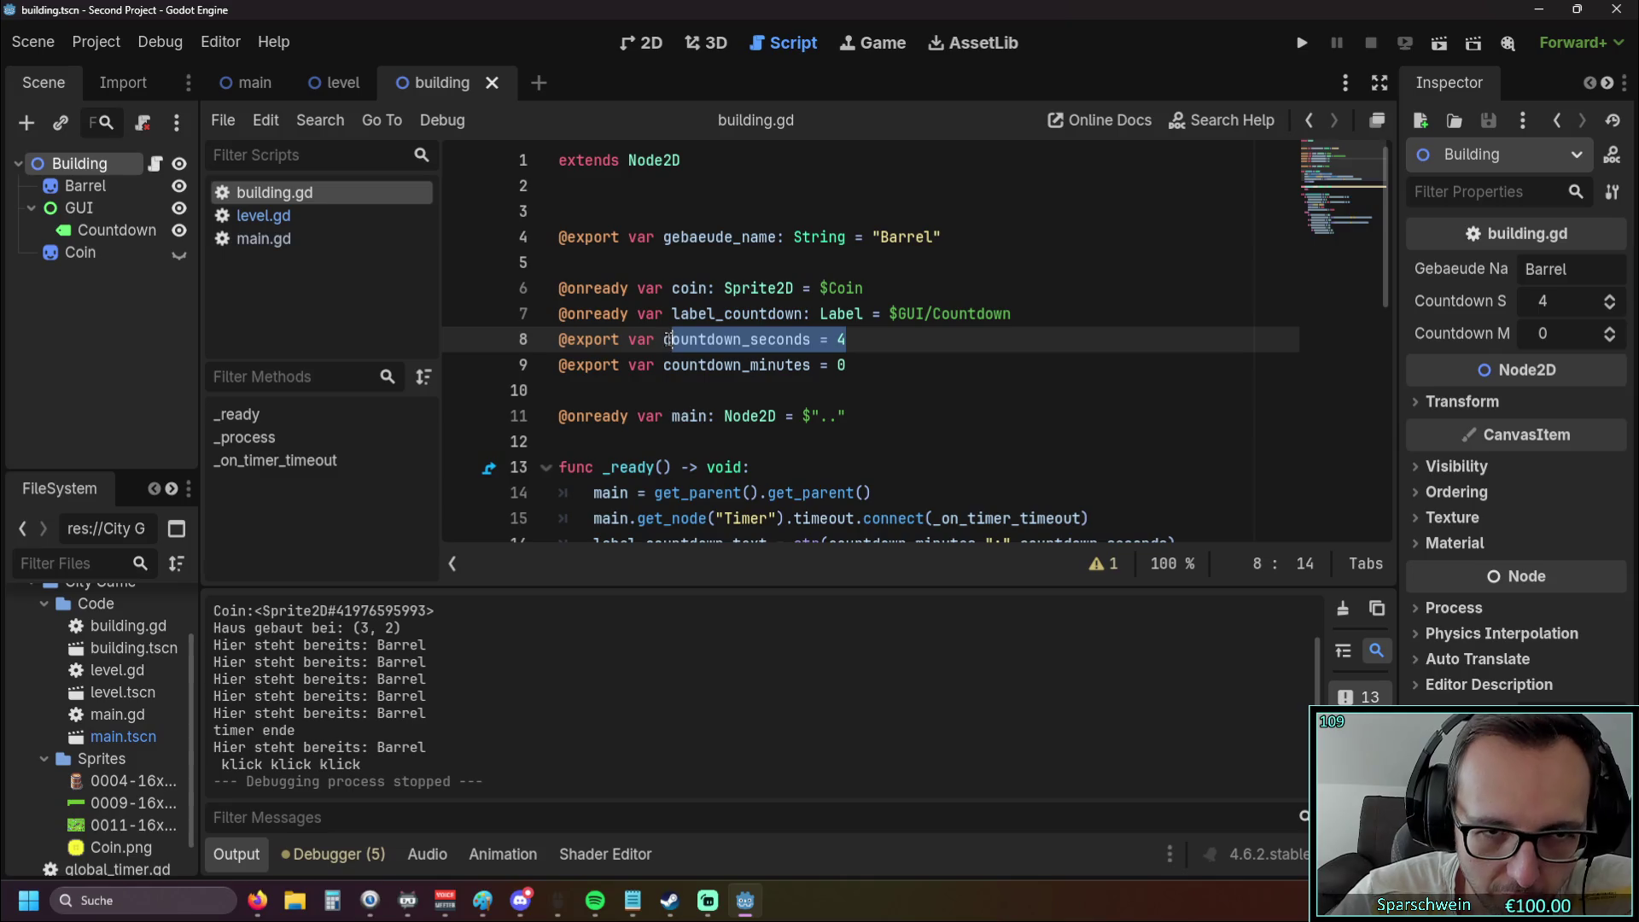
{"action": "key", "text": "Down"}
{"action": "key", "text": "Down"}
{"action": "left_click", "coordinate": [338, 82]}
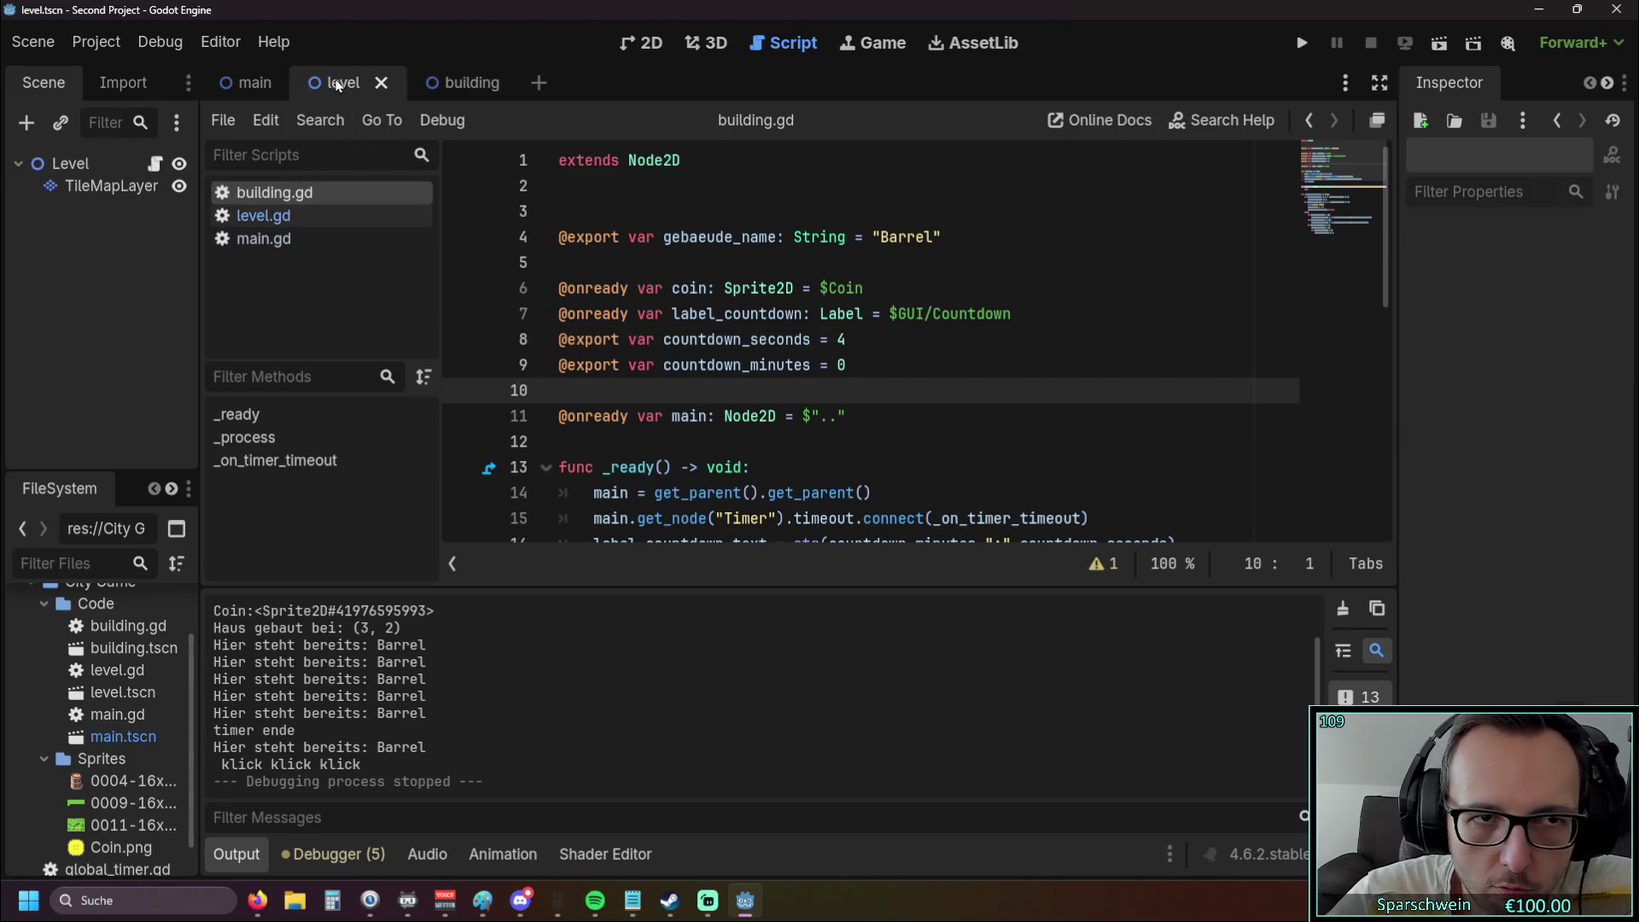
{"action": "left_click", "coordinate": [444, 82]}
{"action": "left_click", "coordinate": [264, 215]}
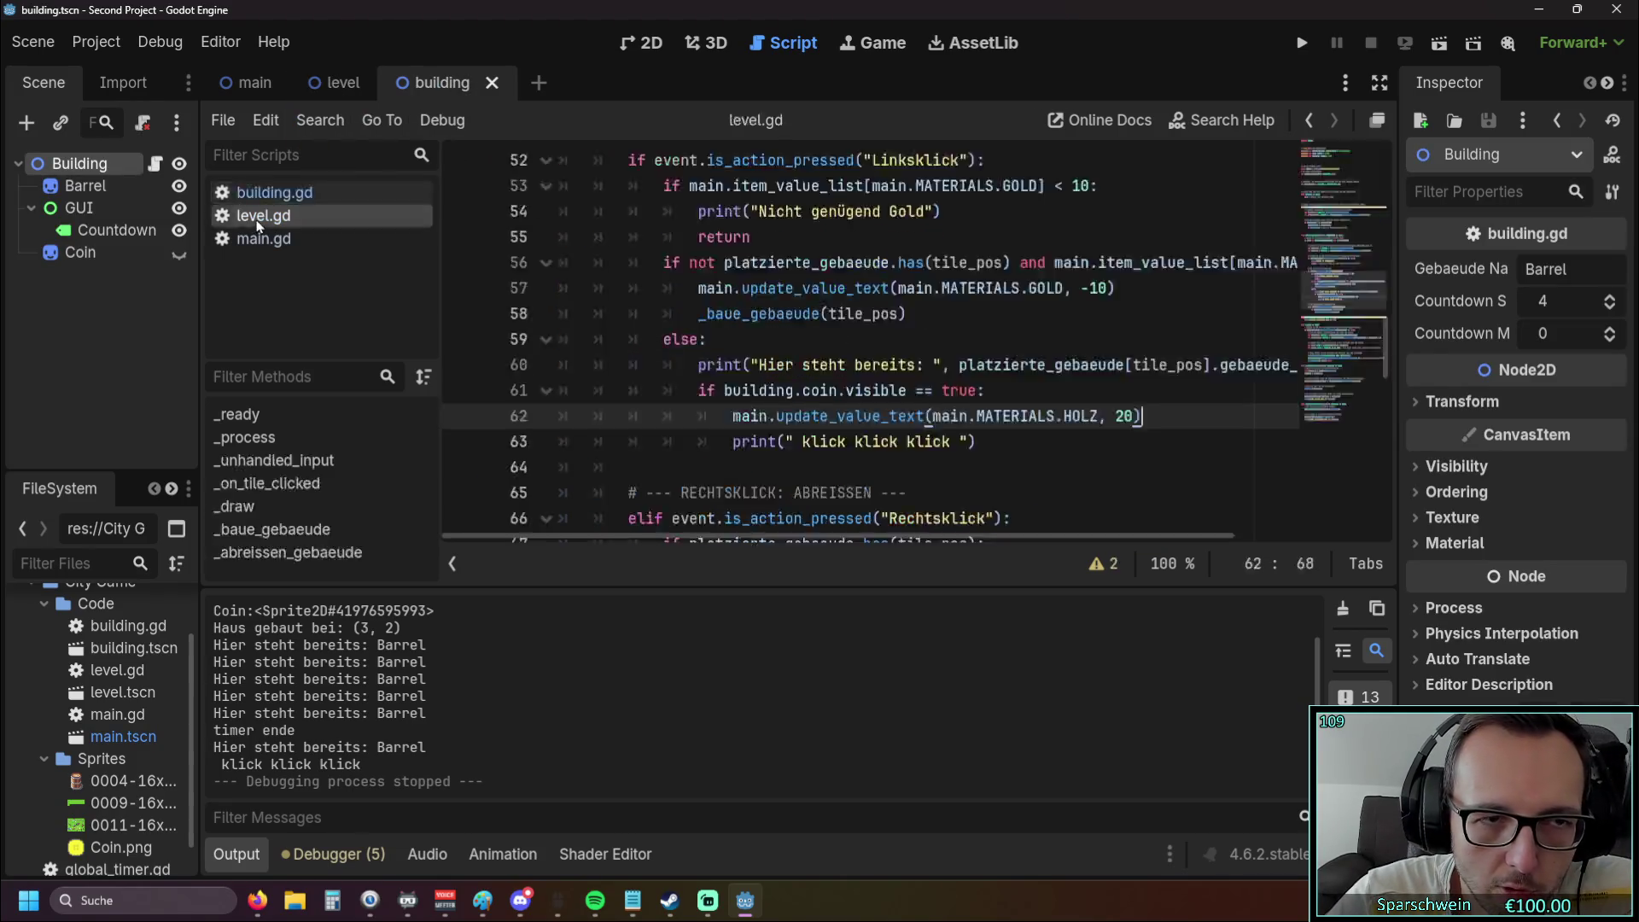
Add 'building.countdown_seconds = 4' on a new line after the Holz reward.
{"action": "key", "text": "Return"}
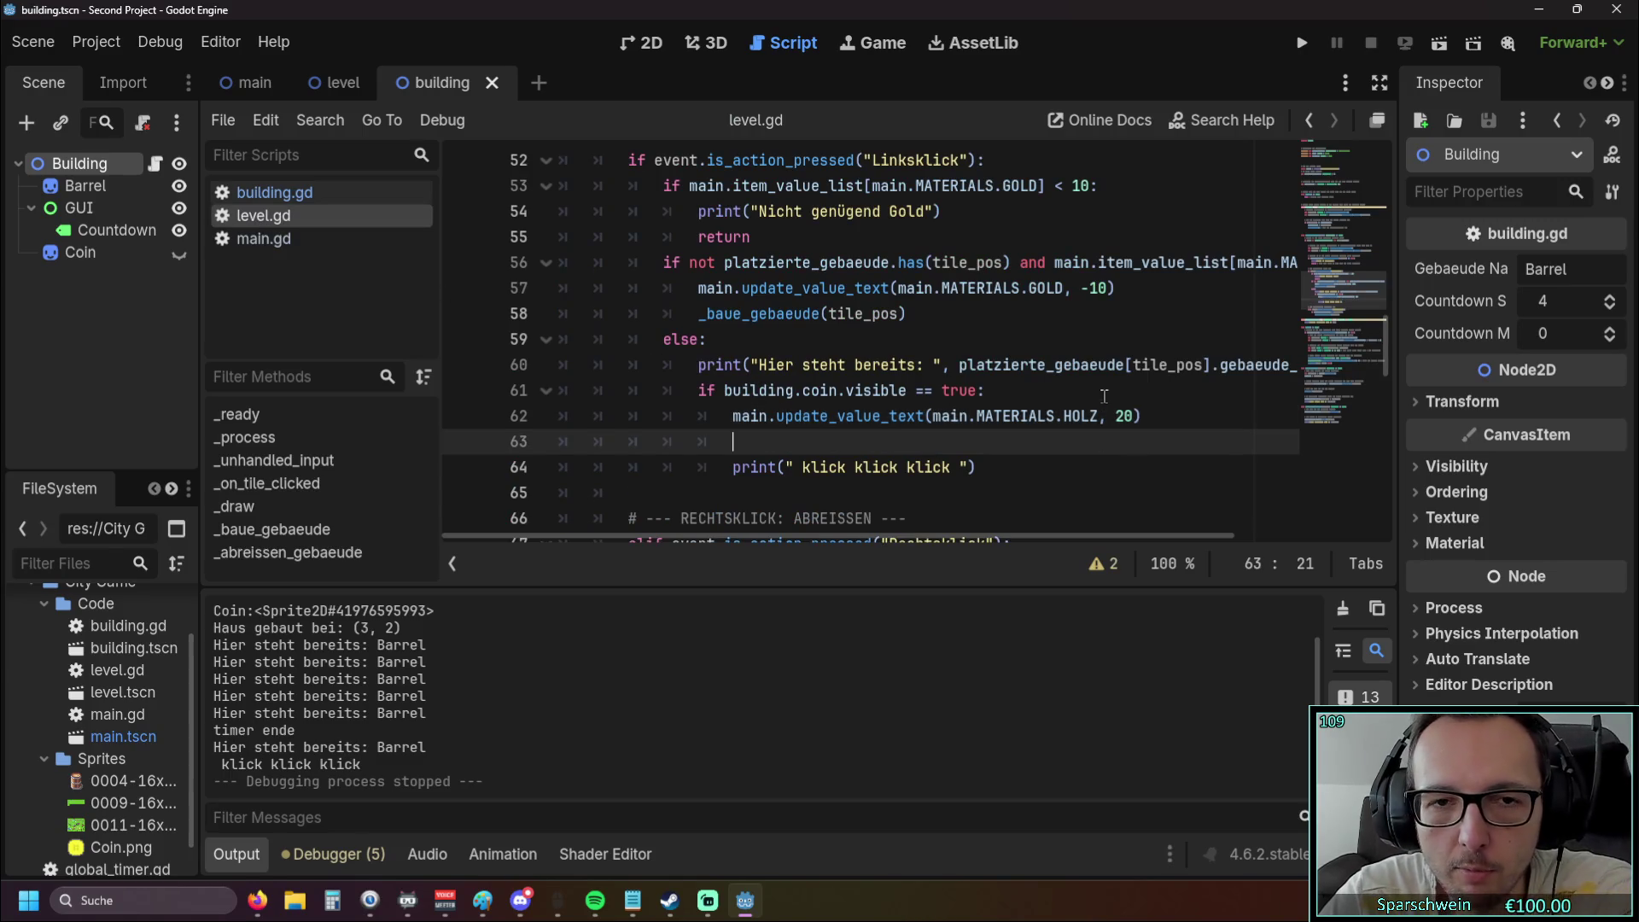
{"action": "type", "text": "bui"}
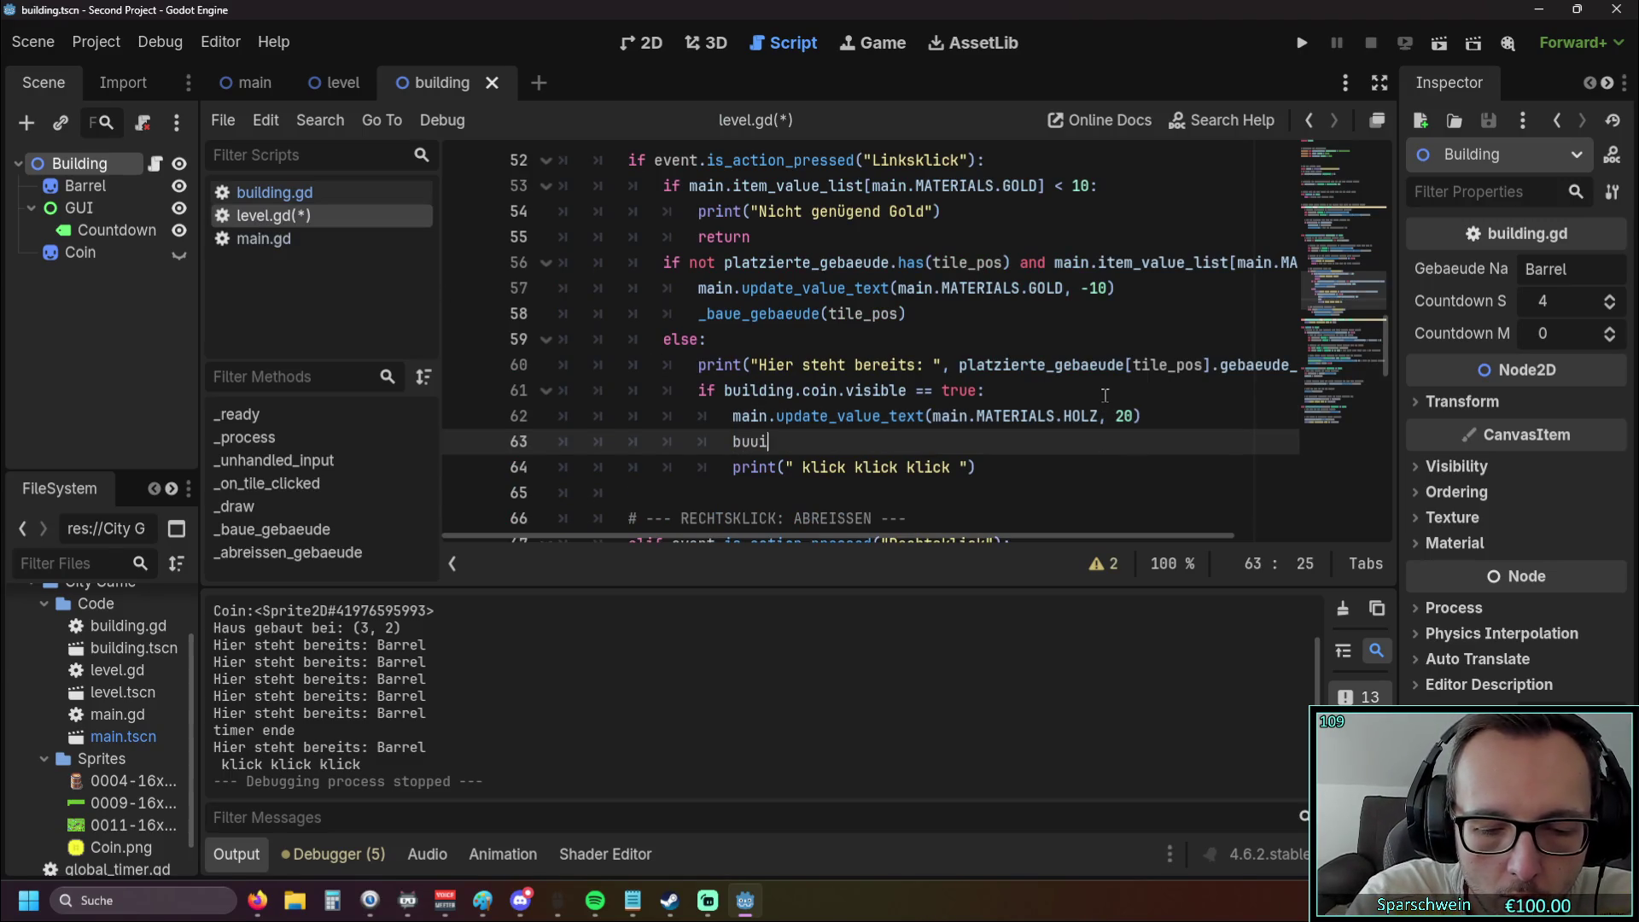
{"action": "key", "text": "BackSpace"}
{"action": "key", "text": "BackSpace"}
{"action": "type", "text": "building"}
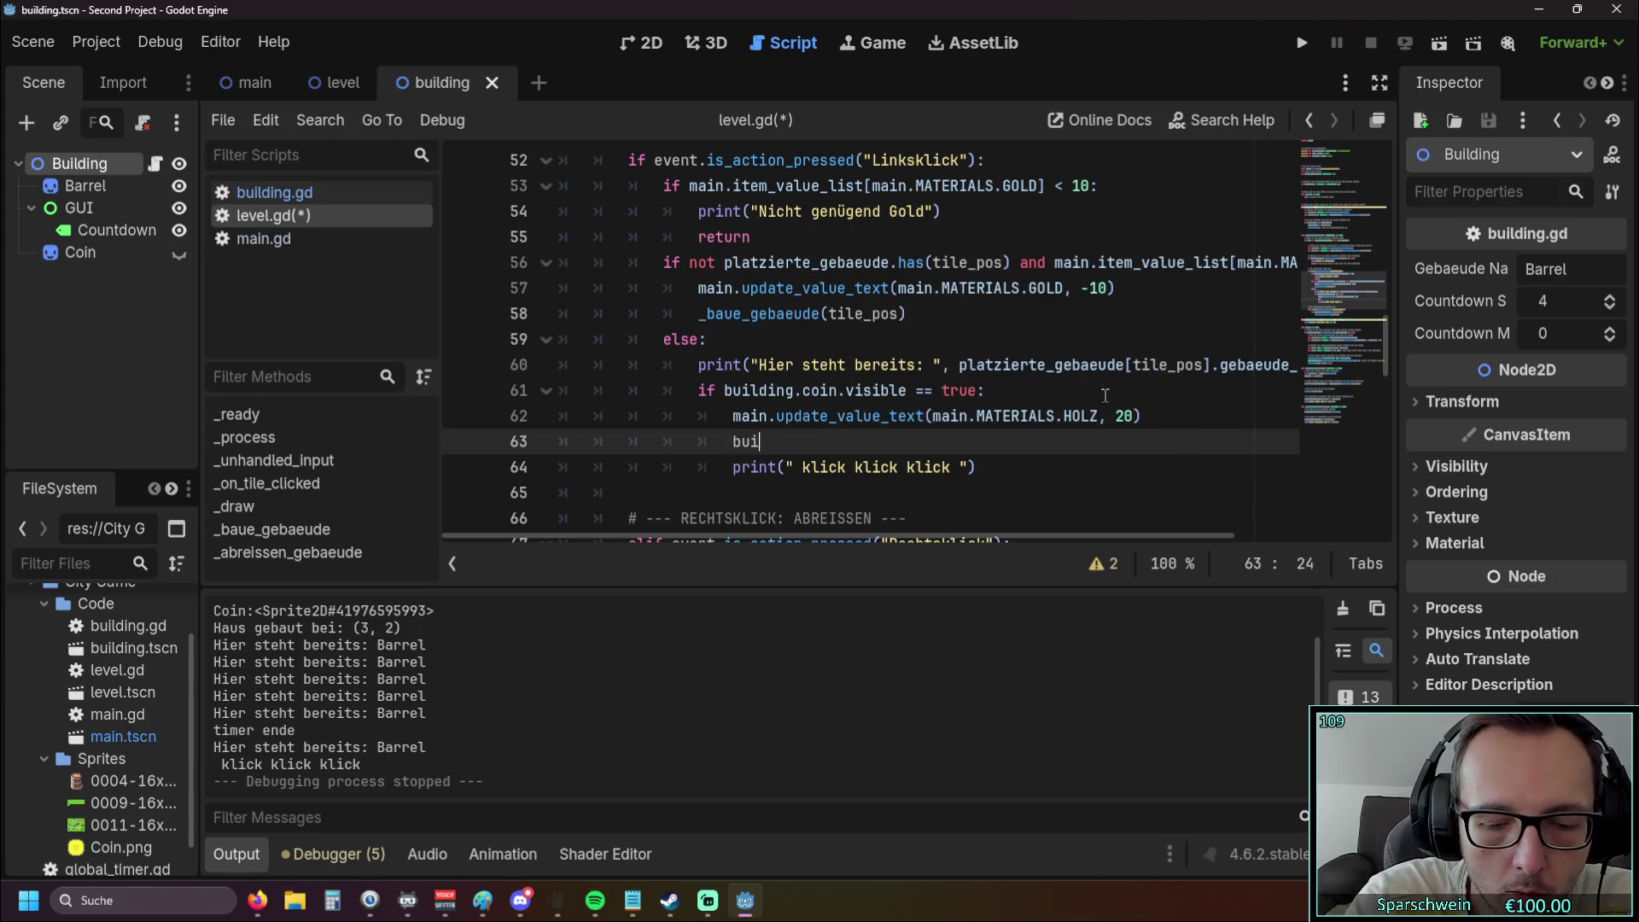
{"action": "type", "text": "."}
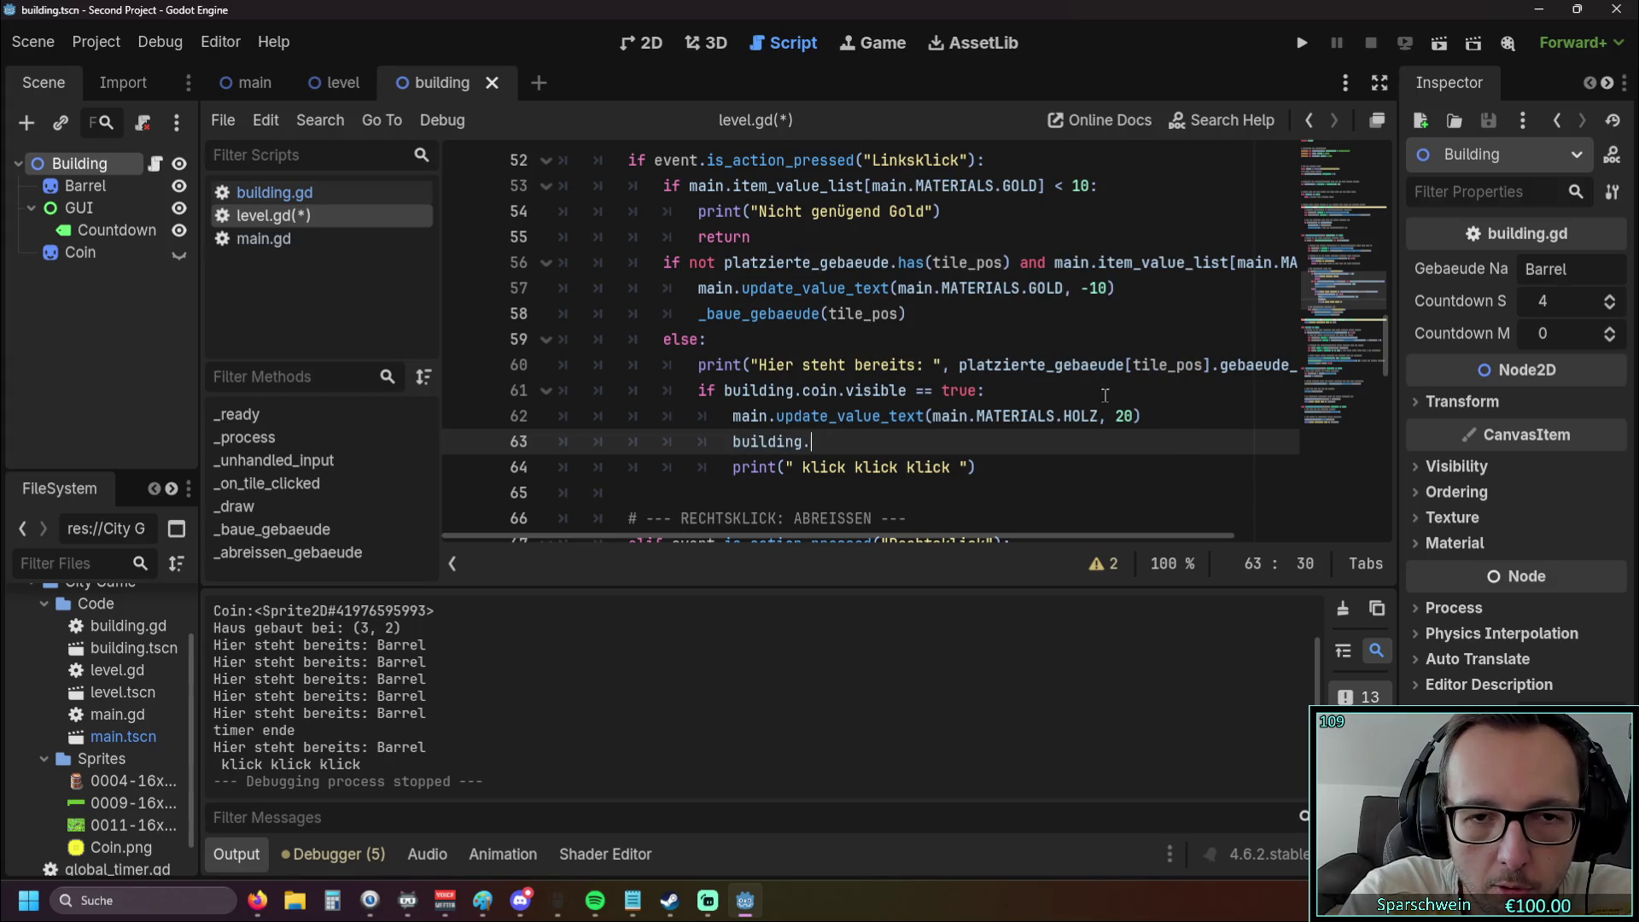
{"action": "type", "text": "count"}
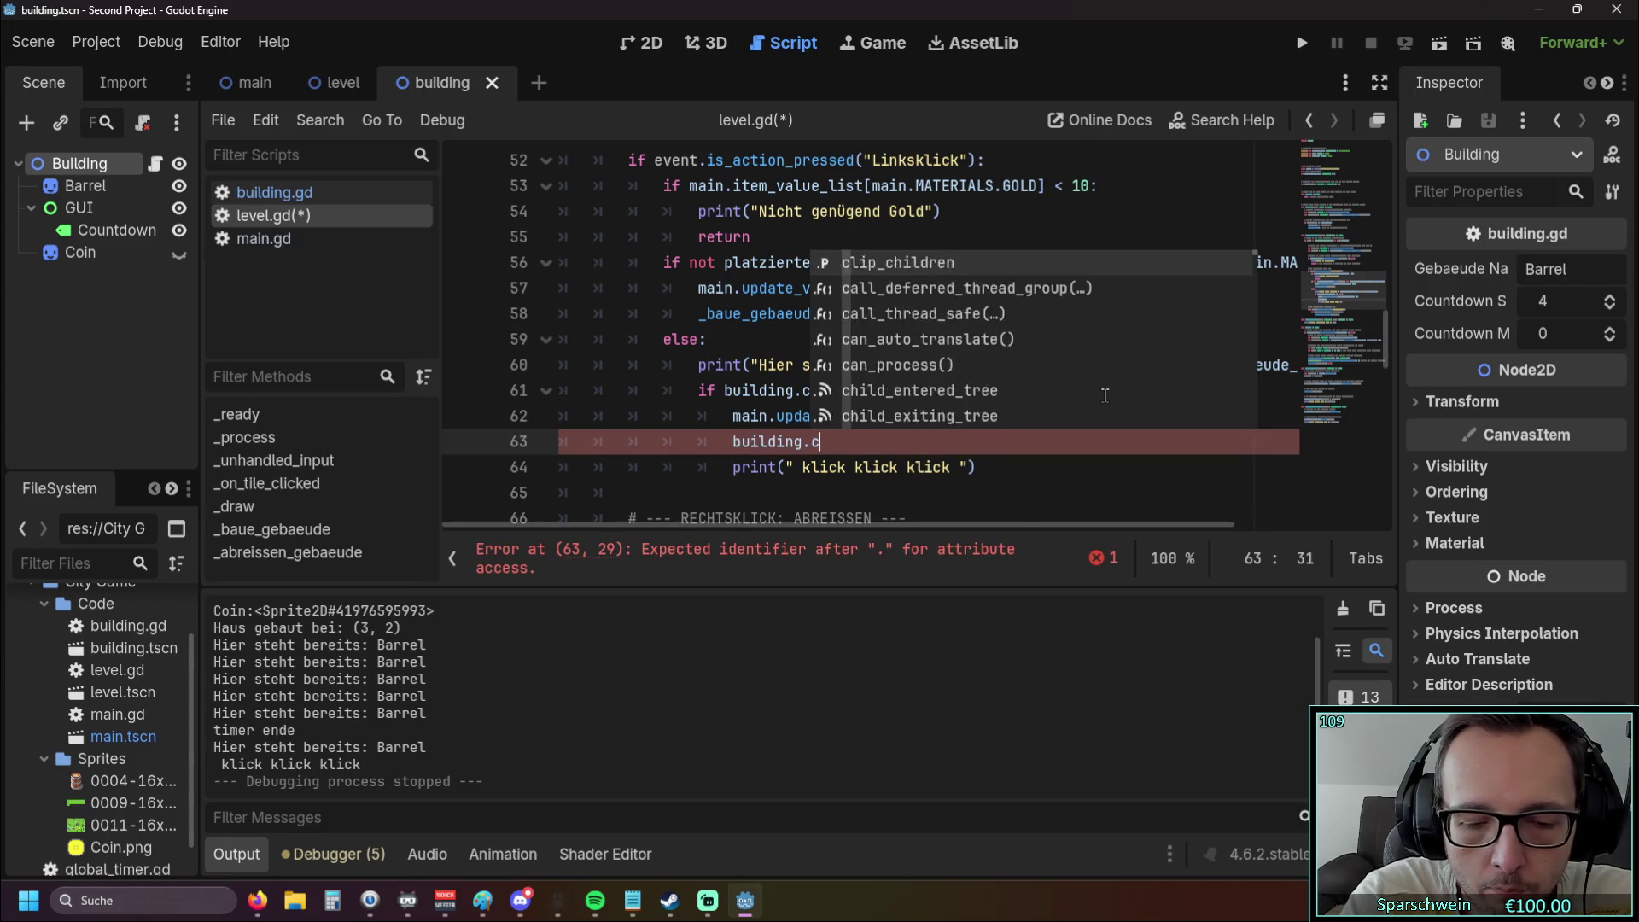
{"action": "key", "text": "BackSpace"}
{"action": "key", "text": "BackSpace"}
{"action": "key", "text": "BackSpace"}
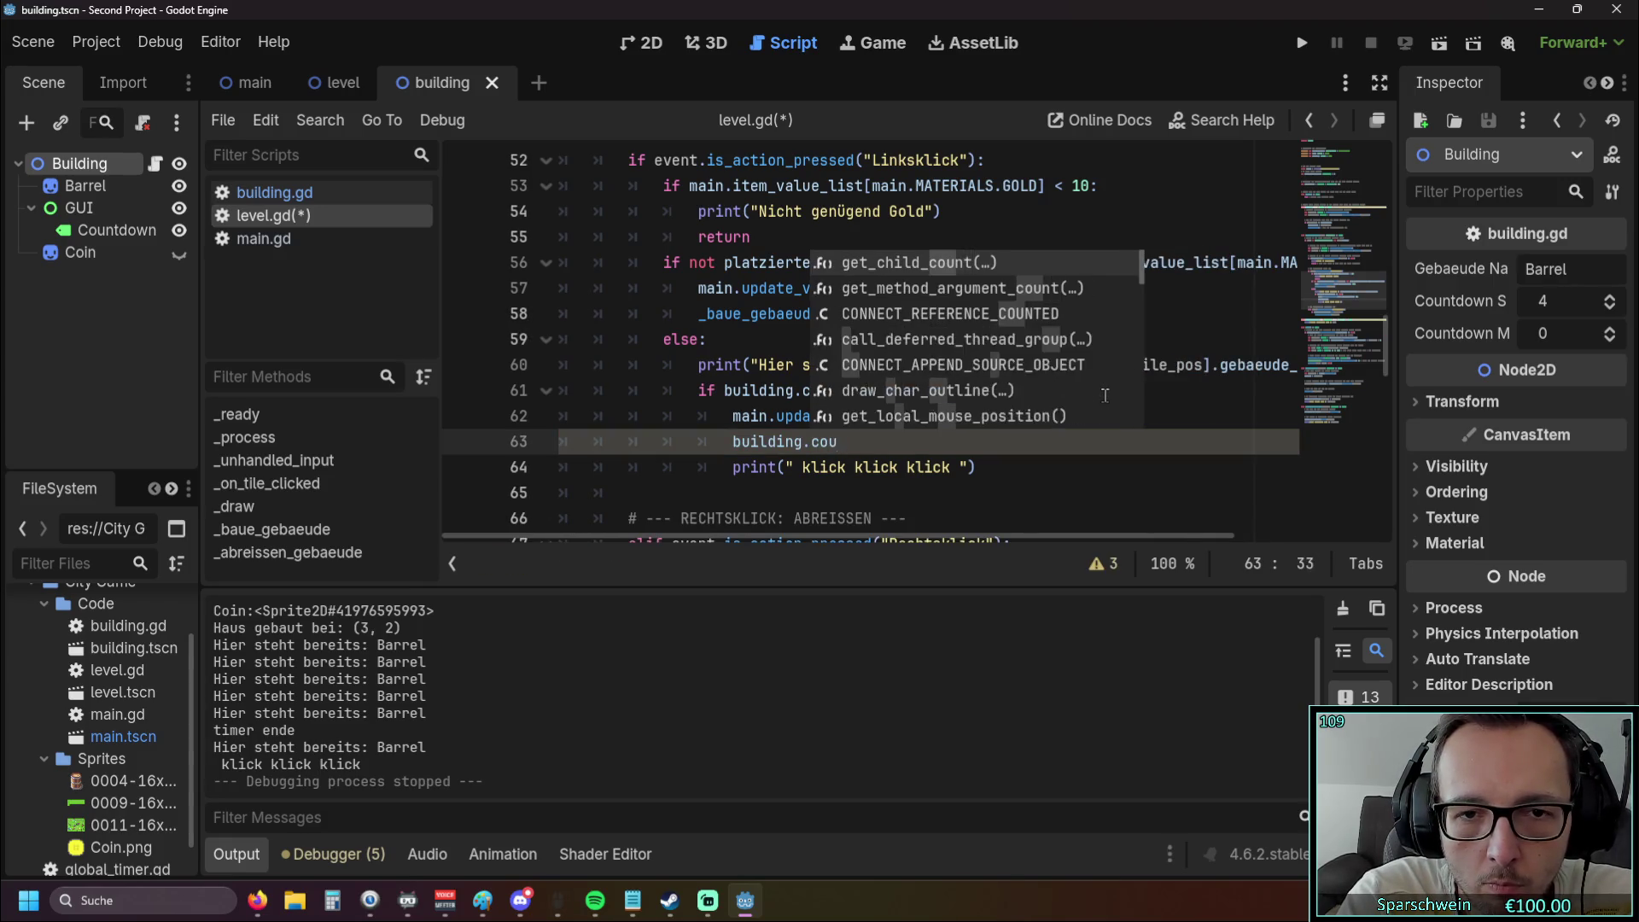
{"action": "type", "text": "countdown"}
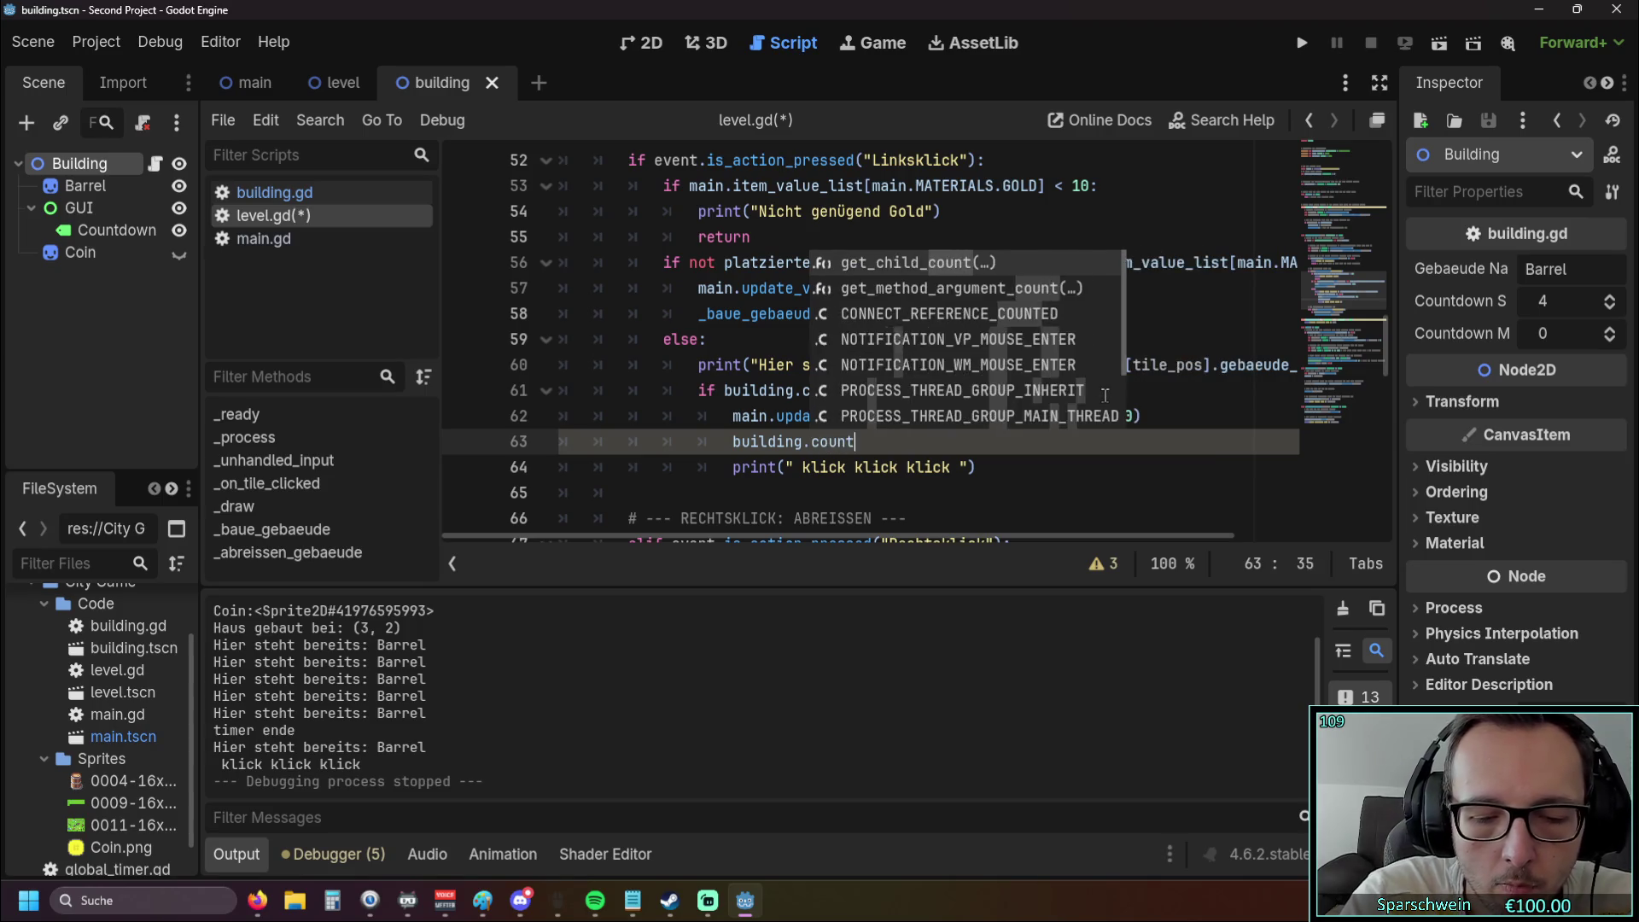
{"action": "type", "text": "_seconds"}
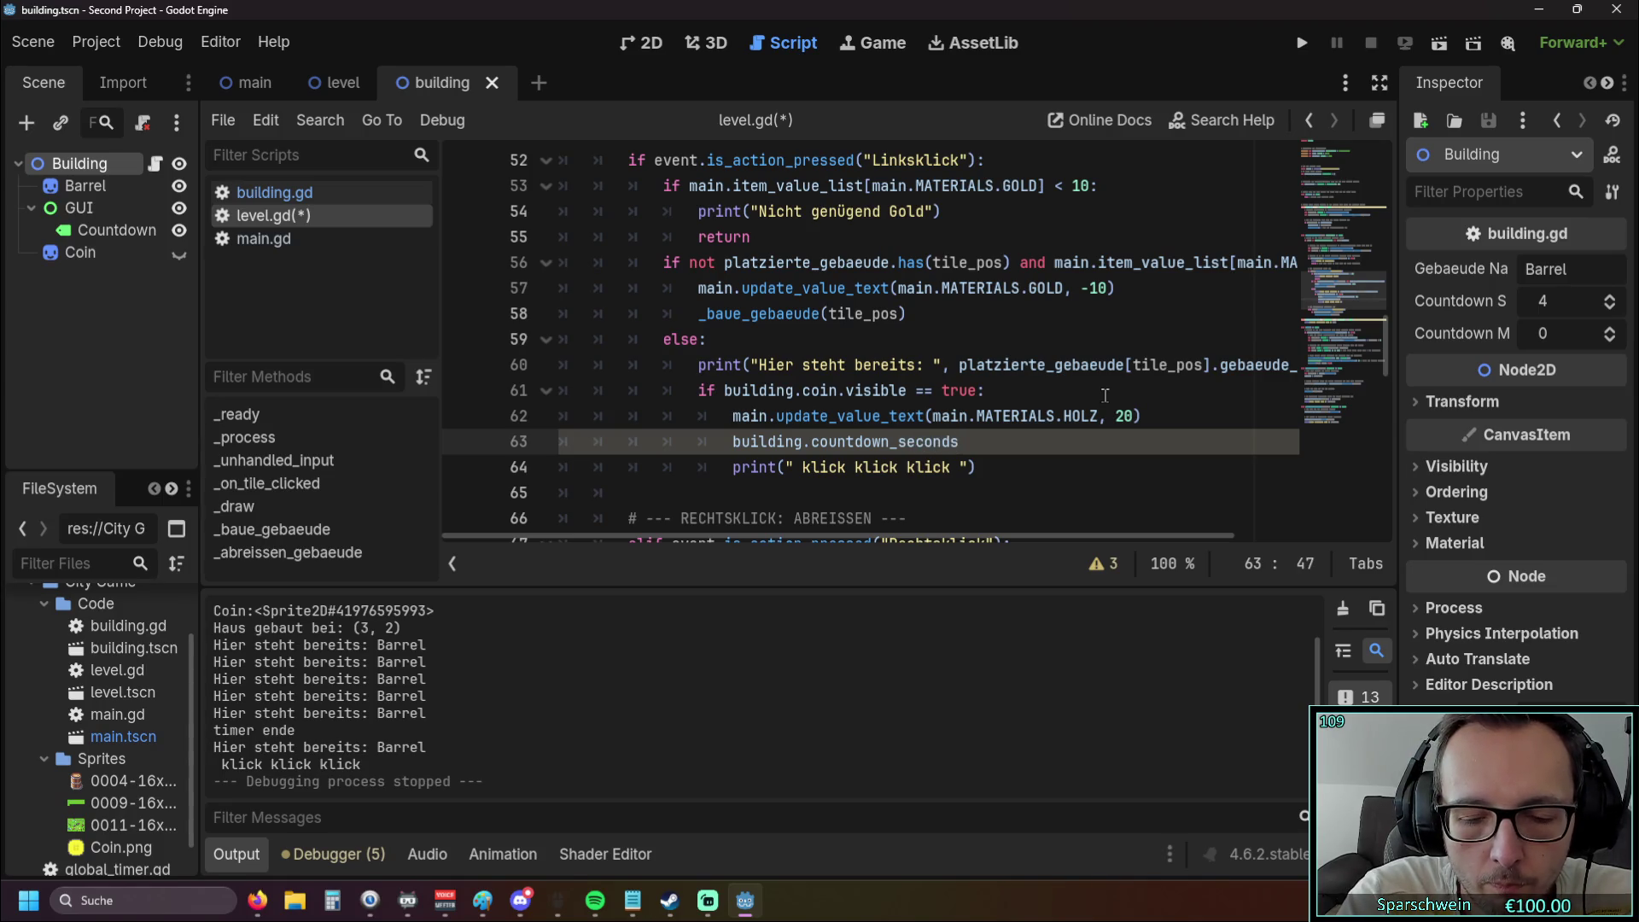
{"action": "type", "text": " ="}
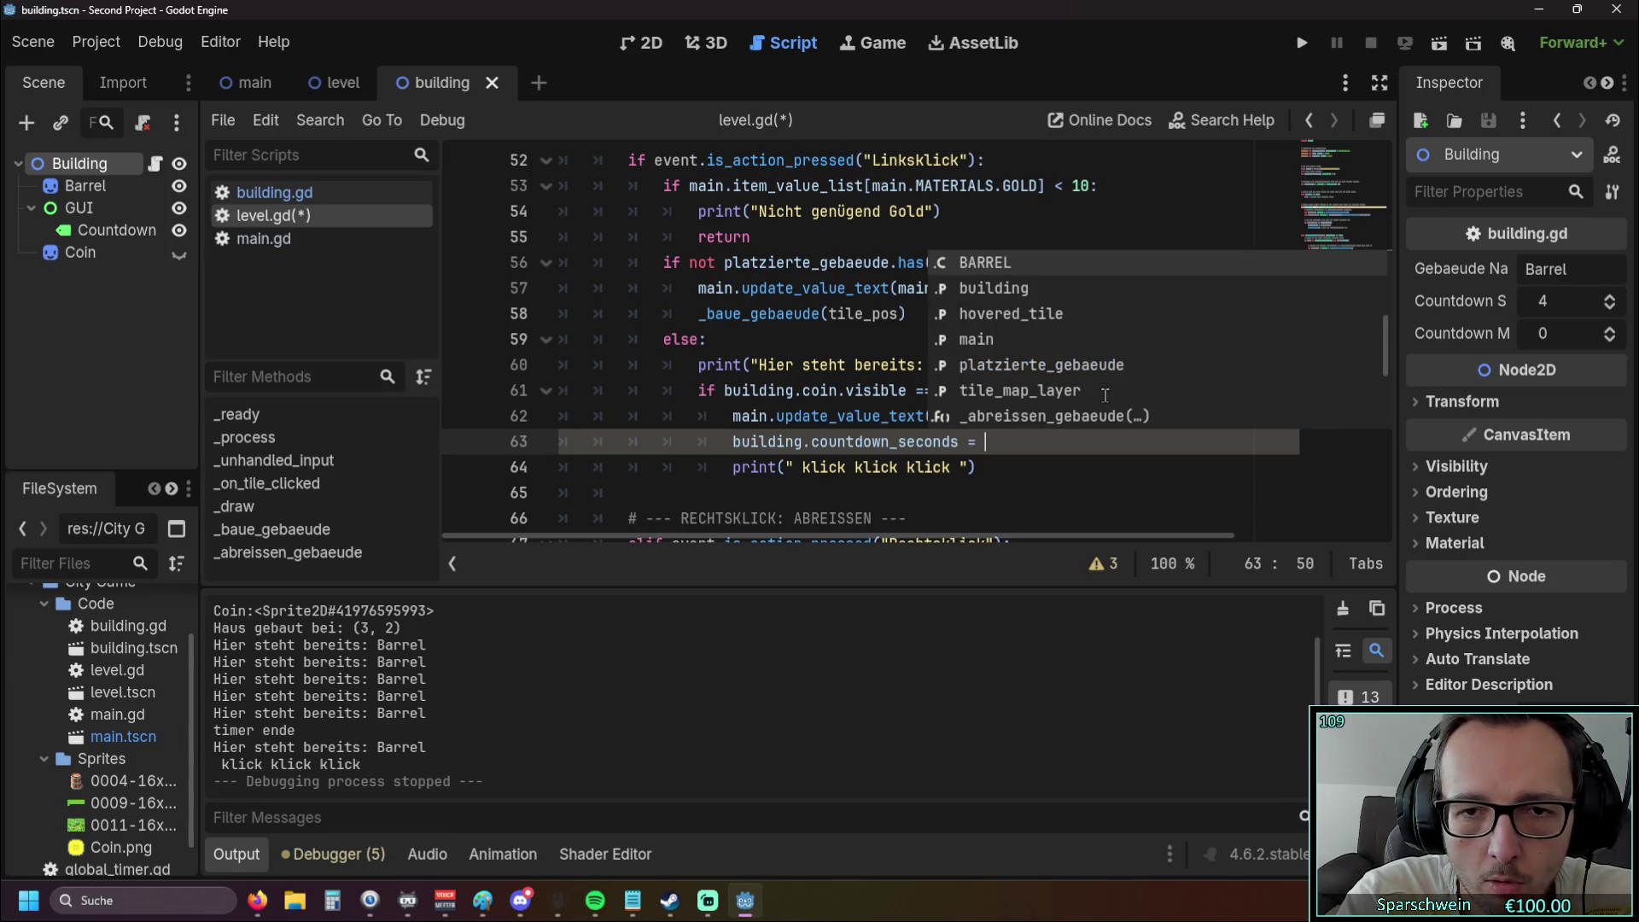
{"action": "type", "text": " 4"}
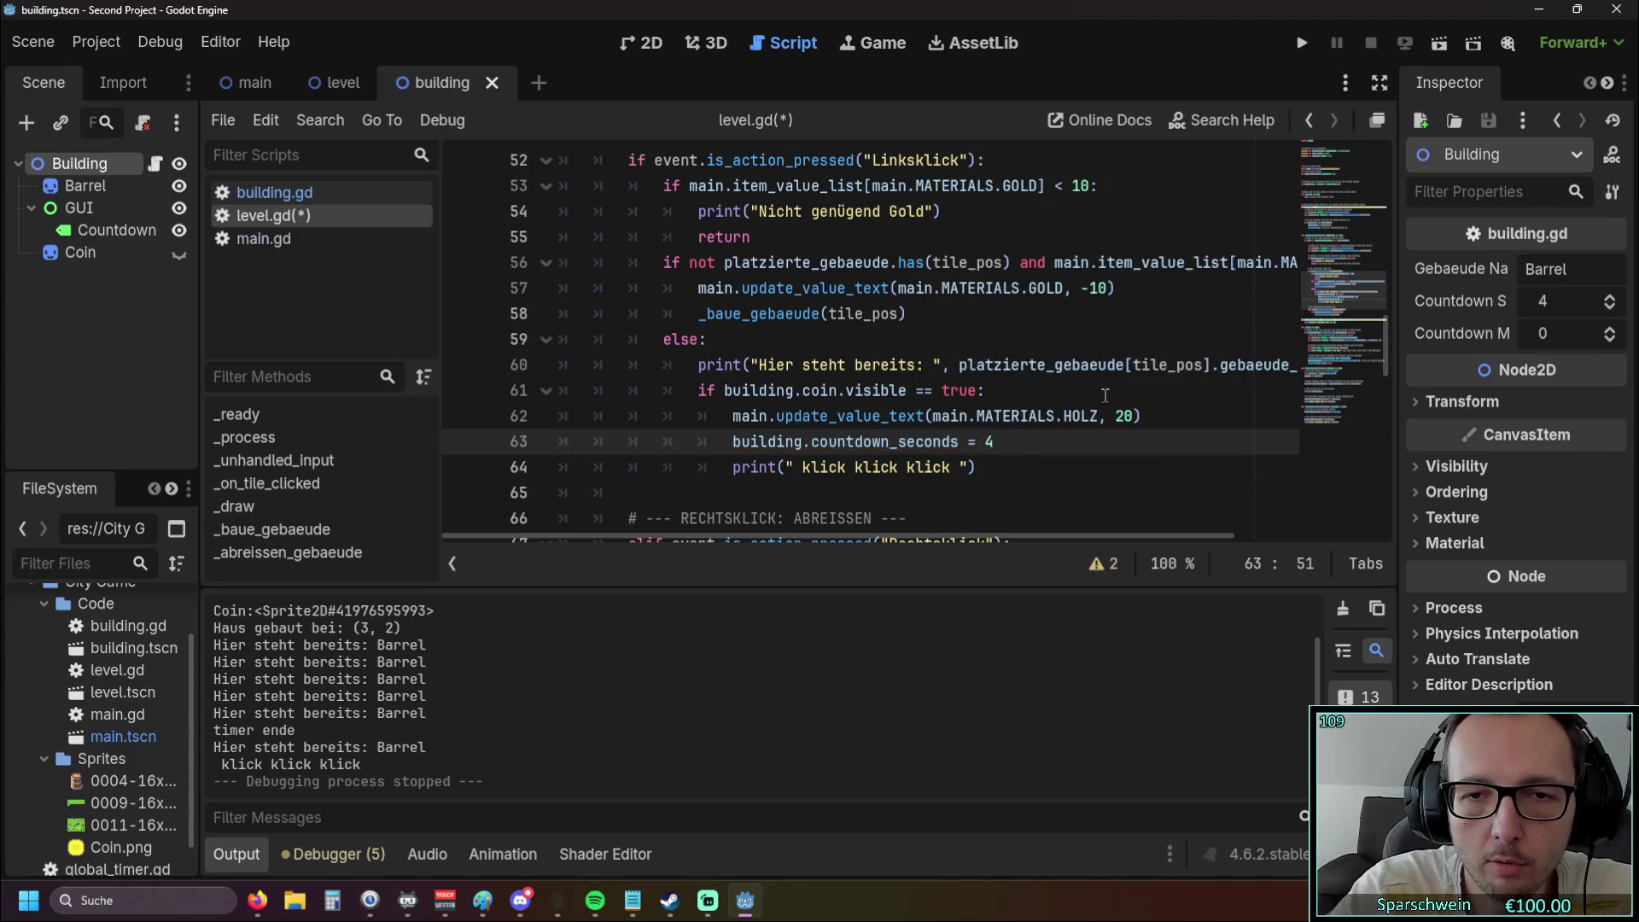
{"action": "left_click", "coordinate": [775, 392]}
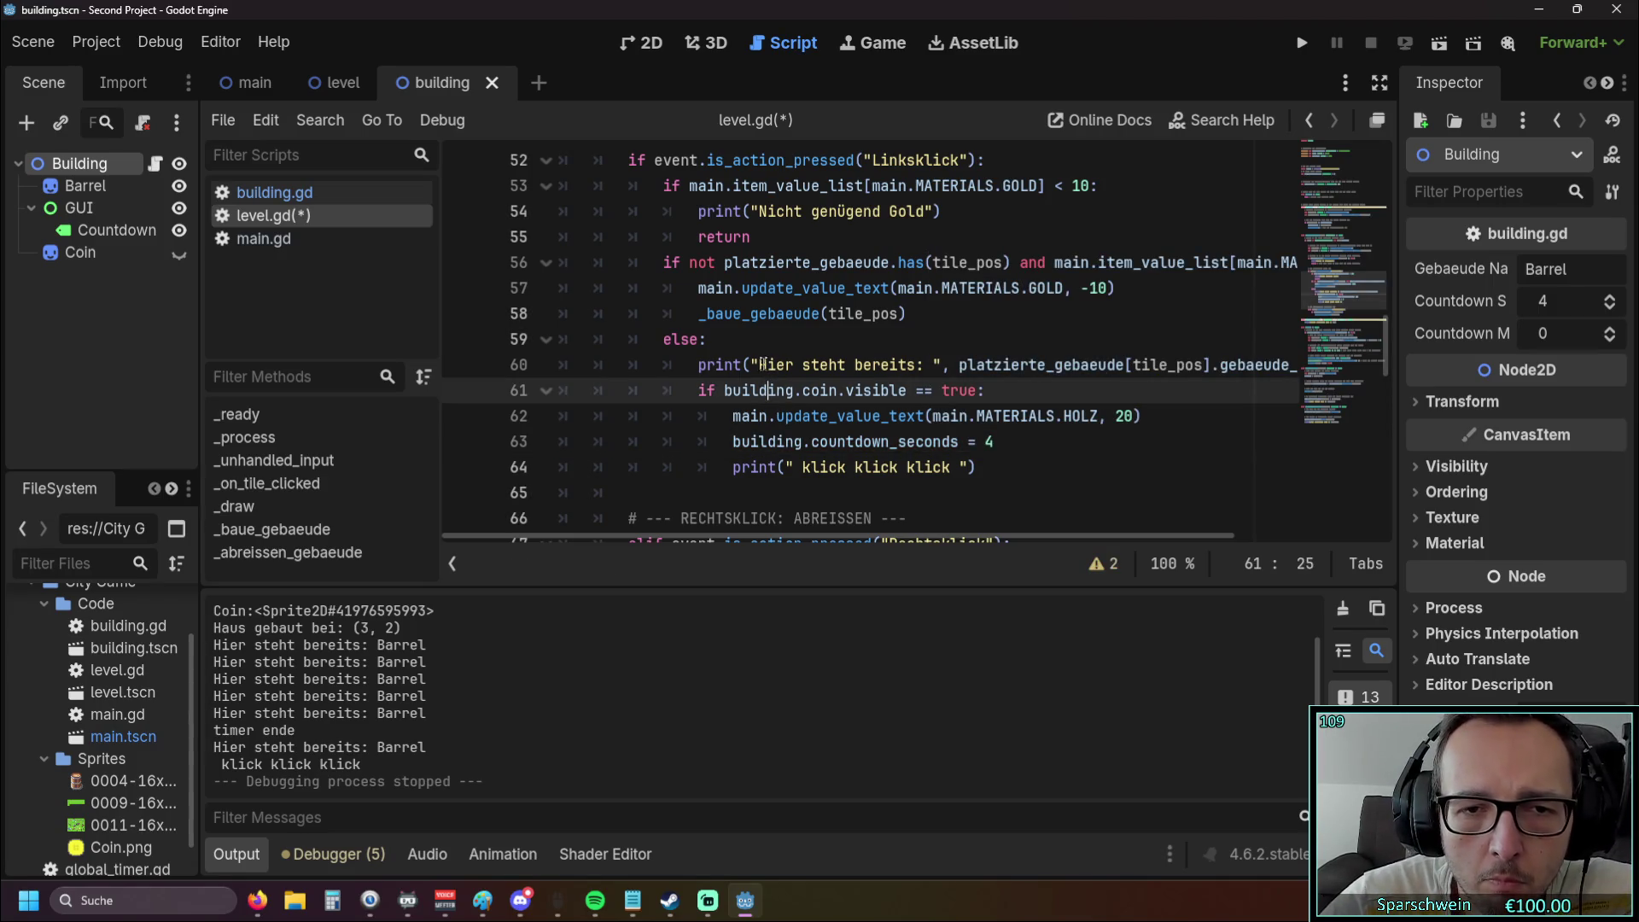
Run the game, build a barrel and collect its coin repeatedly up to 180 Holz, then stop.
{"action": "left_click", "coordinate": [1302, 44]}
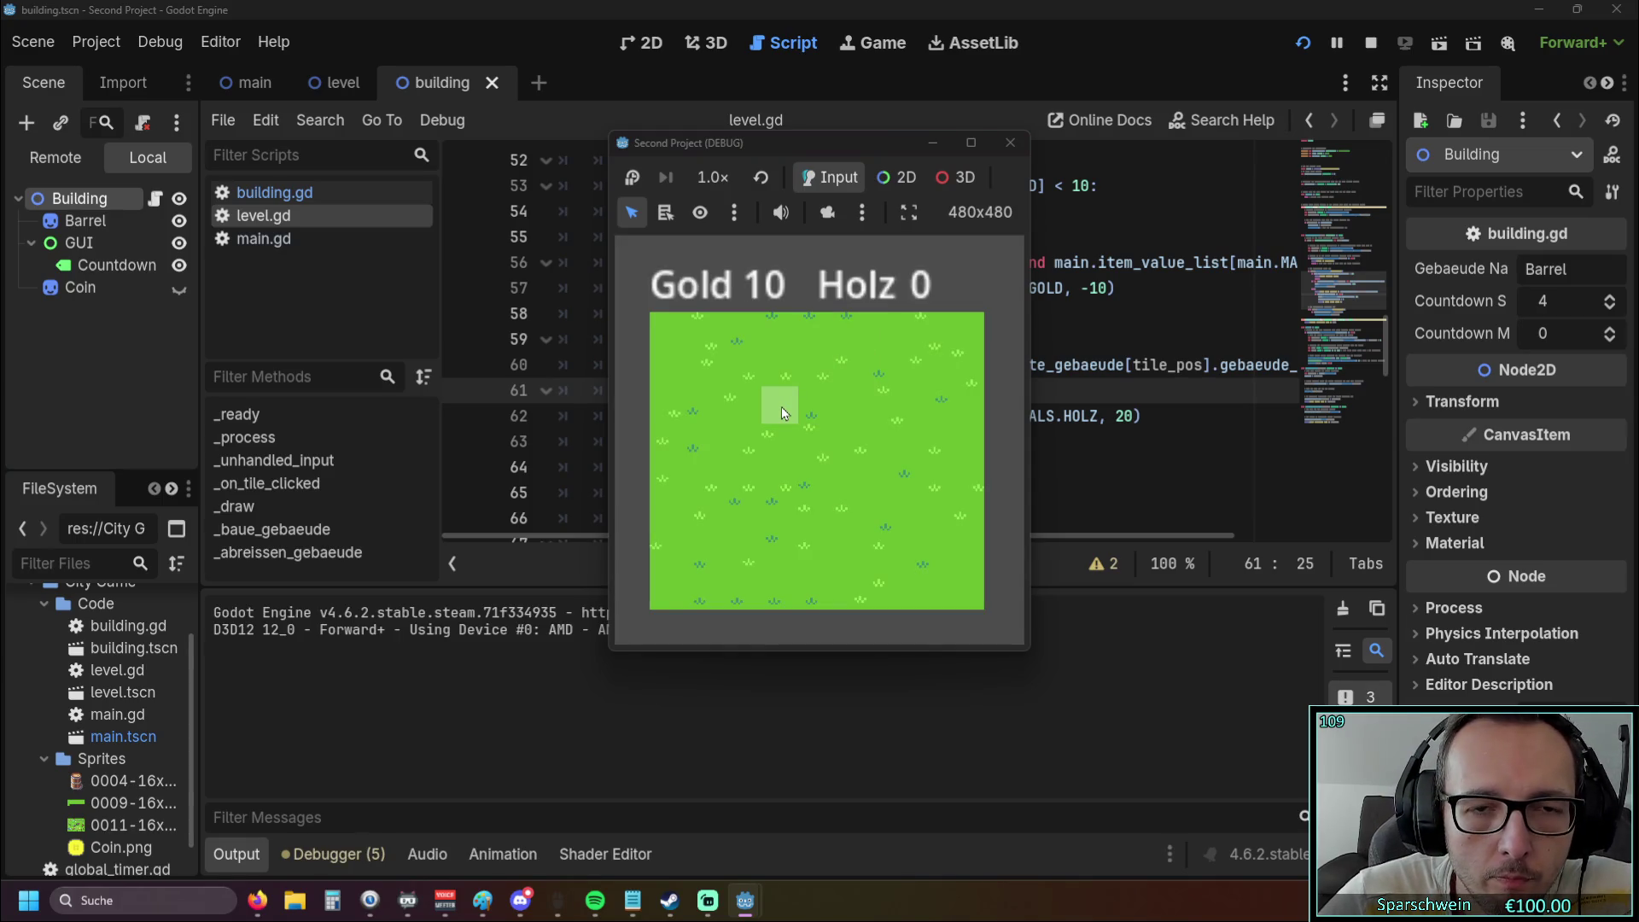
{"action": "left_click", "coordinate": [781, 406]}
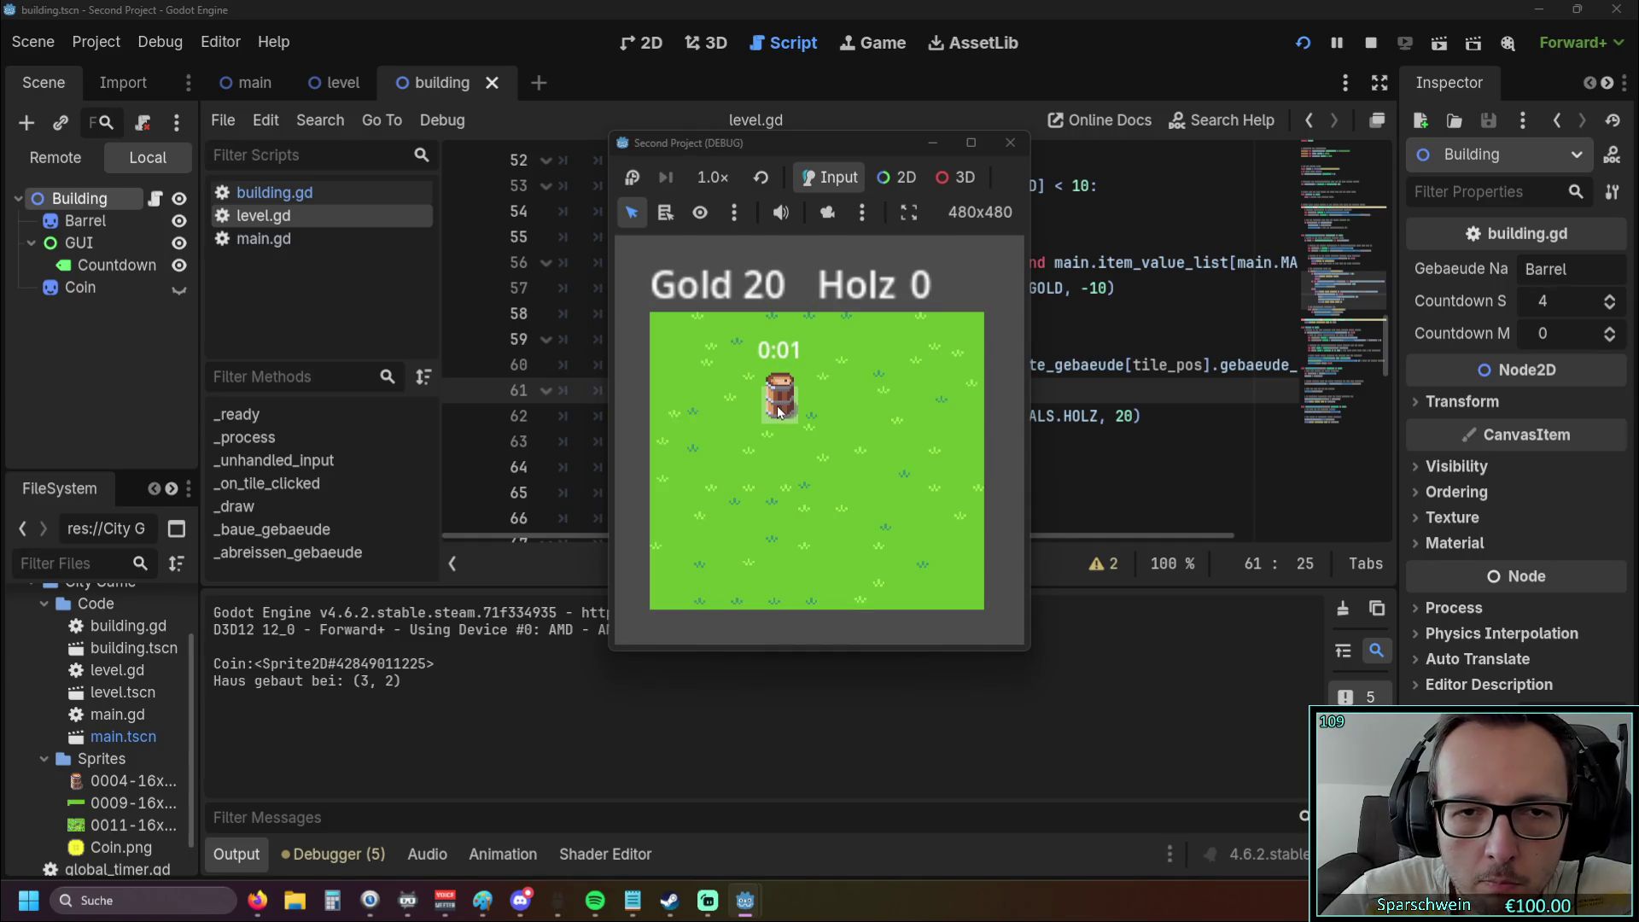
{"action": "left_click", "coordinate": [778, 412]}
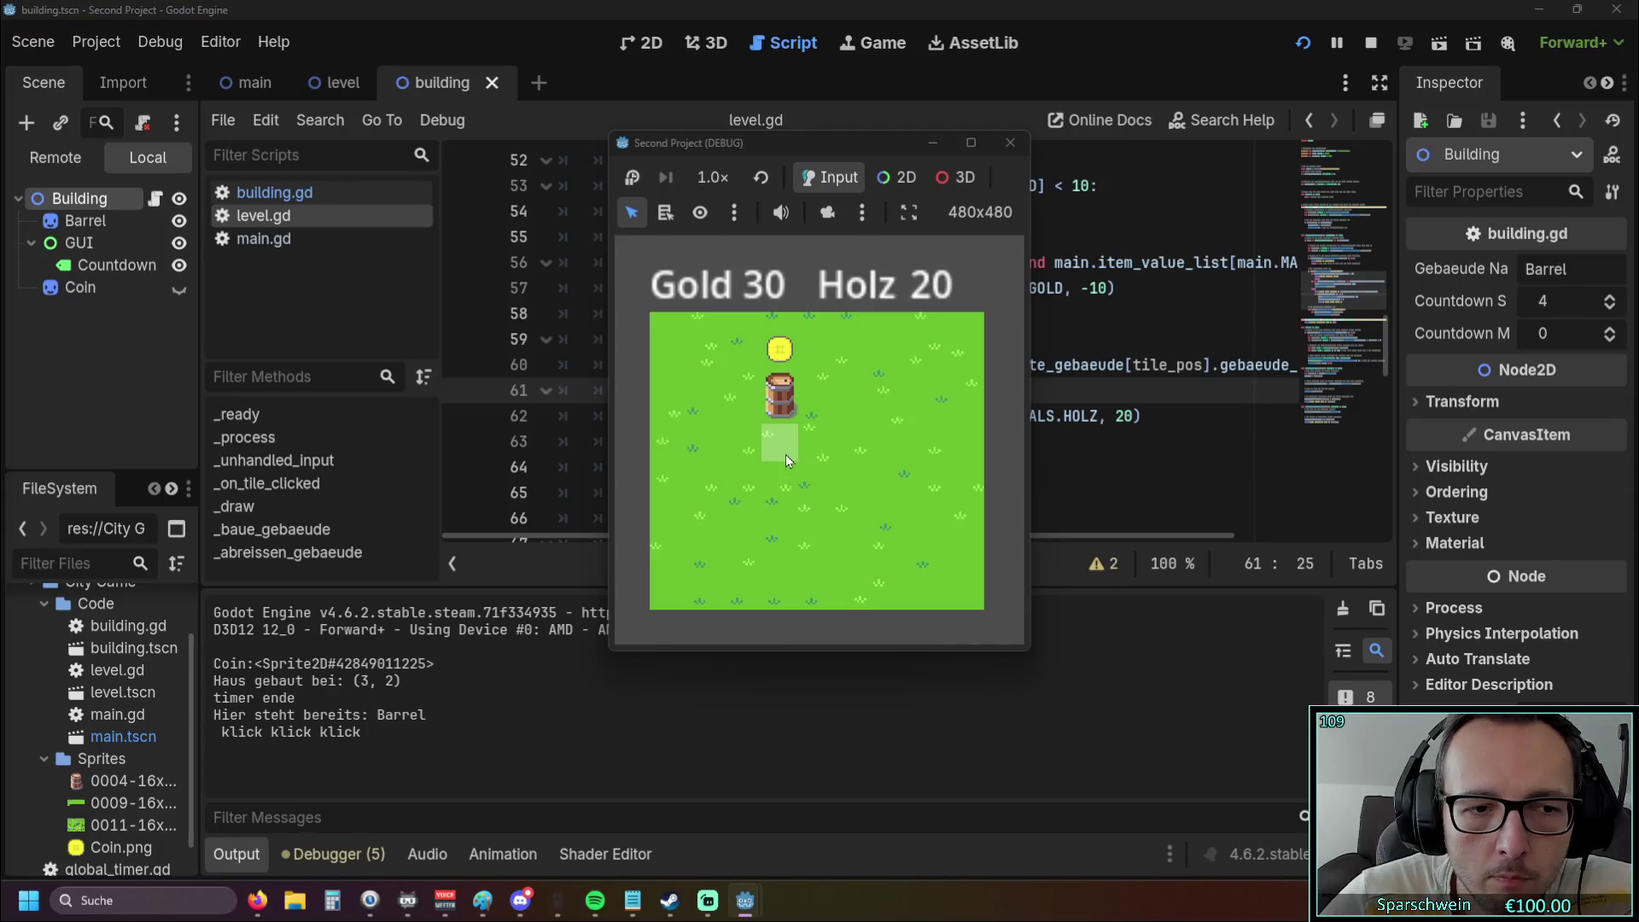
{"action": "left_click", "coordinate": [782, 413]}
{"action": "left_click", "coordinate": [782, 413]}
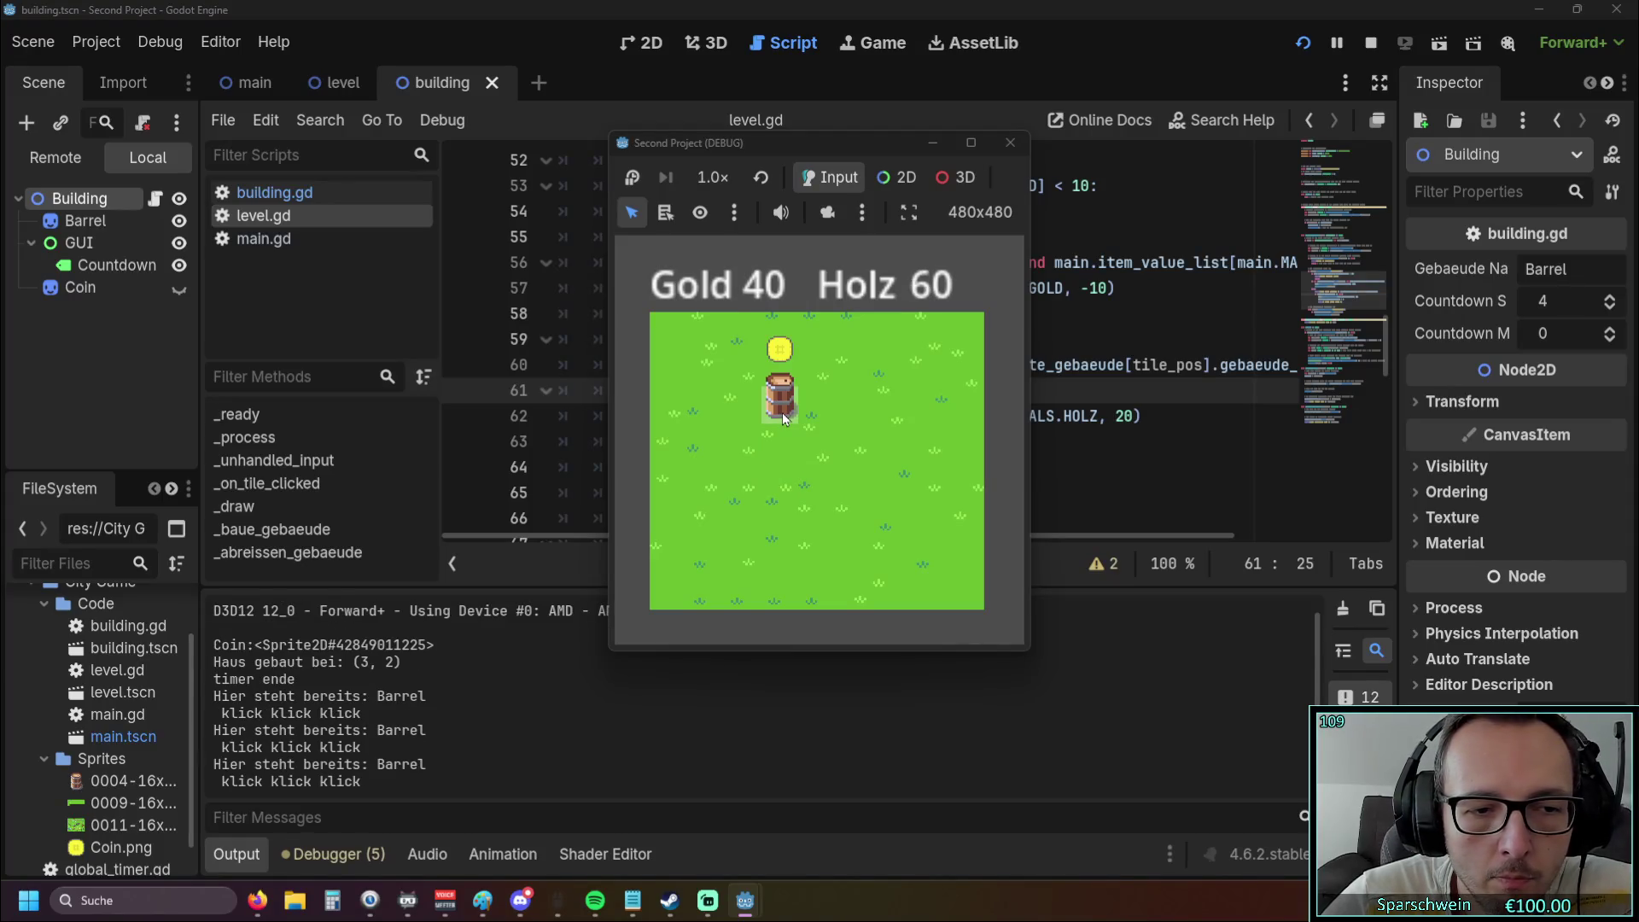
{"action": "triple_click", "coordinate": [782, 412]}
{"action": "triple_click", "coordinate": [782, 412]}
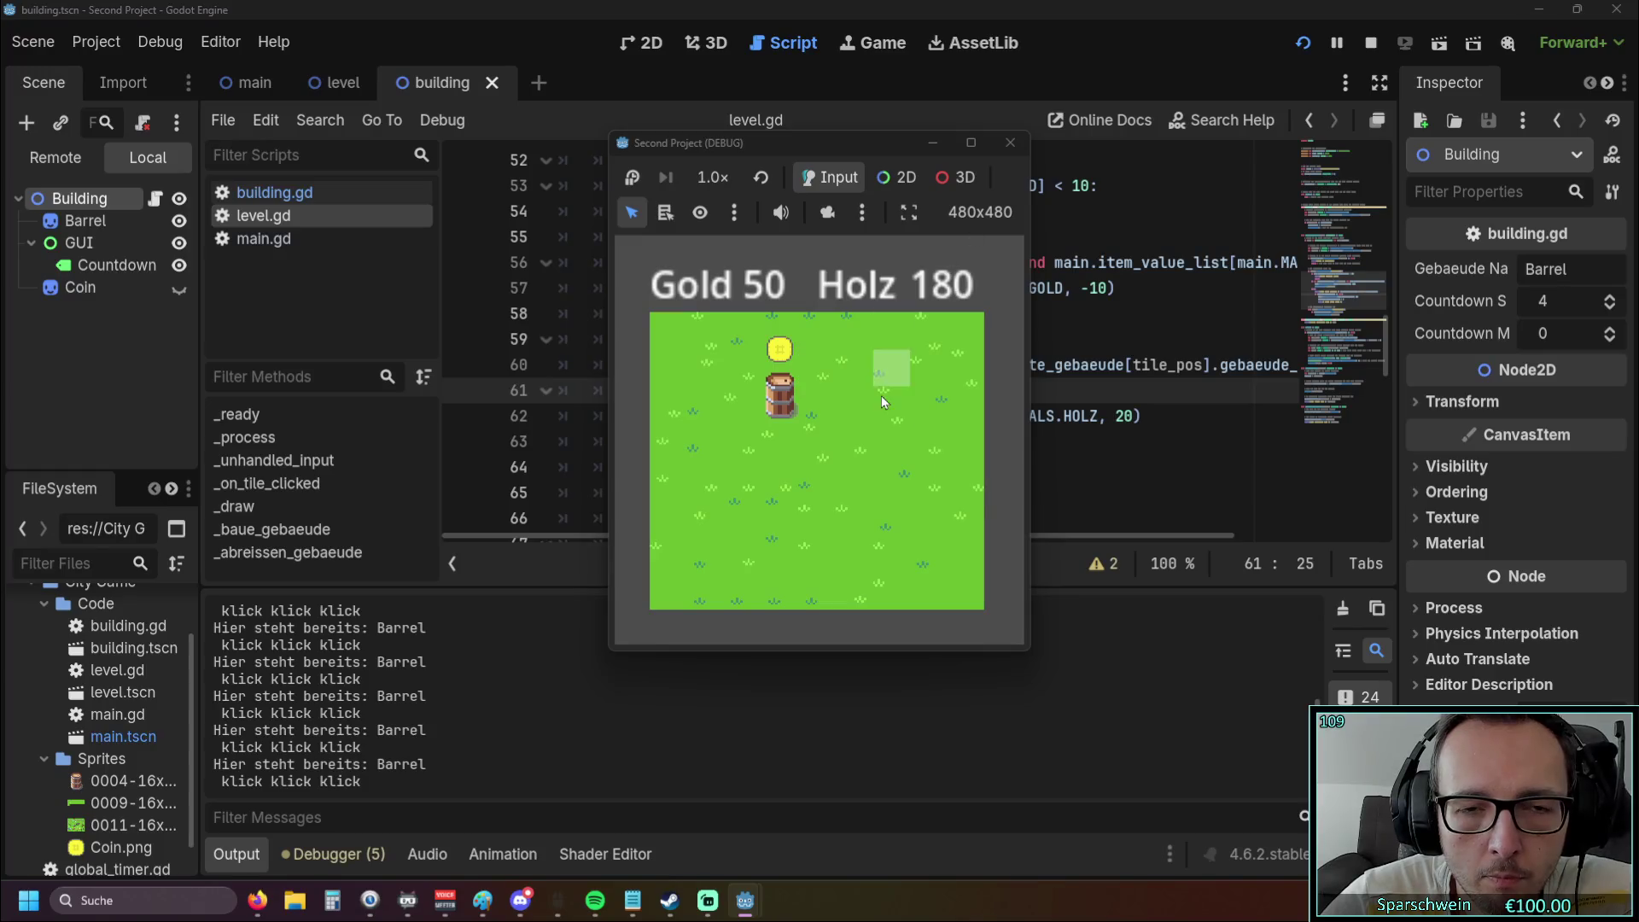
{"action": "left_click", "coordinate": [1010, 142]}
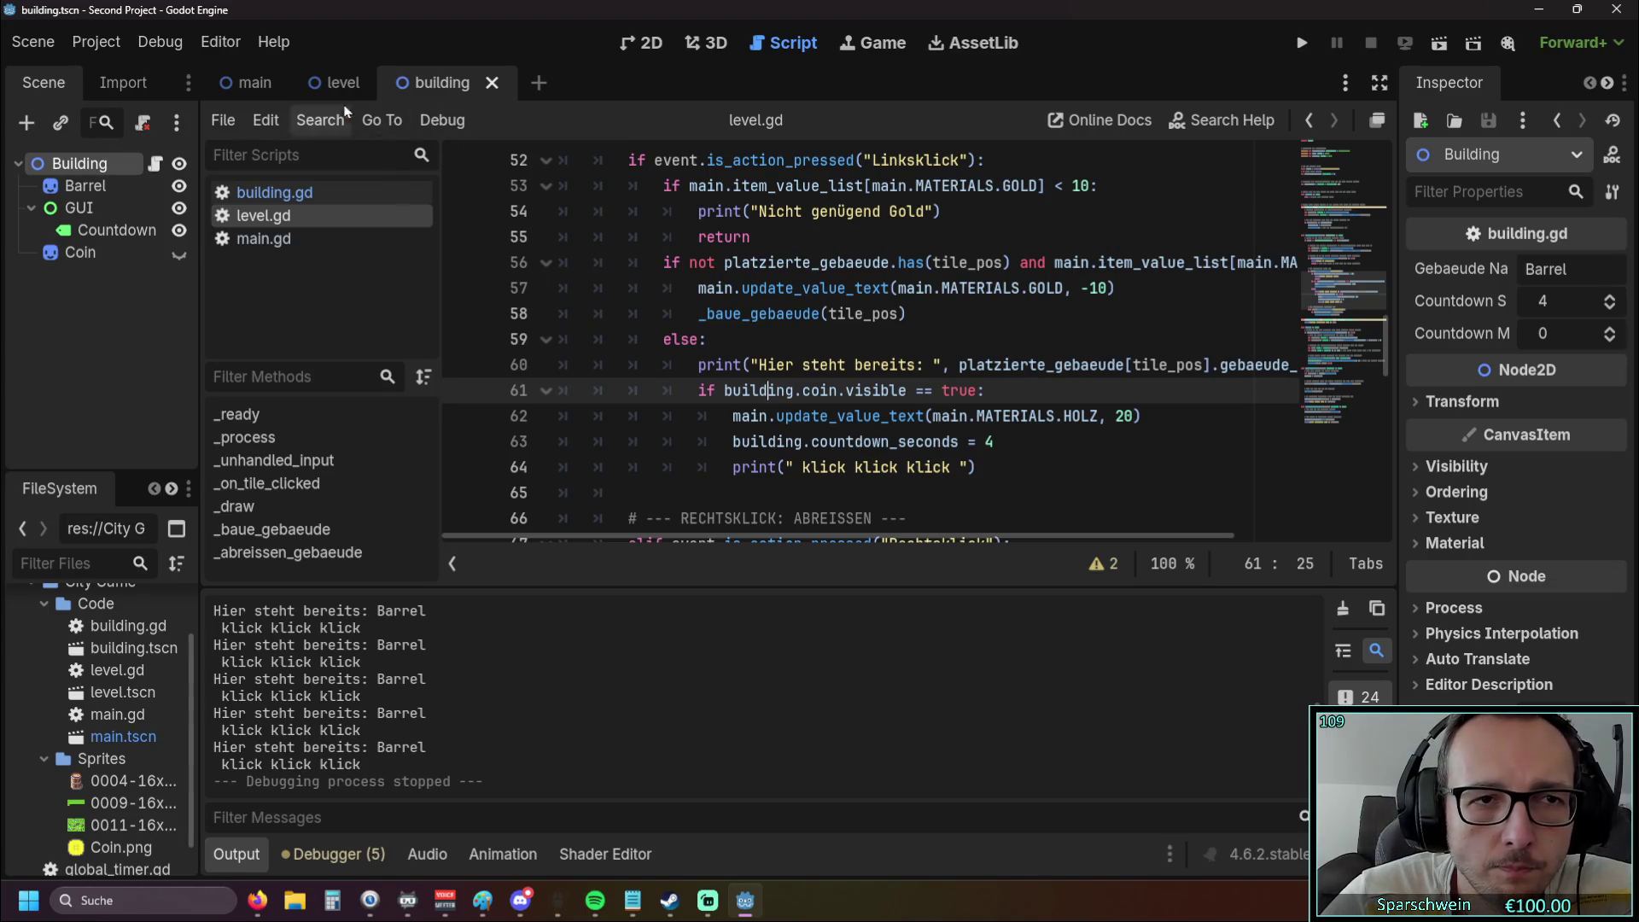
Review _on_timer_timeout in building.gd, then return to level.gd in the level scene.
{"action": "left_click", "coordinate": [274, 192]}
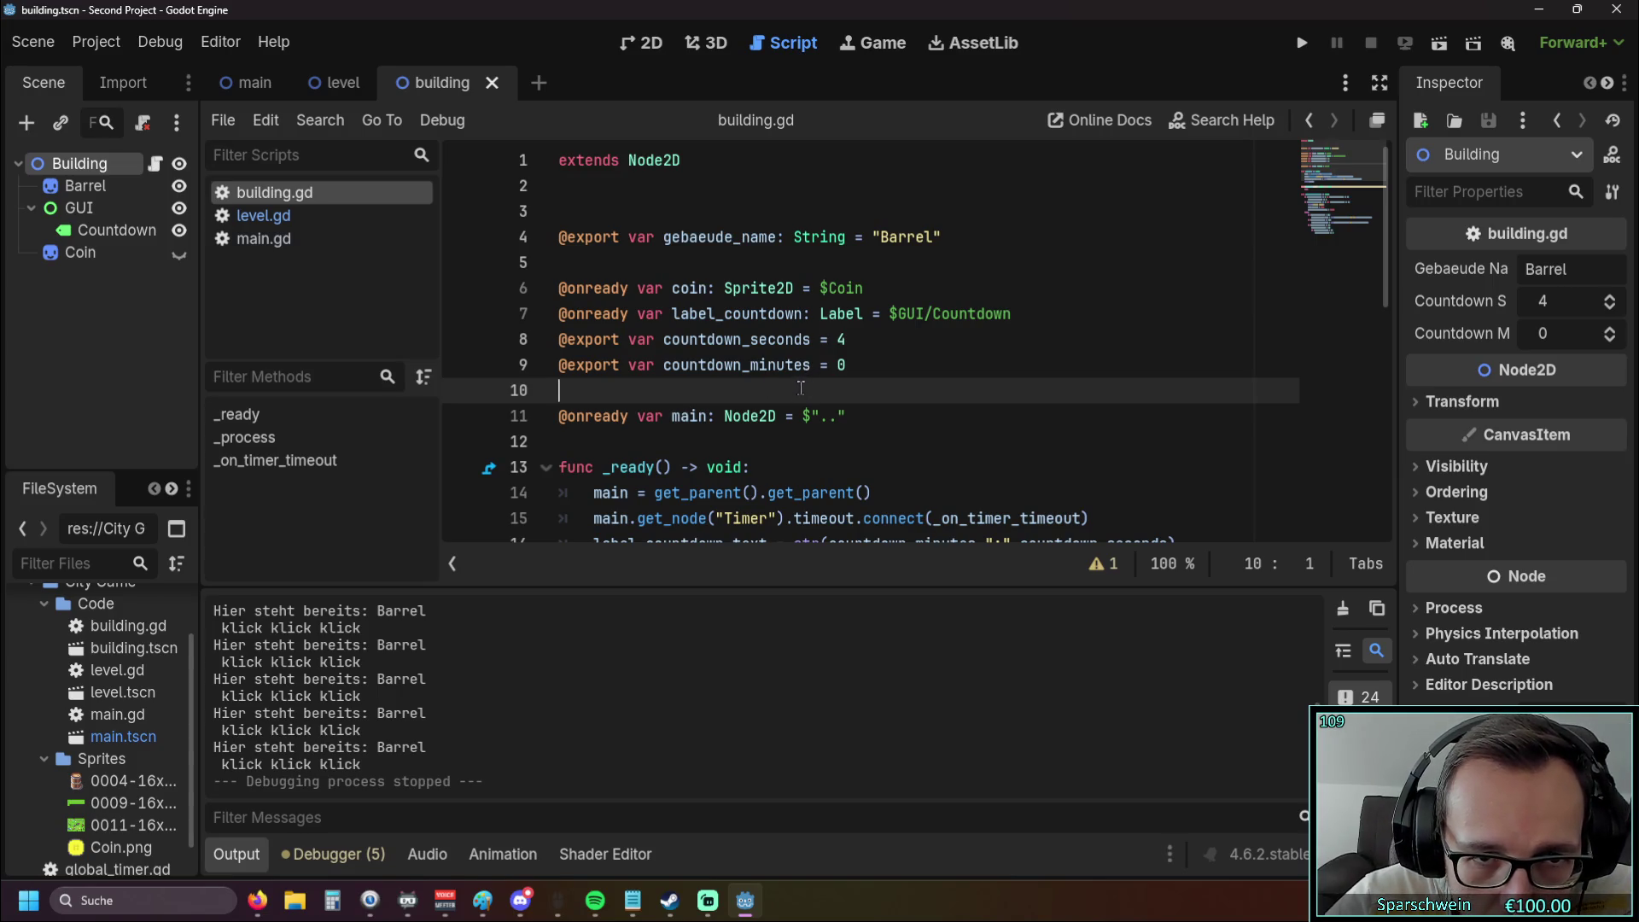
{"action": "left_click", "coordinate": [316, 83]}
{"action": "left_click", "coordinate": [439, 83]}
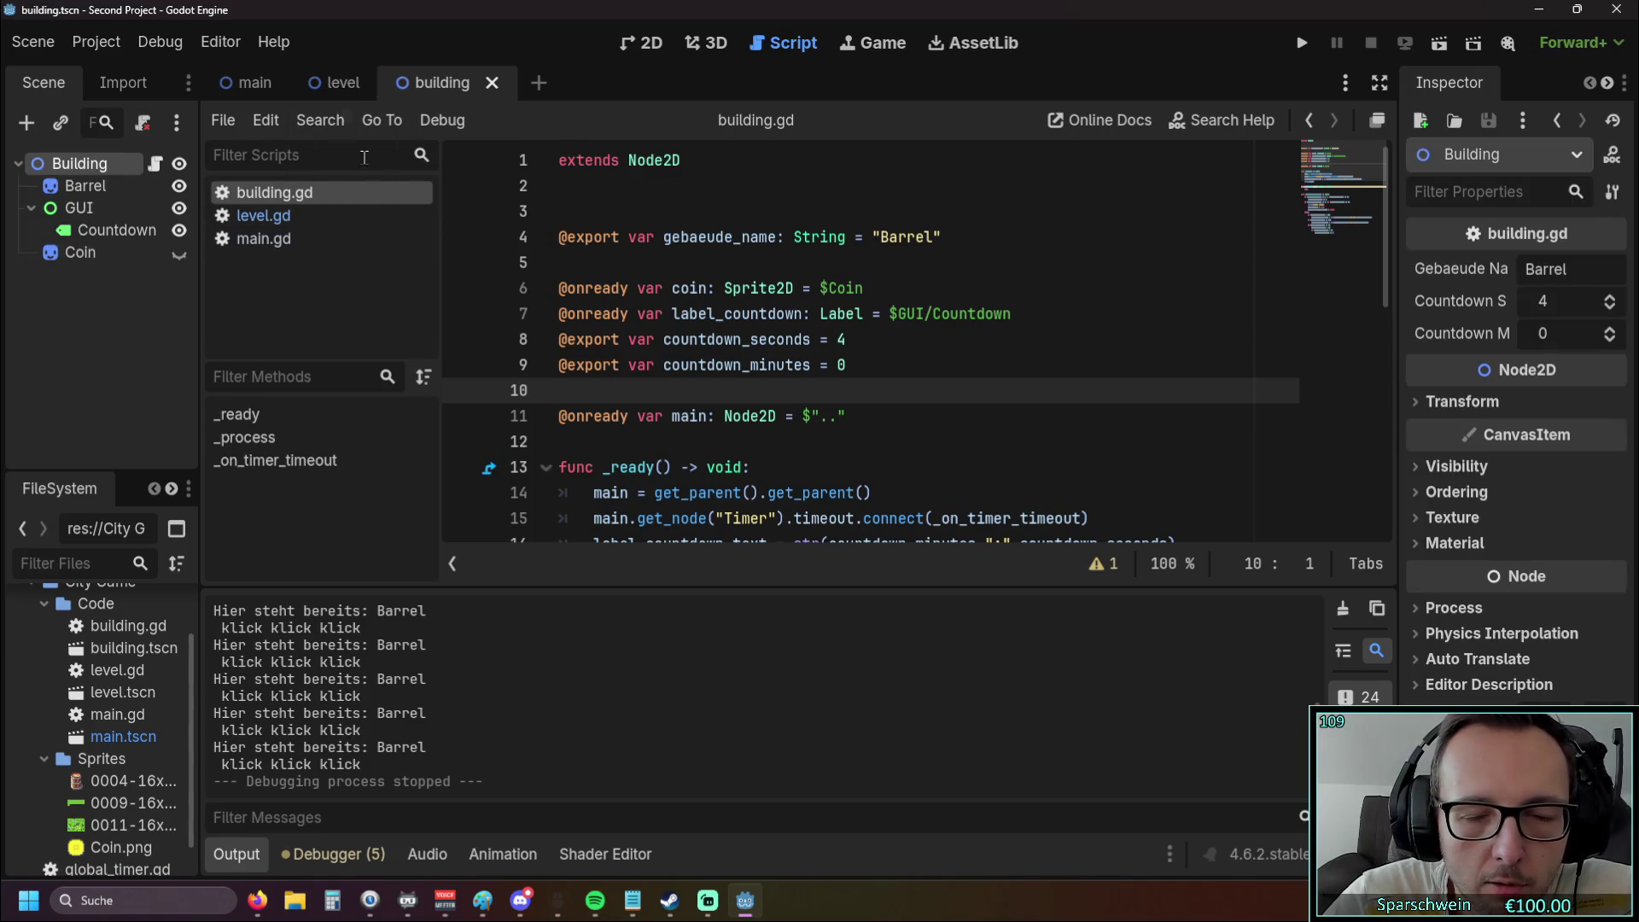
{"action": "scroll", "coordinate": [662, 371], "scroll_direction": "down", "scroll_amount": 6}
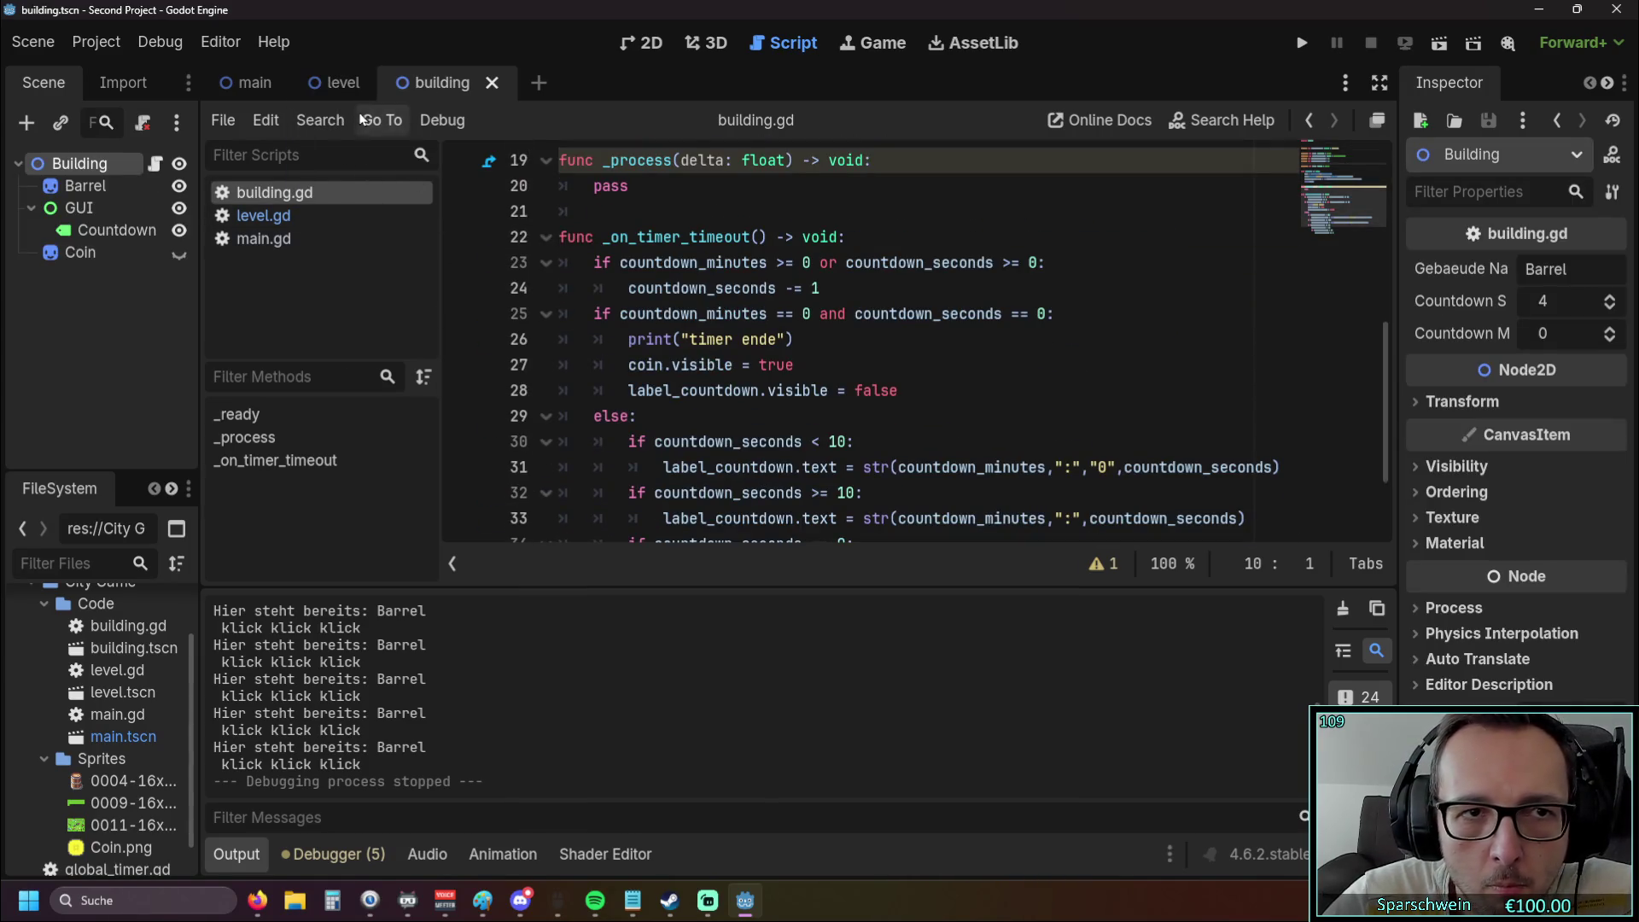
{"action": "left_click", "coordinate": [329, 83]}
{"action": "left_click", "coordinate": [439, 82]}
{"action": "left_click", "coordinate": [327, 86]}
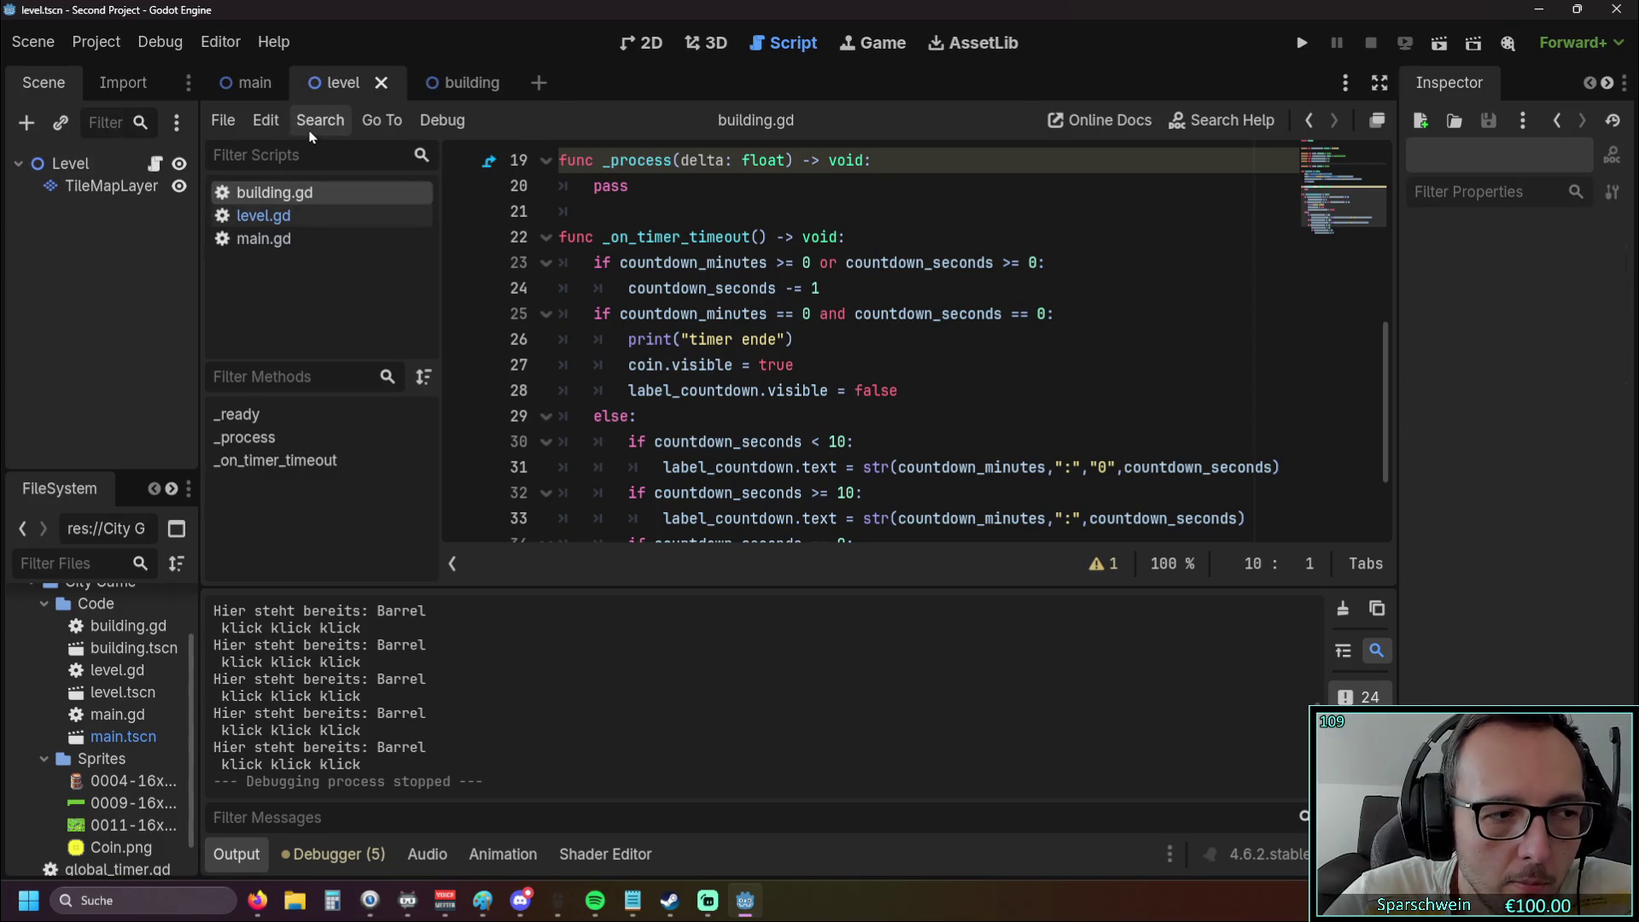
{"action": "left_click", "coordinate": [451, 83]}
{"action": "left_click", "coordinate": [343, 83]}
{"action": "left_click", "coordinate": [422, 84]}
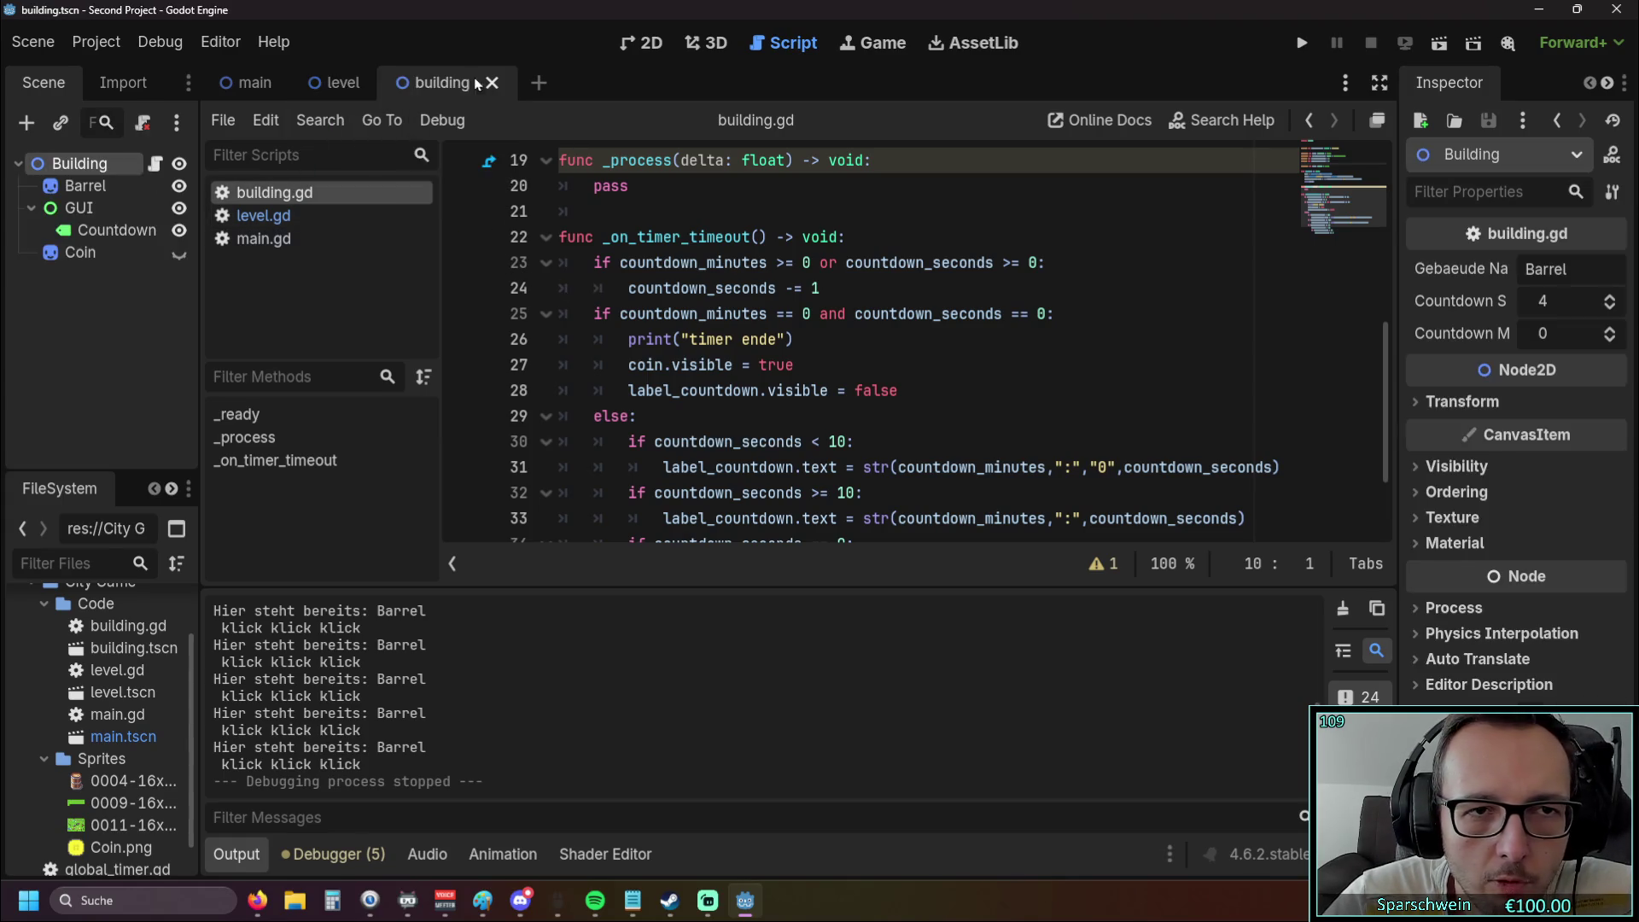
{"action": "left_click", "coordinate": [347, 86]}
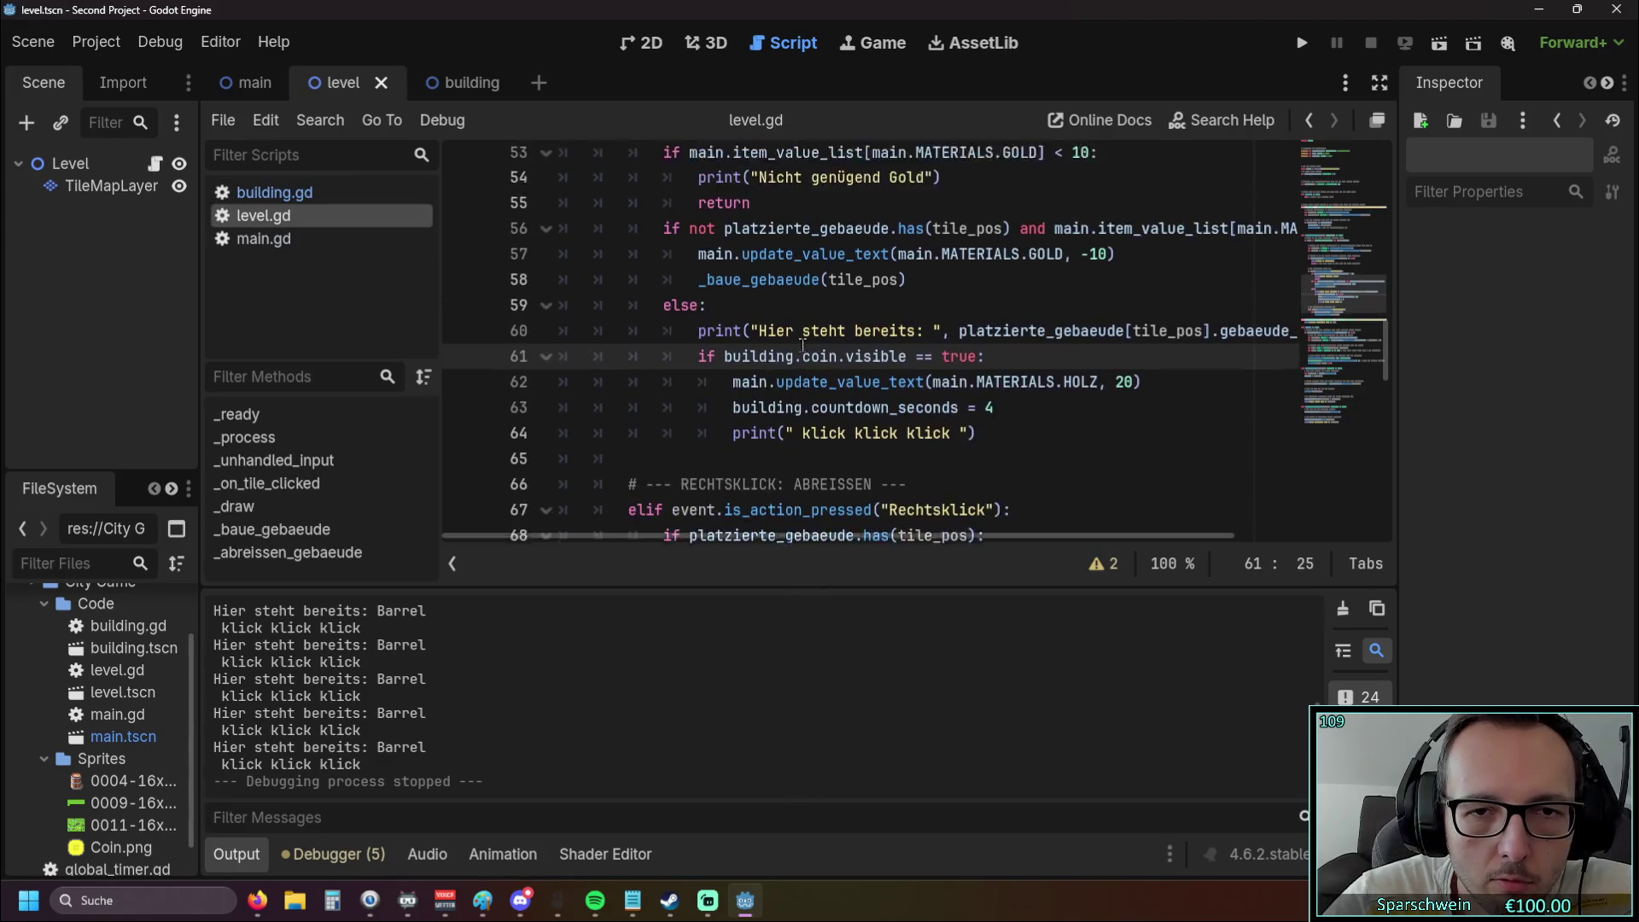
Scroll level.gd up to the coin check granting 20 Holz and resetting countdown_seconds to 4.
{"action": "scroll", "coordinate": [802, 346], "scroll_direction": "up", "scroll_amount": 1}
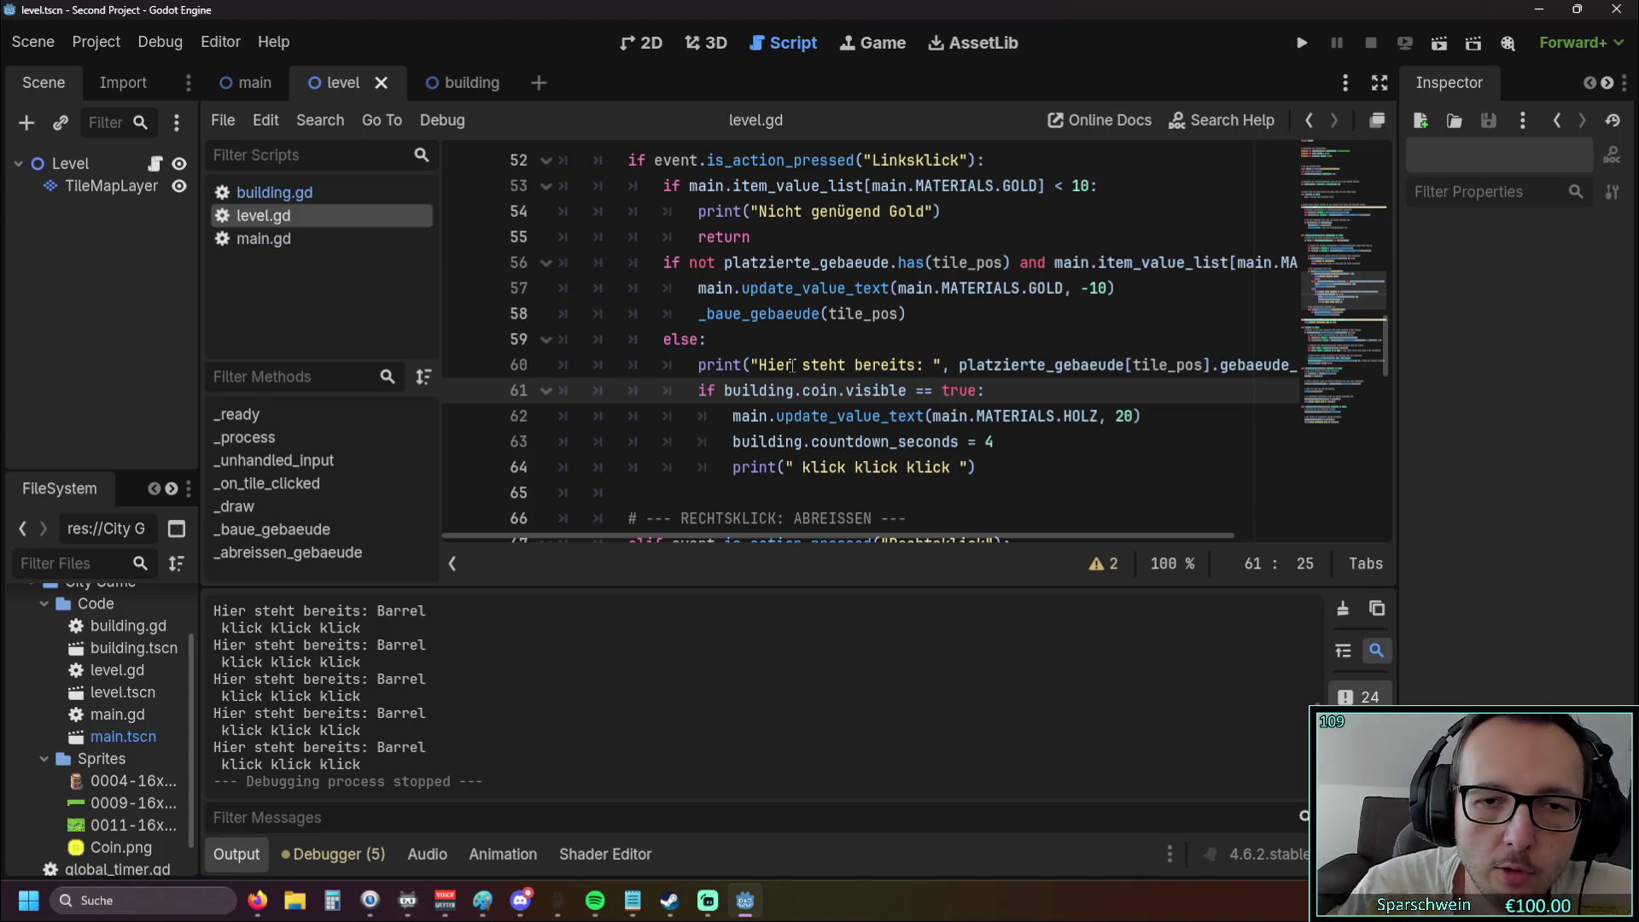
Add 'building.coin.visible = false' under the Holz reward line, then save and run with F5.
{"action": "left_click", "coordinate": [1059, 422]}
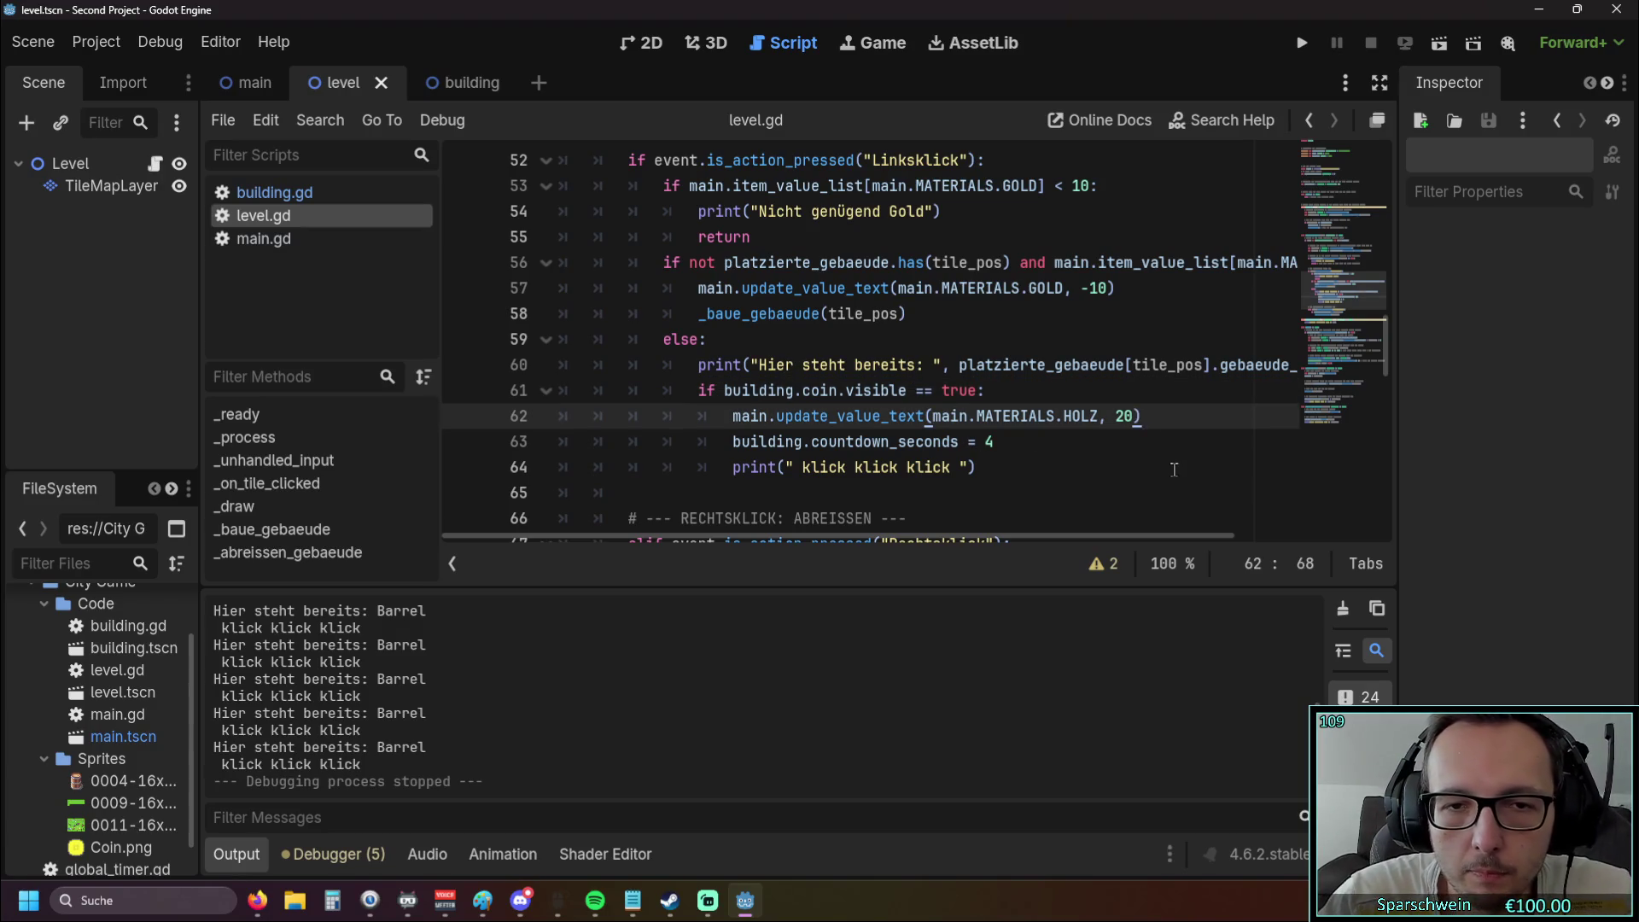
{"action": "key", "text": "Return"}
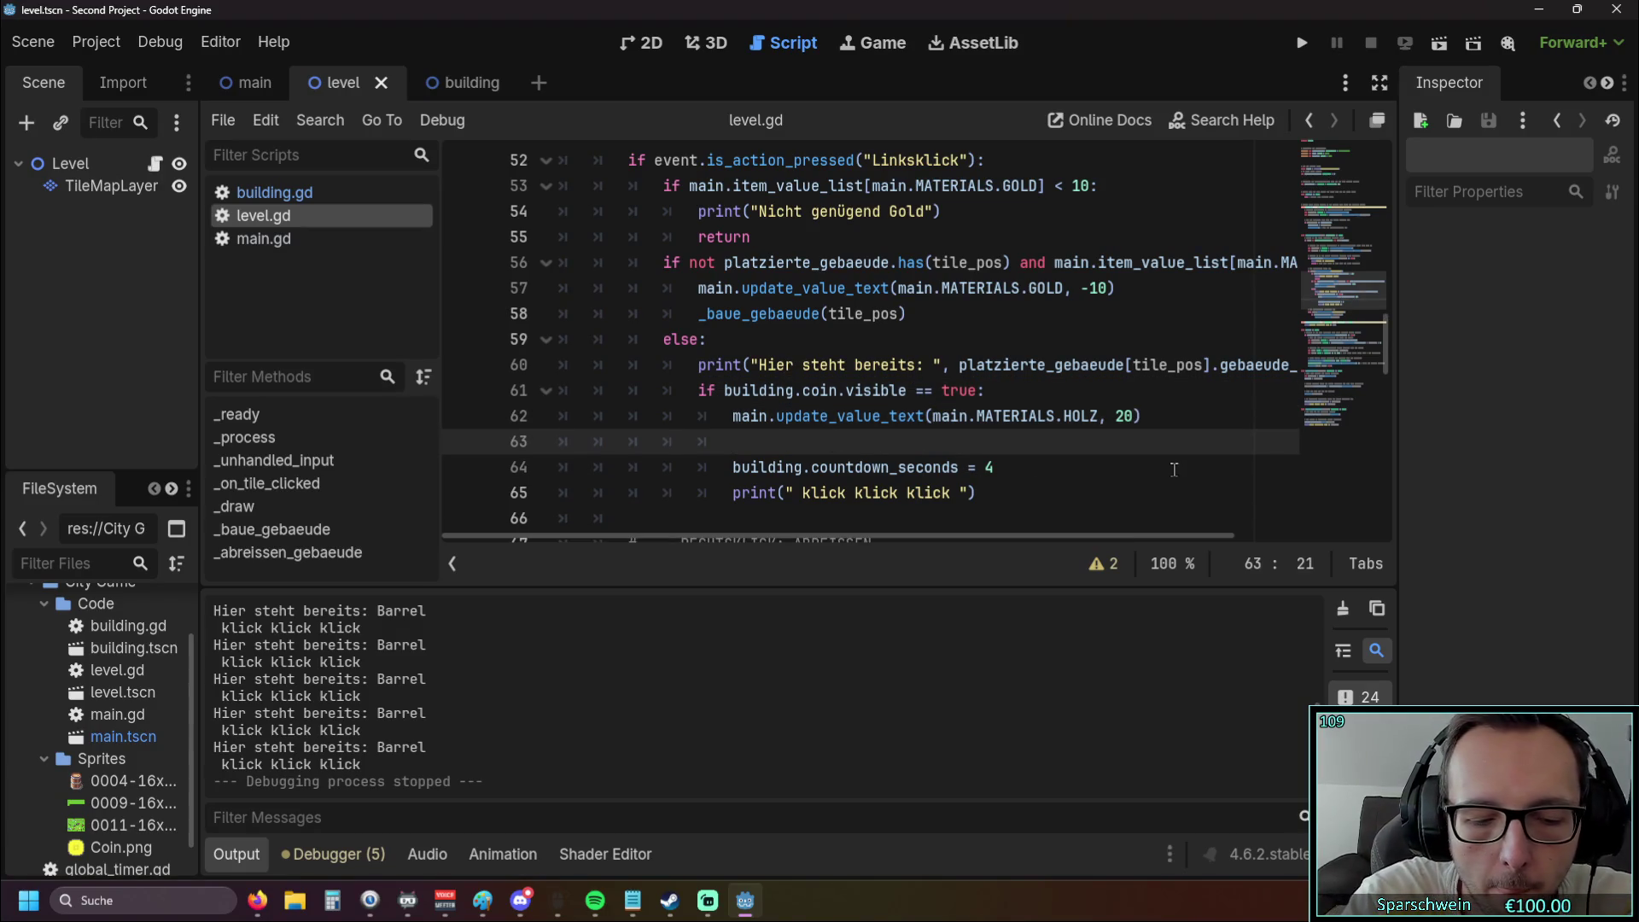
{"action": "type", "text": "building"}
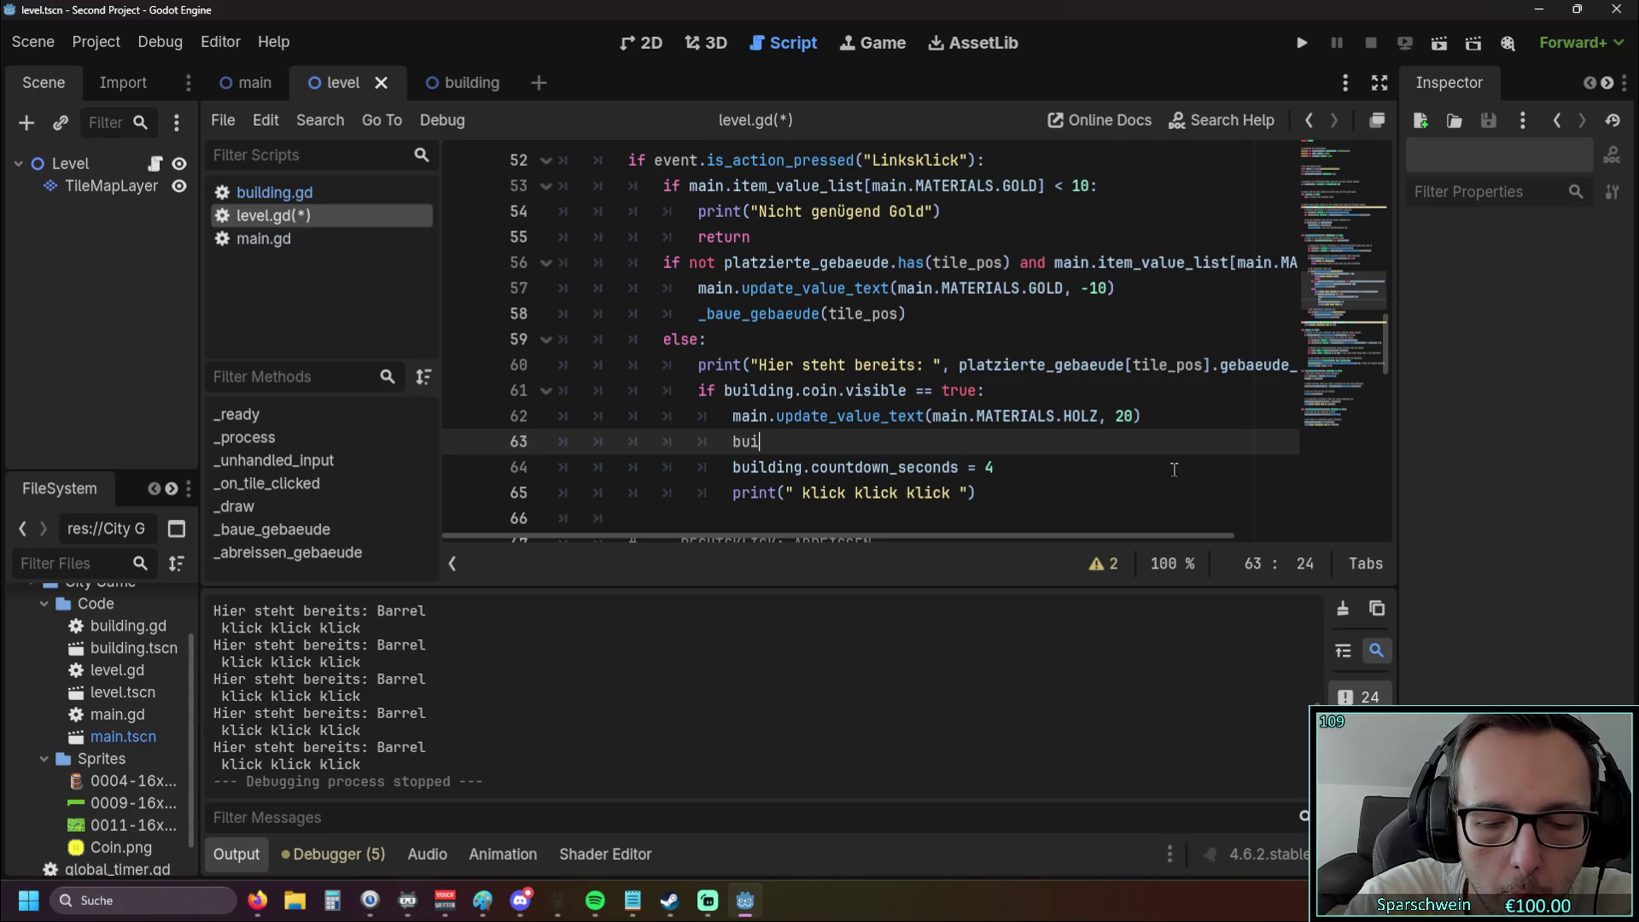
{"action": "type", "text": "."}
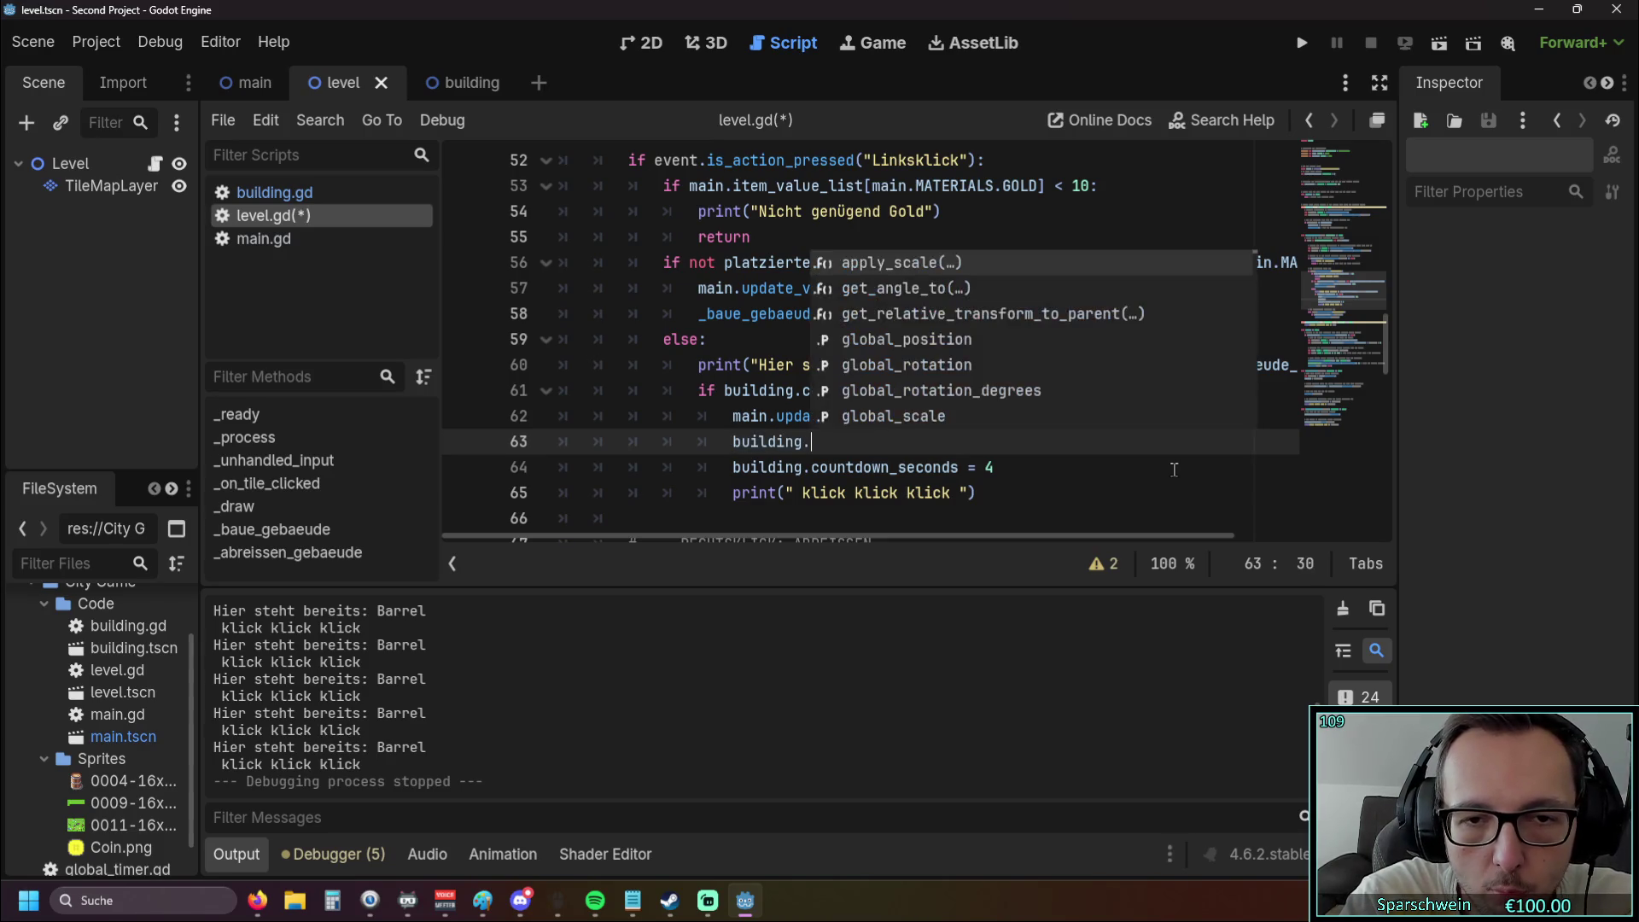
{"action": "type", "text": "coun"}
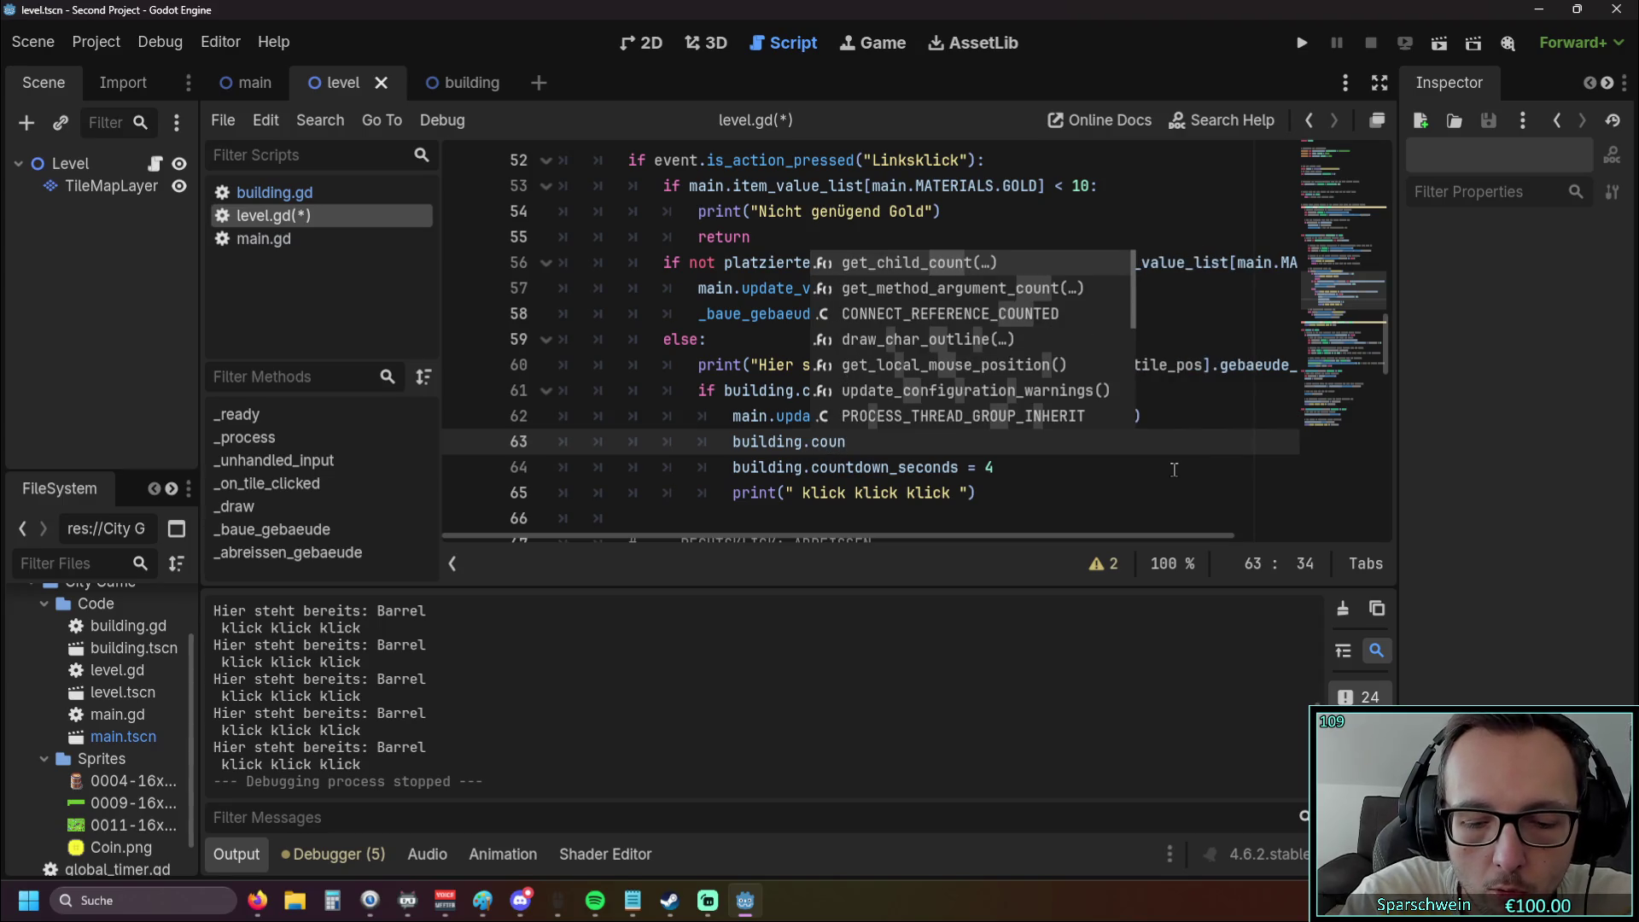
{"action": "key", "text": "BackSpace"}
{"action": "key", "text": "BackSpace"}
{"action": "type", "text": "in"}
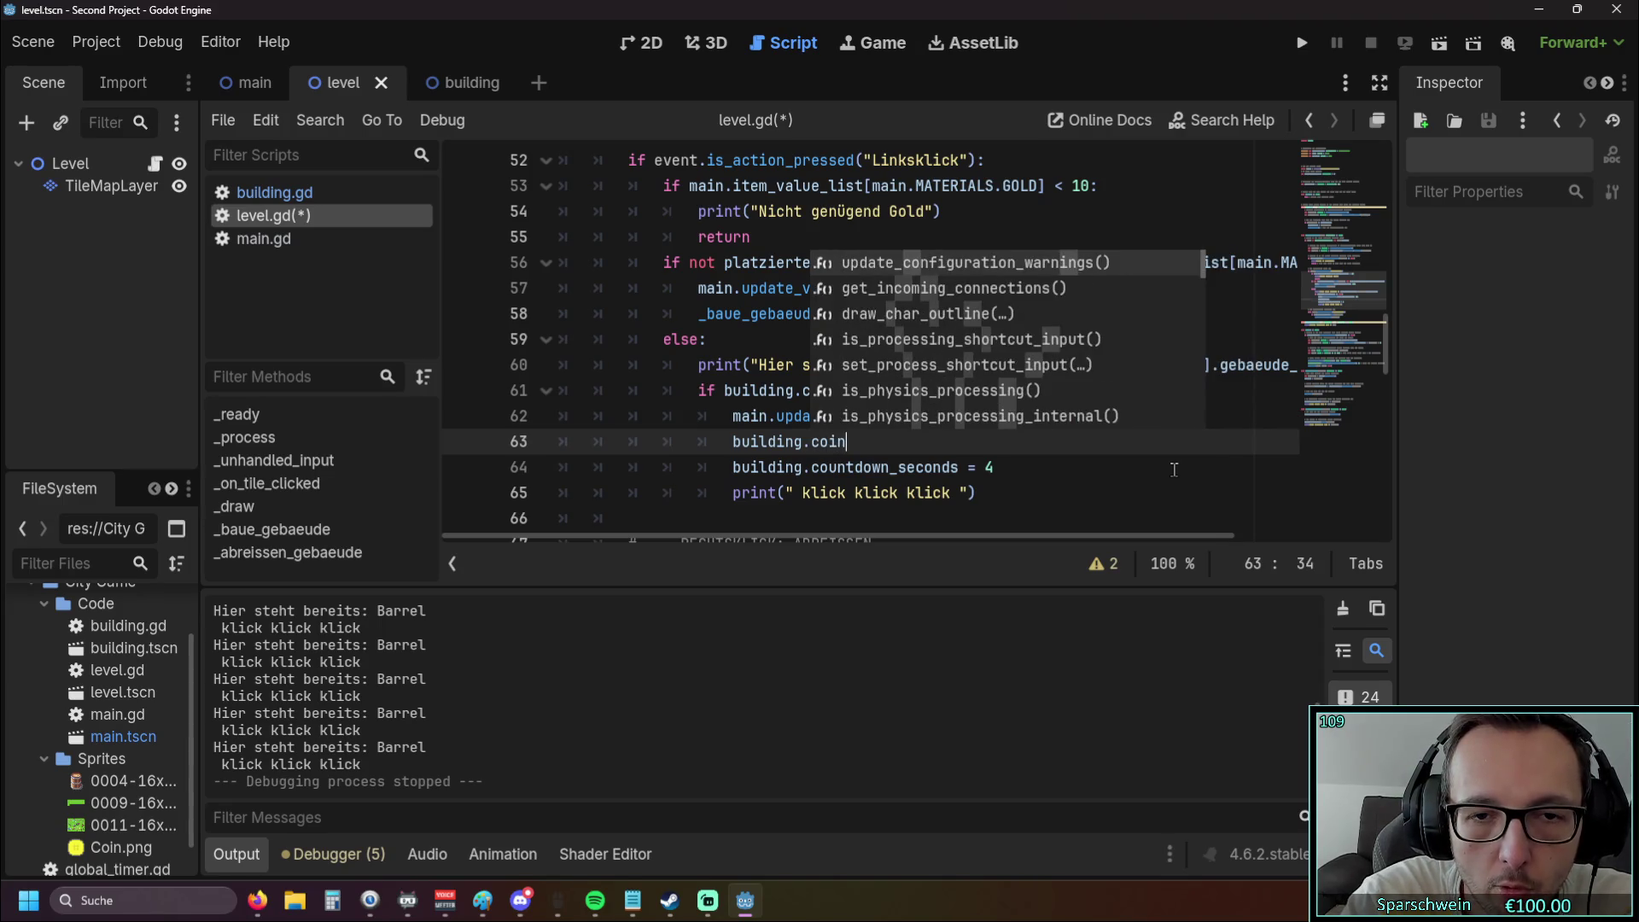
{"action": "type", "text": ".vi"}
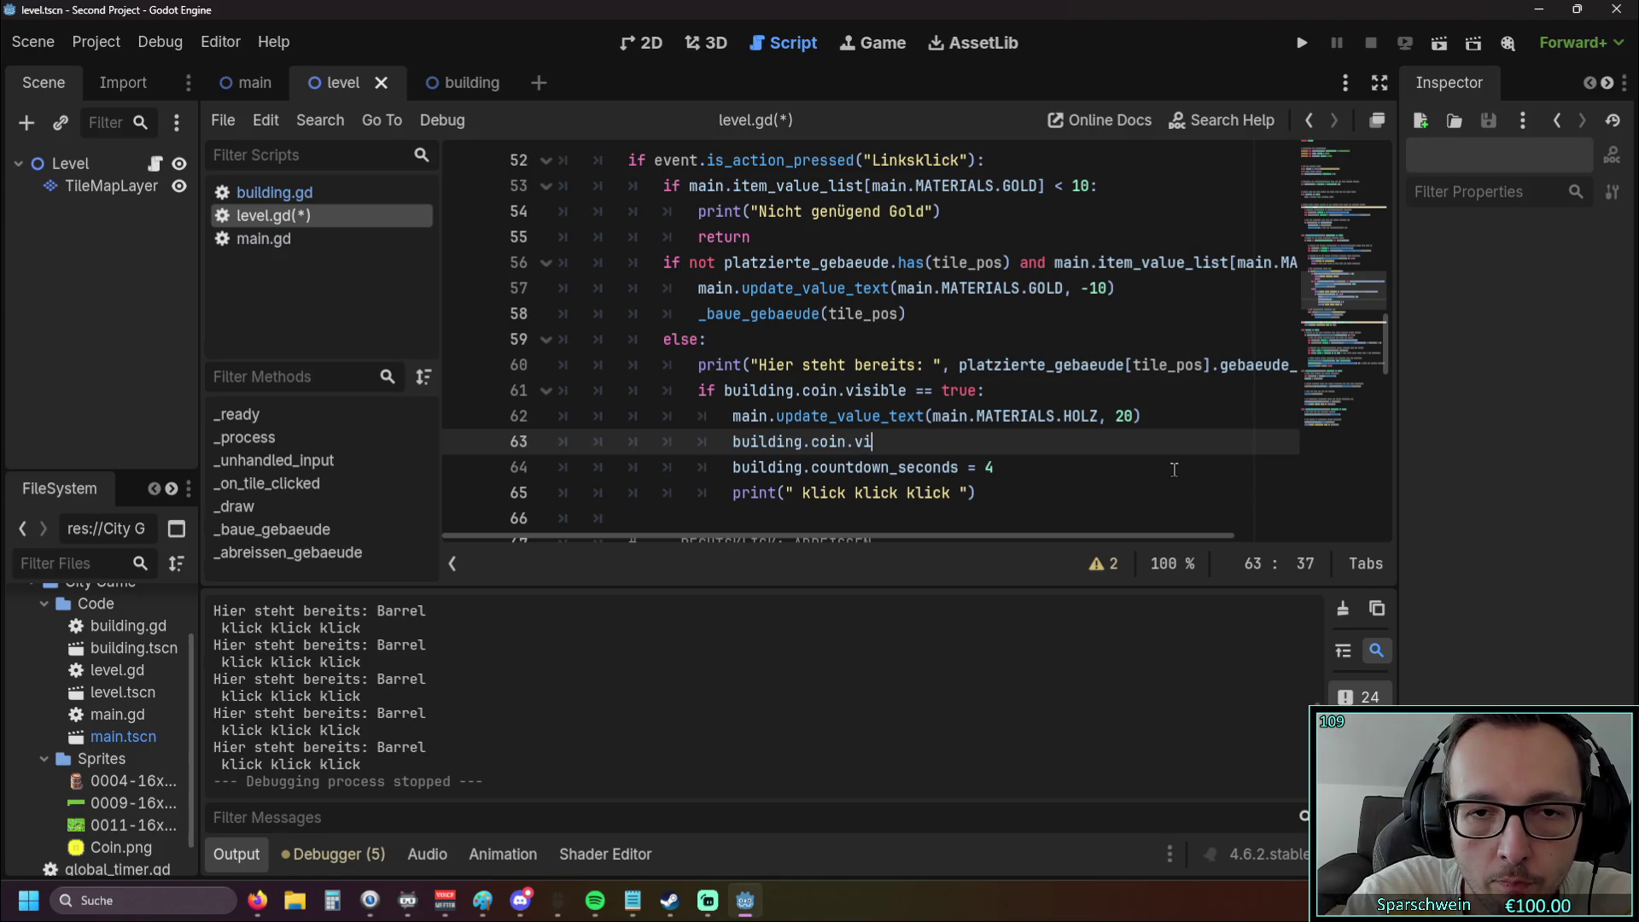
{"action": "type", "text": "sible"}
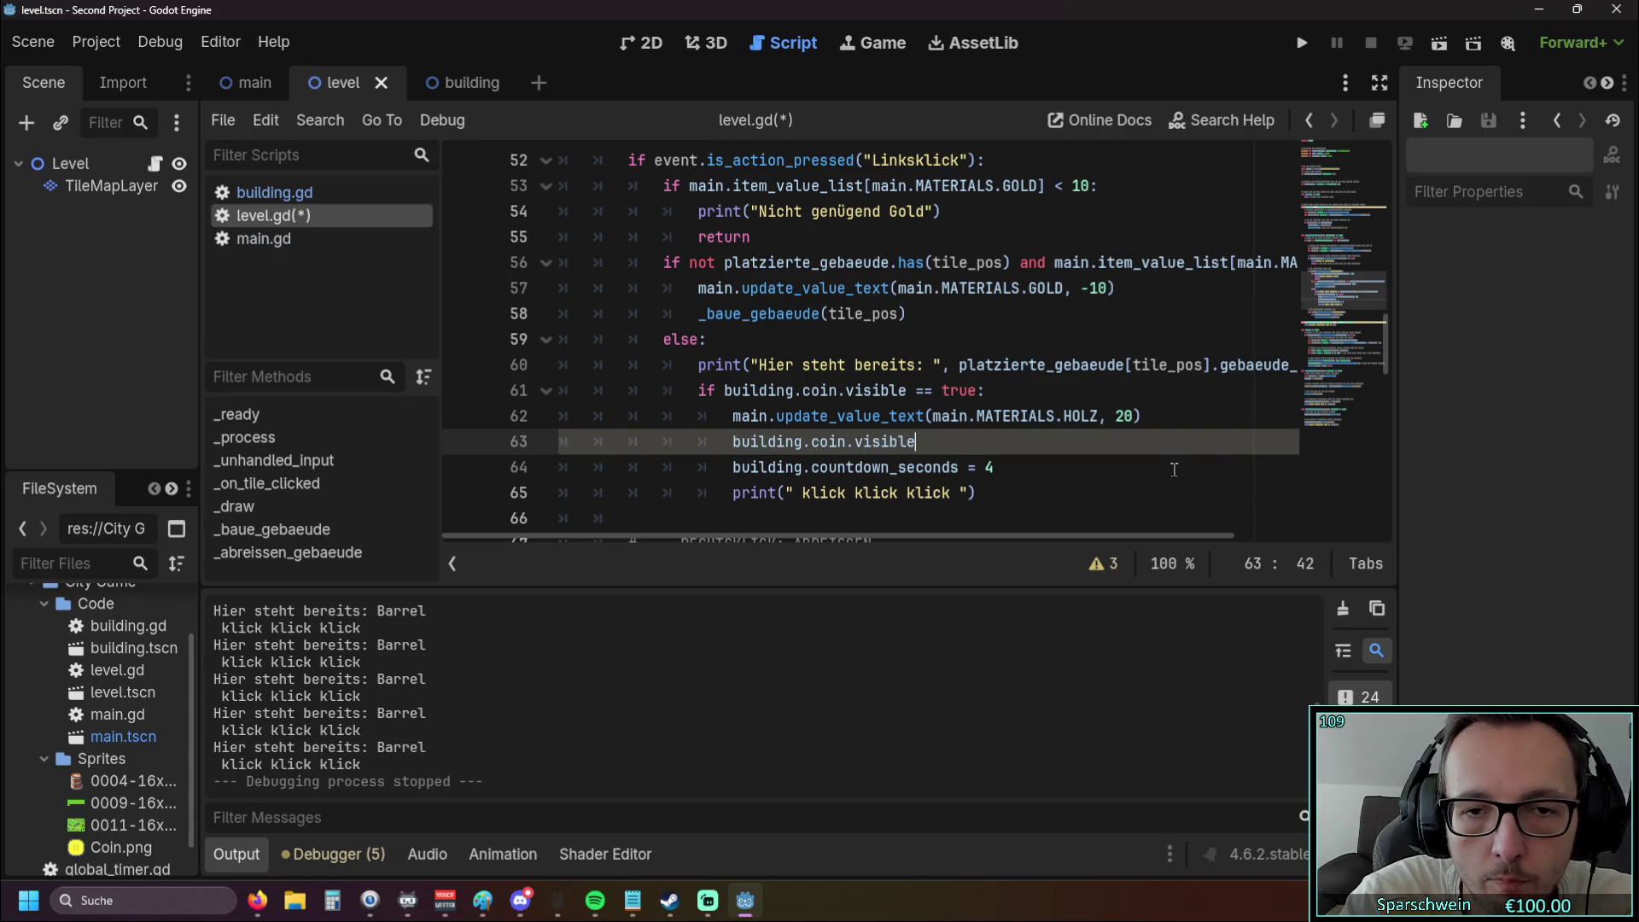
{"action": "type", "text": " = f"}
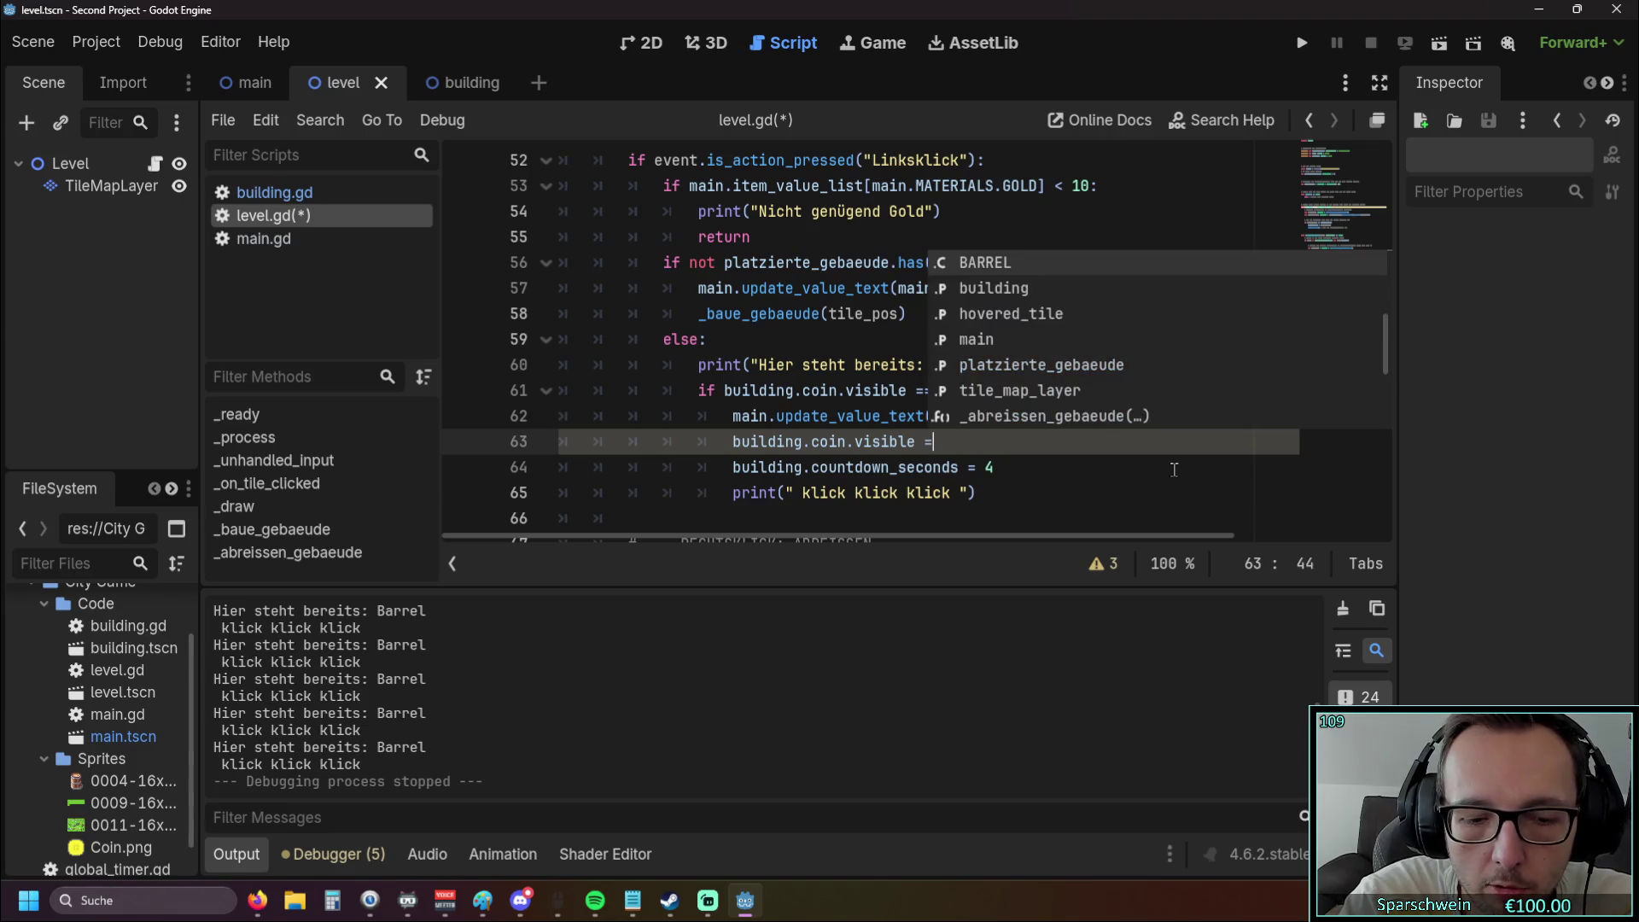
{"action": "type", "text": "alse"}
{"action": "key", "text": "Return"}
{"action": "left_click", "coordinate": [1101, 472]}
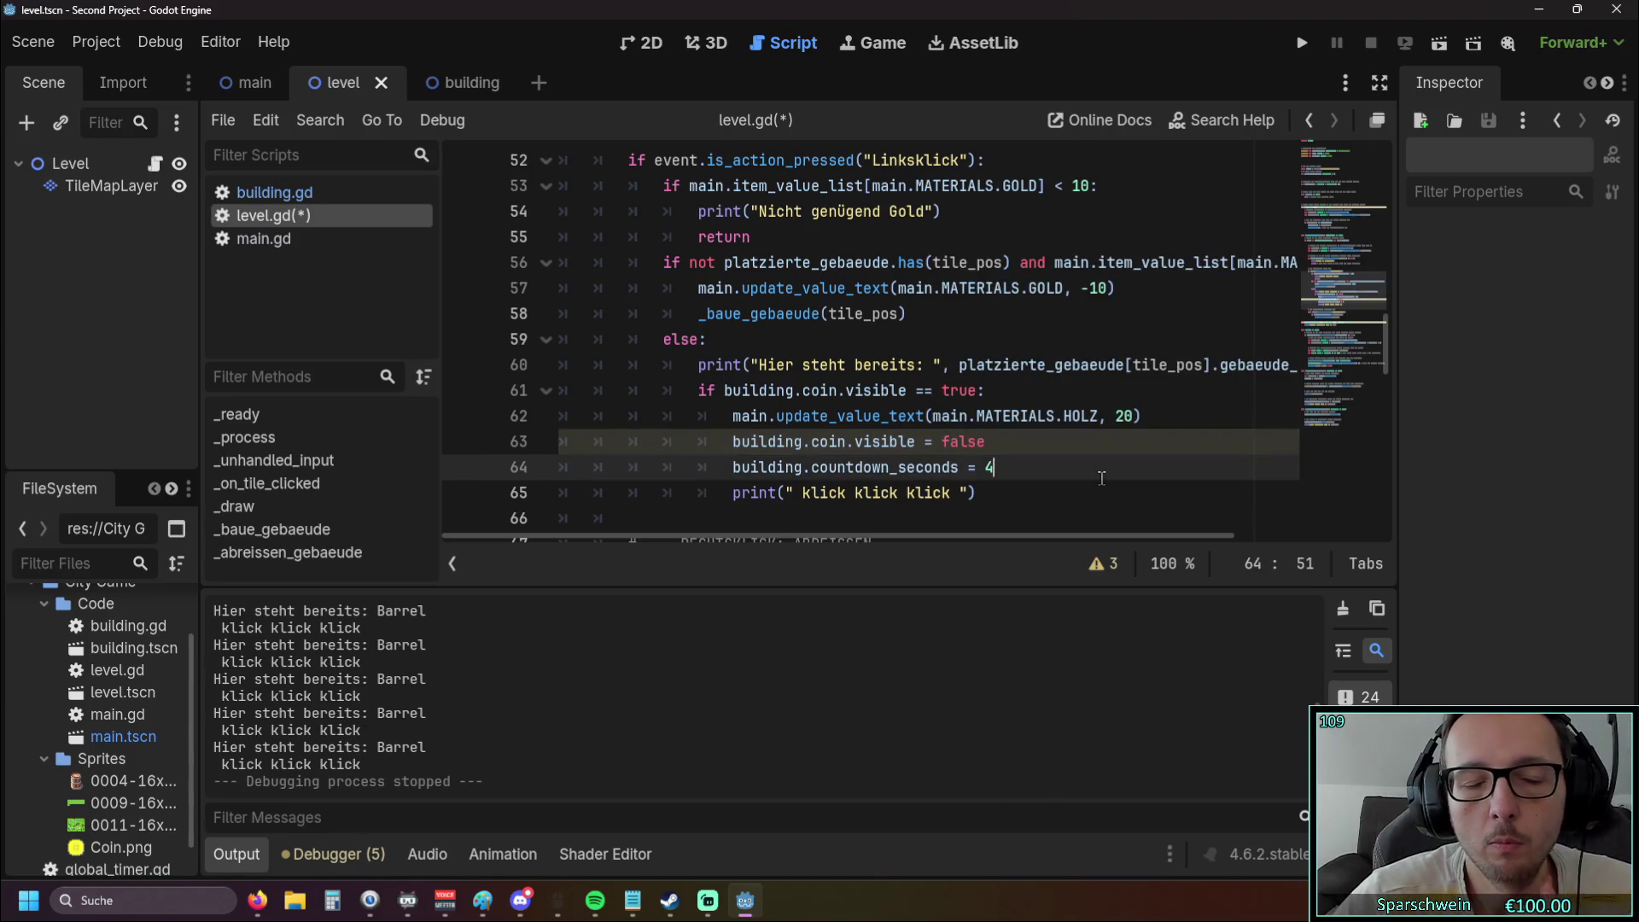
{"action": "key", "text": "F5"}
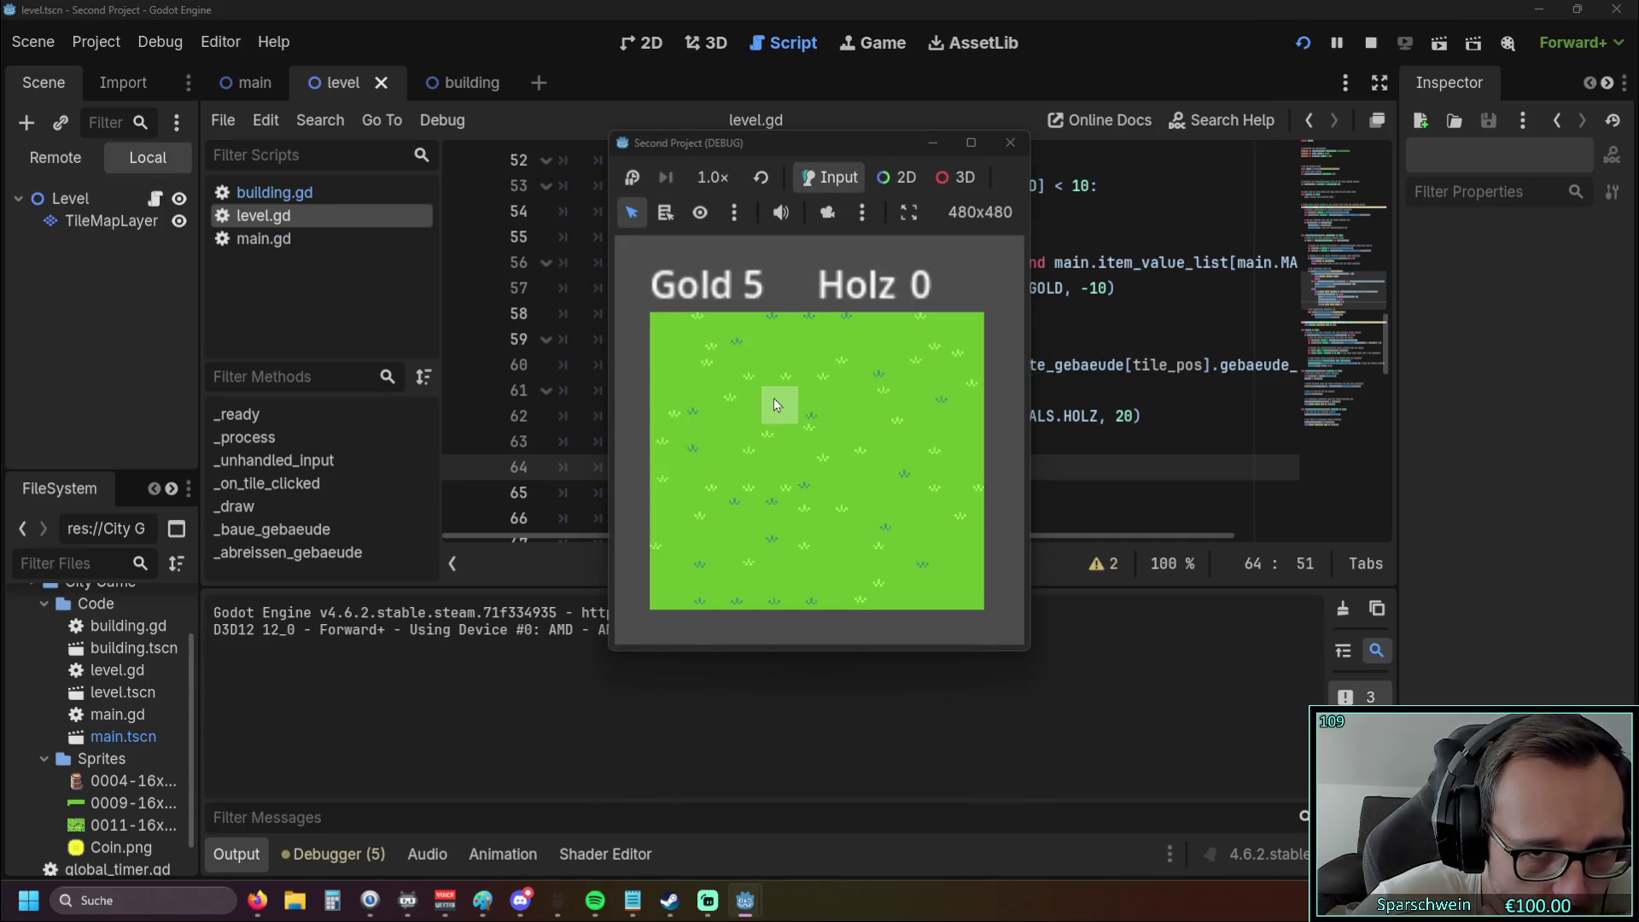
Build a barrel and collect its coins repeatedly until Gold is 105 and Holz 100, then stop.
{"action": "left_click", "coordinate": [776, 398]}
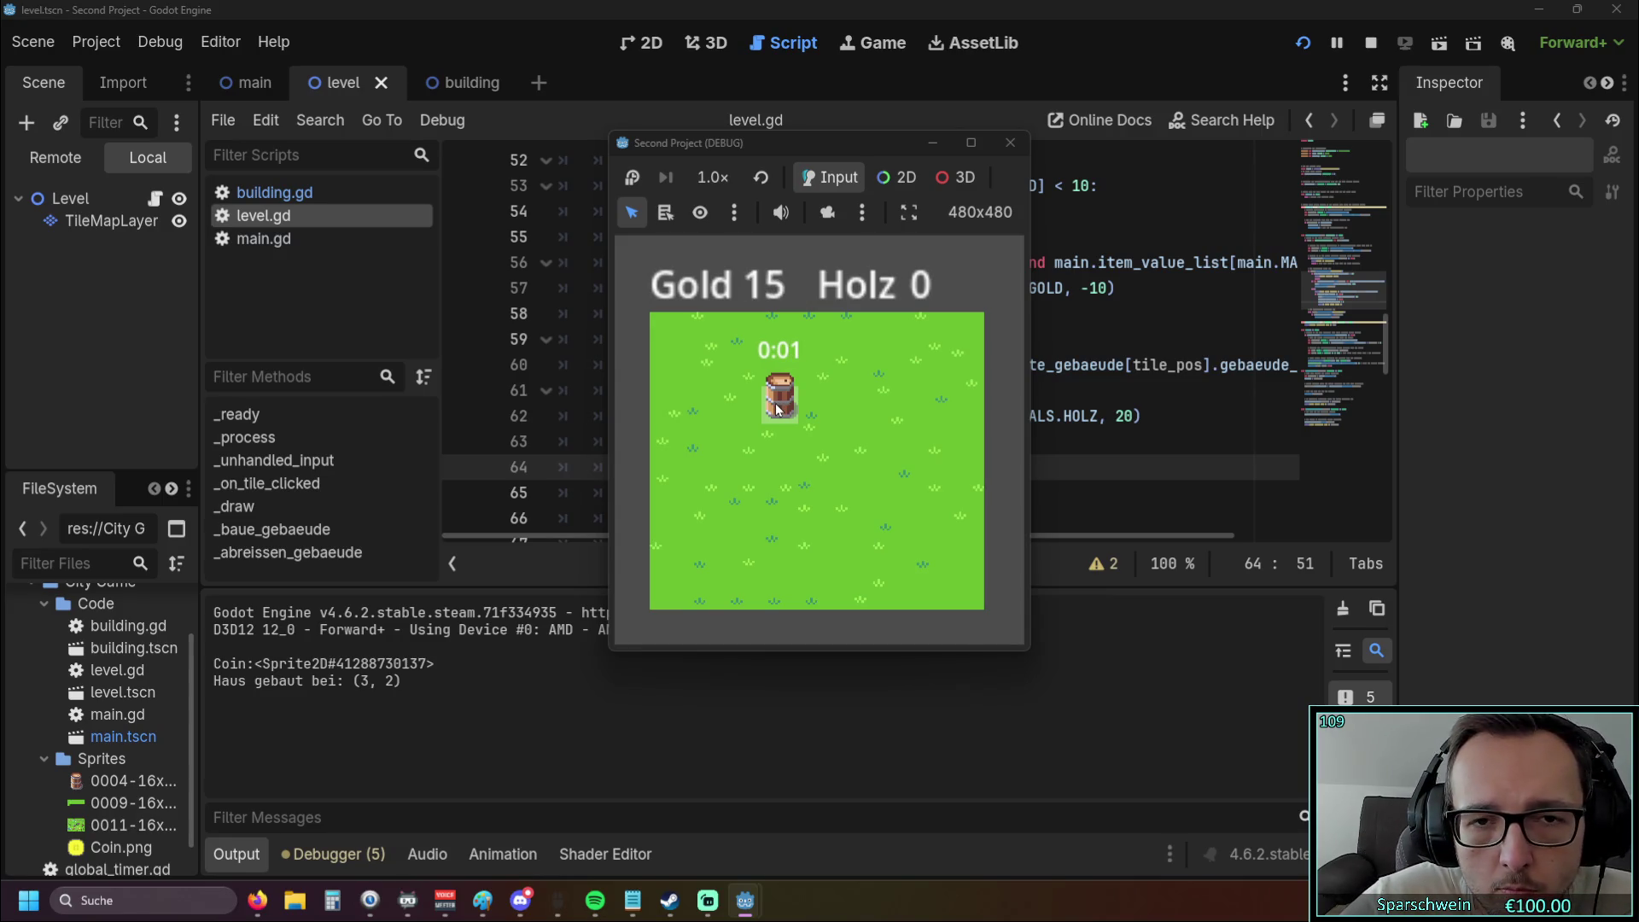
{"action": "left_click", "coordinate": [777, 408]}
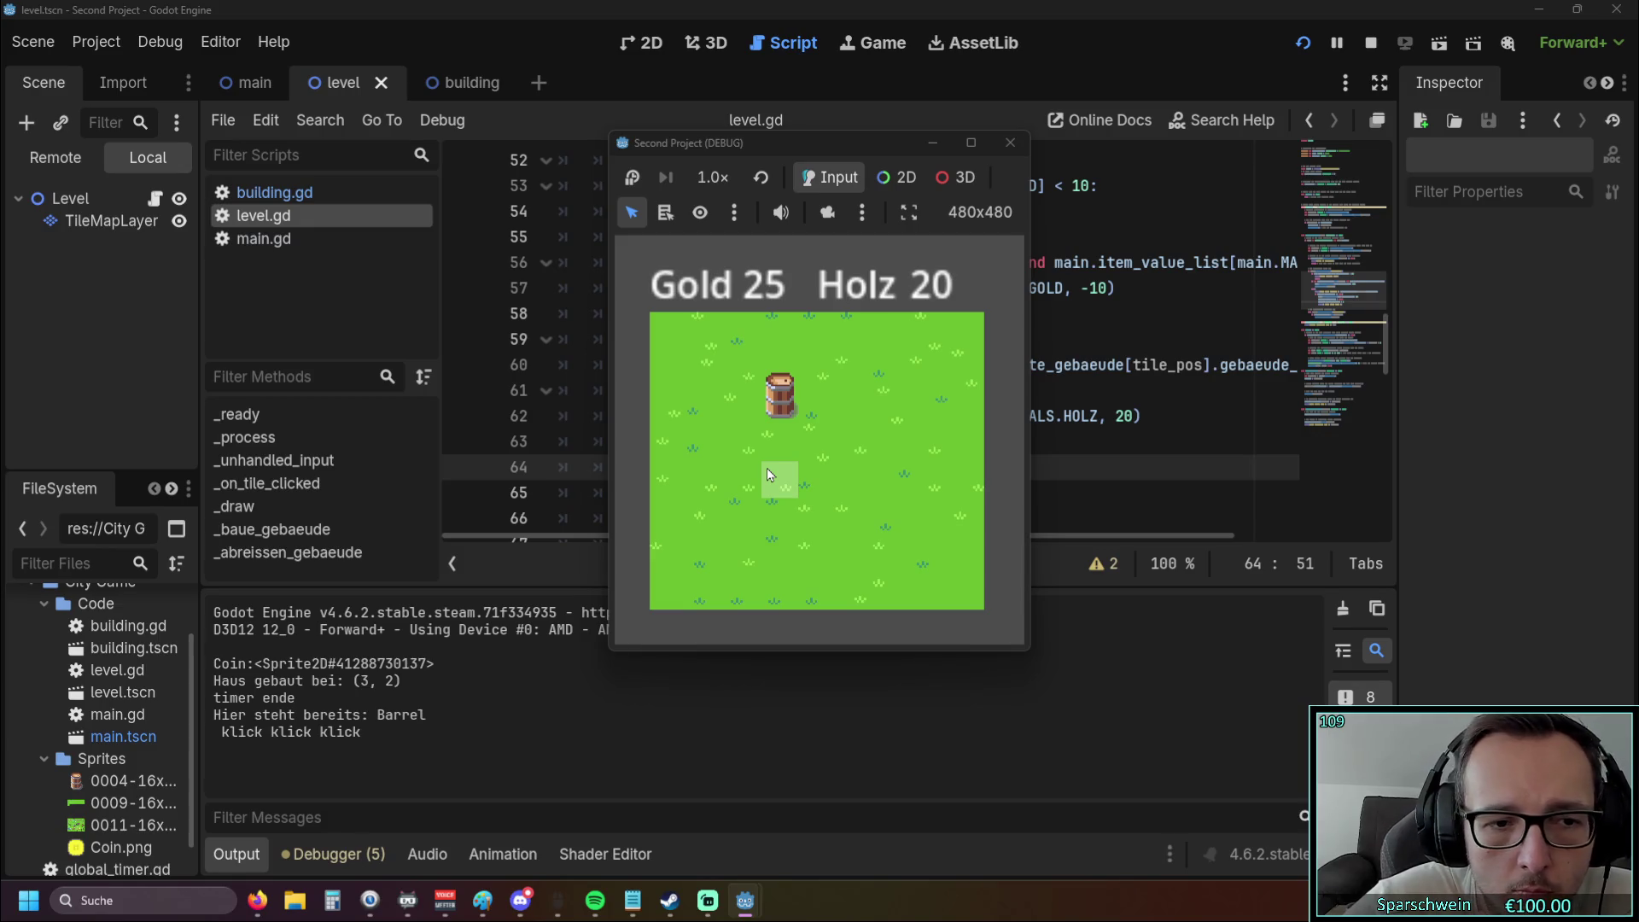
{"action": "left_click", "coordinate": [777, 407]}
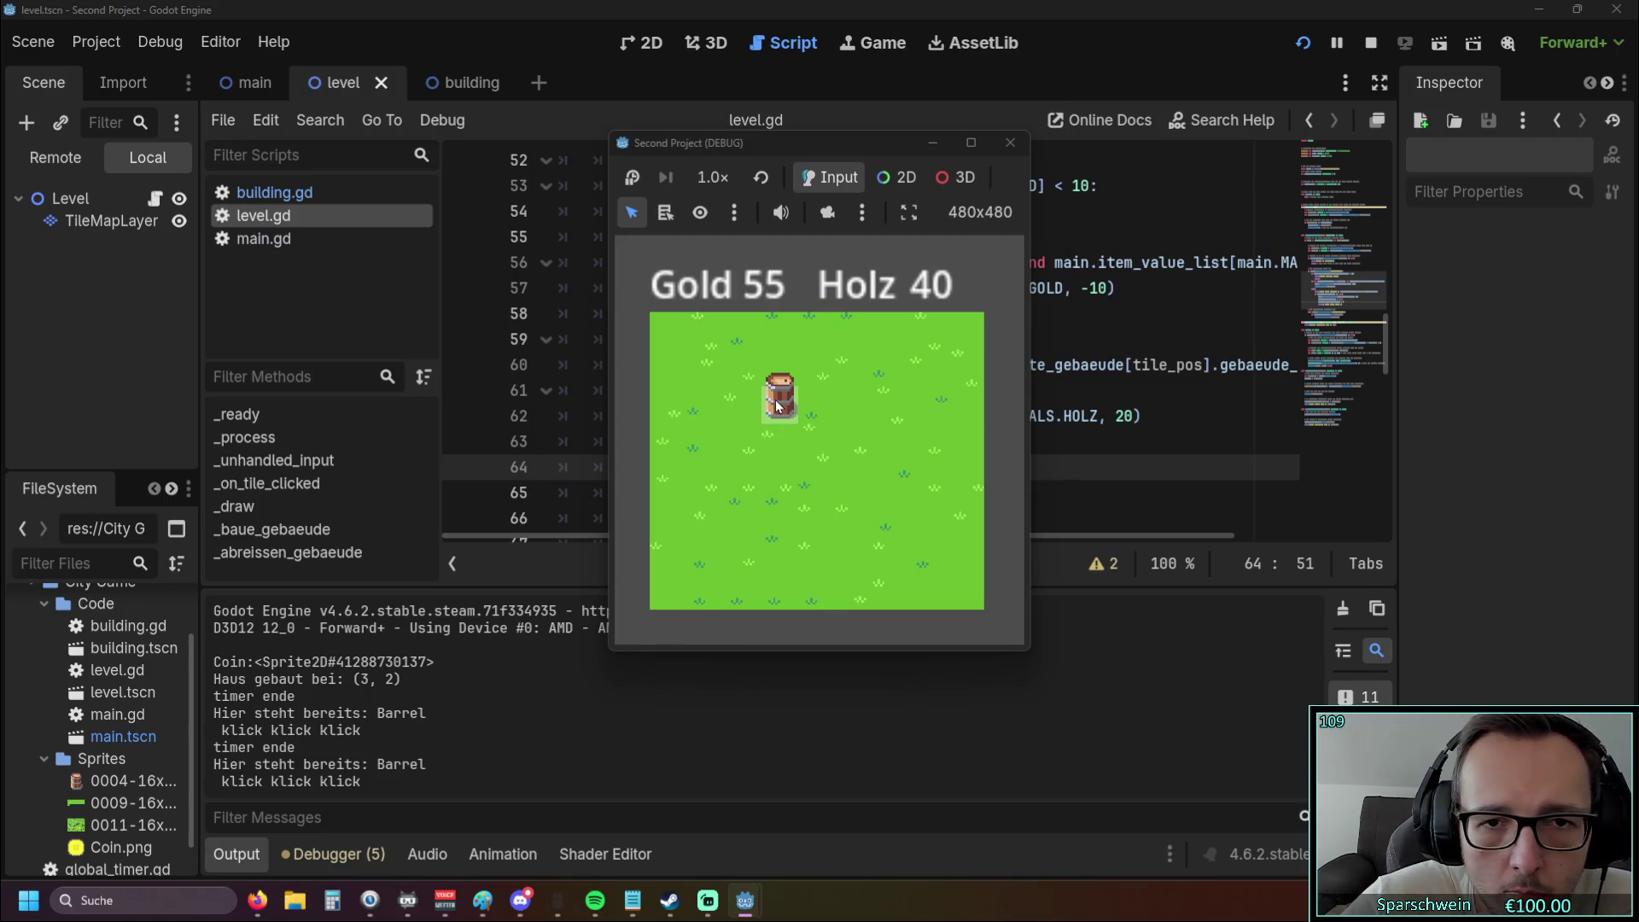
{"action": "left_click", "coordinate": [778, 406]}
{"action": "left_click", "coordinate": [778, 406]}
{"action": "left_click", "coordinate": [777, 407]}
{"action": "left_click", "coordinate": [778, 406]}
{"action": "left_click", "coordinate": [778, 407]}
{"action": "left_click", "coordinate": [778, 406]}
{"action": "left_click", "coordinate": [777, 406]}
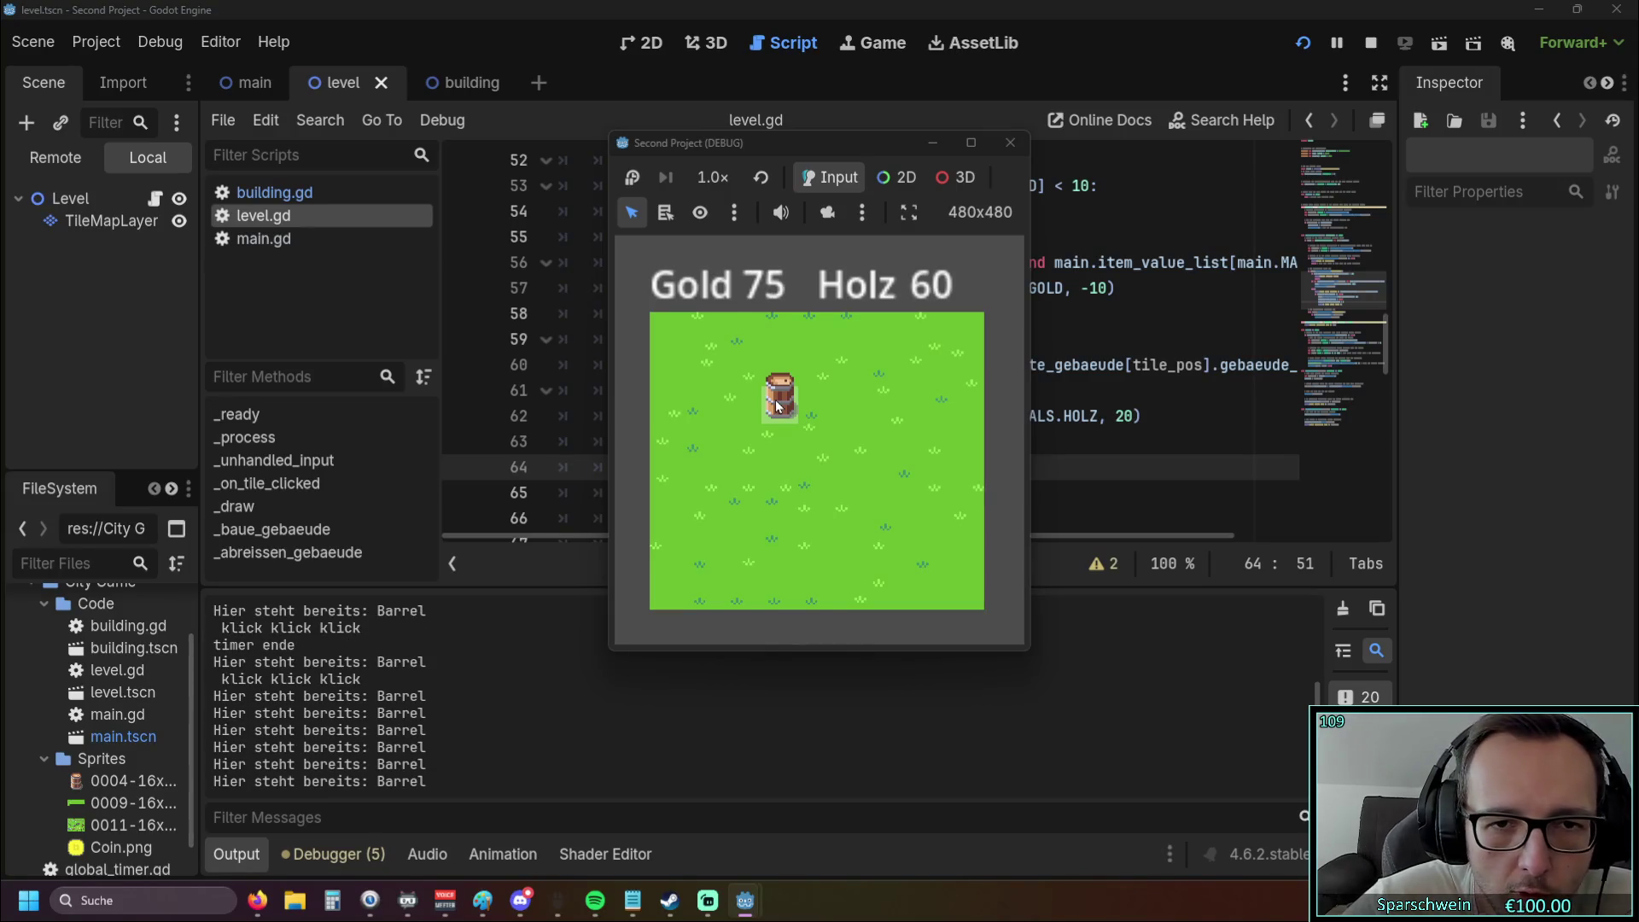
{"action": "left_click", "coordinate": [778, 406]}
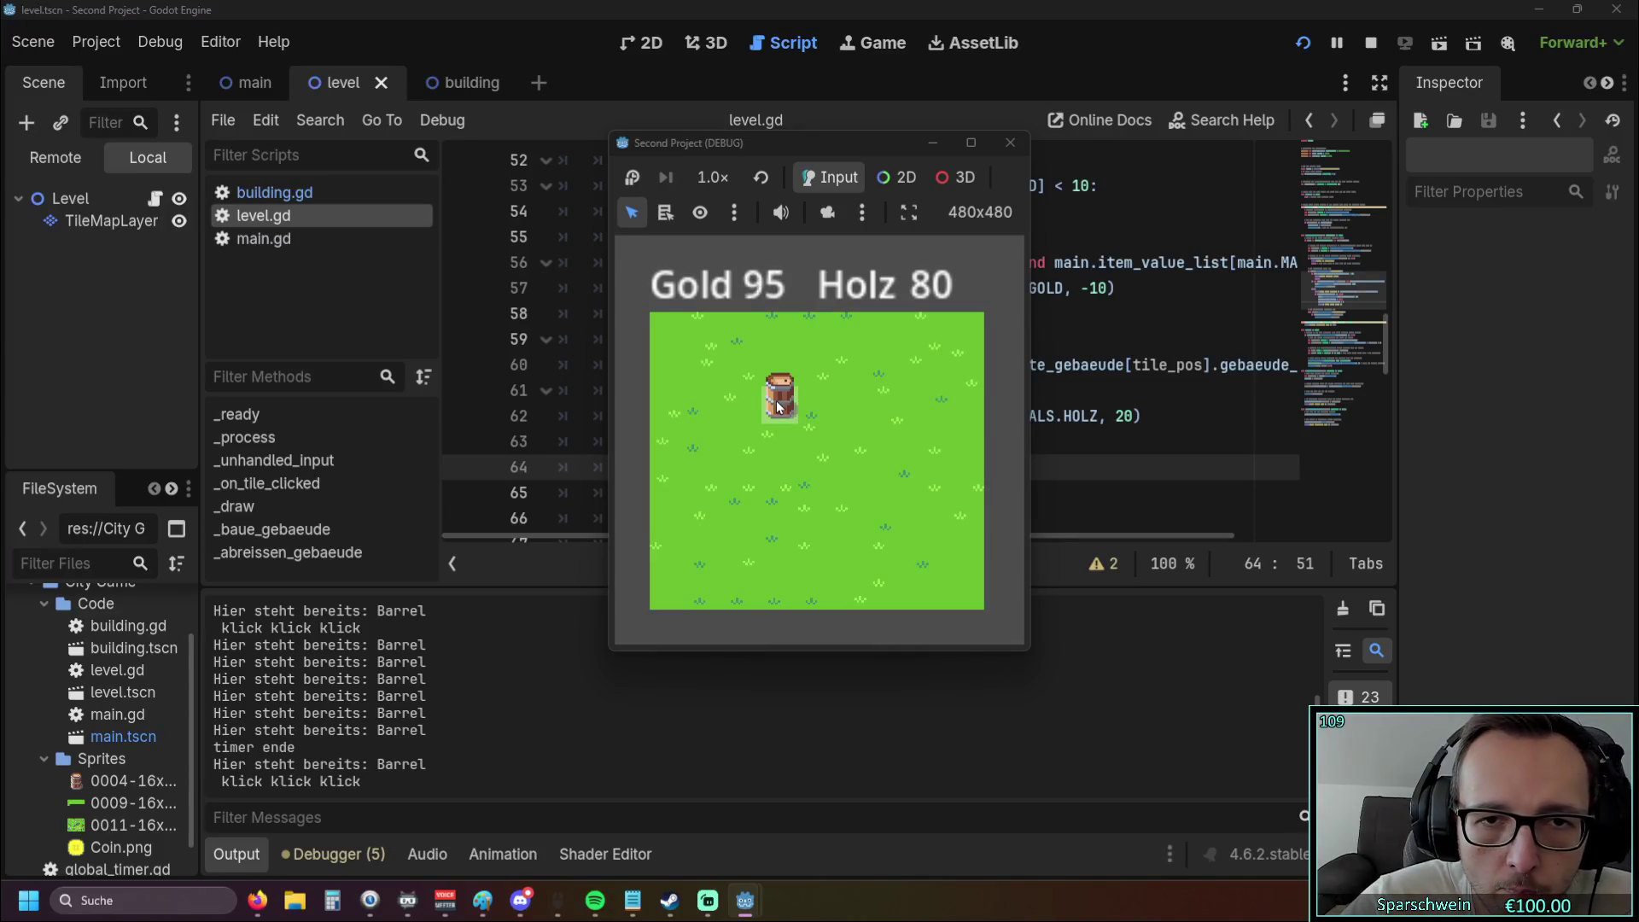
{"action": "left_click", "coordinate": [778, 406]}
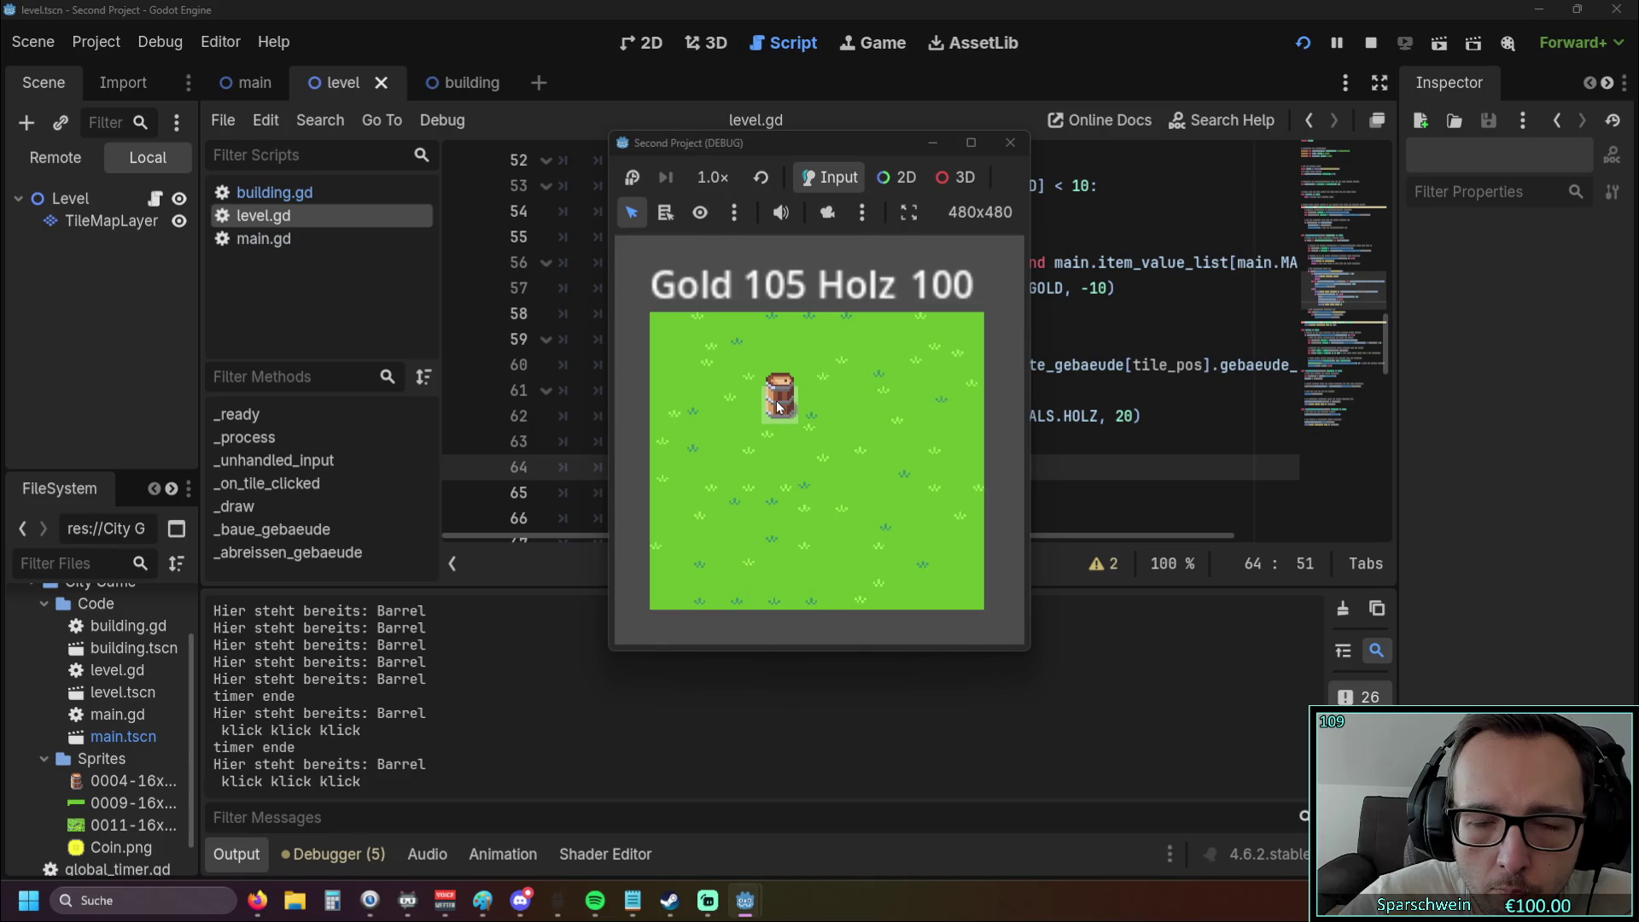
{"action": "left_click", "coordinate": [1010, 143]}
{"action": "key", "text": "Left"}
{"action": "key", "text": "Left"}
{"action": "key", "text": "Left"}
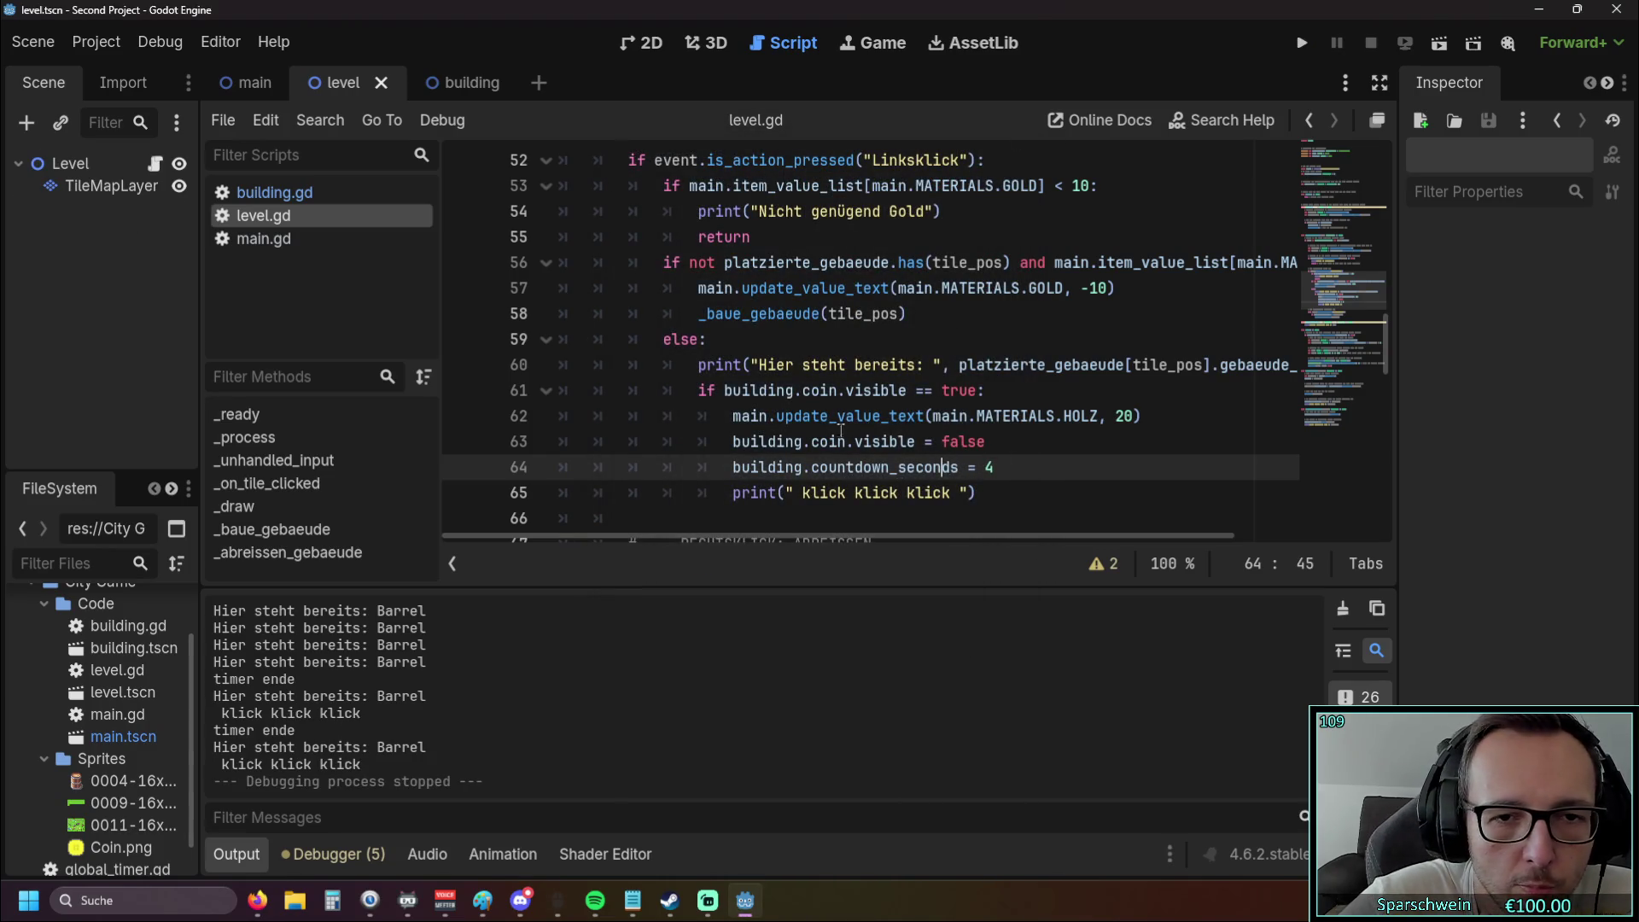
Copy the line that hides the countdown label from the building script.
{"action": "left_click_drag", "start_coordinate": [741, 467], "coordinate": [1006, 467]}
{"action": "left_click", "coordinate": [1043, 466]}
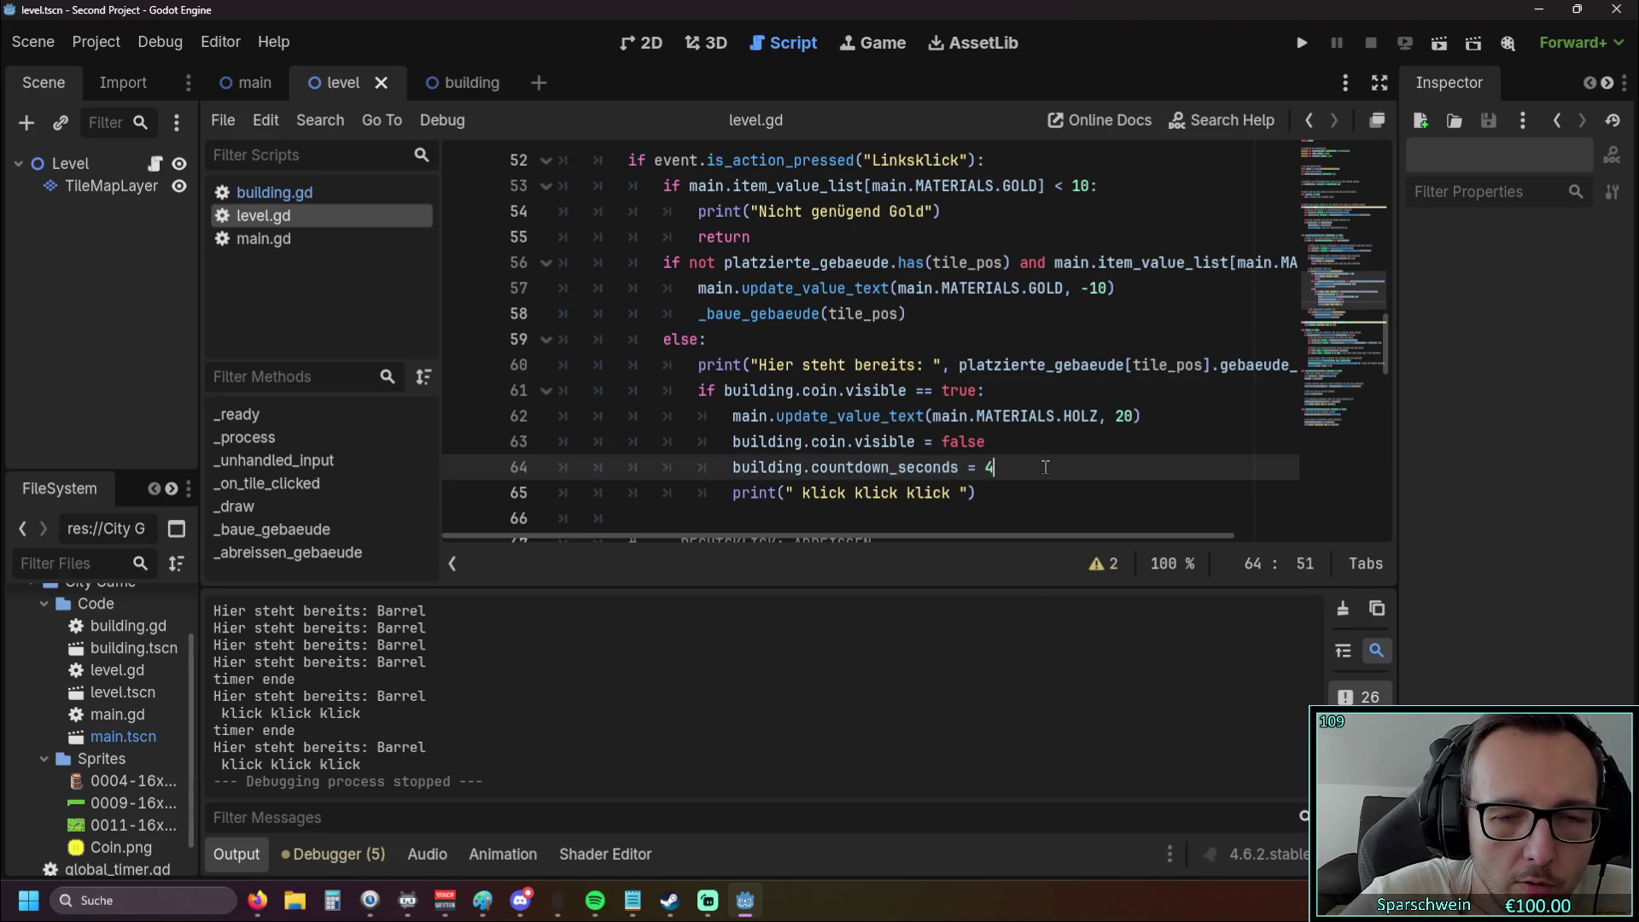
{"action": "left_click", "coordinate": [468, 85]}
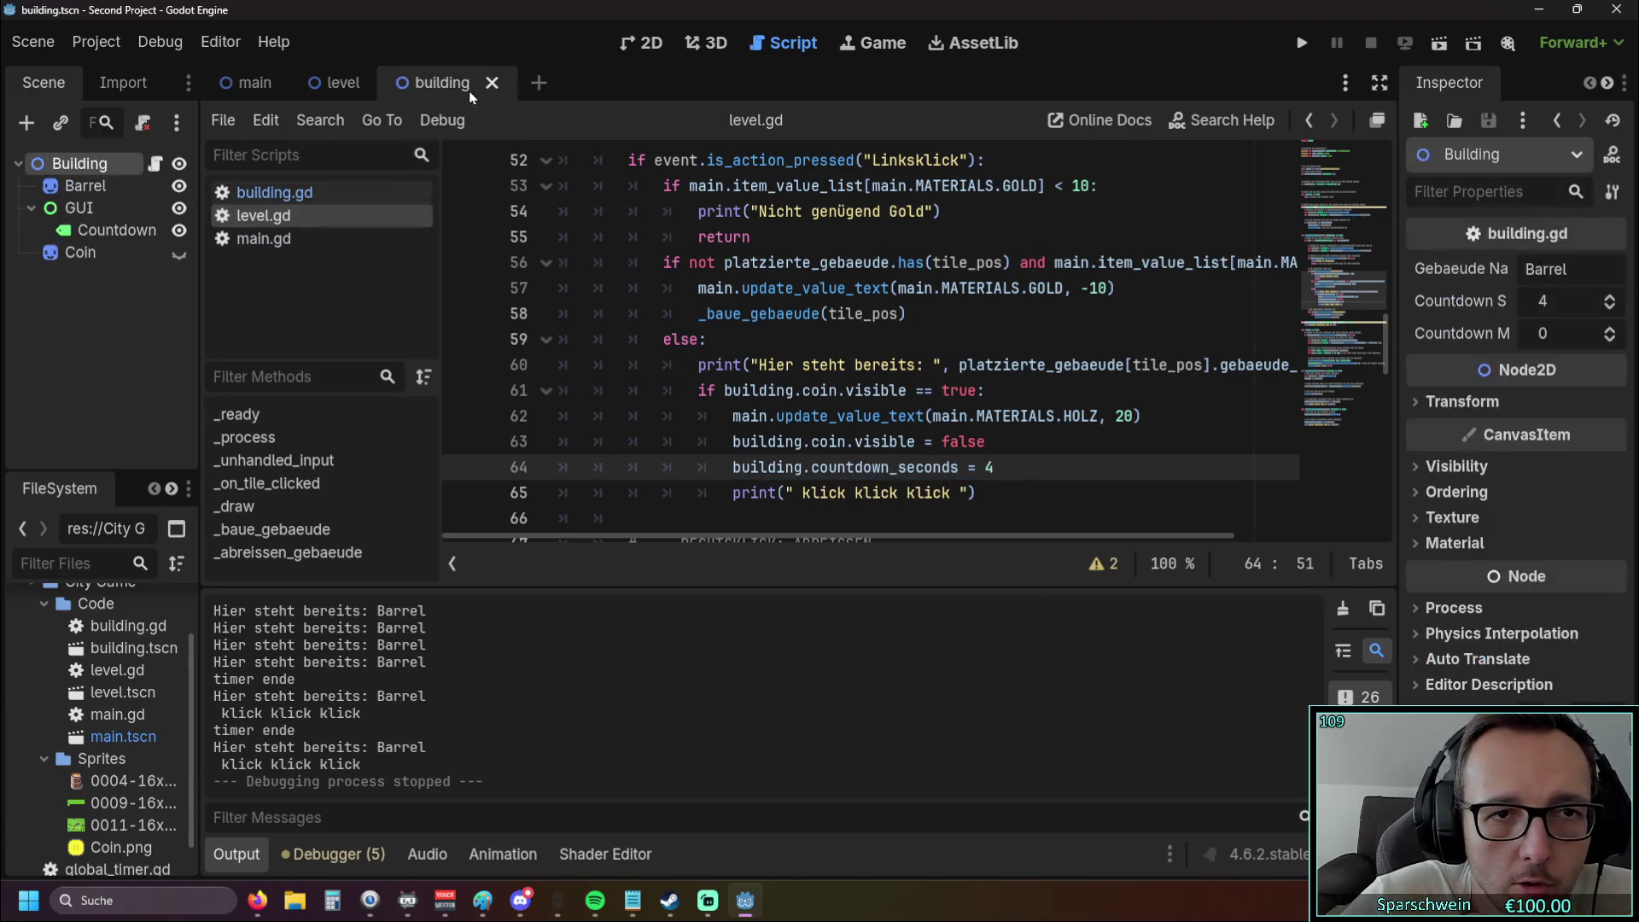
{"action": "left_click", "coordinate": [342, 86]}
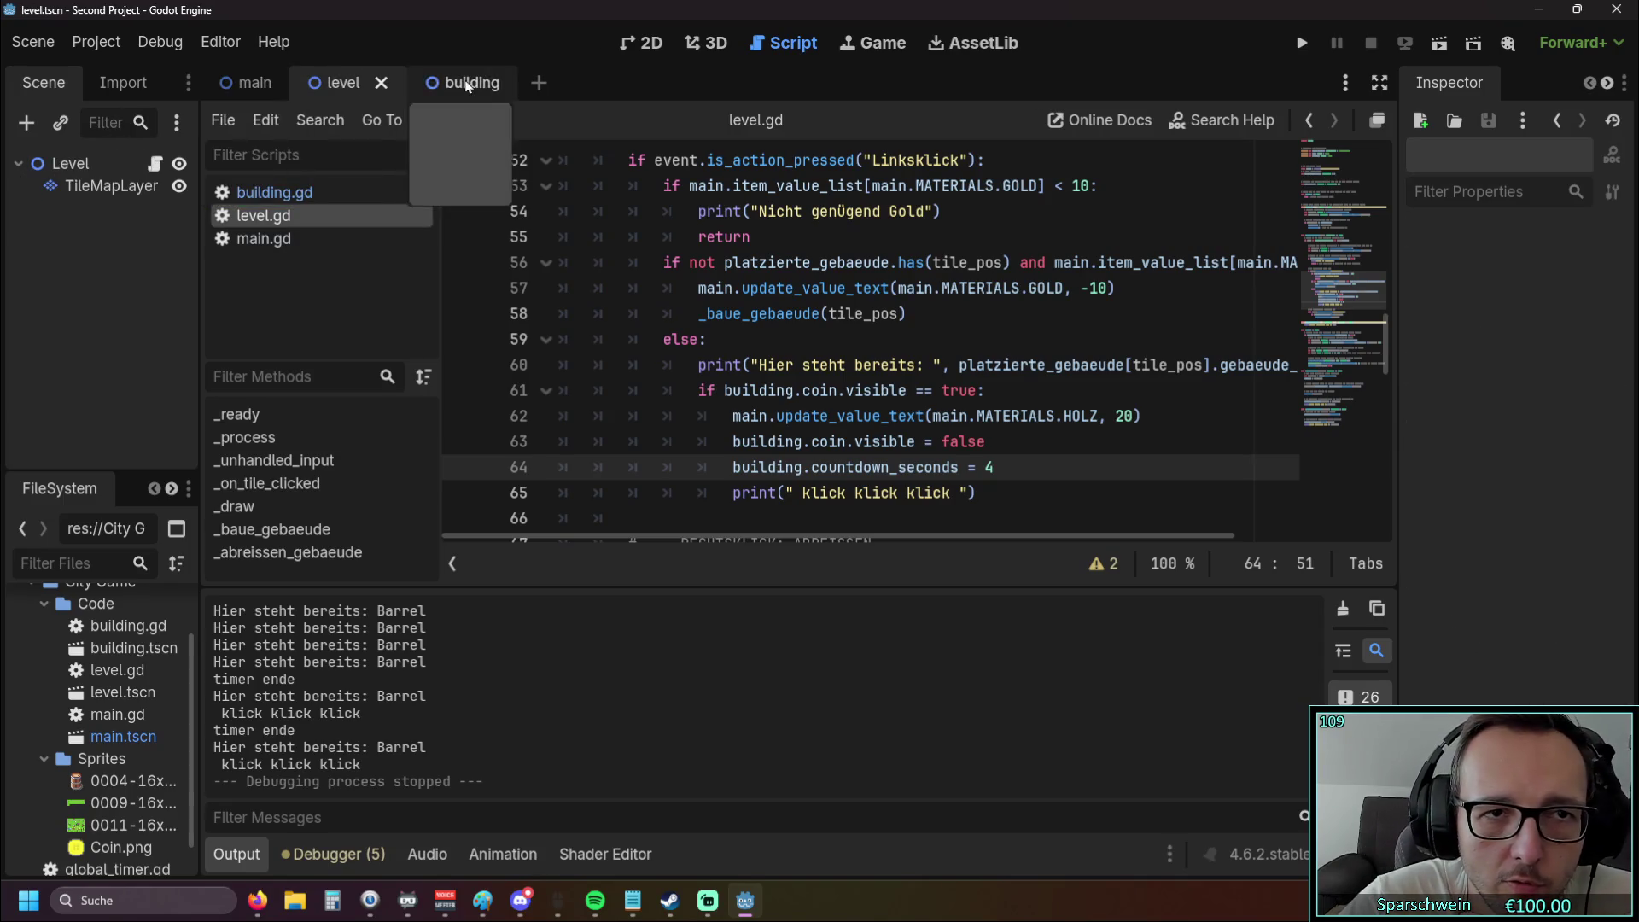
{"action": "left_click", "coordinate": [445, 82]}
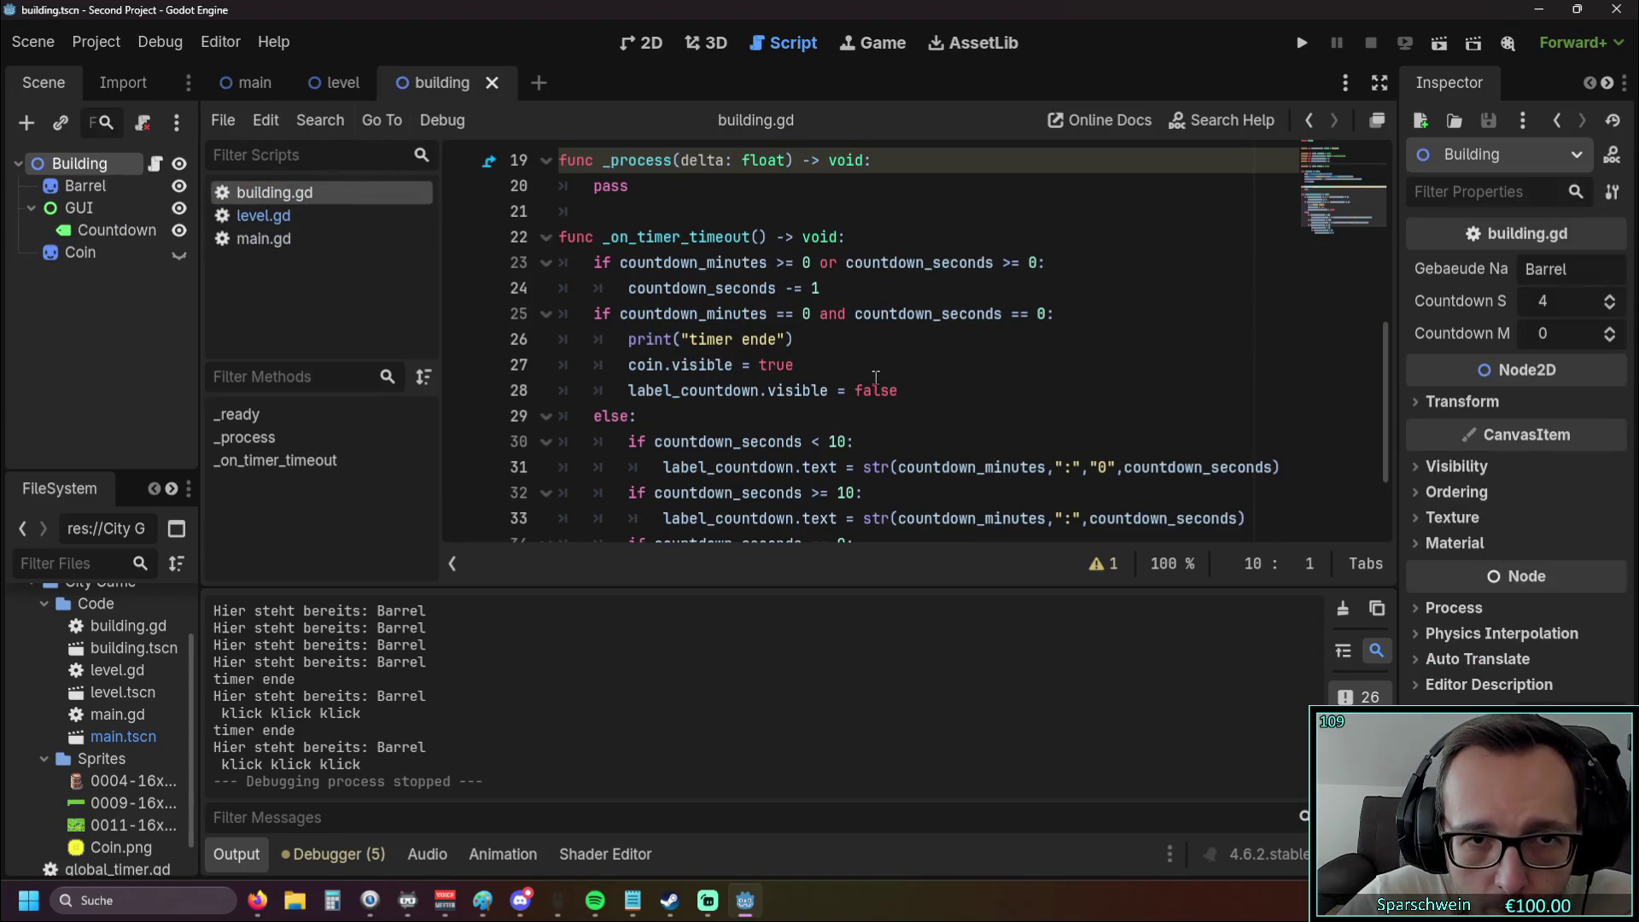
{"action": "scroll", "coordinate": [871, 378], "scroll_direction": "up", "scroll_amount": 1}
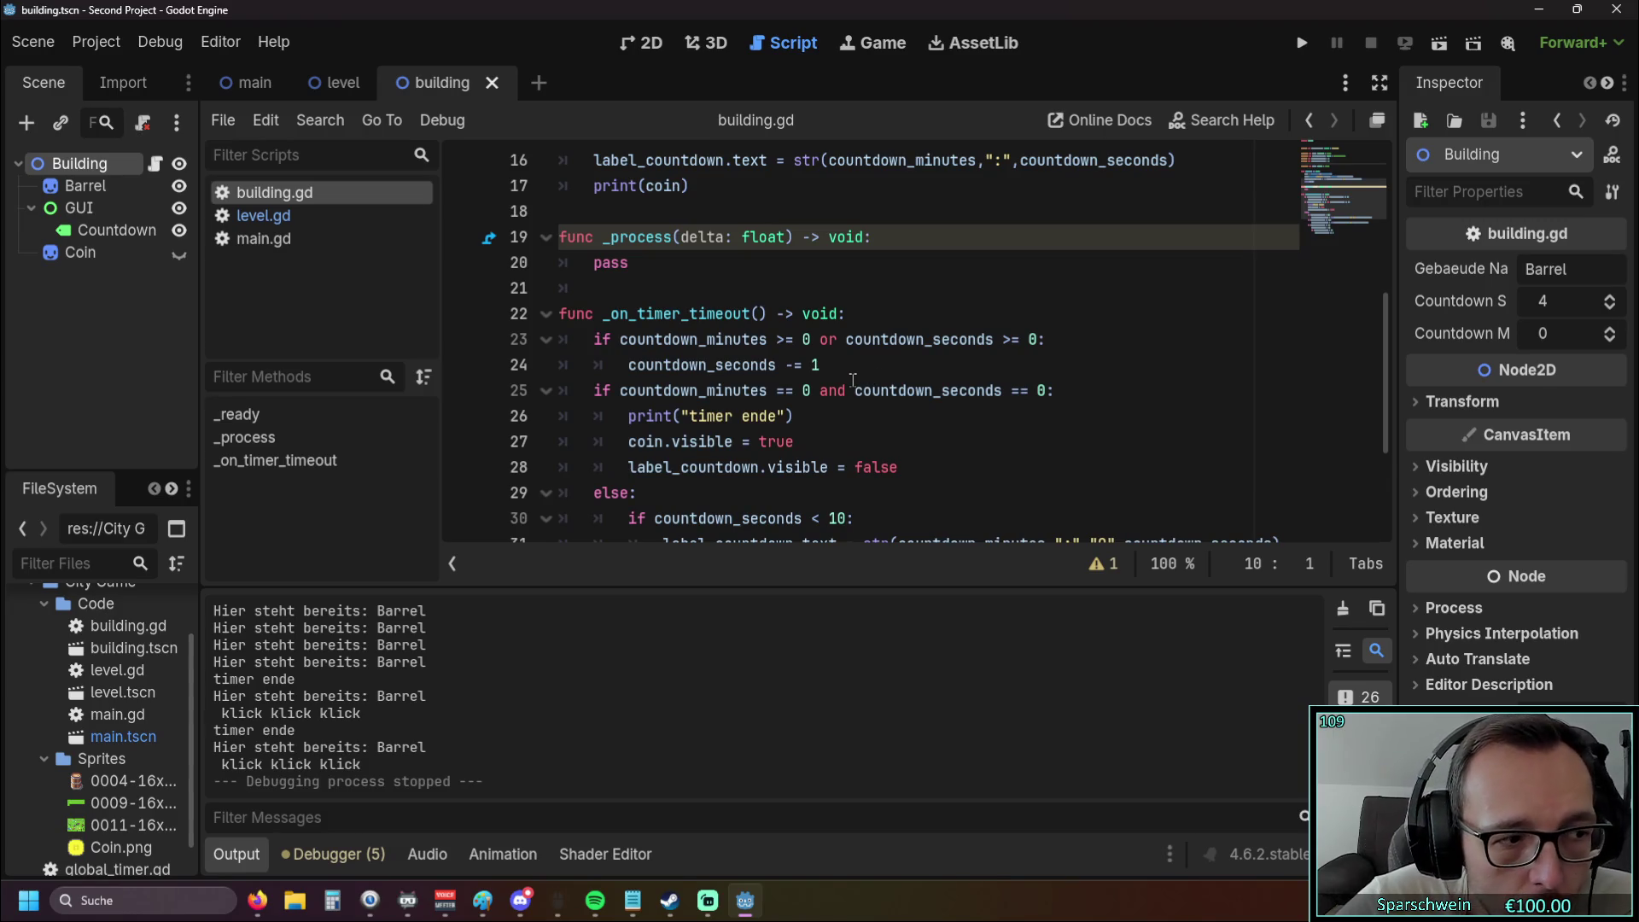
{"action": "mouse_move", "coordinate": [854, 386]}
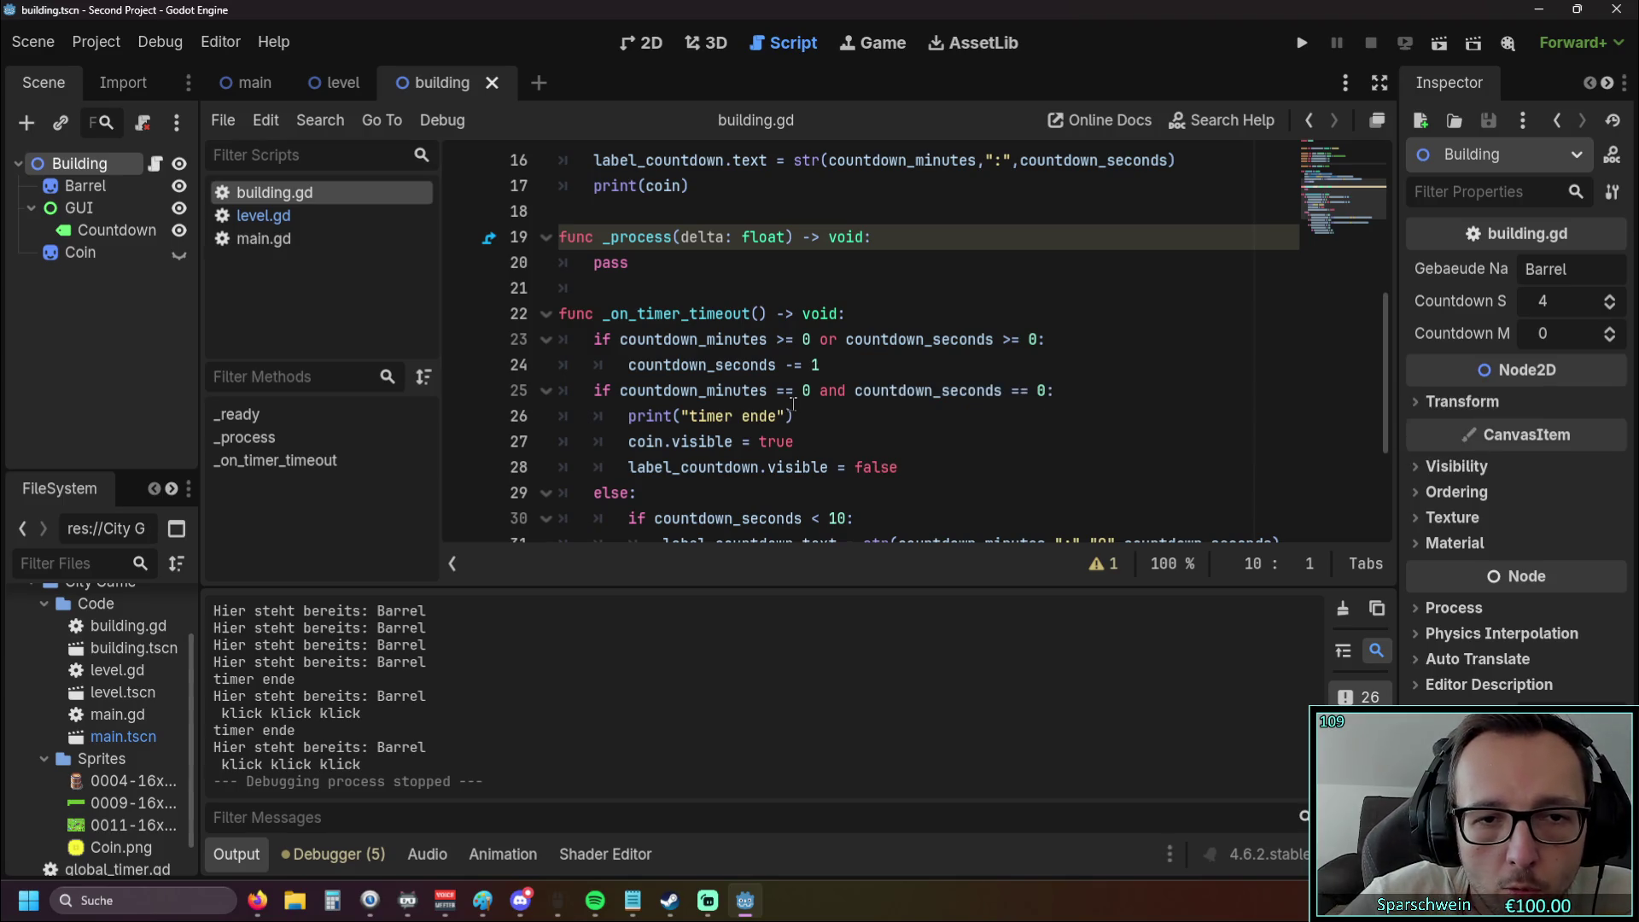
{"action": "scroll", "coordinate": [832, 413], "scroll_direction": "down", "scroll_amount": 1}
{"action": "left_click_drag", "start_coordinate": [627, 390], "coordinate": [915, 406]}
{"action": "key", "text": "ctrl+c"}
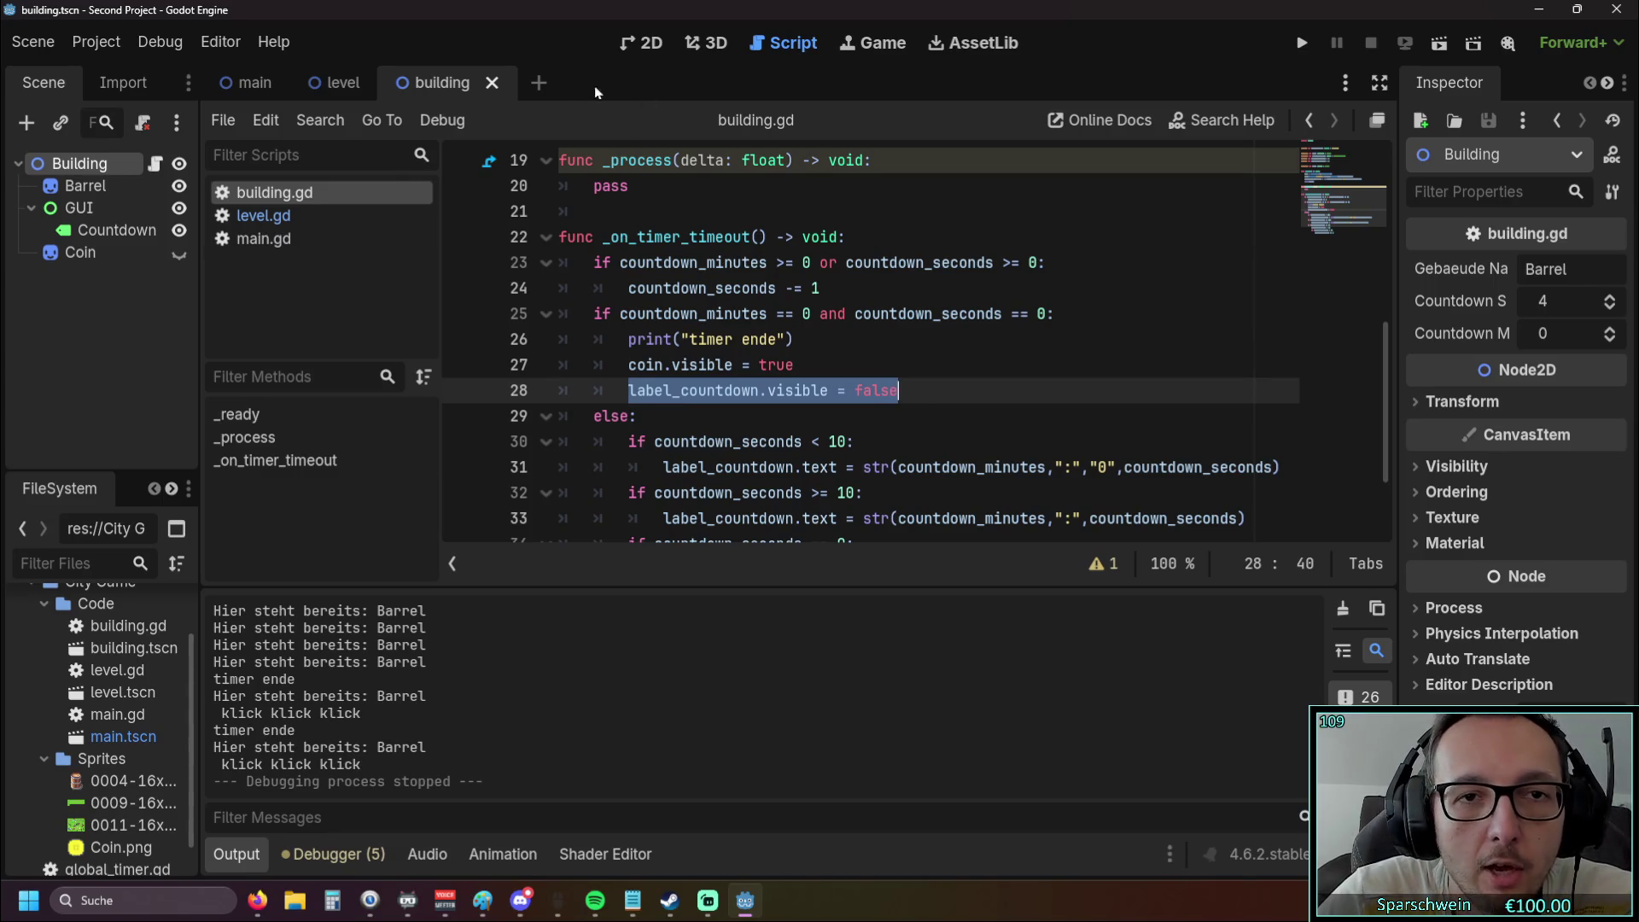
Paste the countdown-label line below the coin-hiding line in level.gd.
{"action": "left_click", "coordinate": [341, 82]}
{"action": "left_click", "coordinate": [282, 215]}
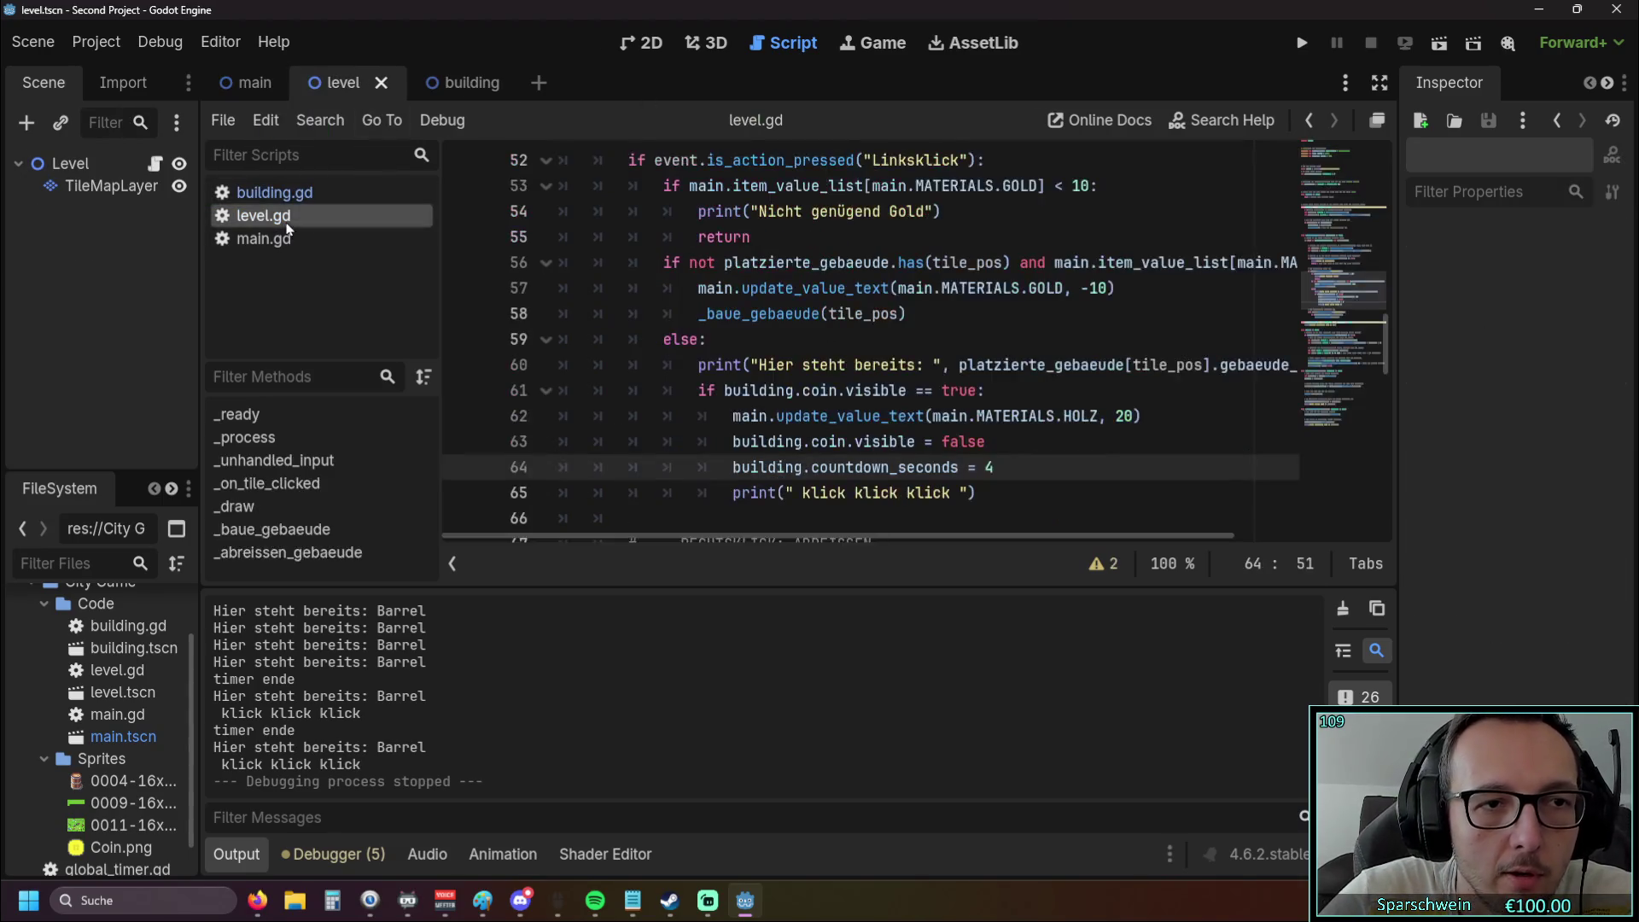
{"action": "left_click", "coordinate": [1003, 438]}
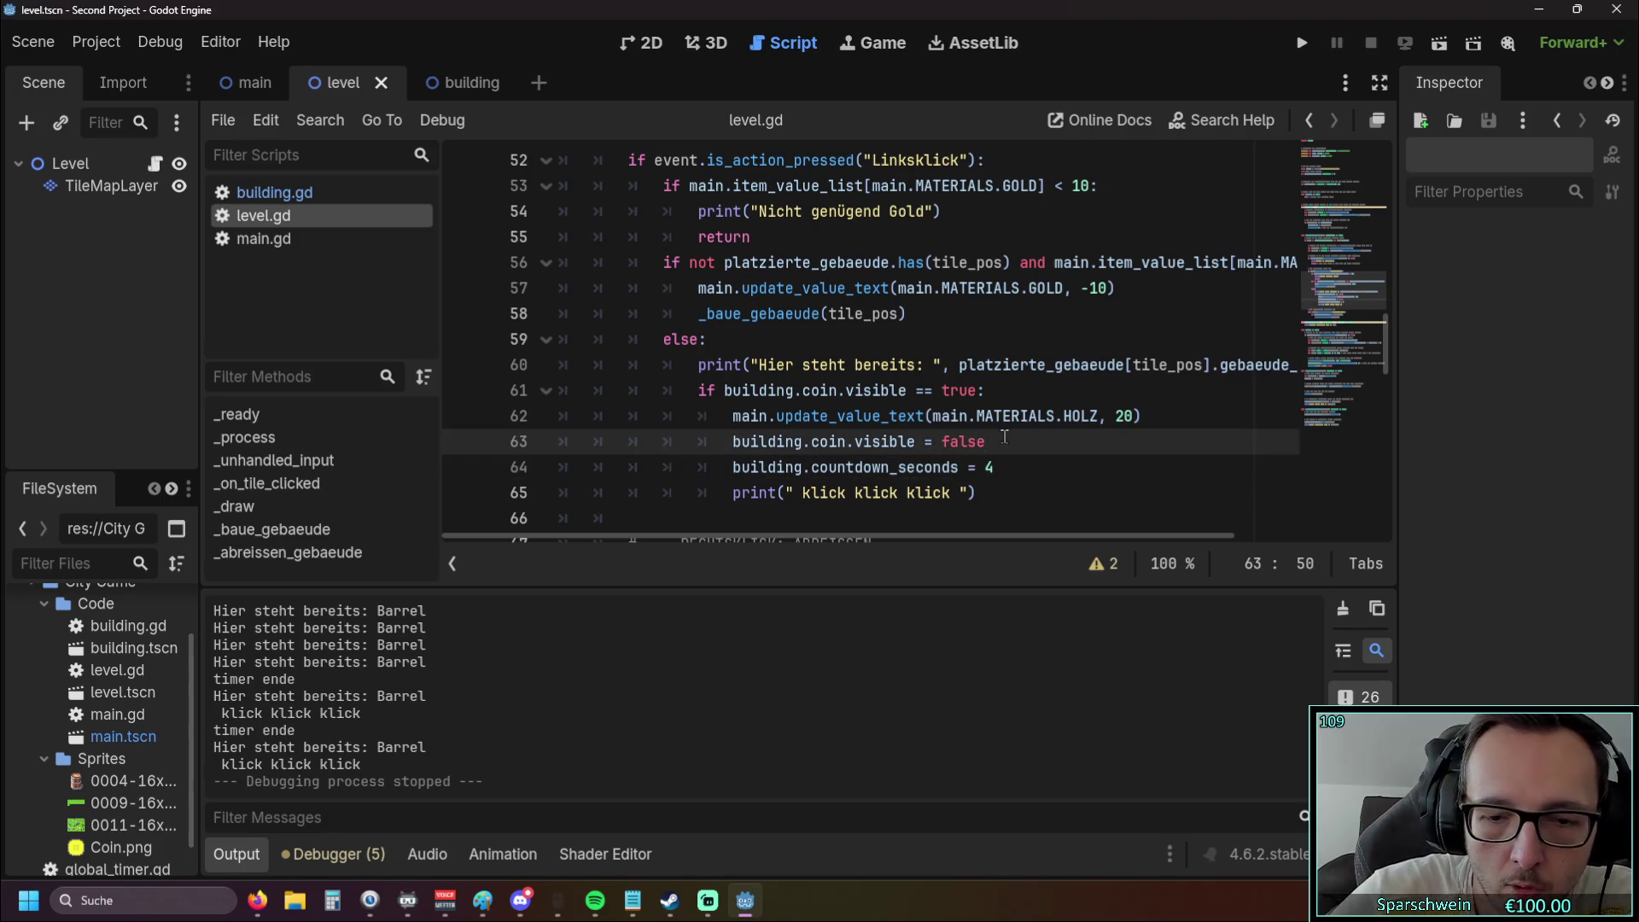
{"action": "key", "text": "Return"}
{"action": "key", "text": "ctrl+v"}
Make line 64 read building.label_countdown.visible = true, then run the game.
{"action": "left_click", "coordinate": [735, 470]}
{"action": "type", "text": "building.label"}
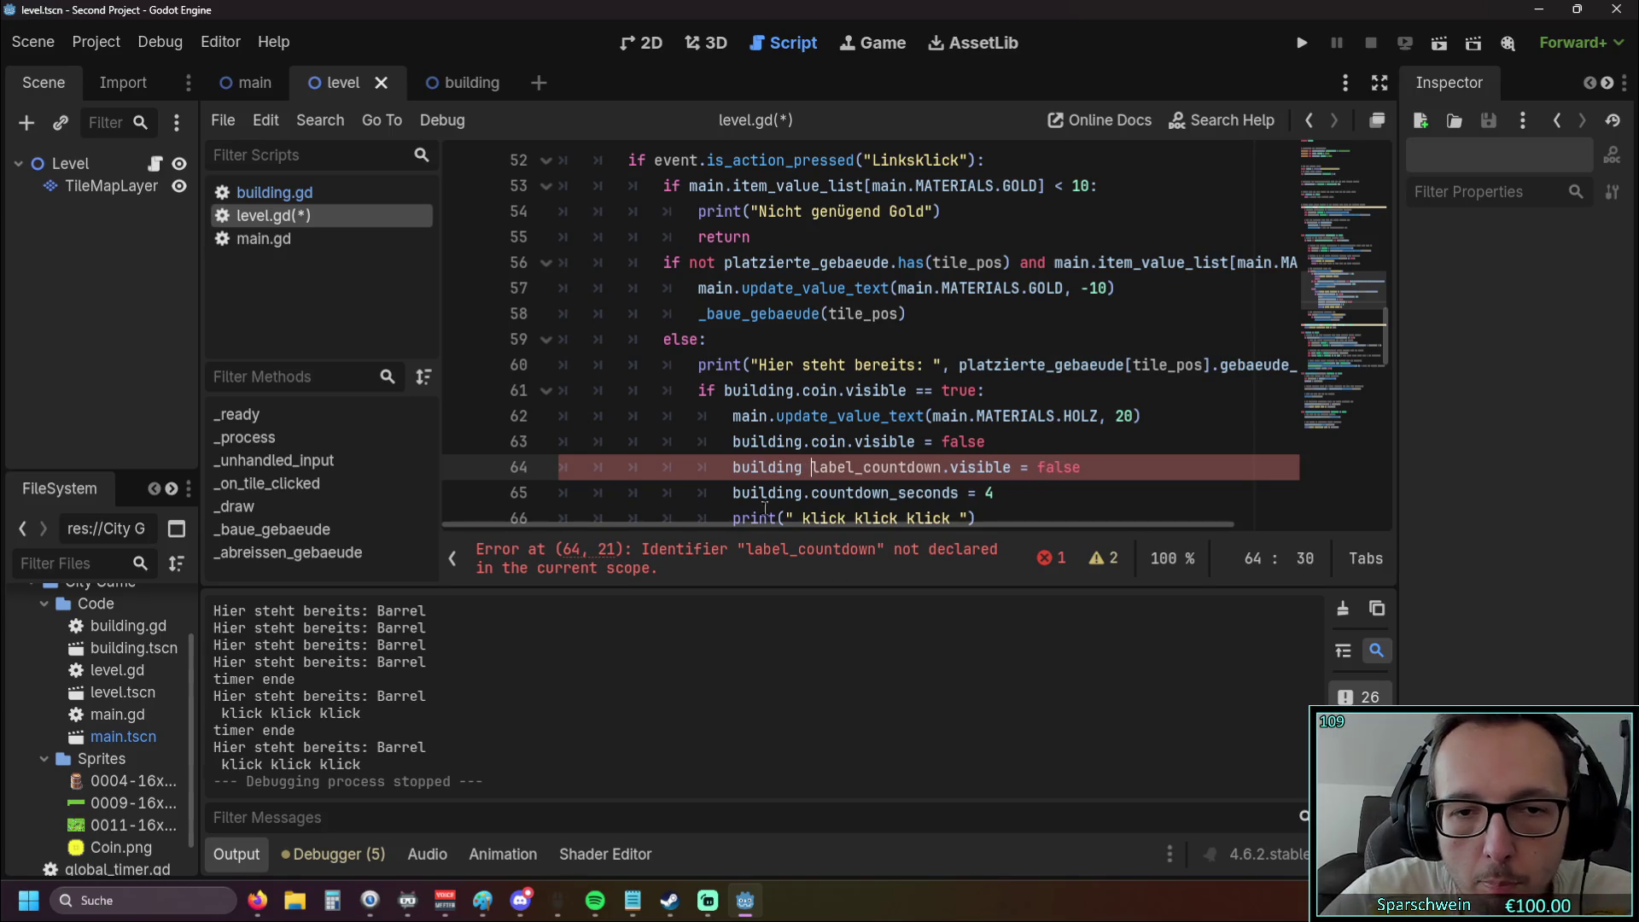
{"action": "key", "text": "BackSpace"}
{"action": "type", "text": "."}
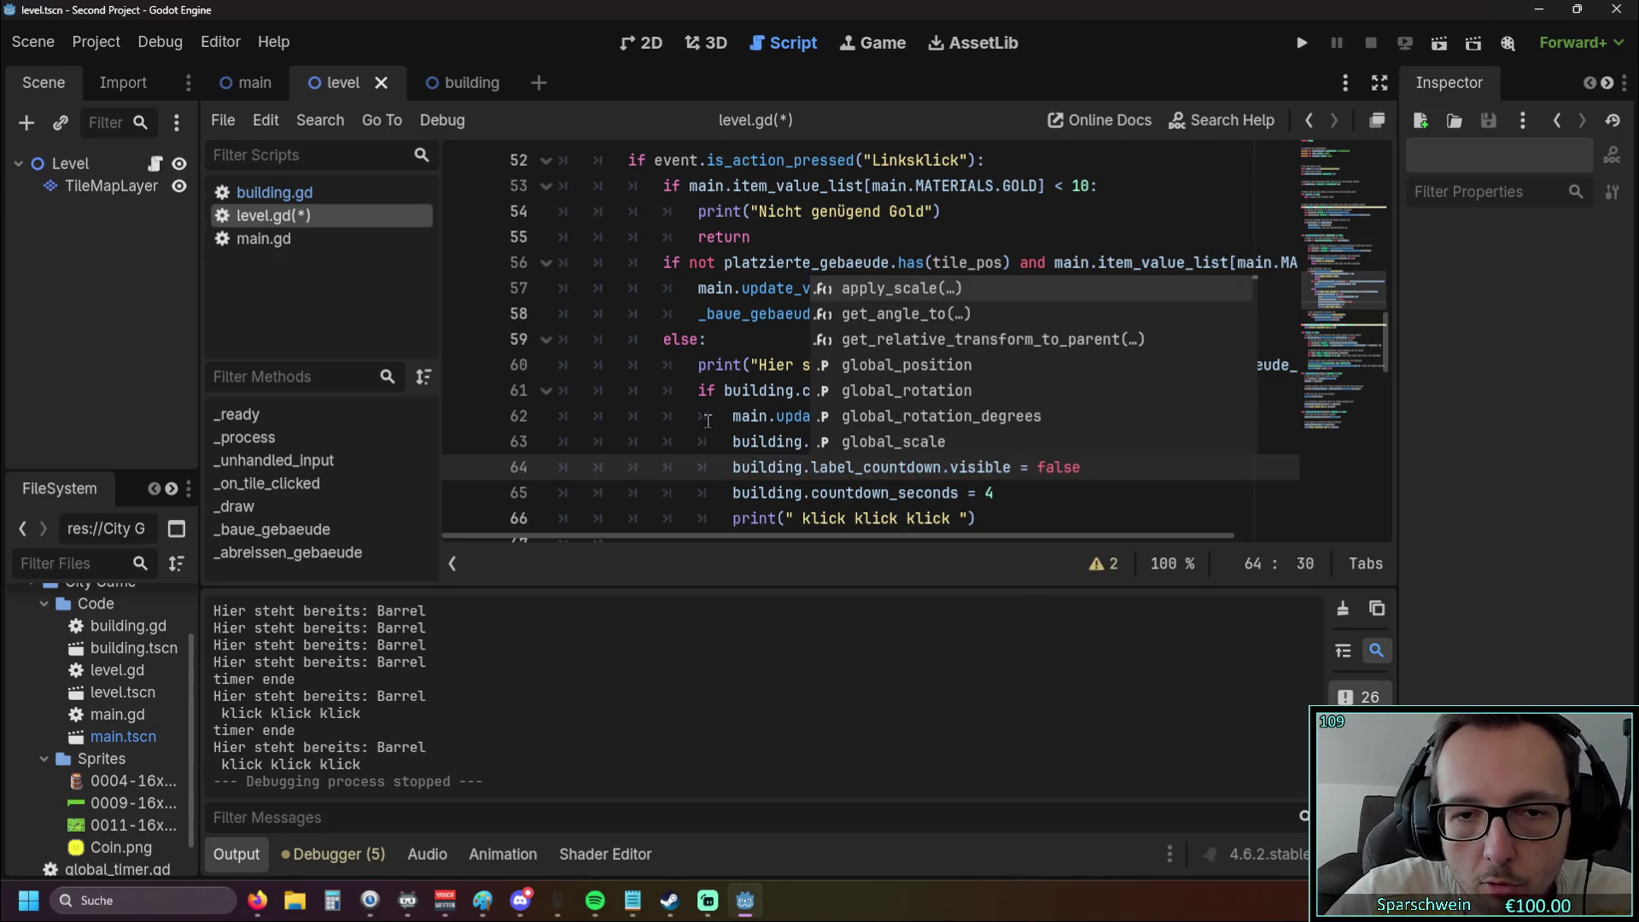
{"action": "key", "text": "Escape"}
{"action": "double_click", "coordinate": [1040, 469]}
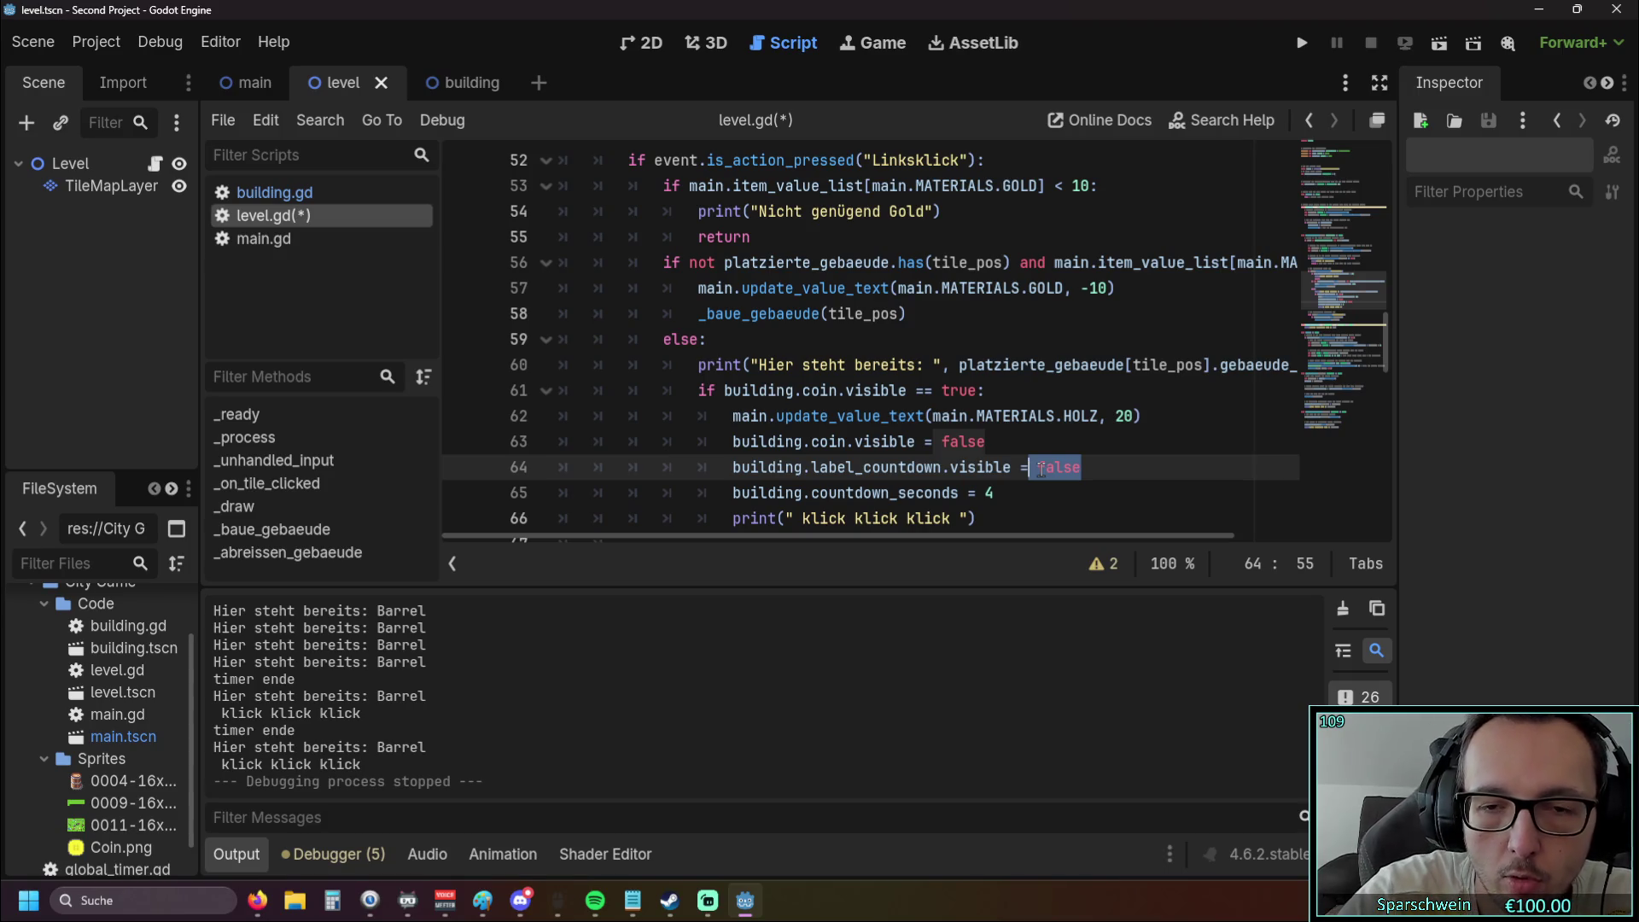
{"action": "key", "text": "BackSpace"}
{"action": "type", "text": "true"}
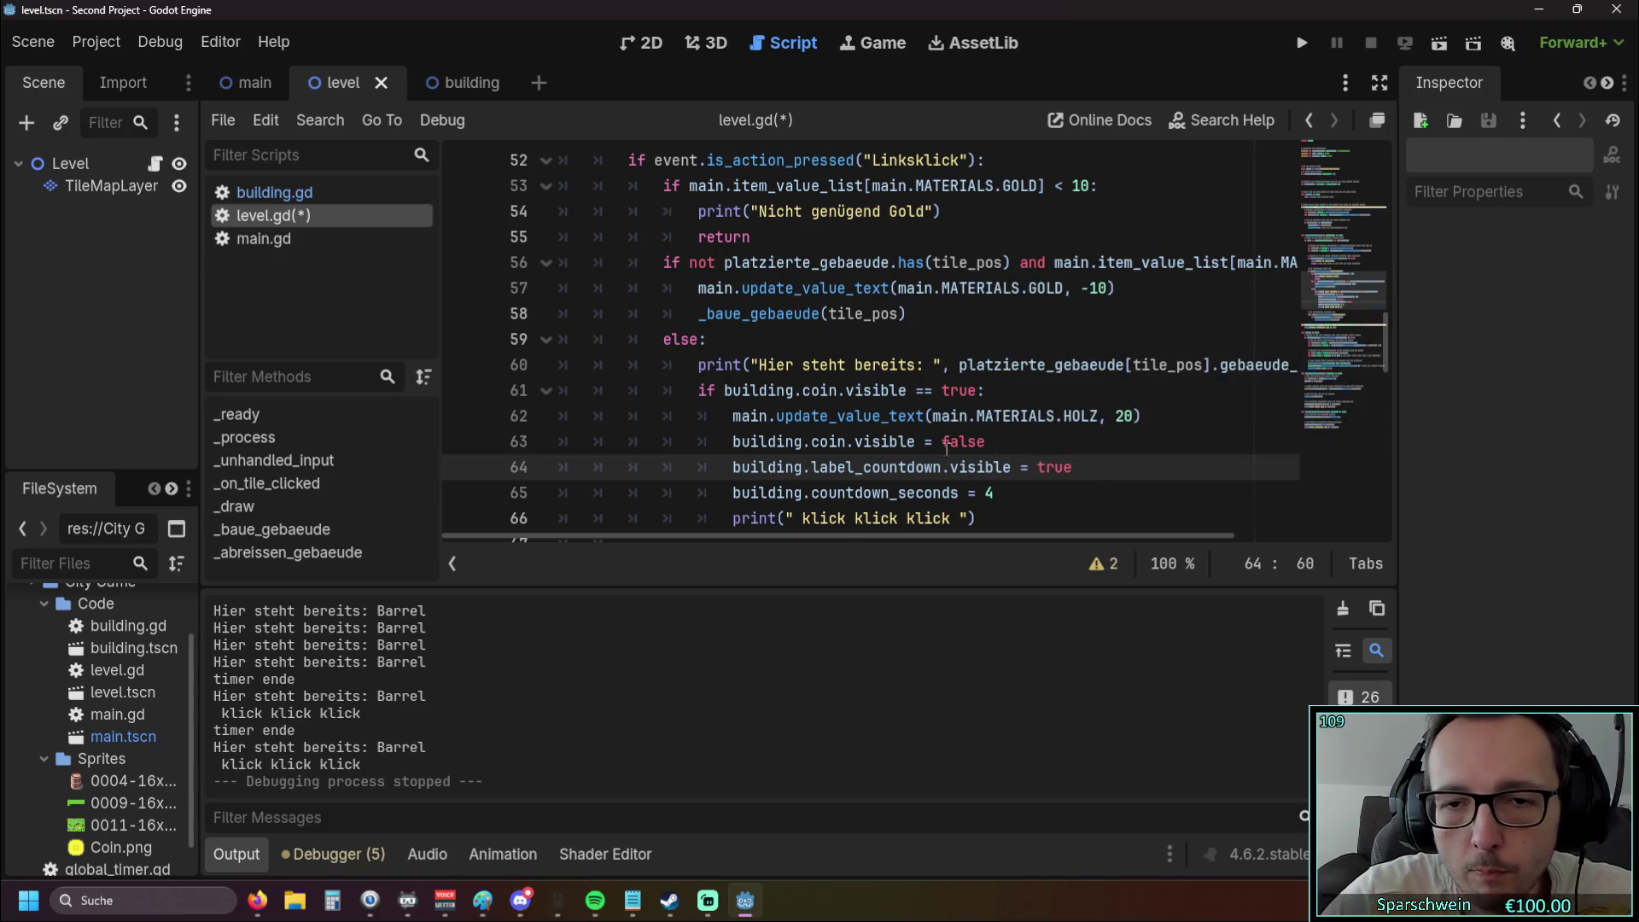
{"action": "left_click", "coordinate": [945, 446]}
{"action": "left_click", "coordinate": [1301, 43]}
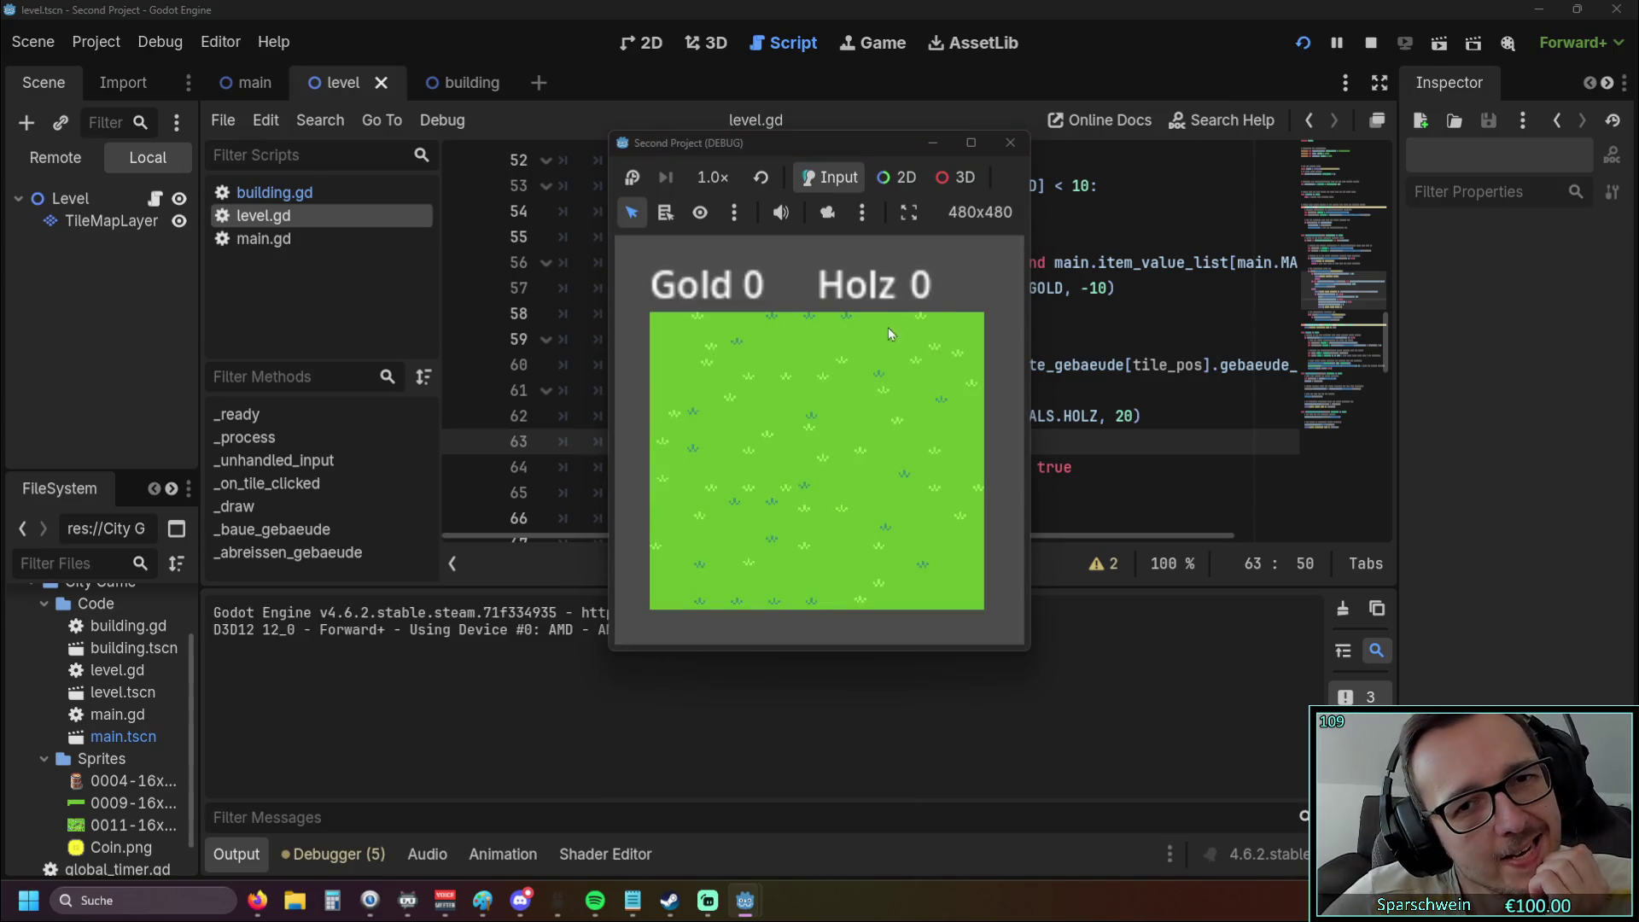
Build a barrel and collect its coin eight times, reaching Gold 220 and Holz 160, then stop the game.
{"action": "left_click", "coordinate": [768, 420]}
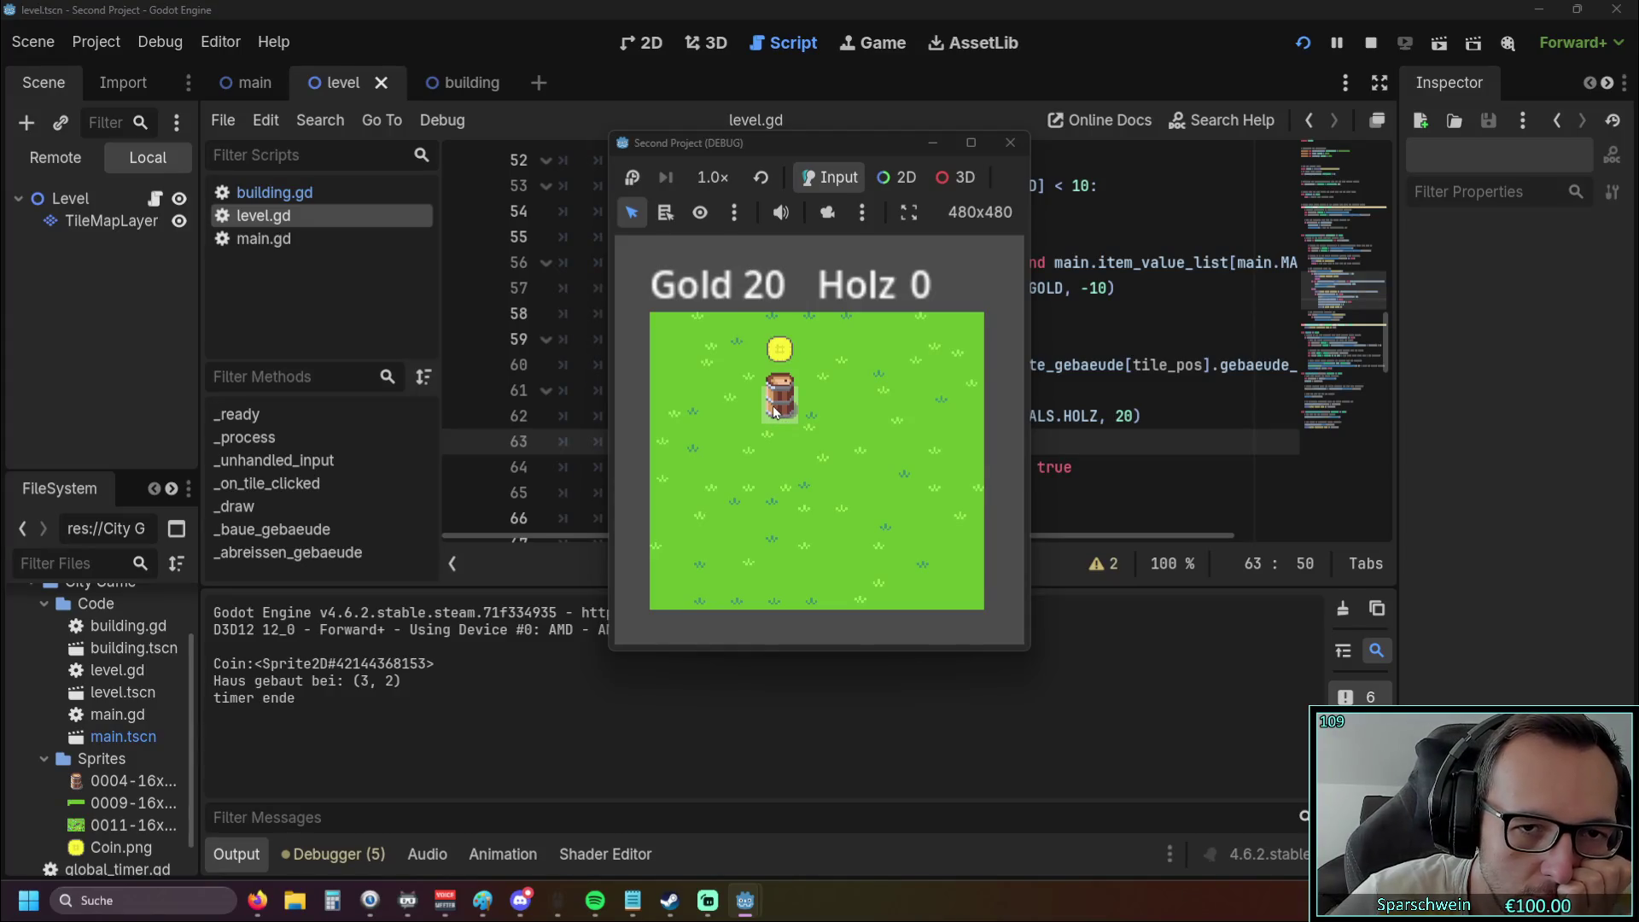
{"action": "left_click", "coordinate": [775, 407]}
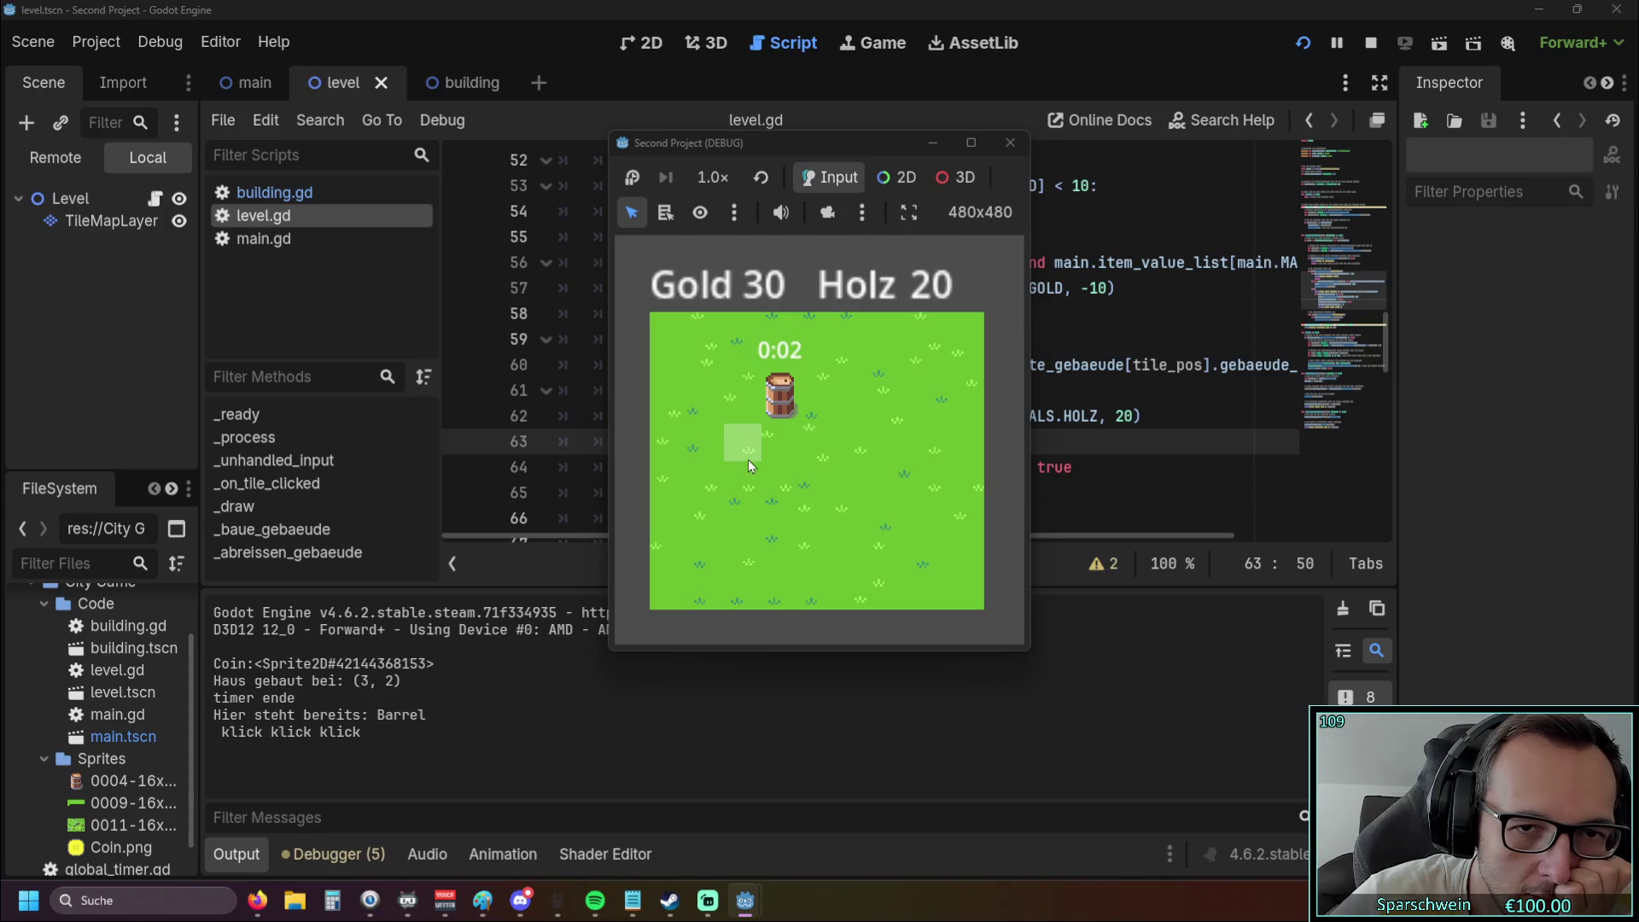
{"action": "left_click", "coordinate": [773, 409]}
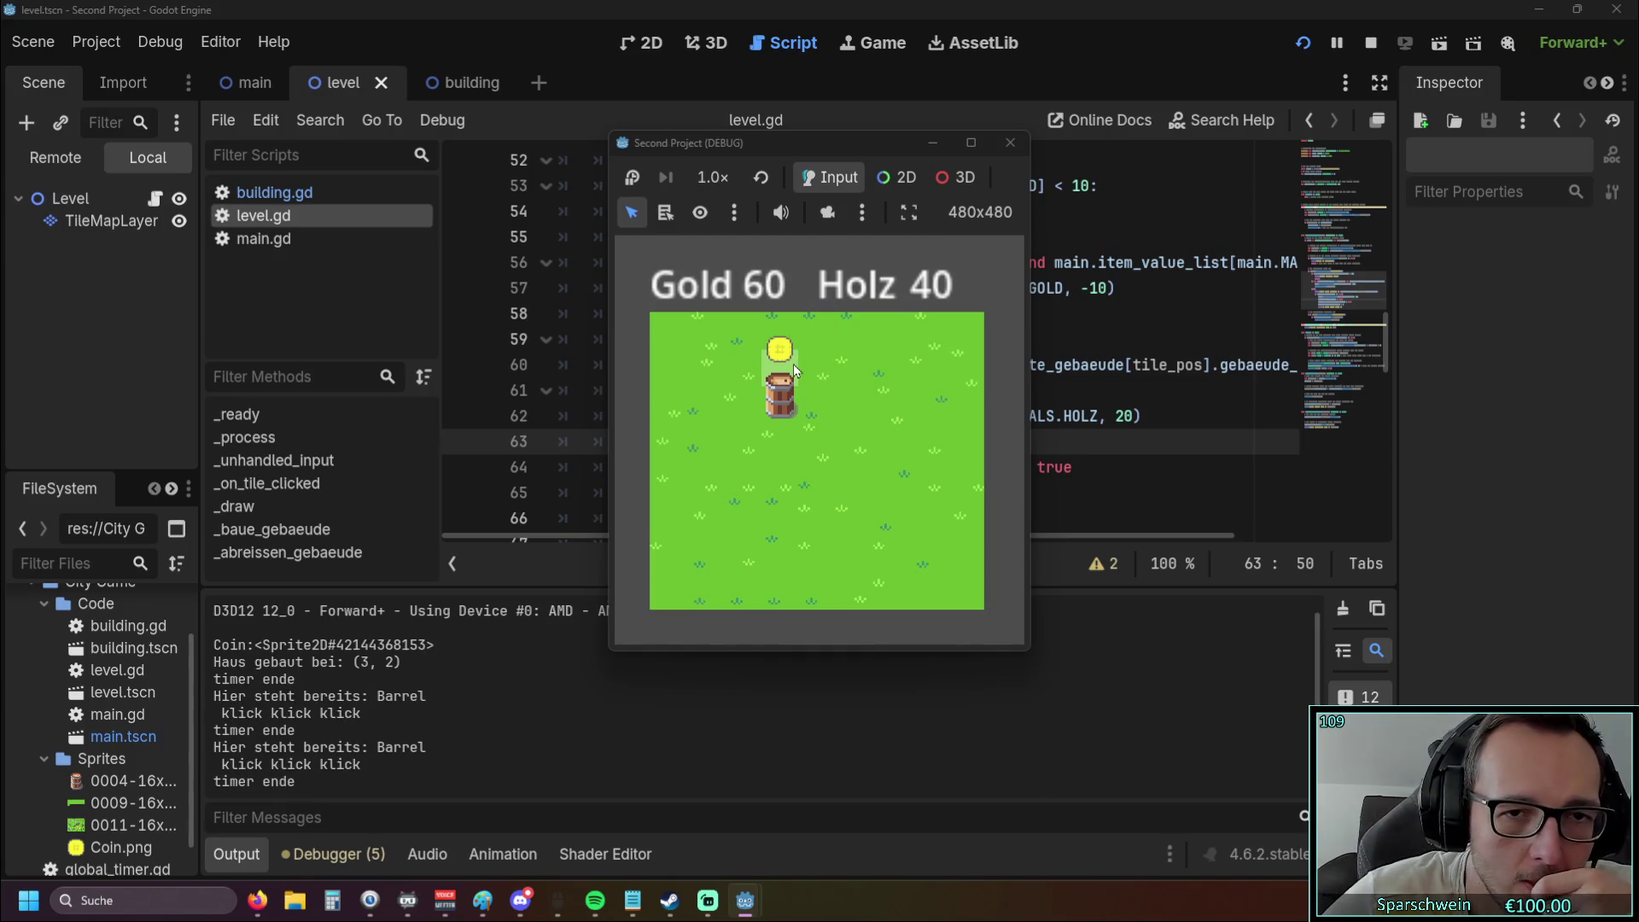
{"action": "left_click", "coordinate": [783, 404]}
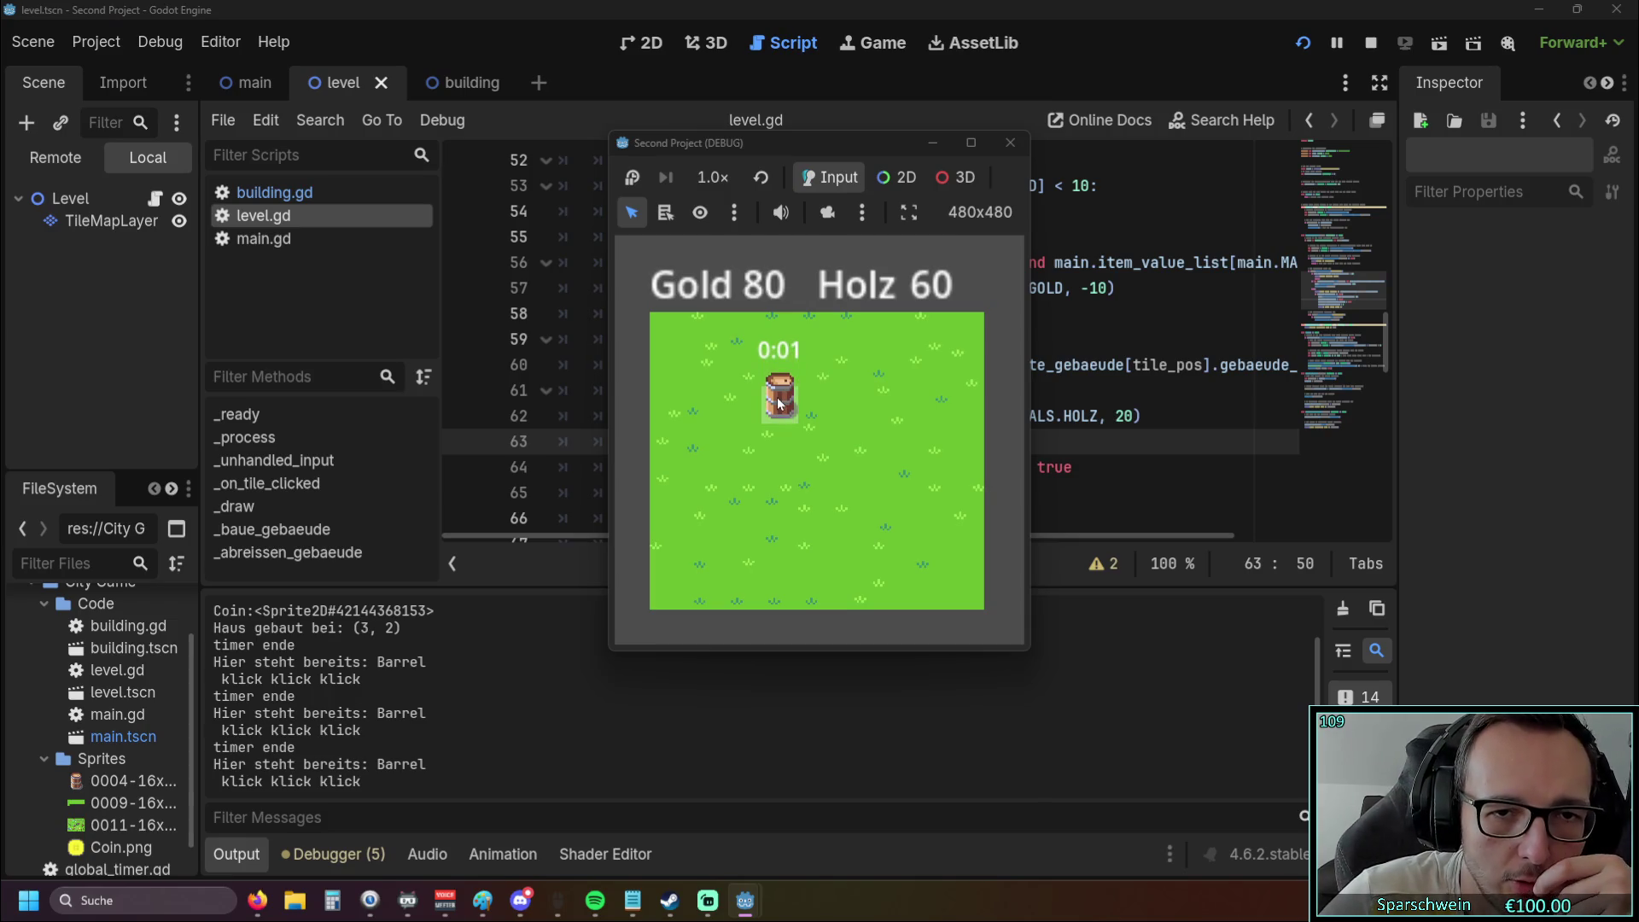
{"action": "left_click", "coordinate": [771, 408]}
{"action": "left_click", "coordinate": [772, 405]}
{"action": "double_click", "coordinate": [774, 407]}
{"action": "left_click", "coordinate": [777, 408]}
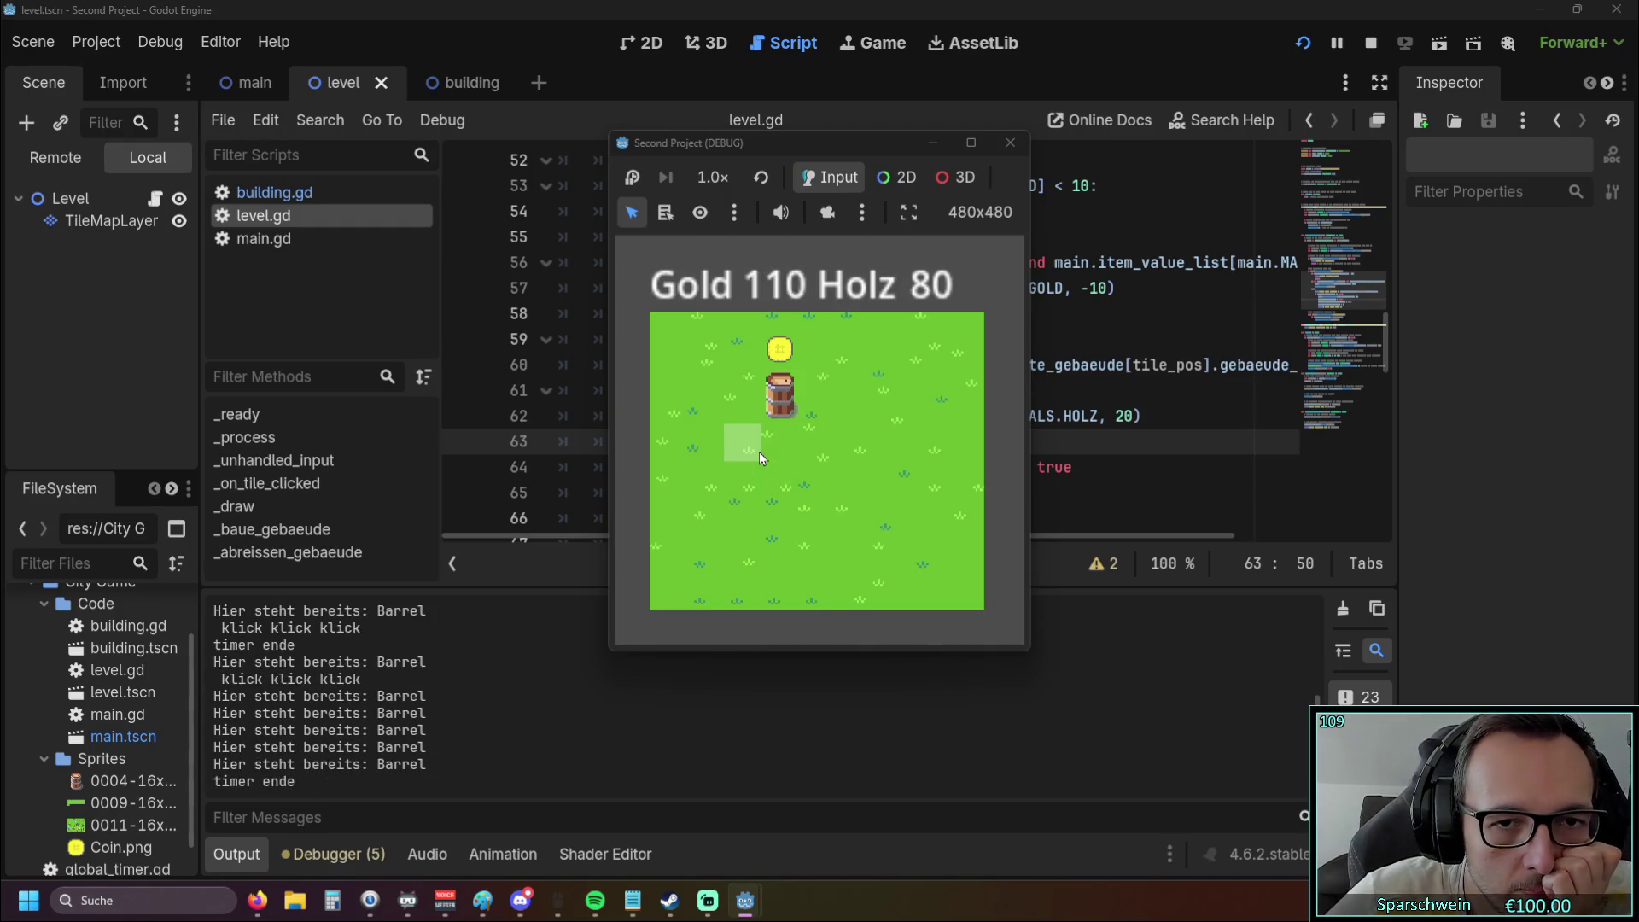
{"action": "left_click", "coordinate": [775, 441]}
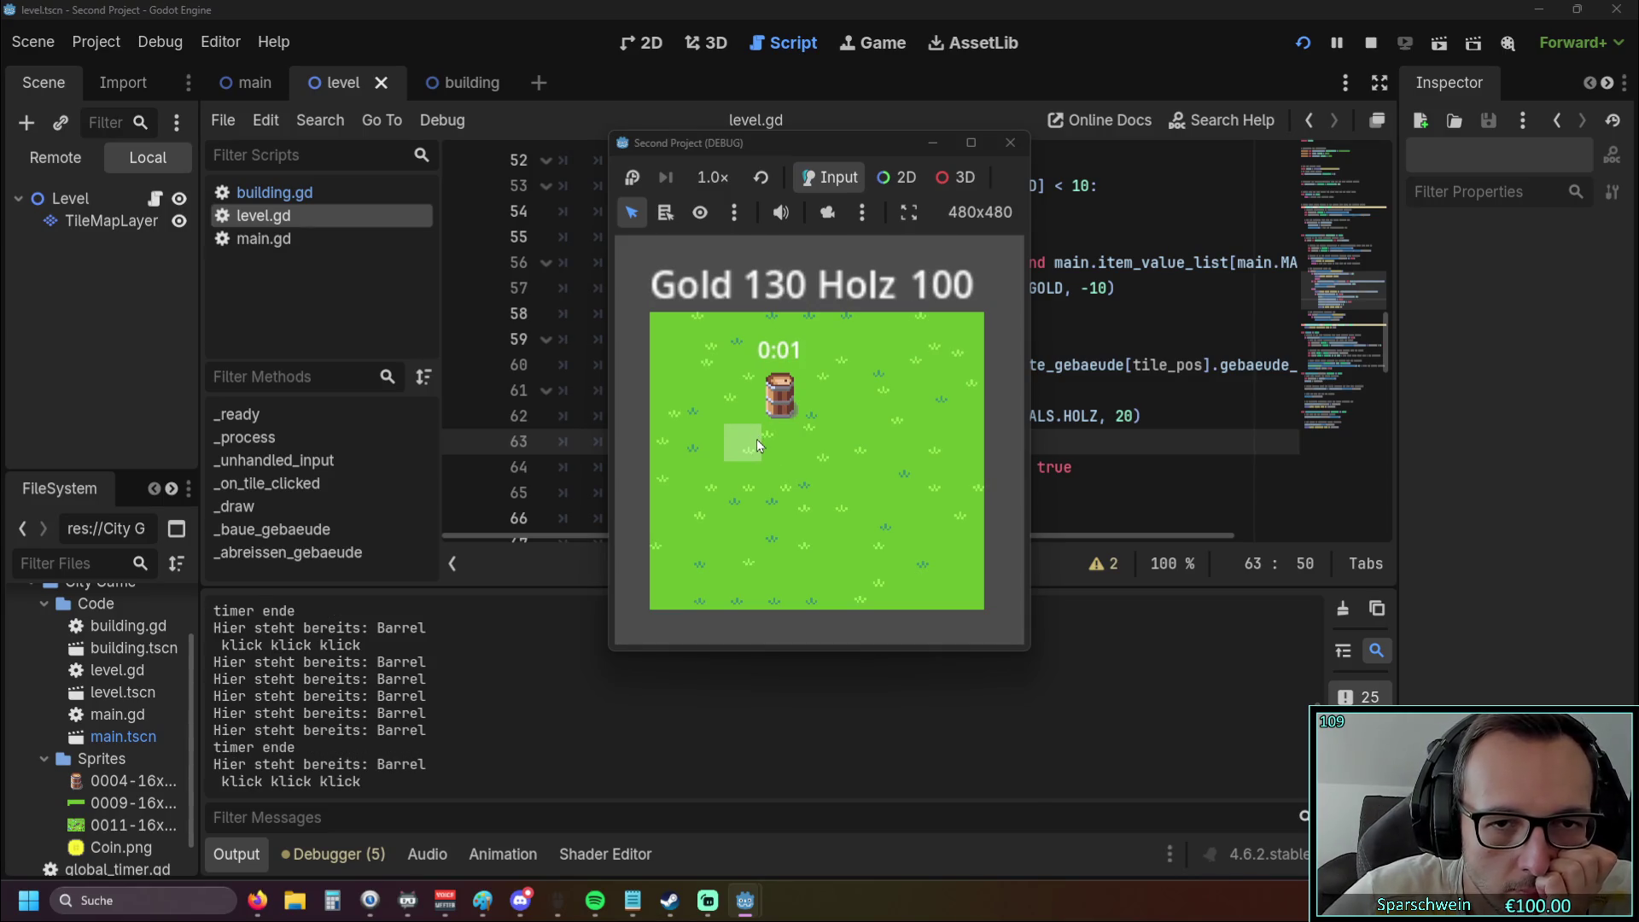
{"action": "left_click", "coordinate": [783, 409]}
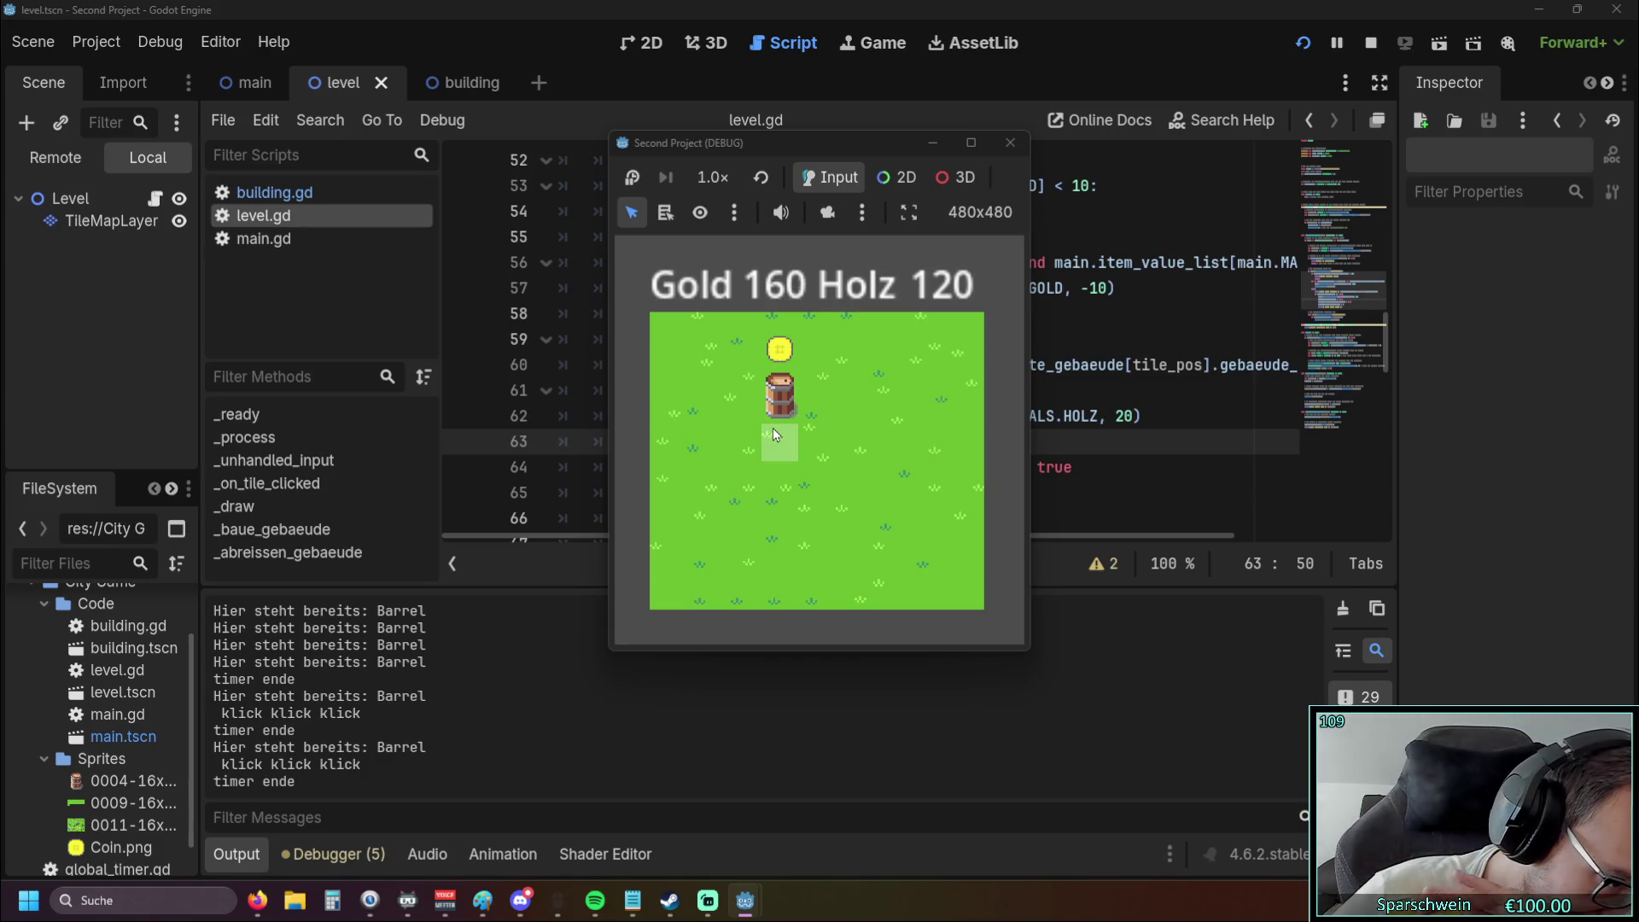
{"action": "left_click", "coordinate": [780, 412]}
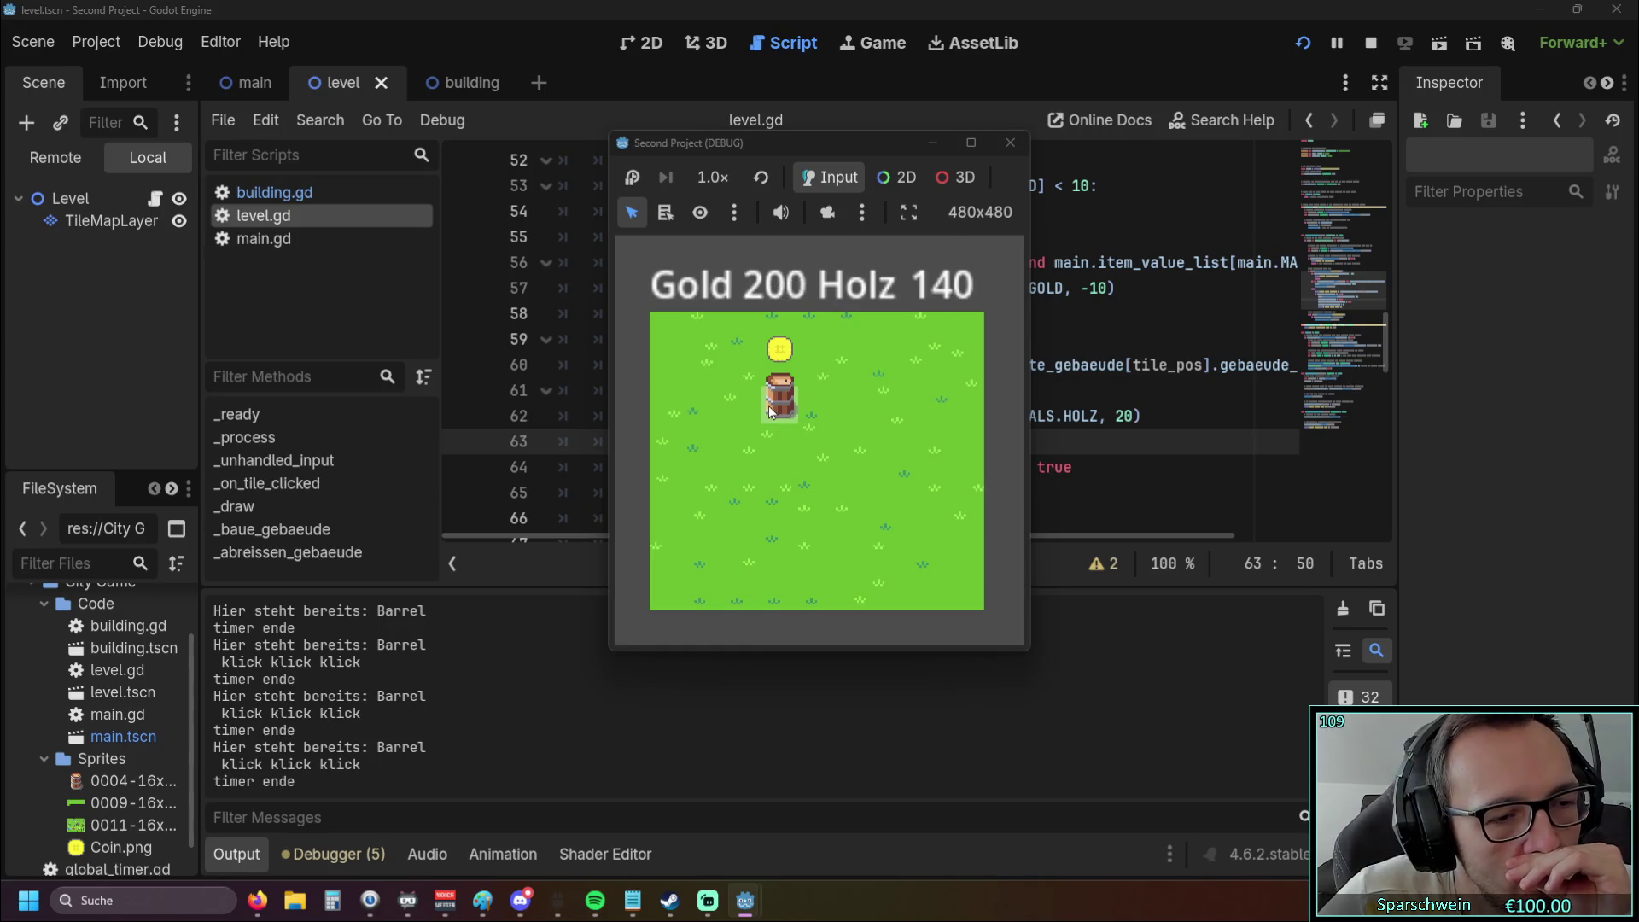
{"action": "left_click", "coordinate": [776, 407]}
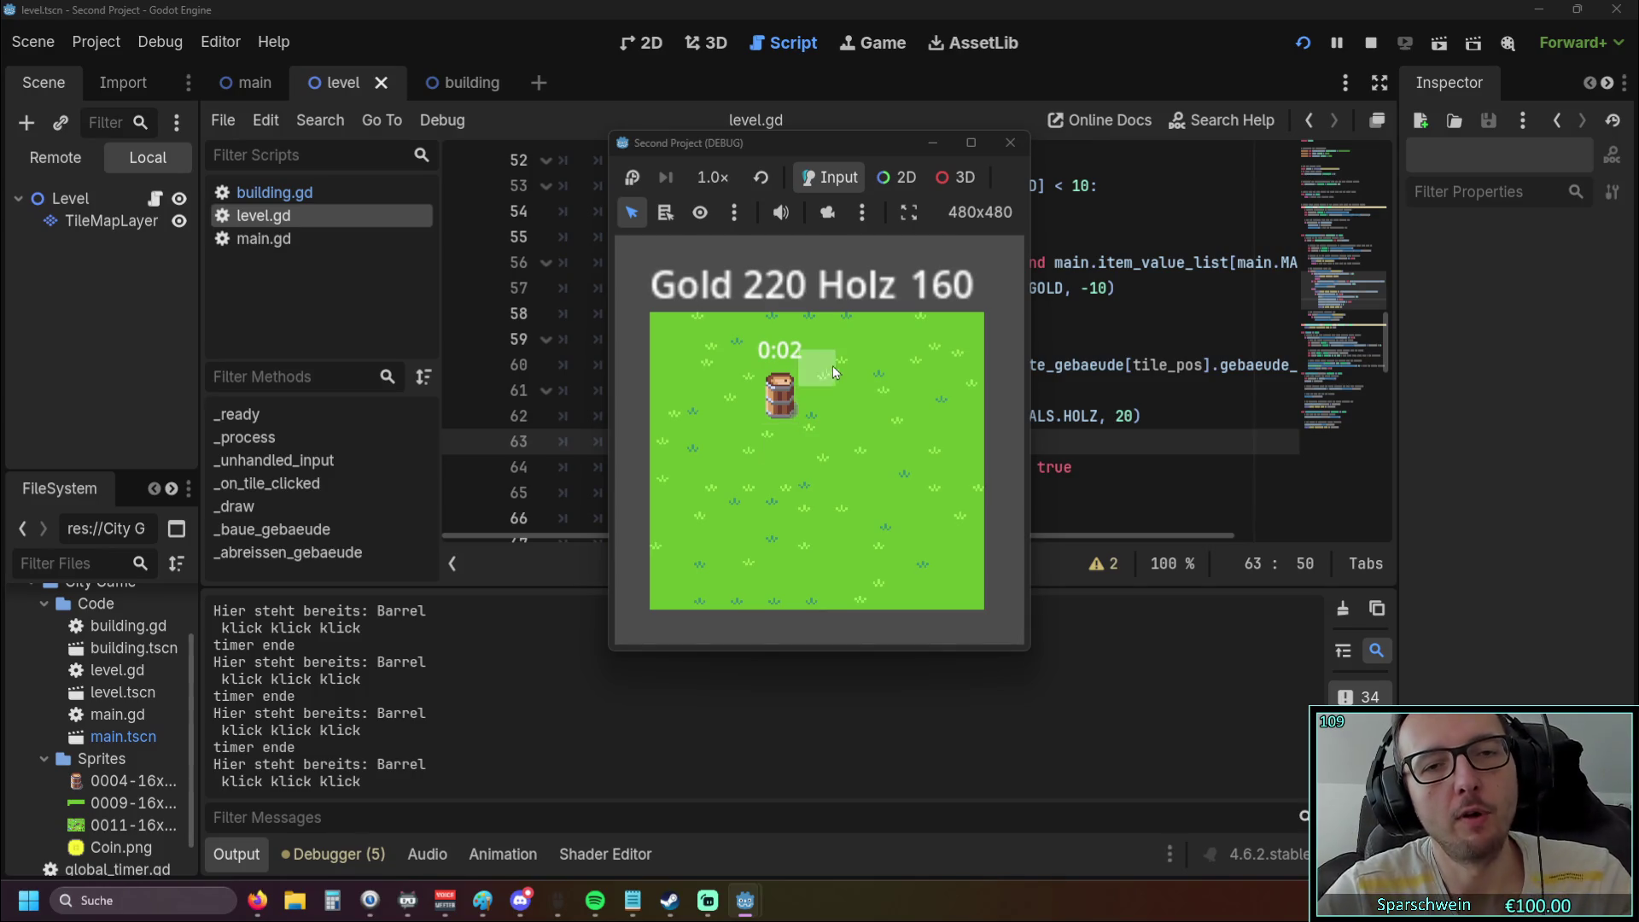
{"action": "left_click", "coordinate": [1008, 144]}
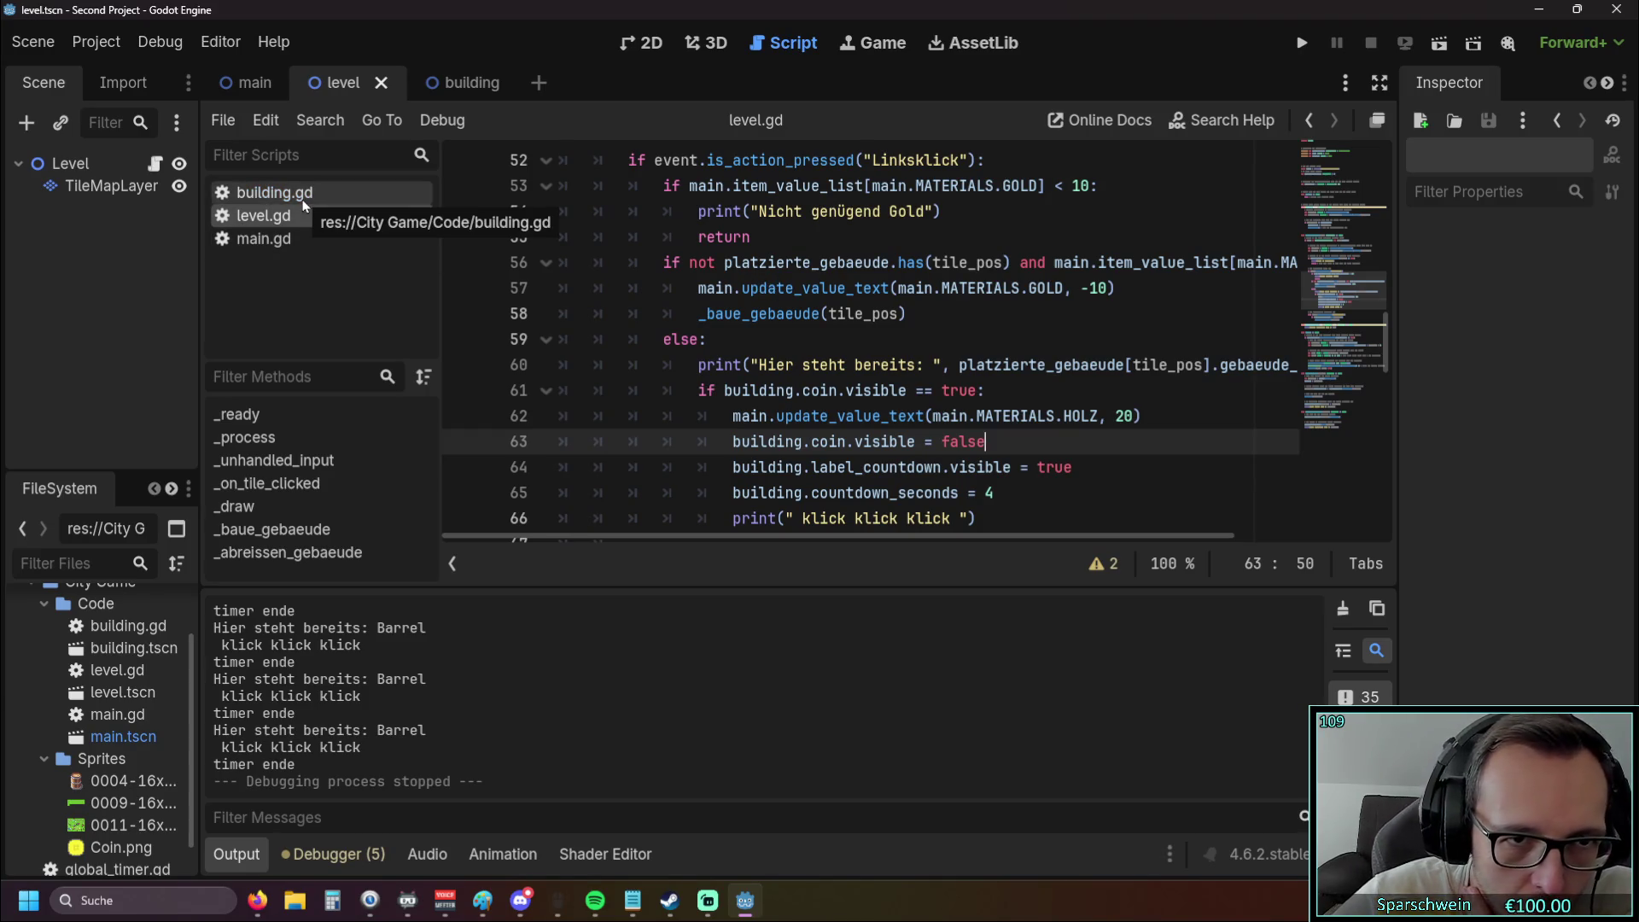
Run the game, build a barrel at tile (2, 2) and collect its coin.
{"action": "left_click", "coordinate": [1299, 43]}
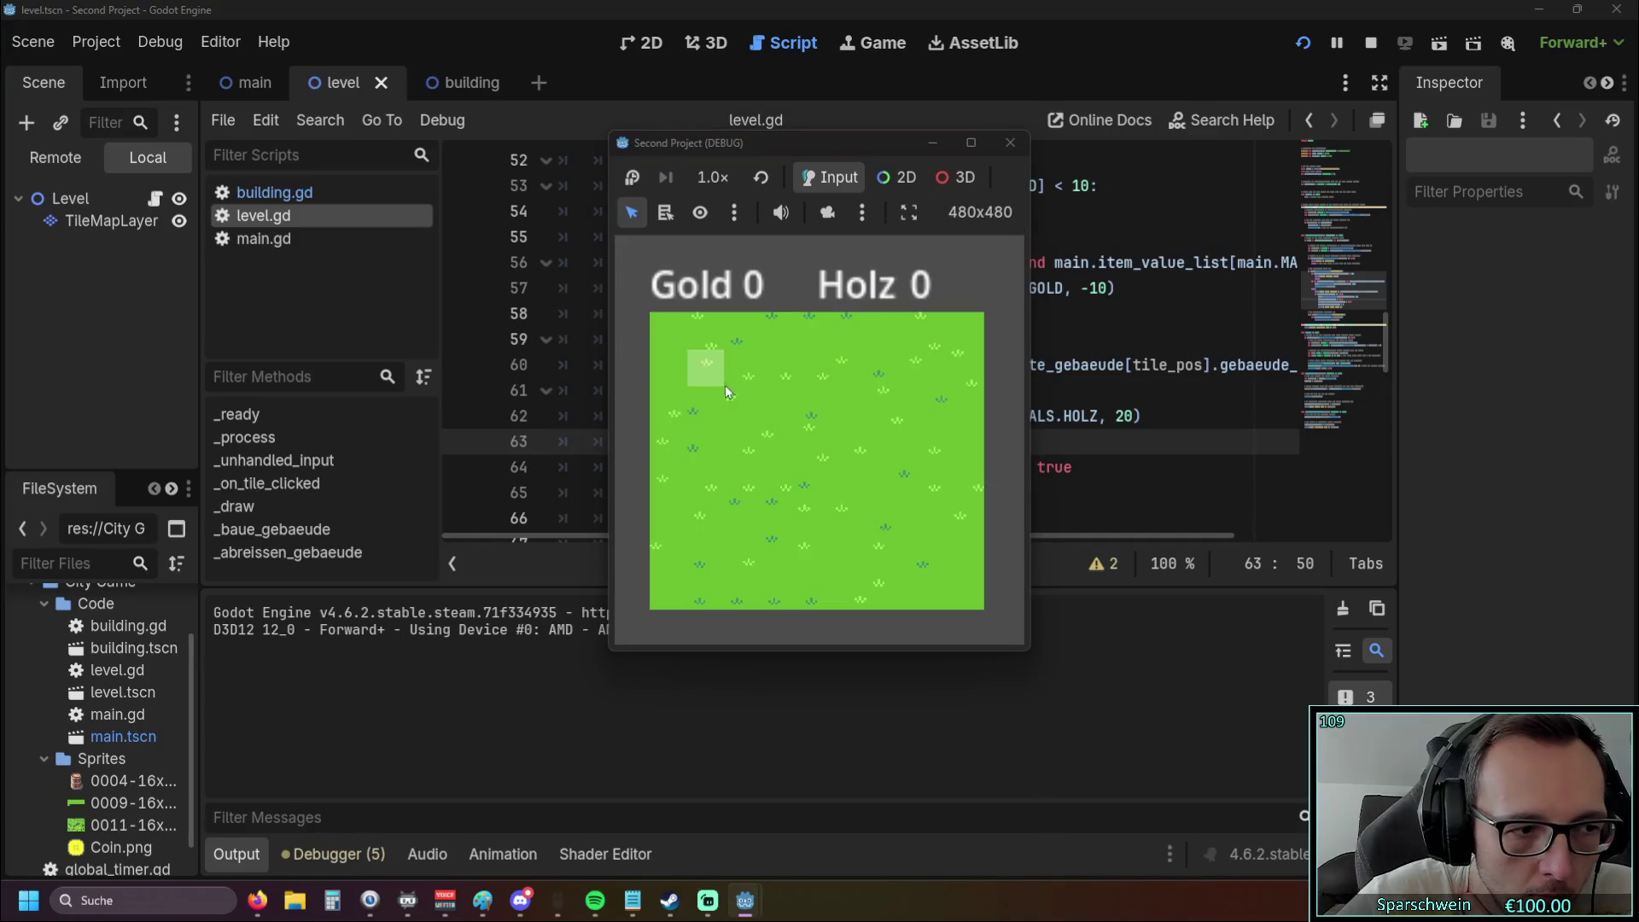
{"action": "left_click", "coordinate": [747, 406]}
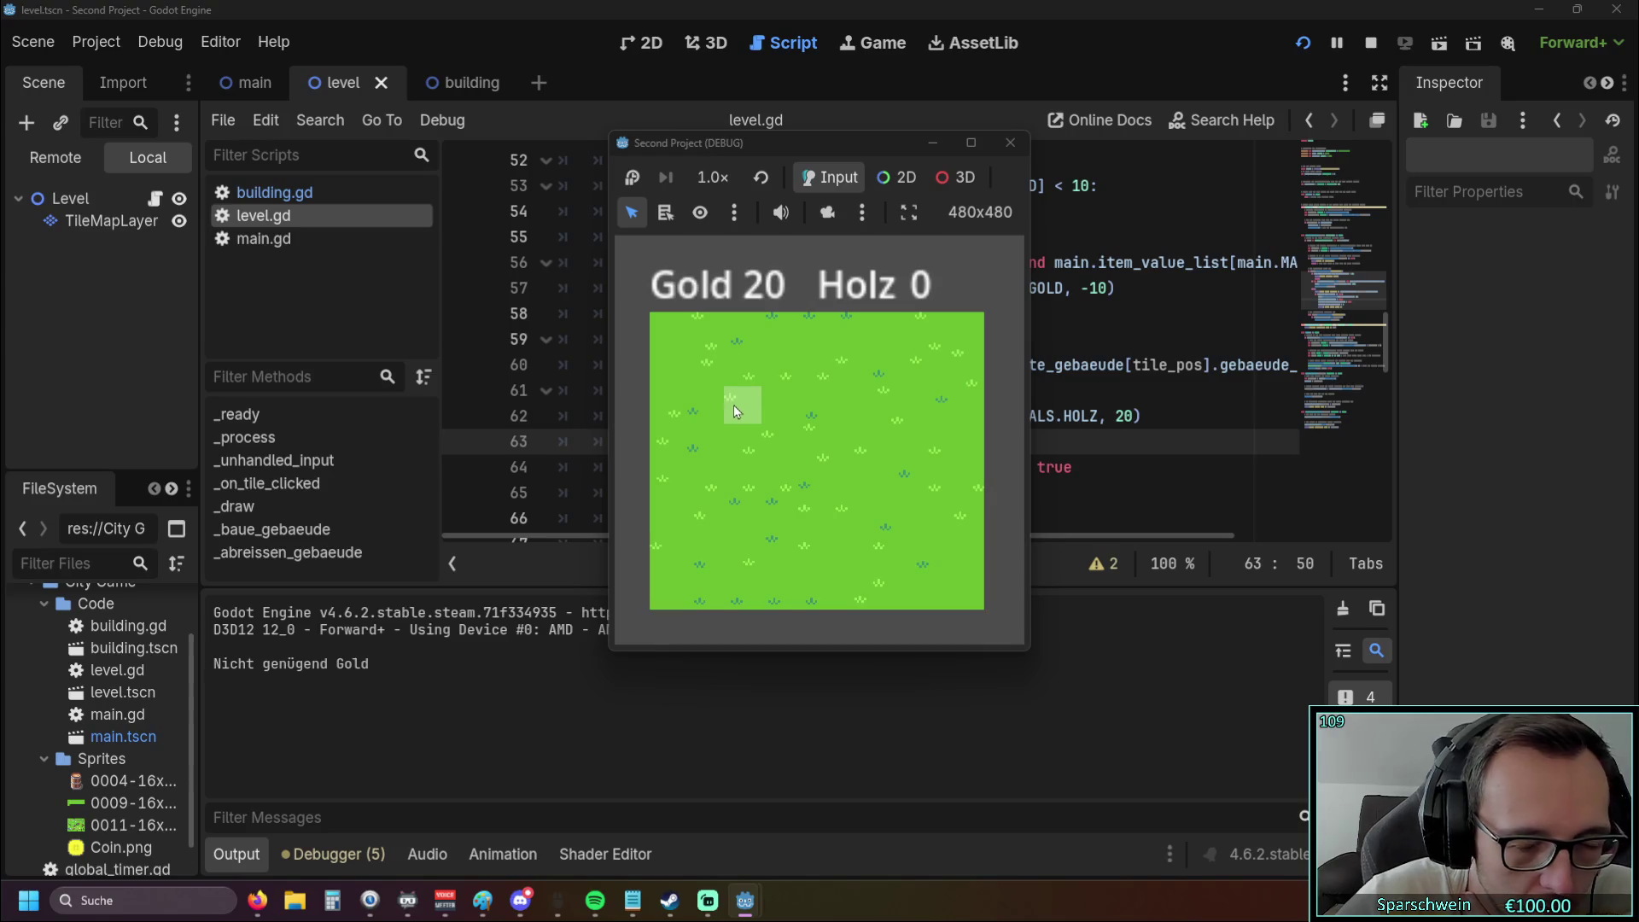
{"action": "left_click", "coordinate": [734, 408]}
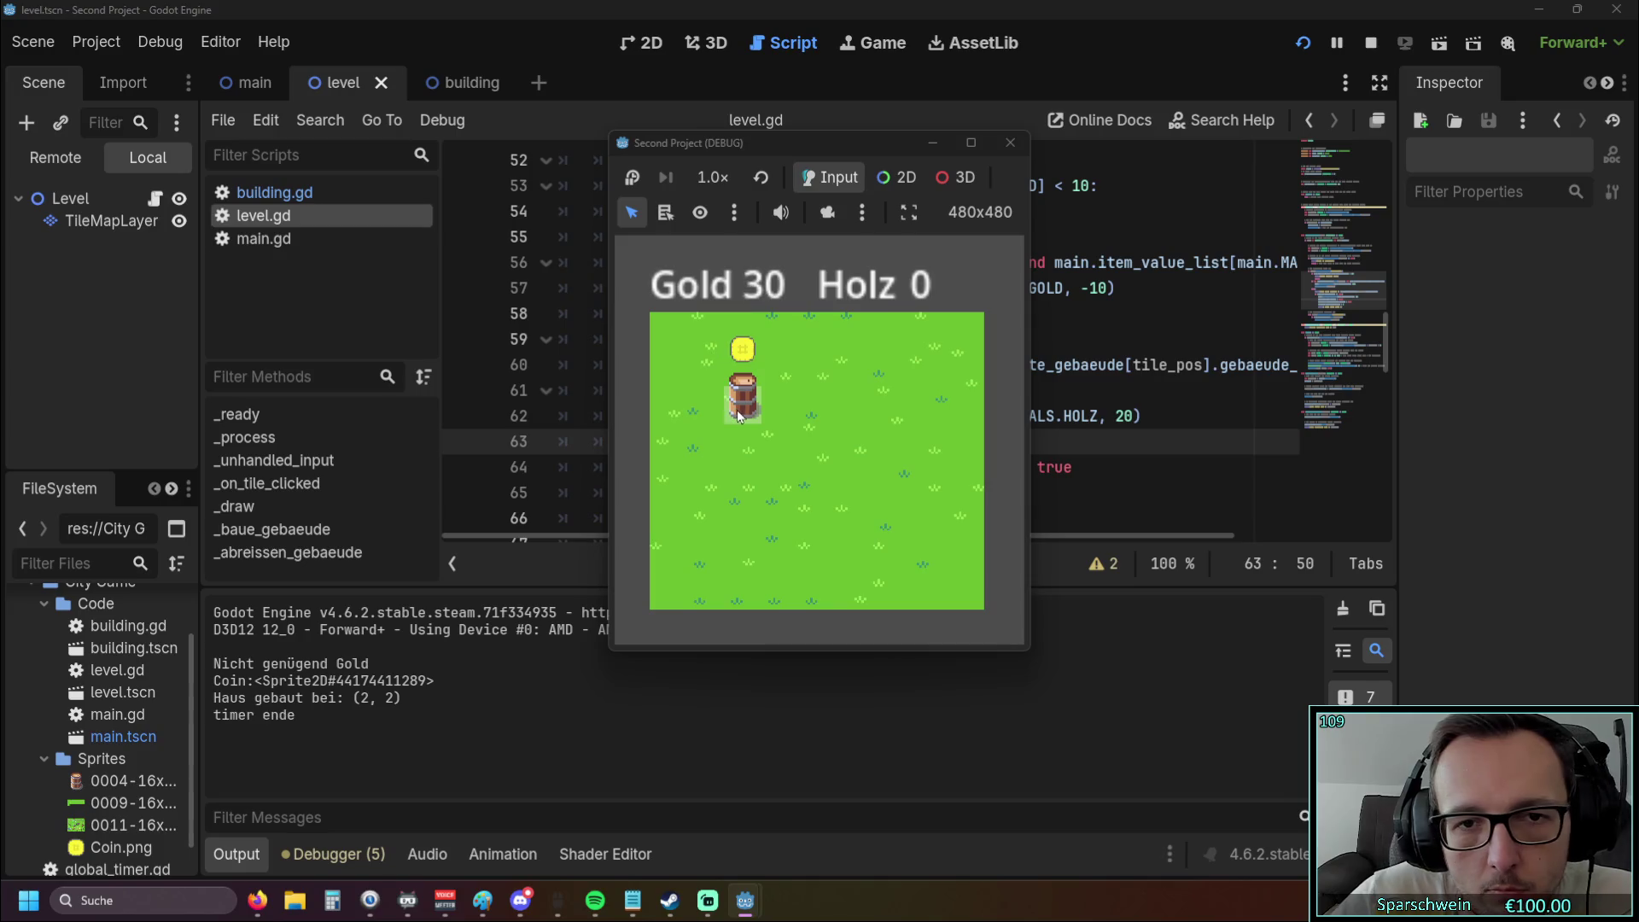
{"action": "left_click", "coordinate": [737, 410]}
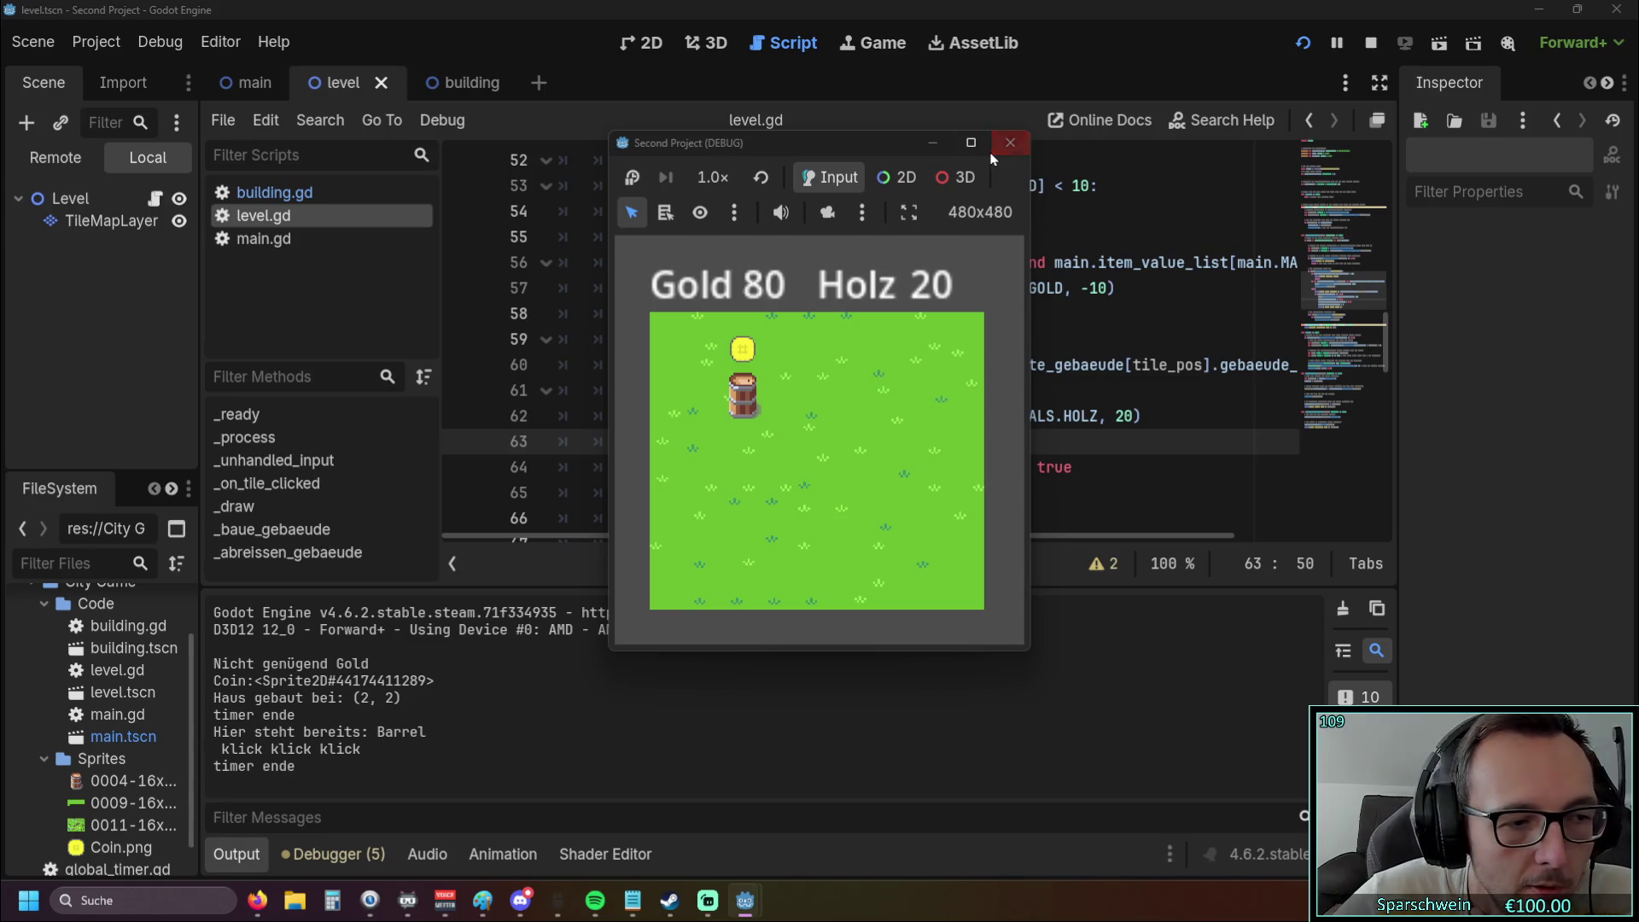
Build barrels at (3, 2) and (4, 2), demolish both, then click the first barrel to trigger the error.
{"action": "left_click", "coordinate": [779, 418]}
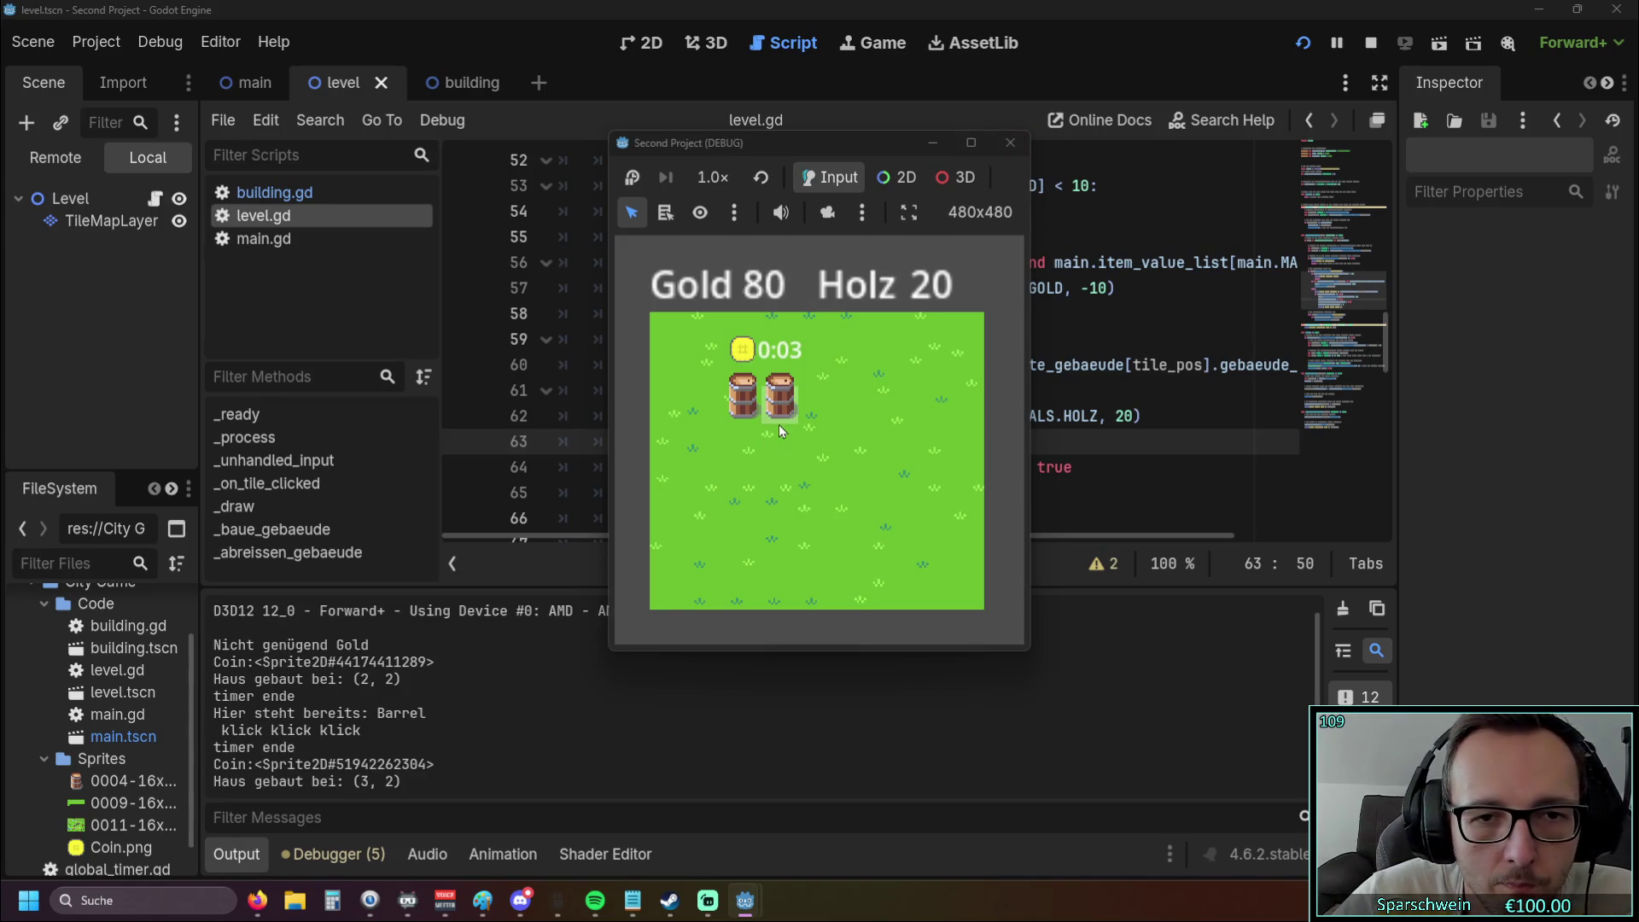
{"action": "left_click", "coordinate": [821, 409]}
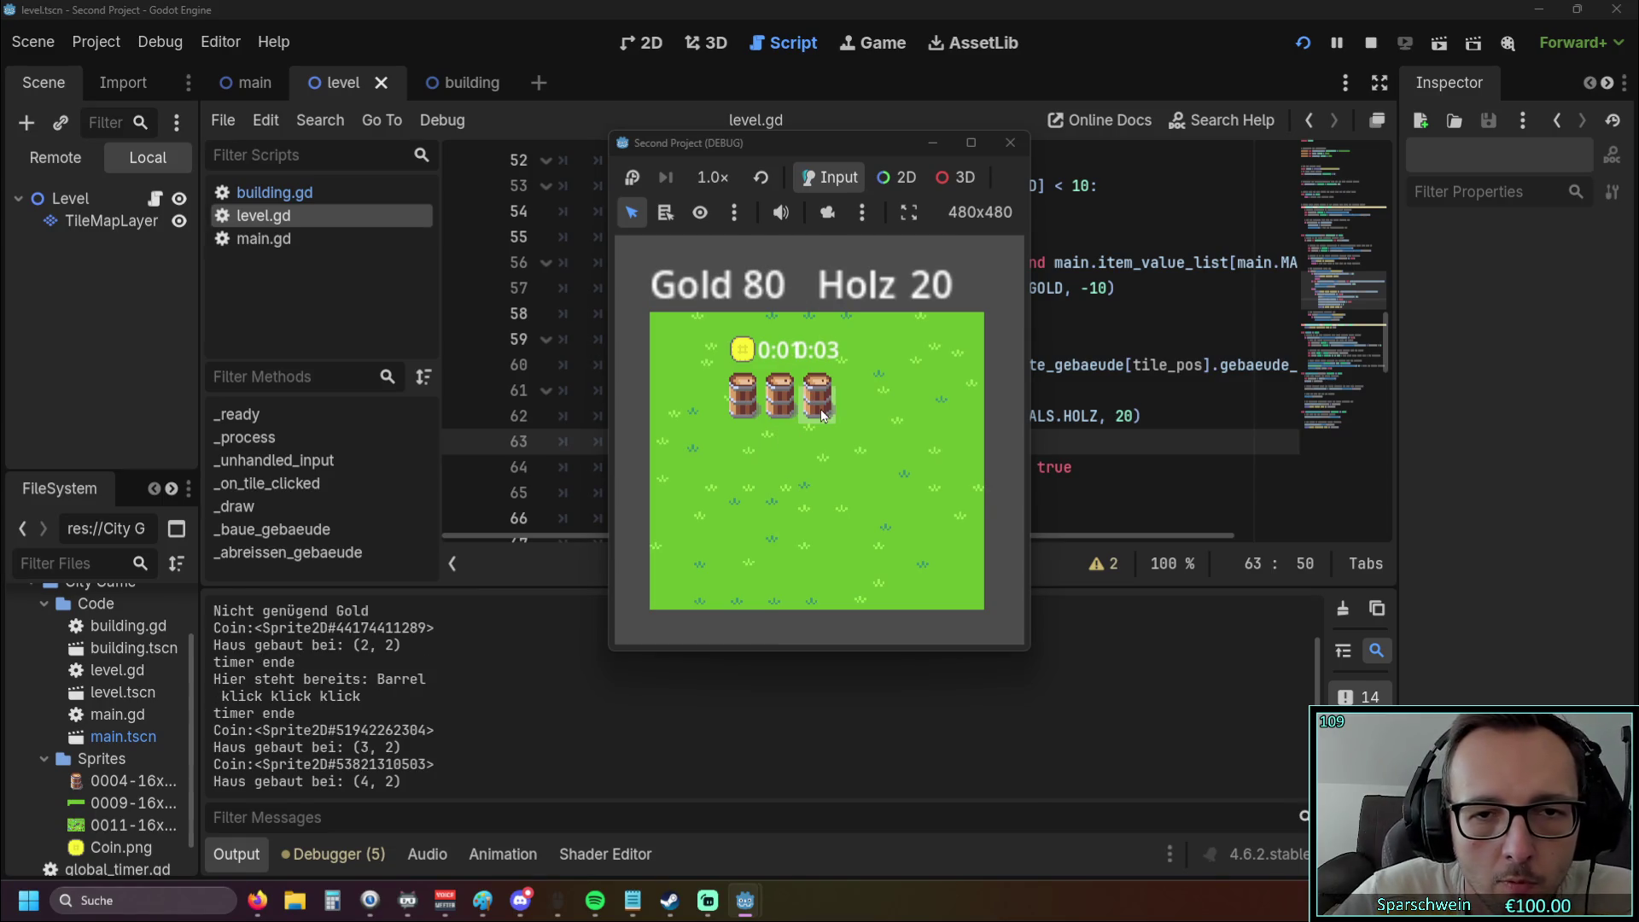
{"action": "right_click", "coordinate": [818, 409]}
{"action": "right_click", "coordinate": [780, 407]}
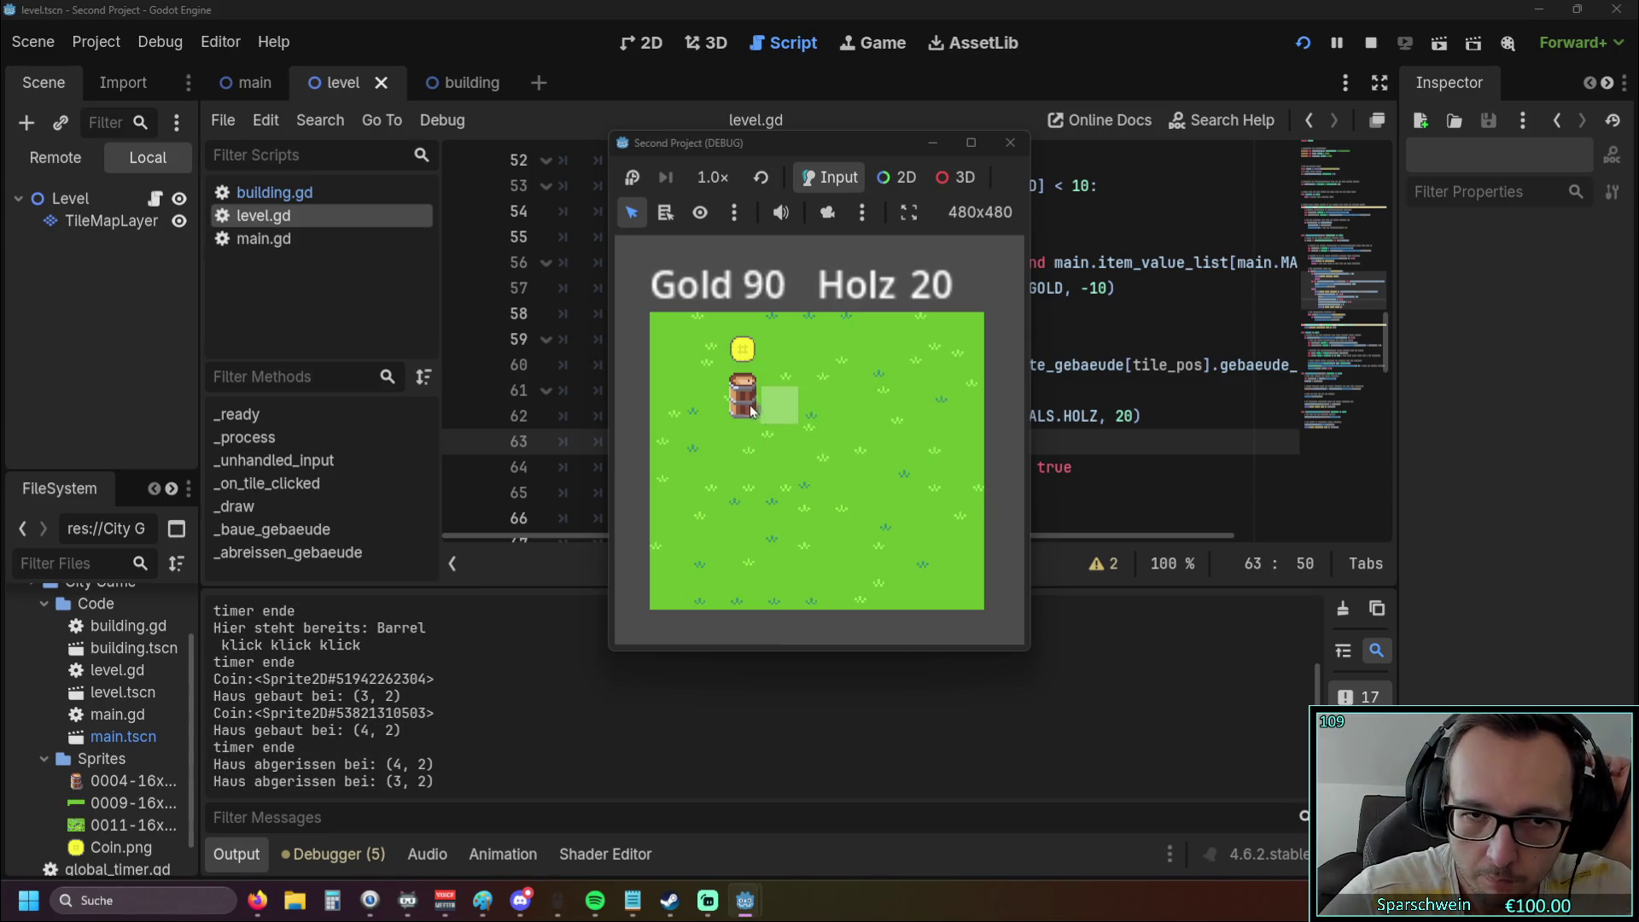
{"action": "left_click", "coordinate": [746, 402]}
{"action": "scroll", "coordinate": [735, 228], "scroll_direction": "up", "scroll_amount": 1}
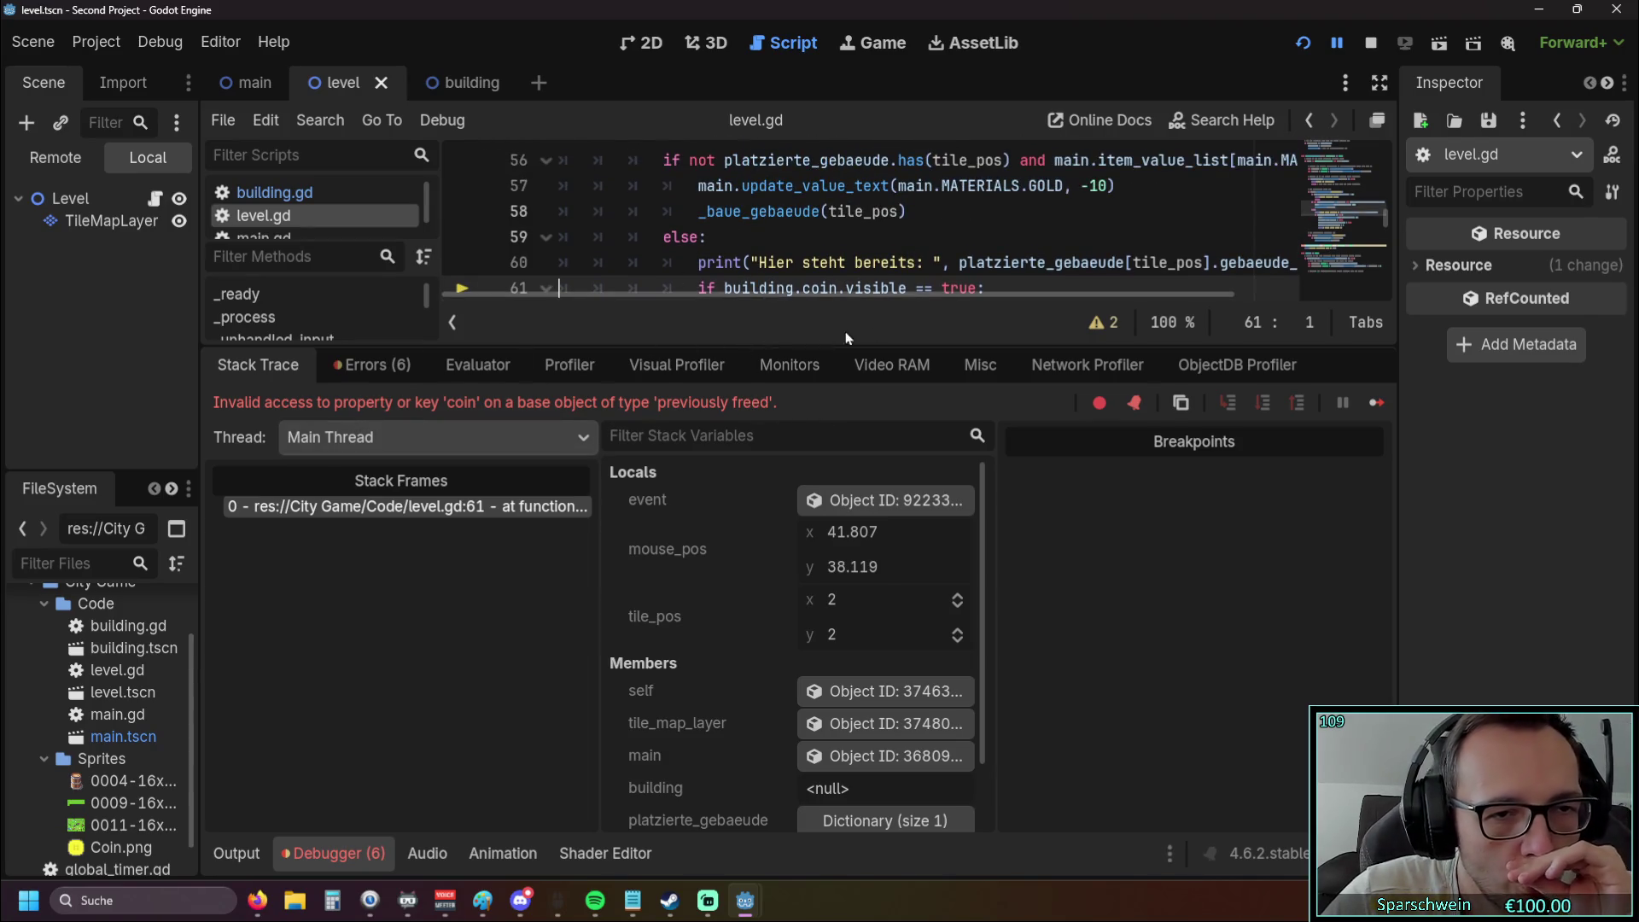
Restart the game, build a barrel at (4, 2), collect its 20 Holz coin, and stop.
{"action": "left_click", "coordinate": [1302, 42]}
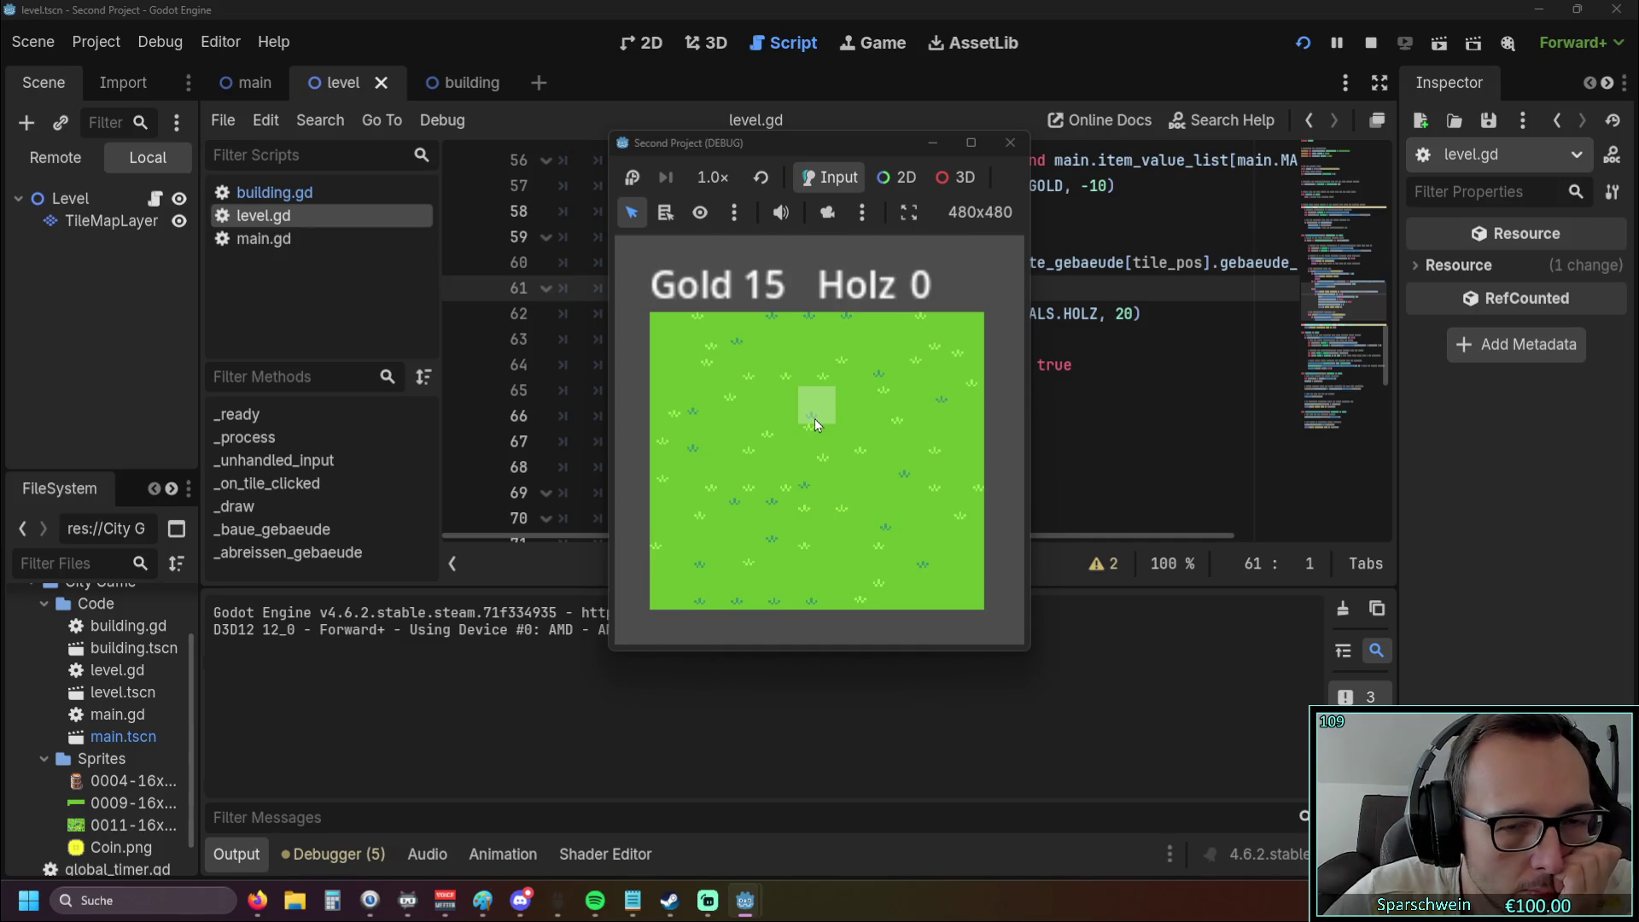
{"action": "left_click", "coordinate": [815, 418]}
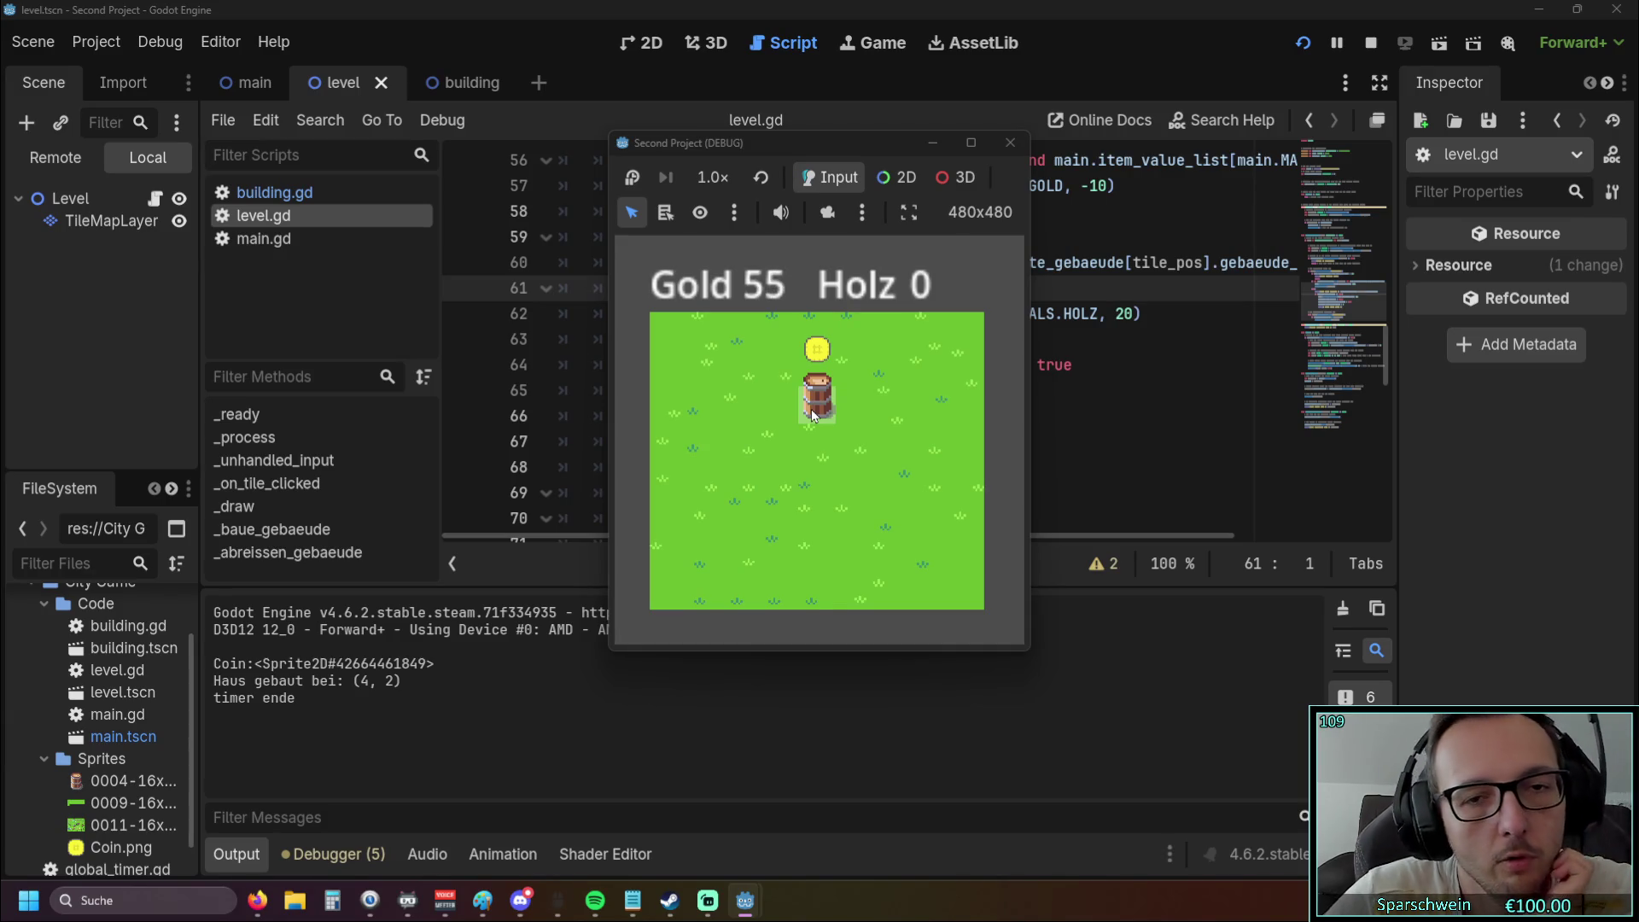
{"action": "left_click", "coordinate": [811, 408]}
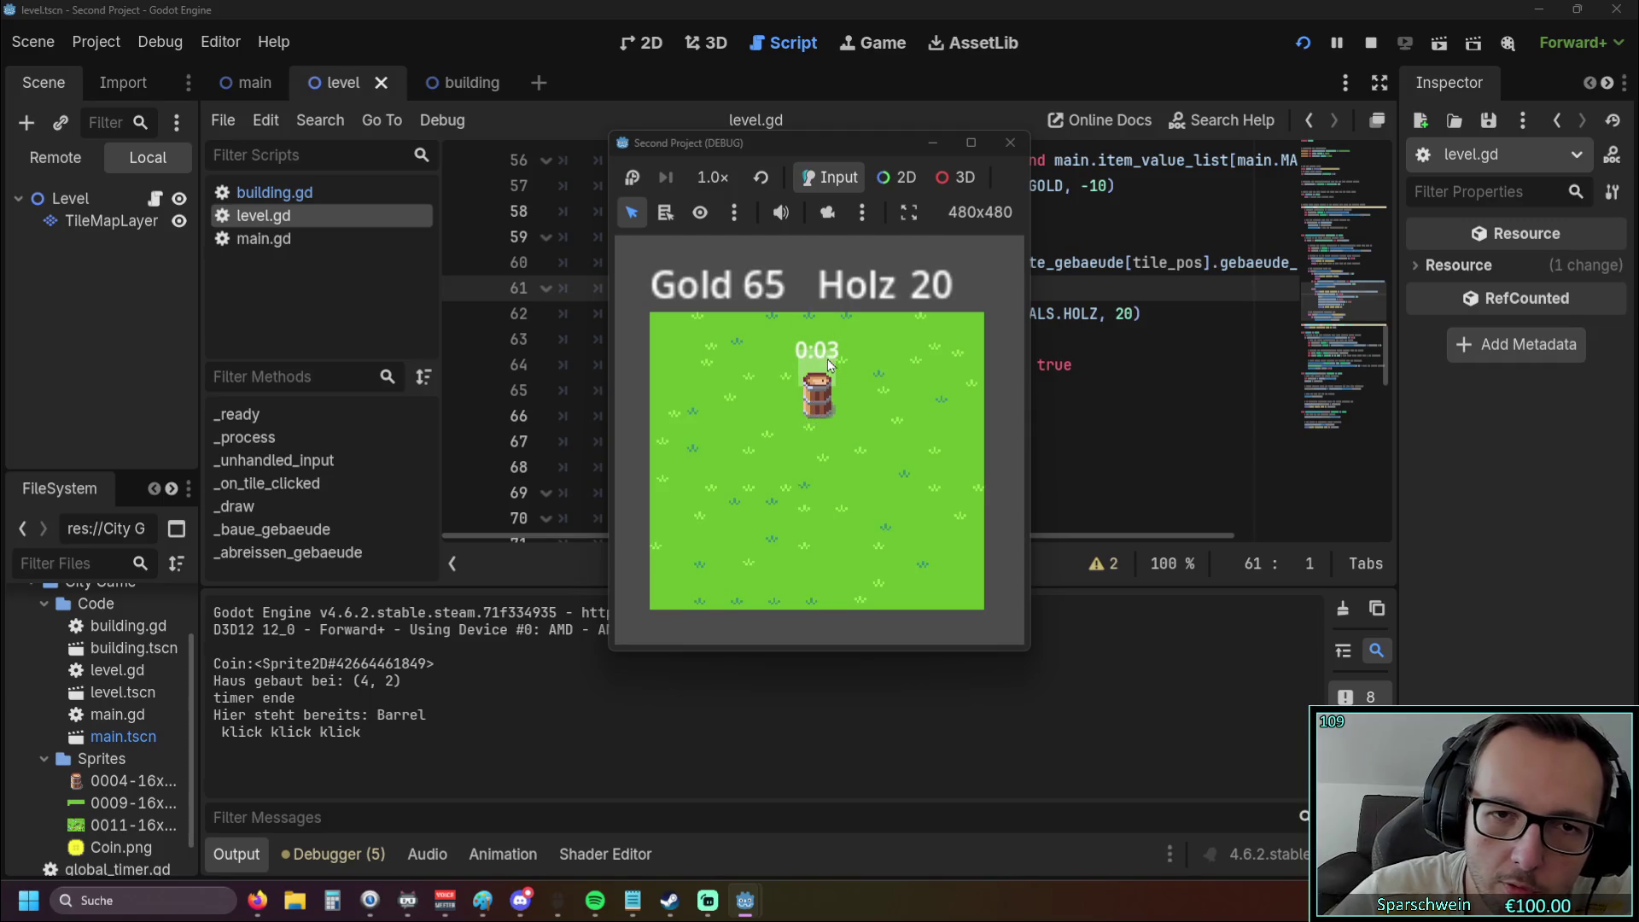
{"action": "left_click", "coordinate": [1010, 142]}
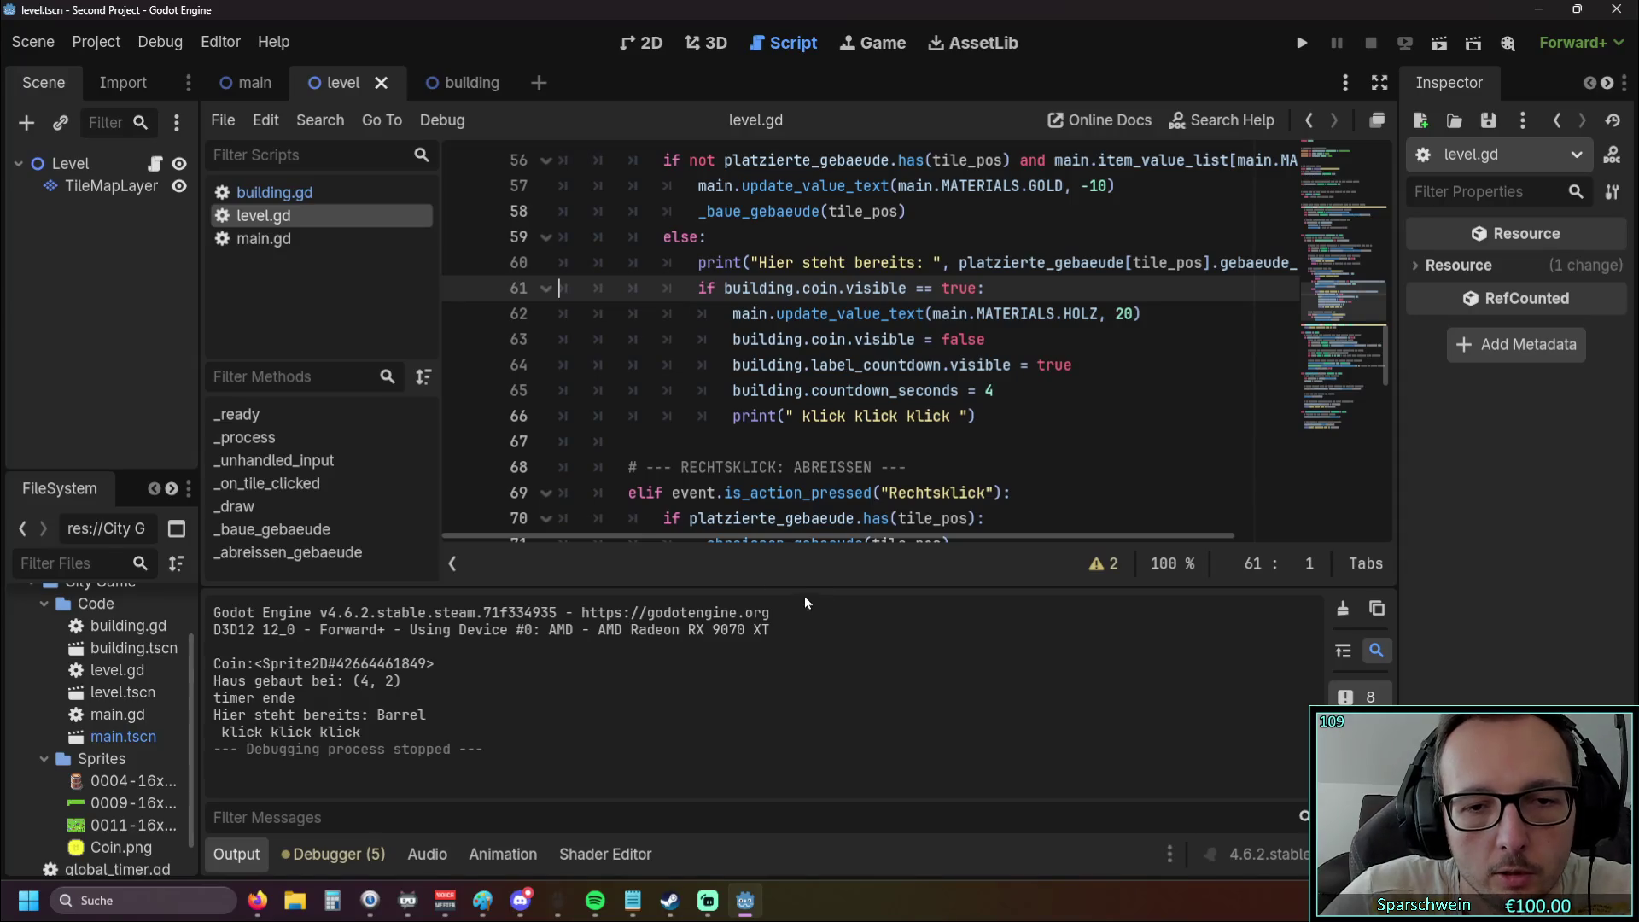
{"action": "left_click", "coordinate": [342, 193]}
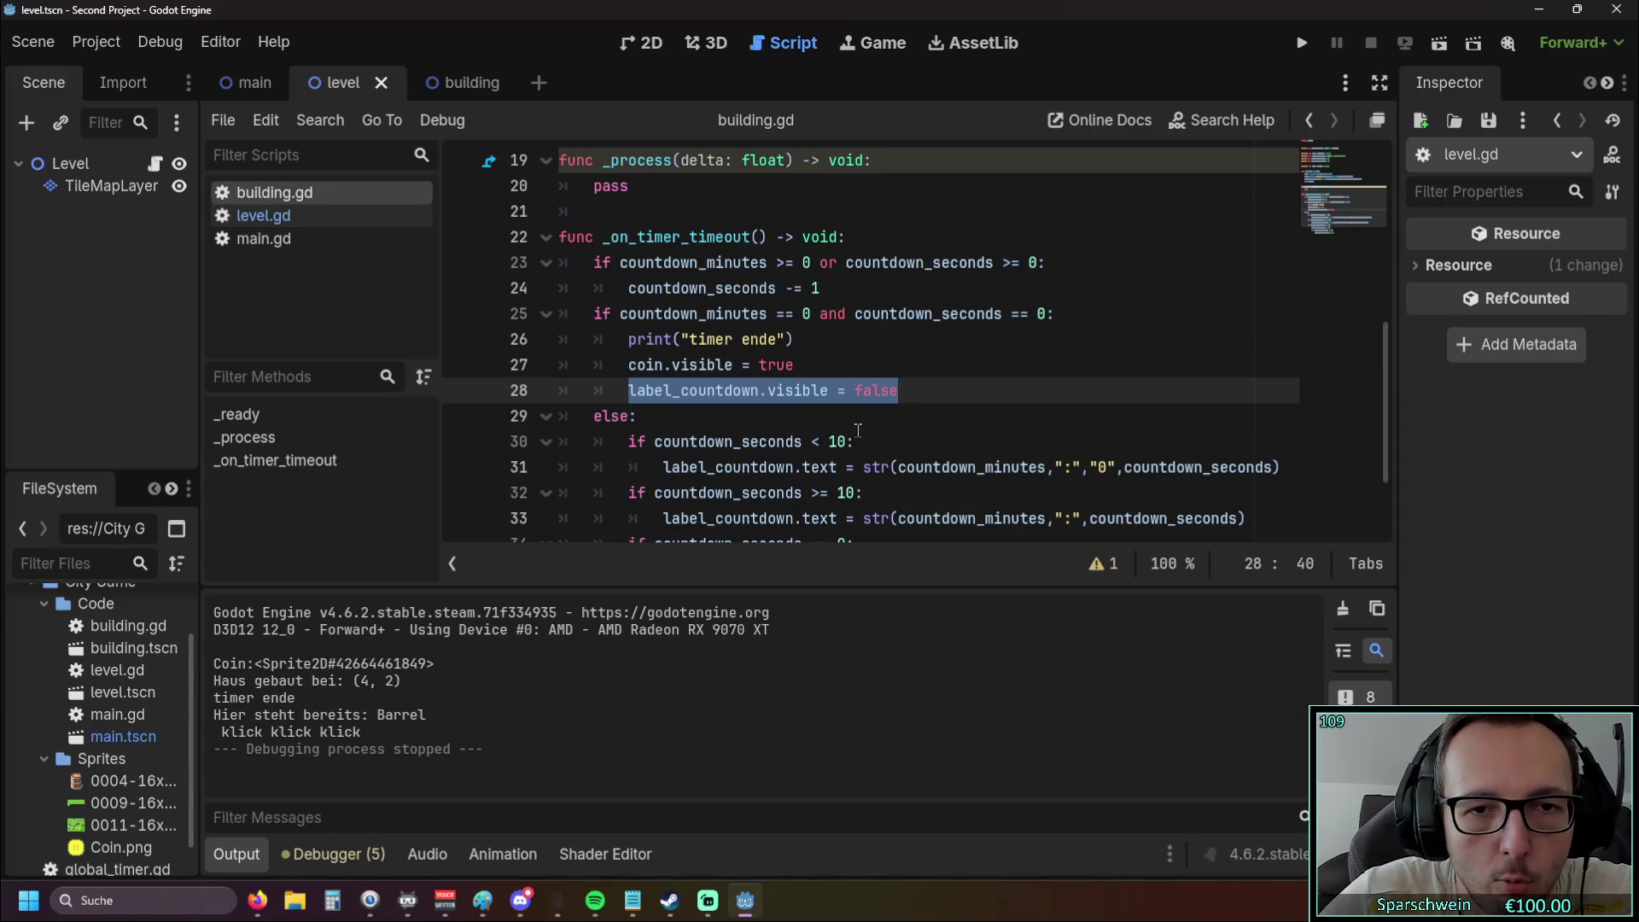
{"action": "key", "text": "Up"}
{"action": "key", "text": "Up"}
{"action": "scroll", "coordinate": [748, 386], "scroll_direction": "up", "scroll_amount": 1}
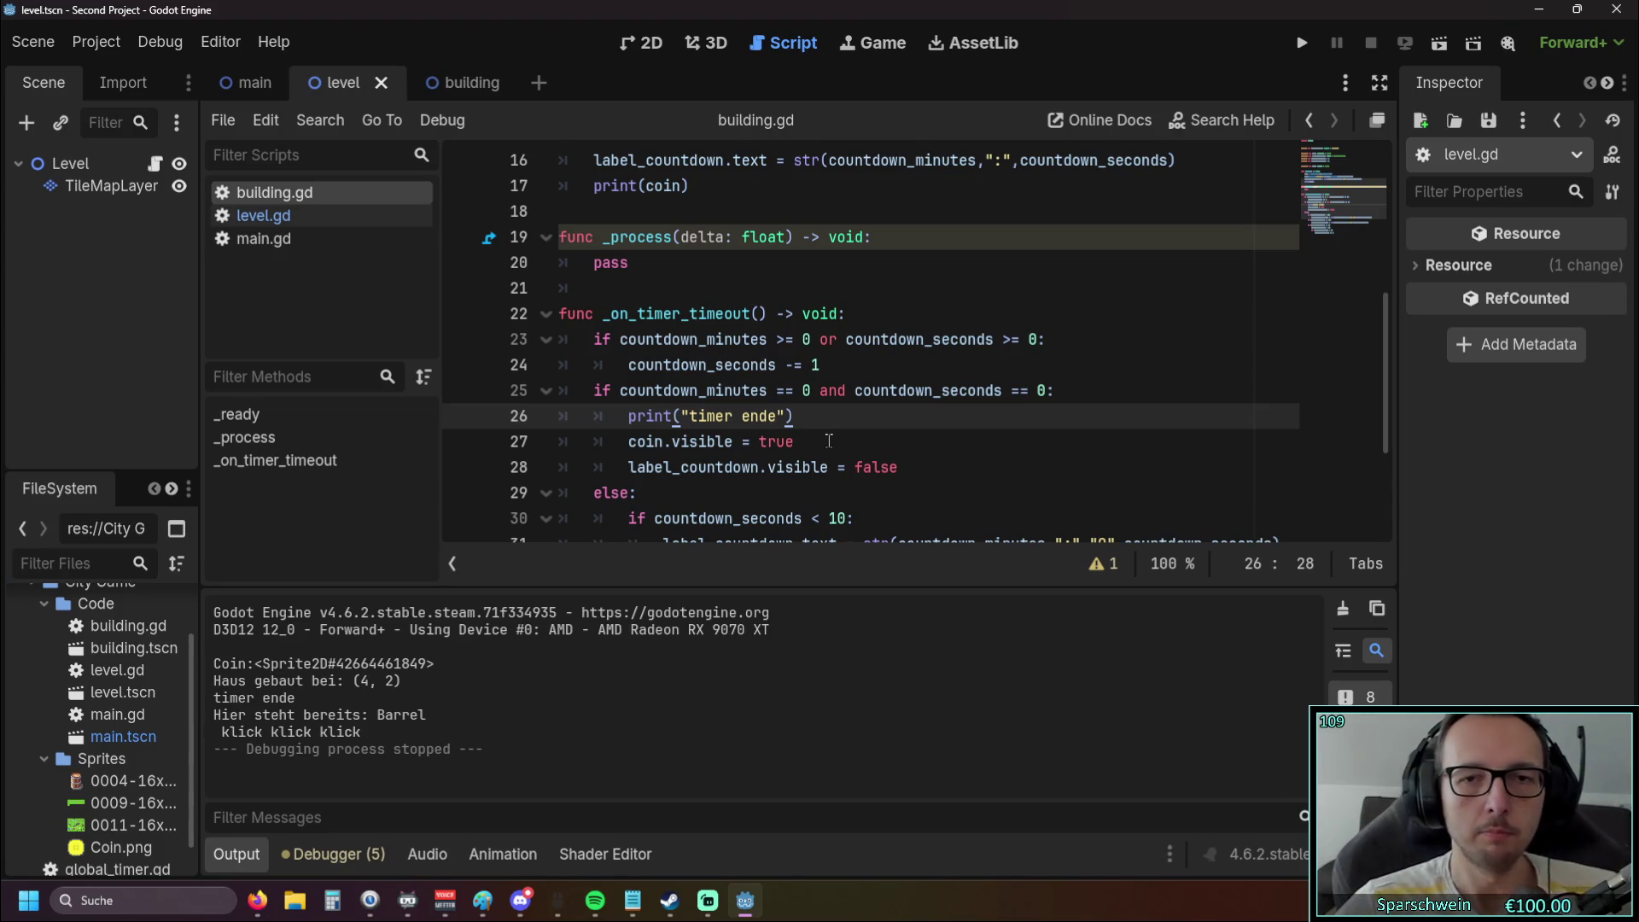
{"action": "scroll", "coordinate": [828, 441], "scroll_direction": "up", "scroll_amount": 5}
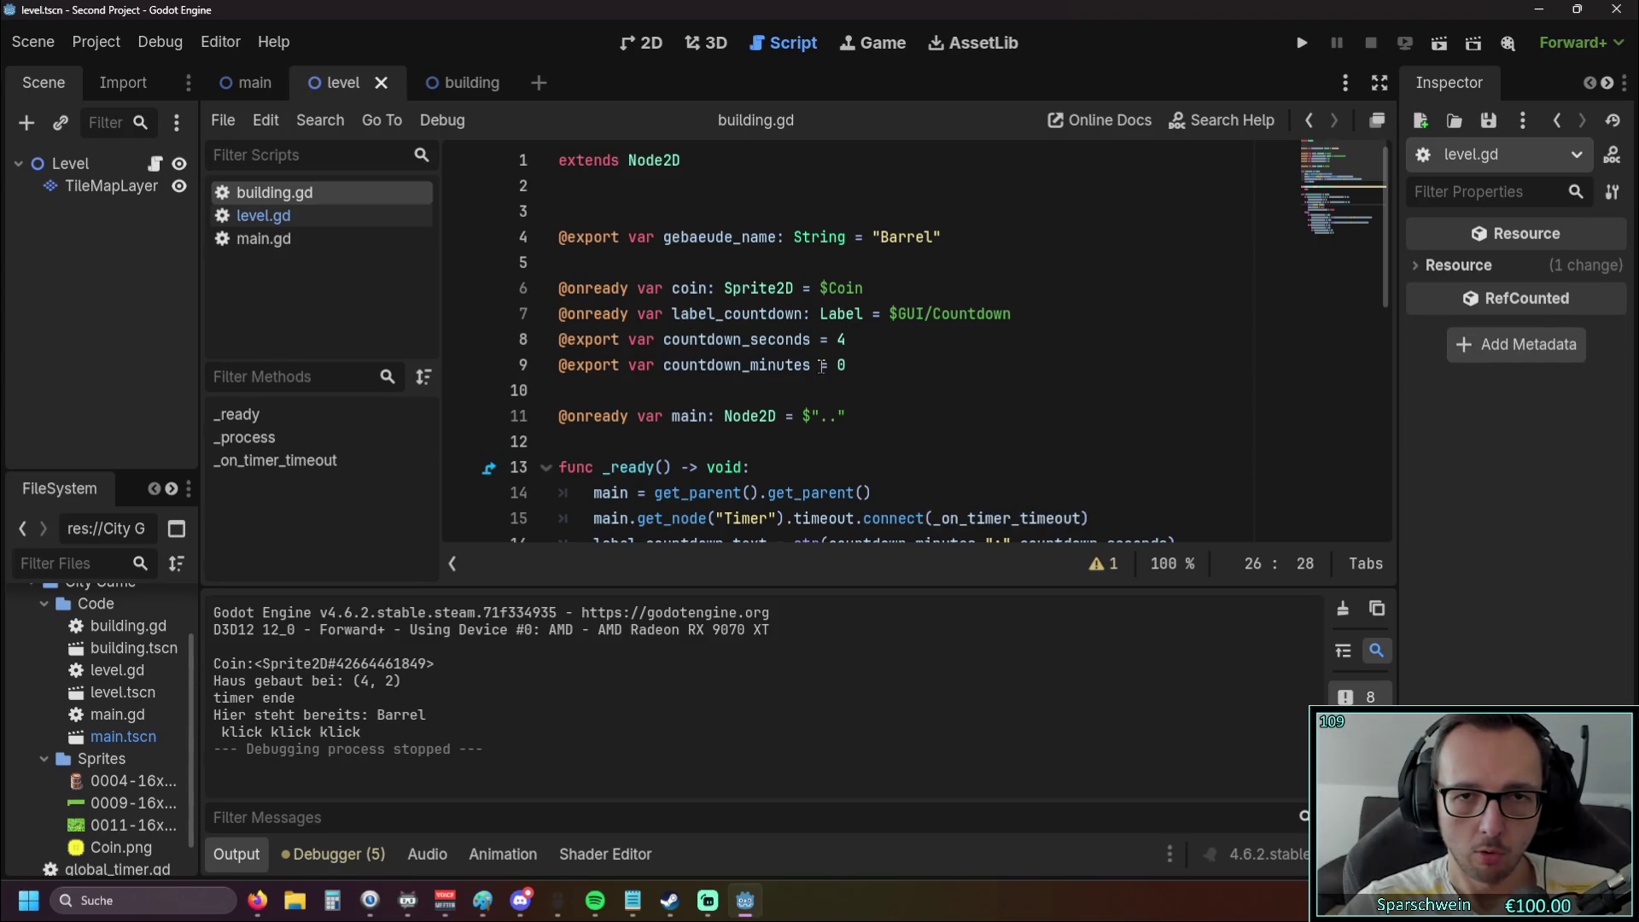
{"action": "scroll", "coordinate": [821, 364], "scroll_direction": "down", "scroll_amount": 8}
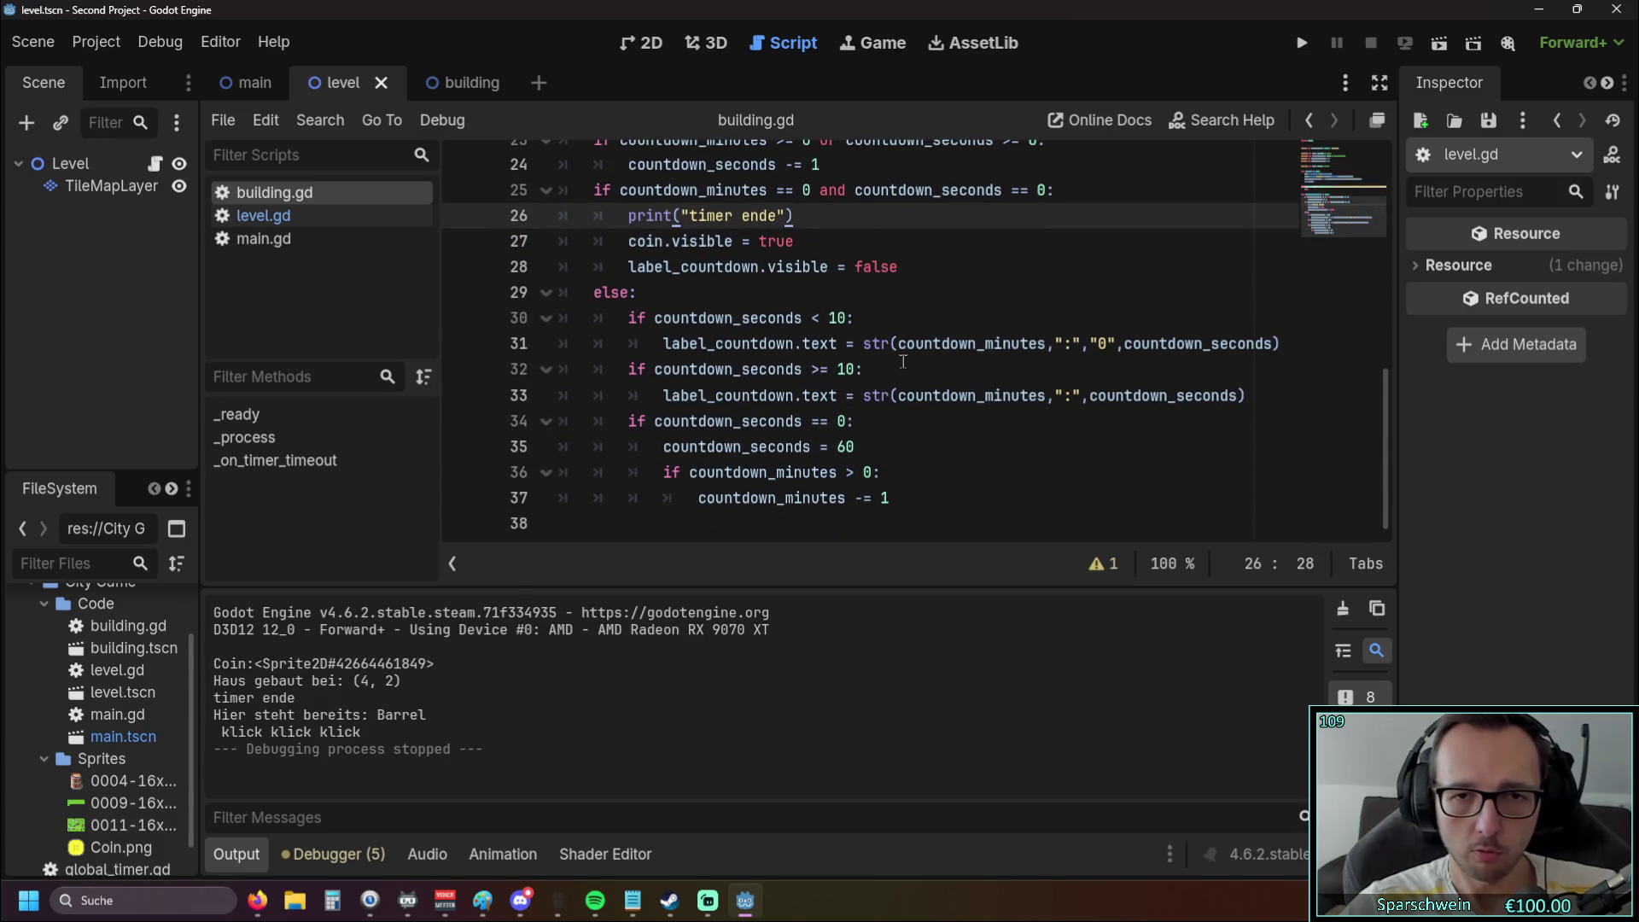
{"action": "double_click", "coordinate": [870, 344]}
{"action": "scroll", "coordinate": [890, 350], "scroll_direction": "up", "scroll_amount": 1}
{"action": "scroll", "coordinate": [890, 349], "scroll_direction": "down", "scroll_amount": 1}
{"action": "double_click", "coordinate": [668, 345]}
{"action": "left_click", "coordinate": [890, 369]}
{"action": "double_click", "coordinate": [870, 344]}
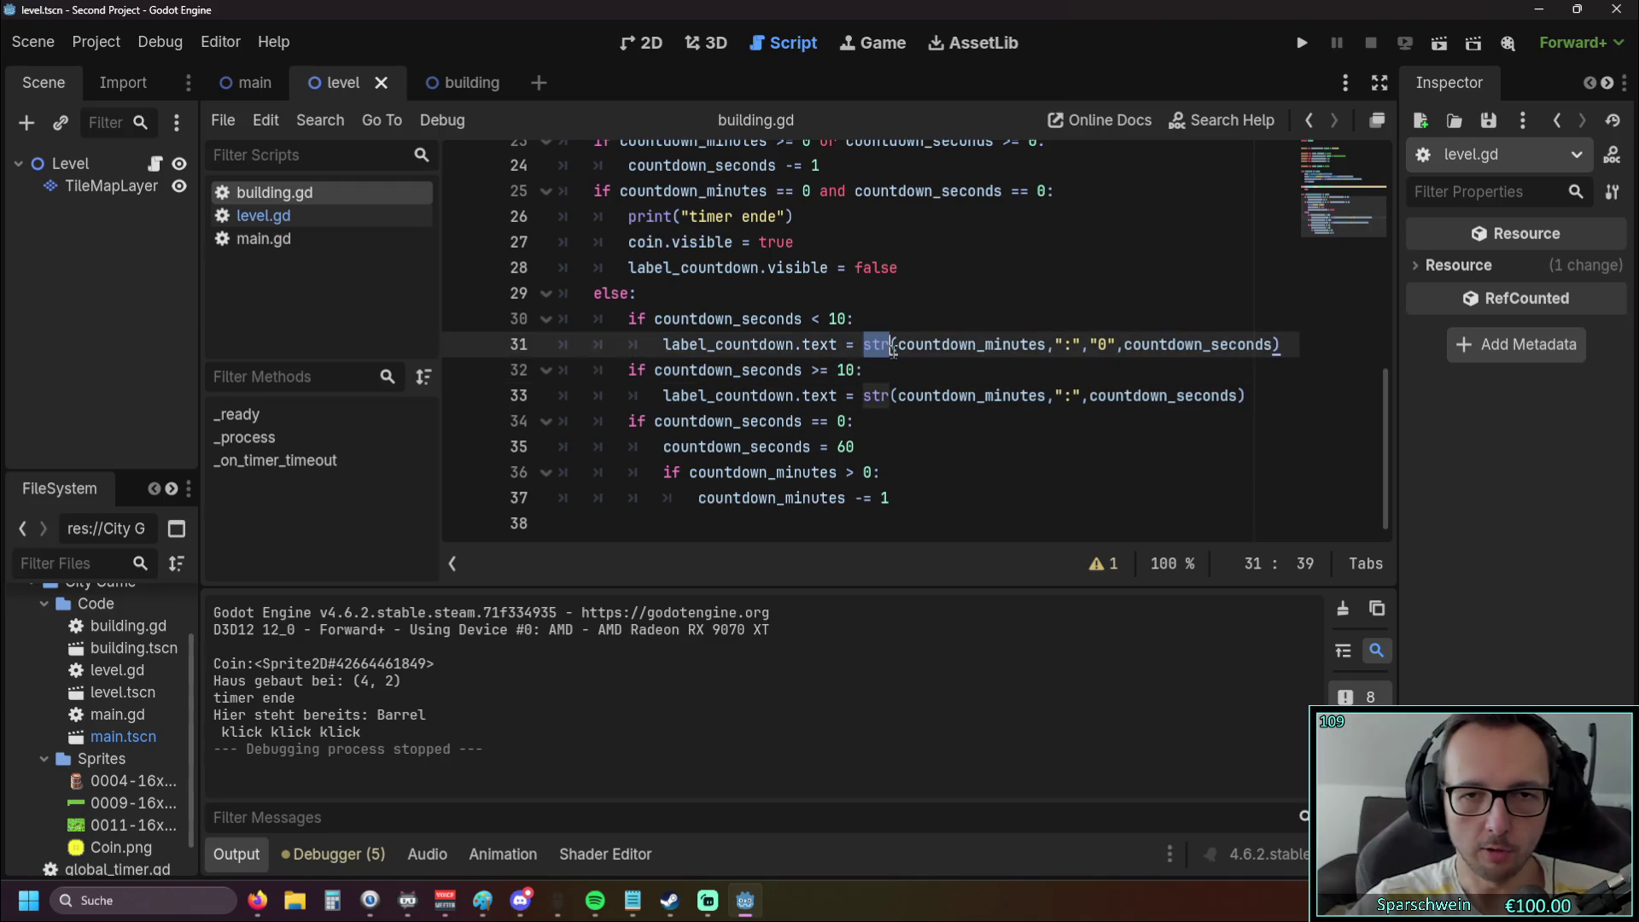
{"action": "left_click", "coordinate": [864, 362]}
{"action": "left_click", "coordinate": [865, 344]}
{"action": "double_click", "coordinate": [876, 344]}
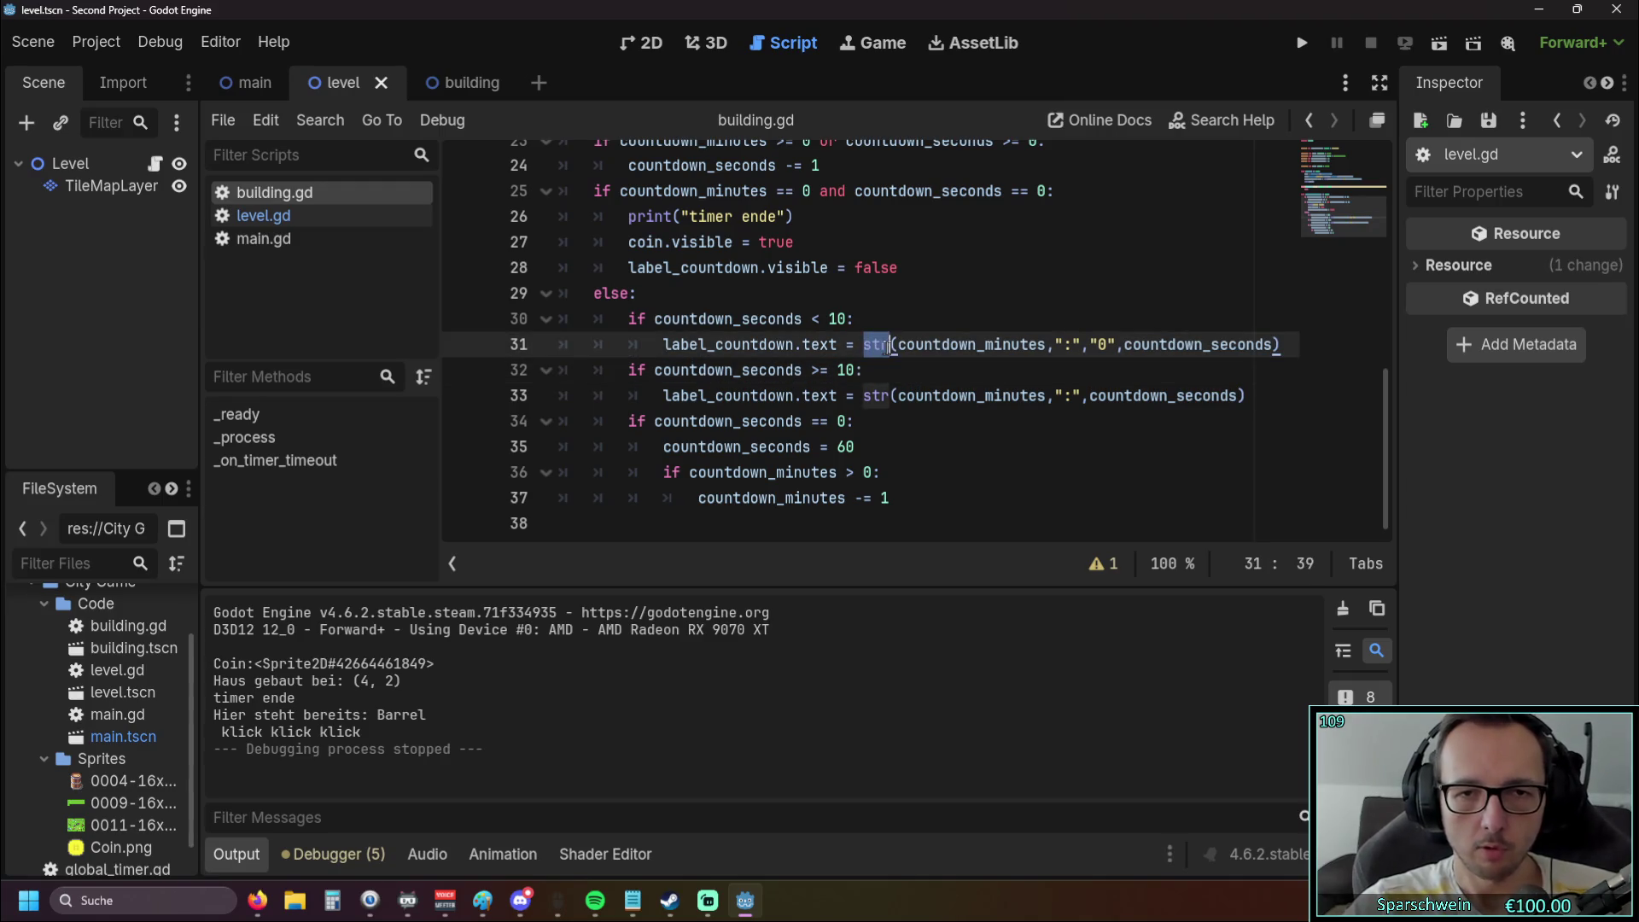
{"action": "left_click", "coordinate": [899, 369]}
{"action": "left_click_drag", "start_coordinate": [892, 344], "coordinate": [1280, 344]}
{"action": "left_click", "coordinate": [1195, 370]}
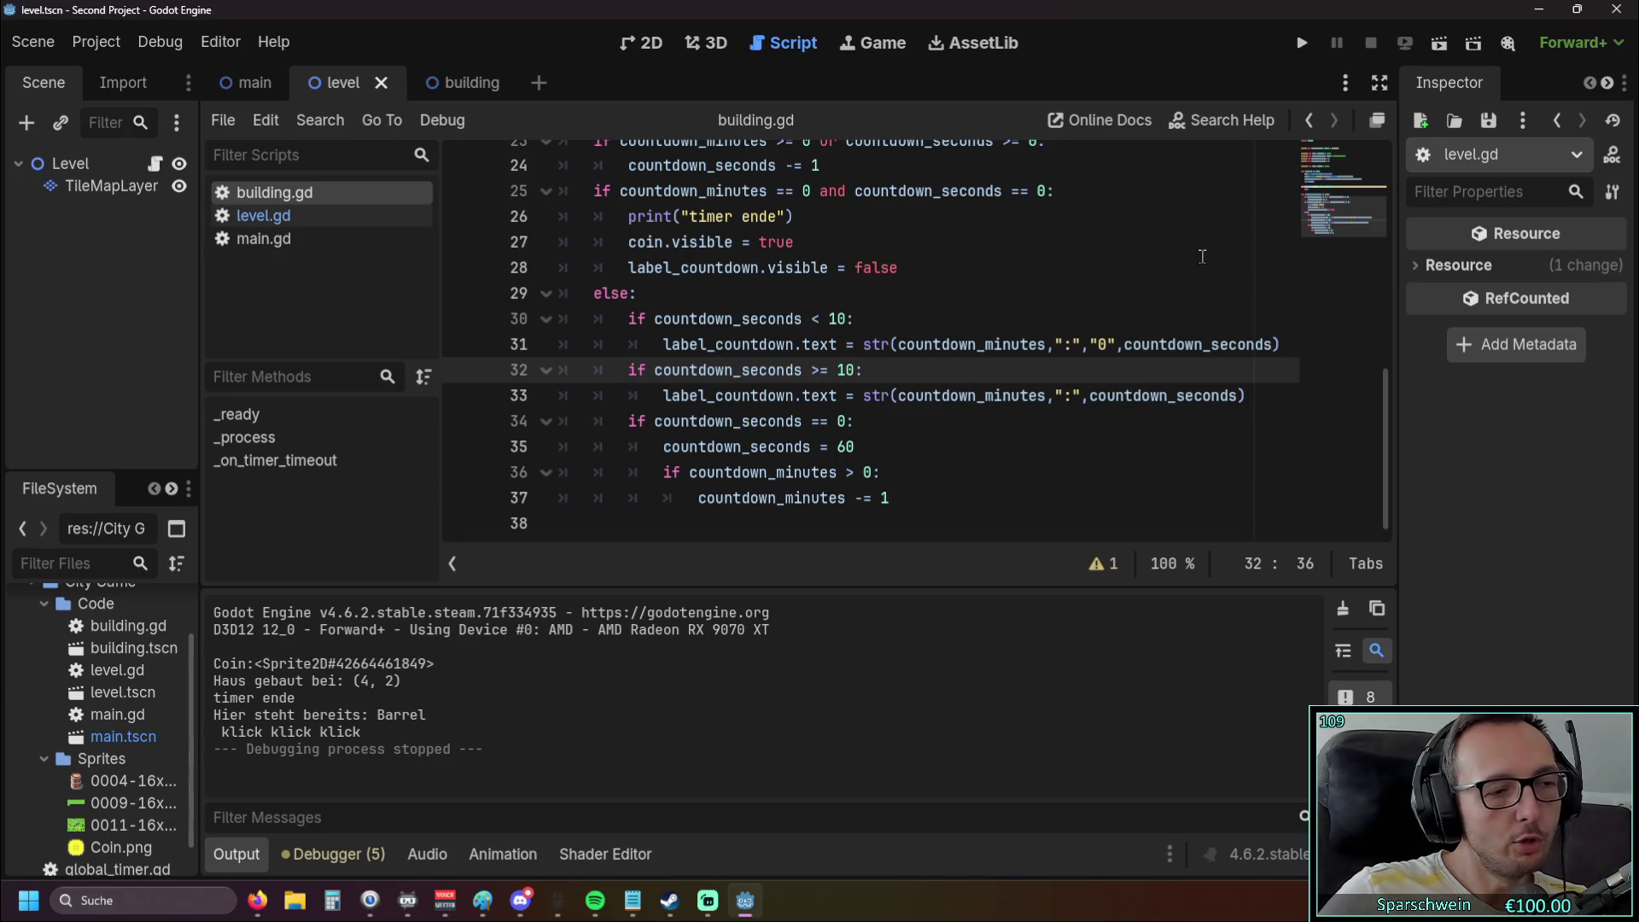
{"action": "double_click", "coordinate": [1074, 344]}
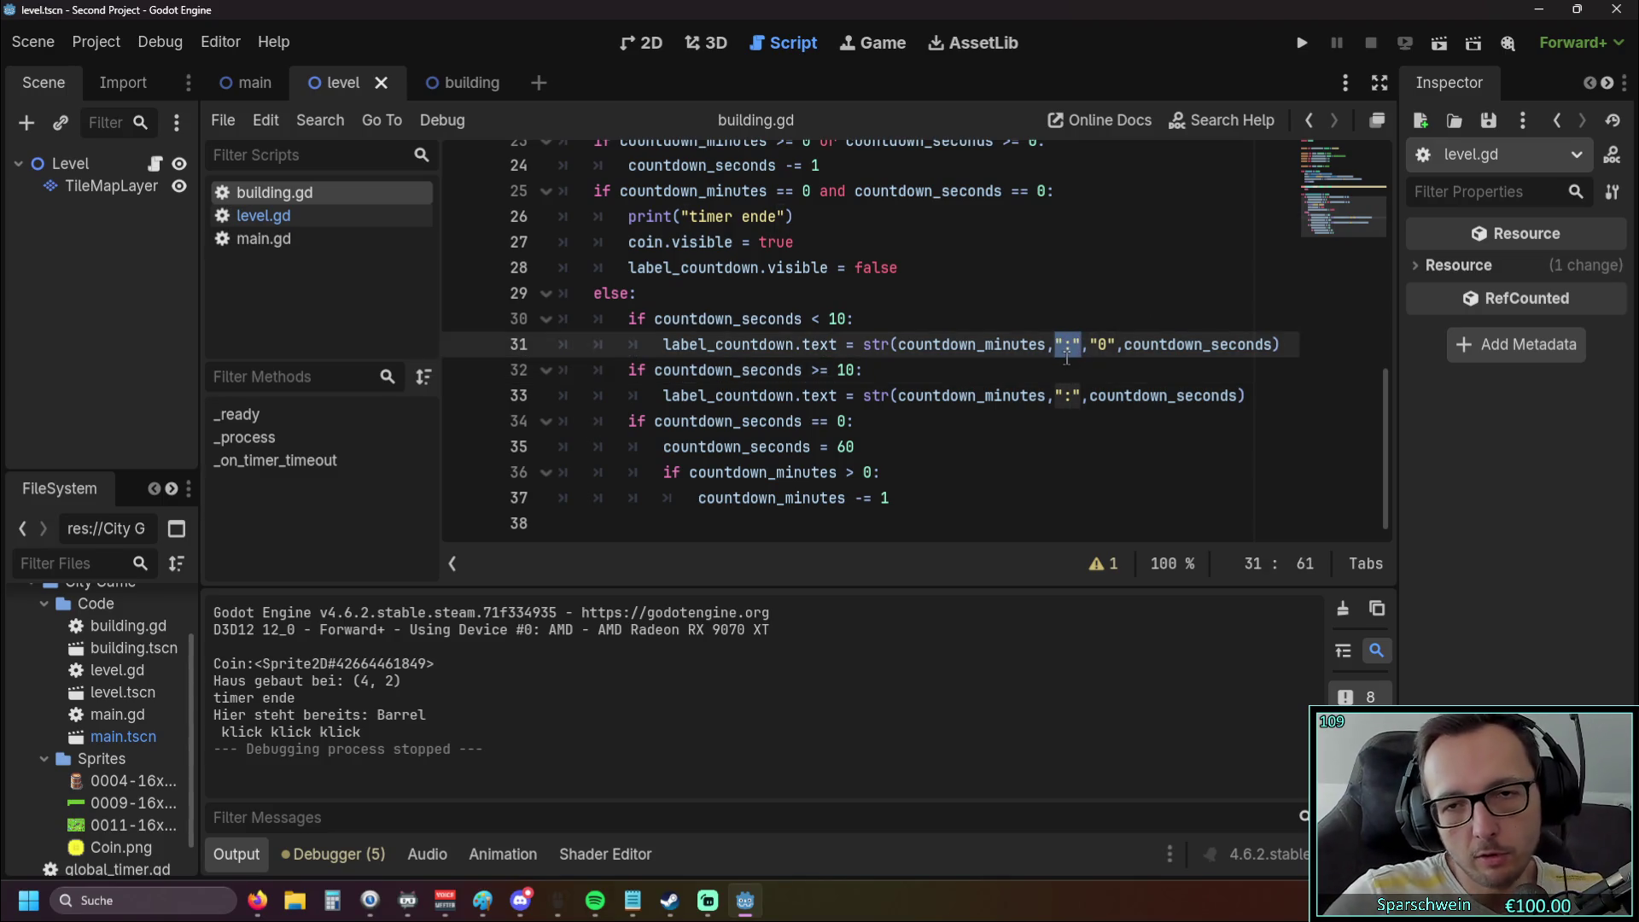
{"action": "left_click", "coordinate": [1063, 344]}
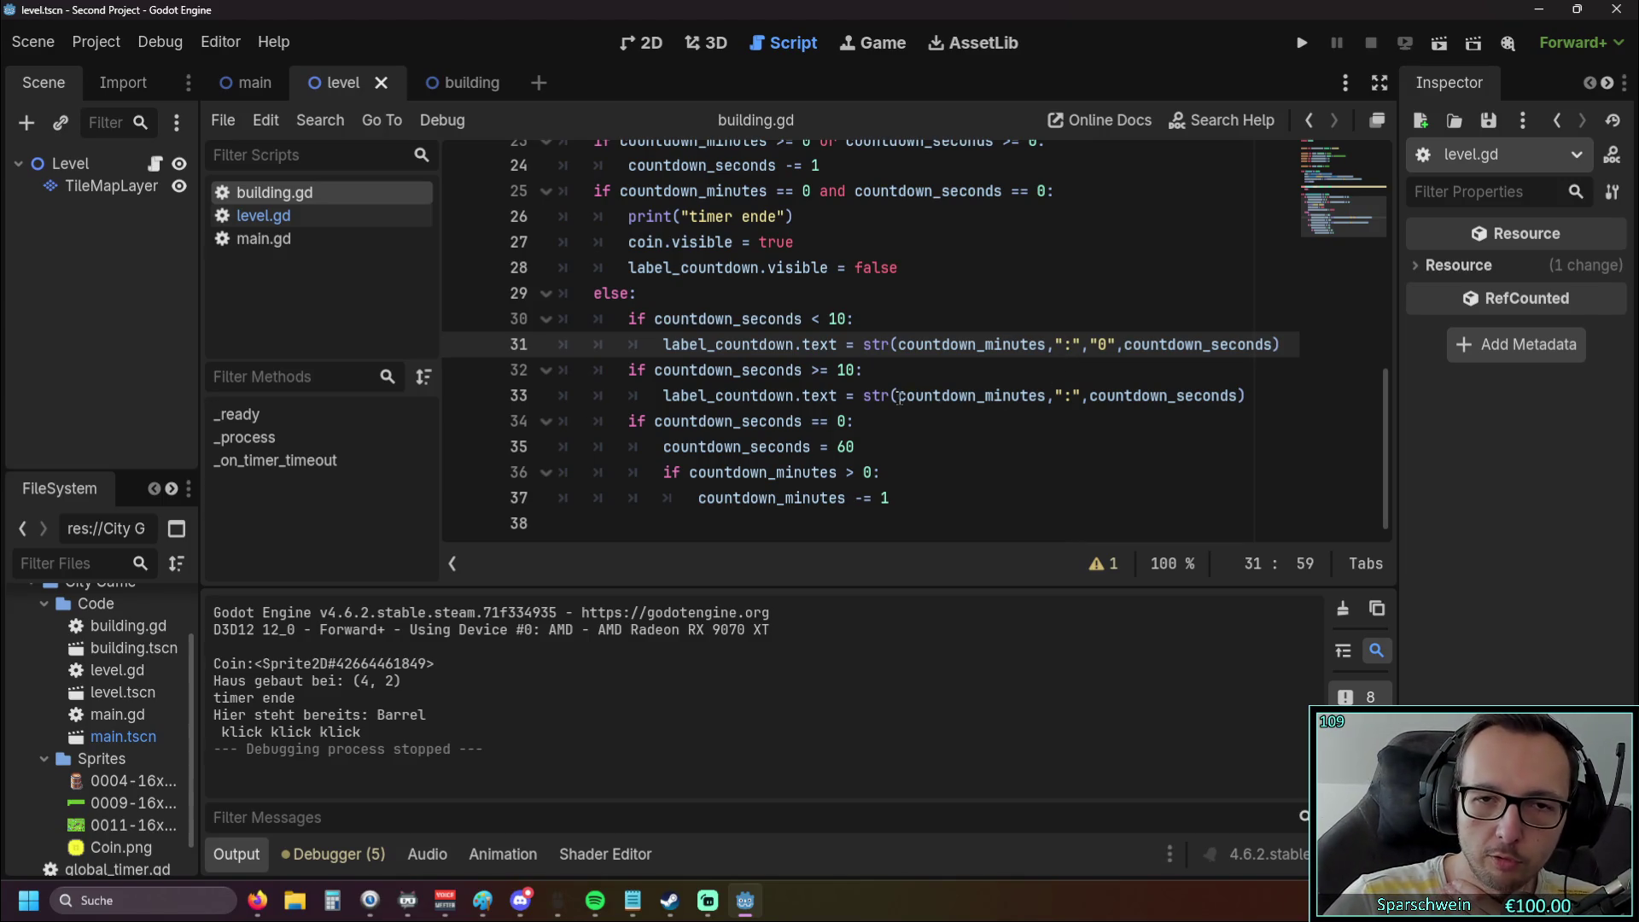
{"action": "mouse_move", "coordinate": [904, 344]}
{"action": "left_mouse_down"}
{"action": "mouse_move", "coordinate": [1047, 344]}
{"action": "mouse_move", "coordinate": [1035, 396]}
{"action": "left_mouse_up"}
{"action": "left_click", "coordinate": [1065, 344]}
{"action": "double_click", "coordinate": [1124, 344]}
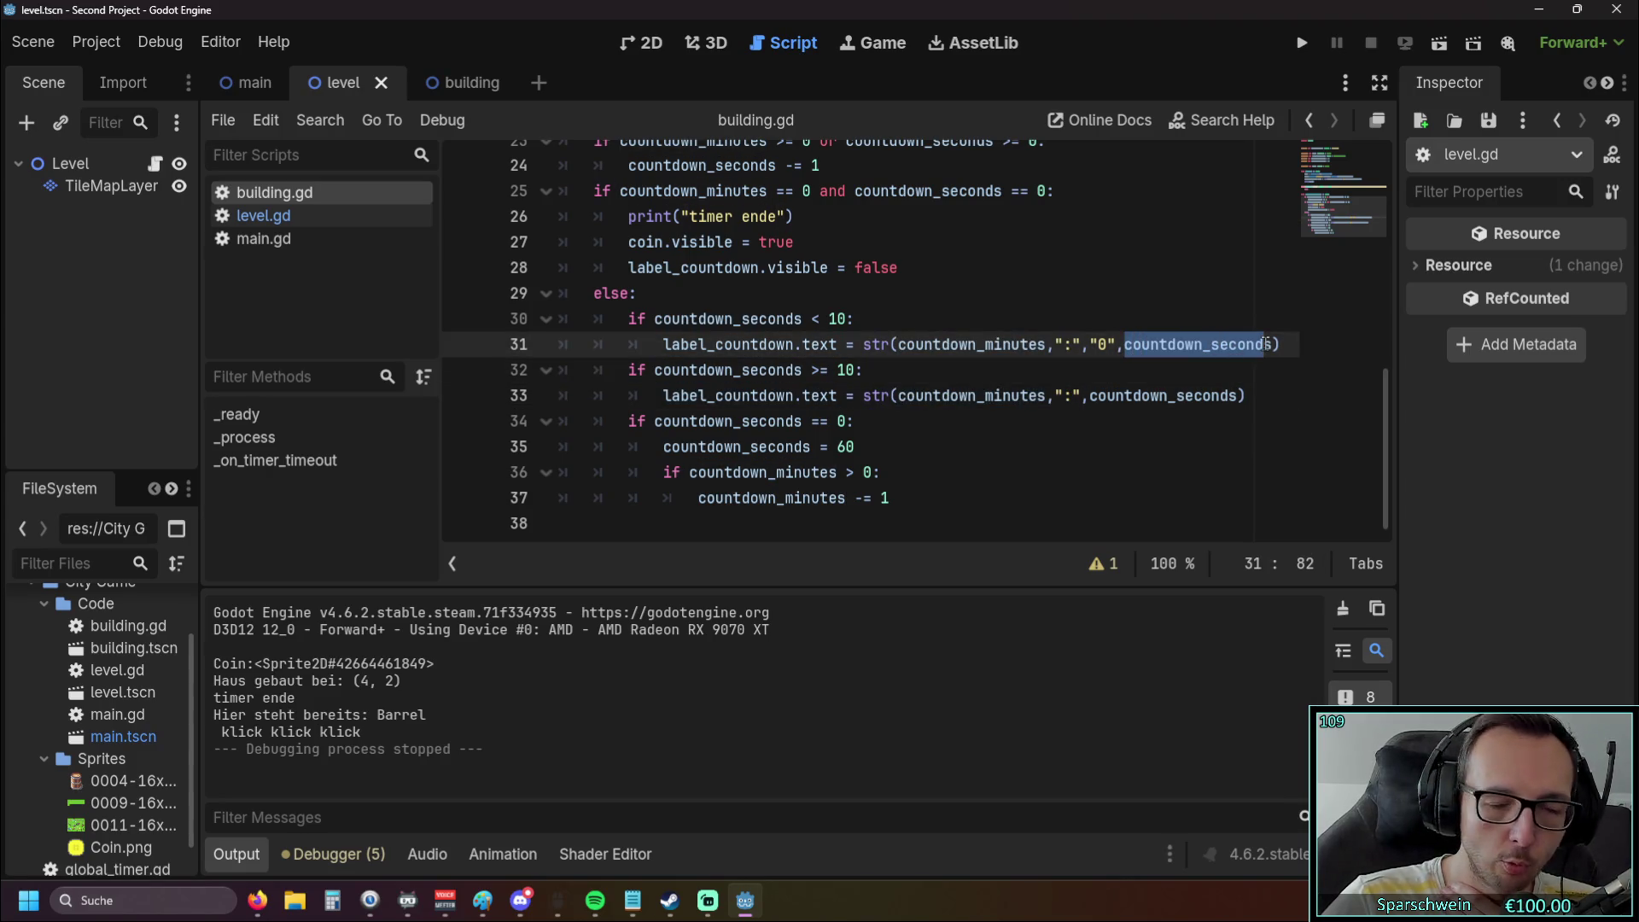
{"action": "left_click", "coordinate": [1216, 367]}
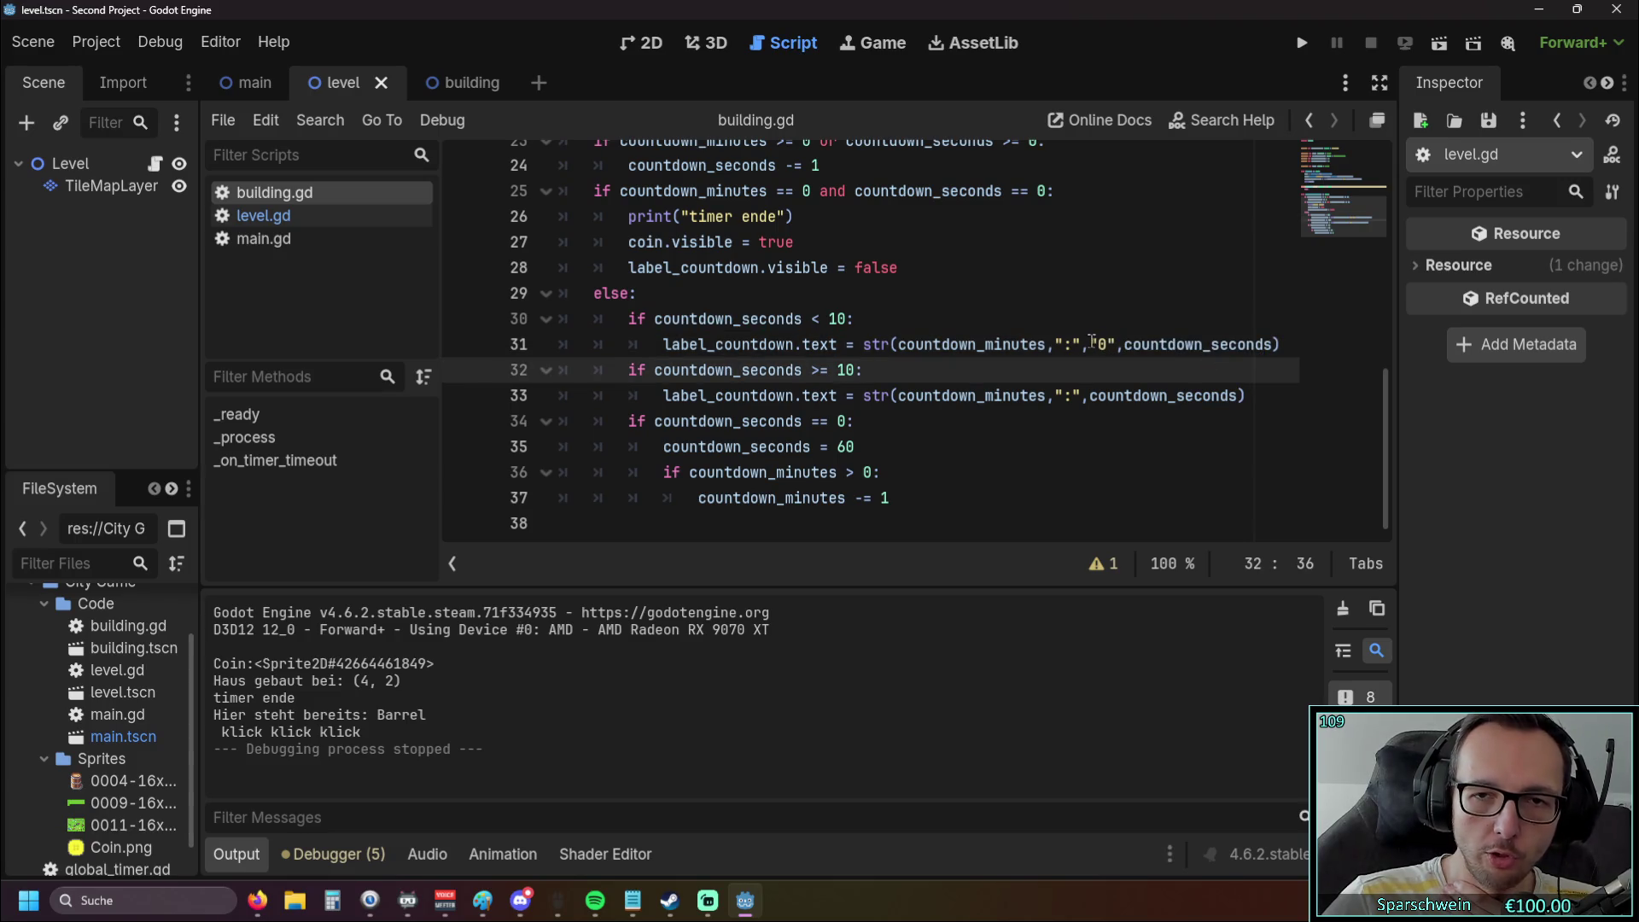
{"action": "double_click", "coordinate": [1104, 344]}
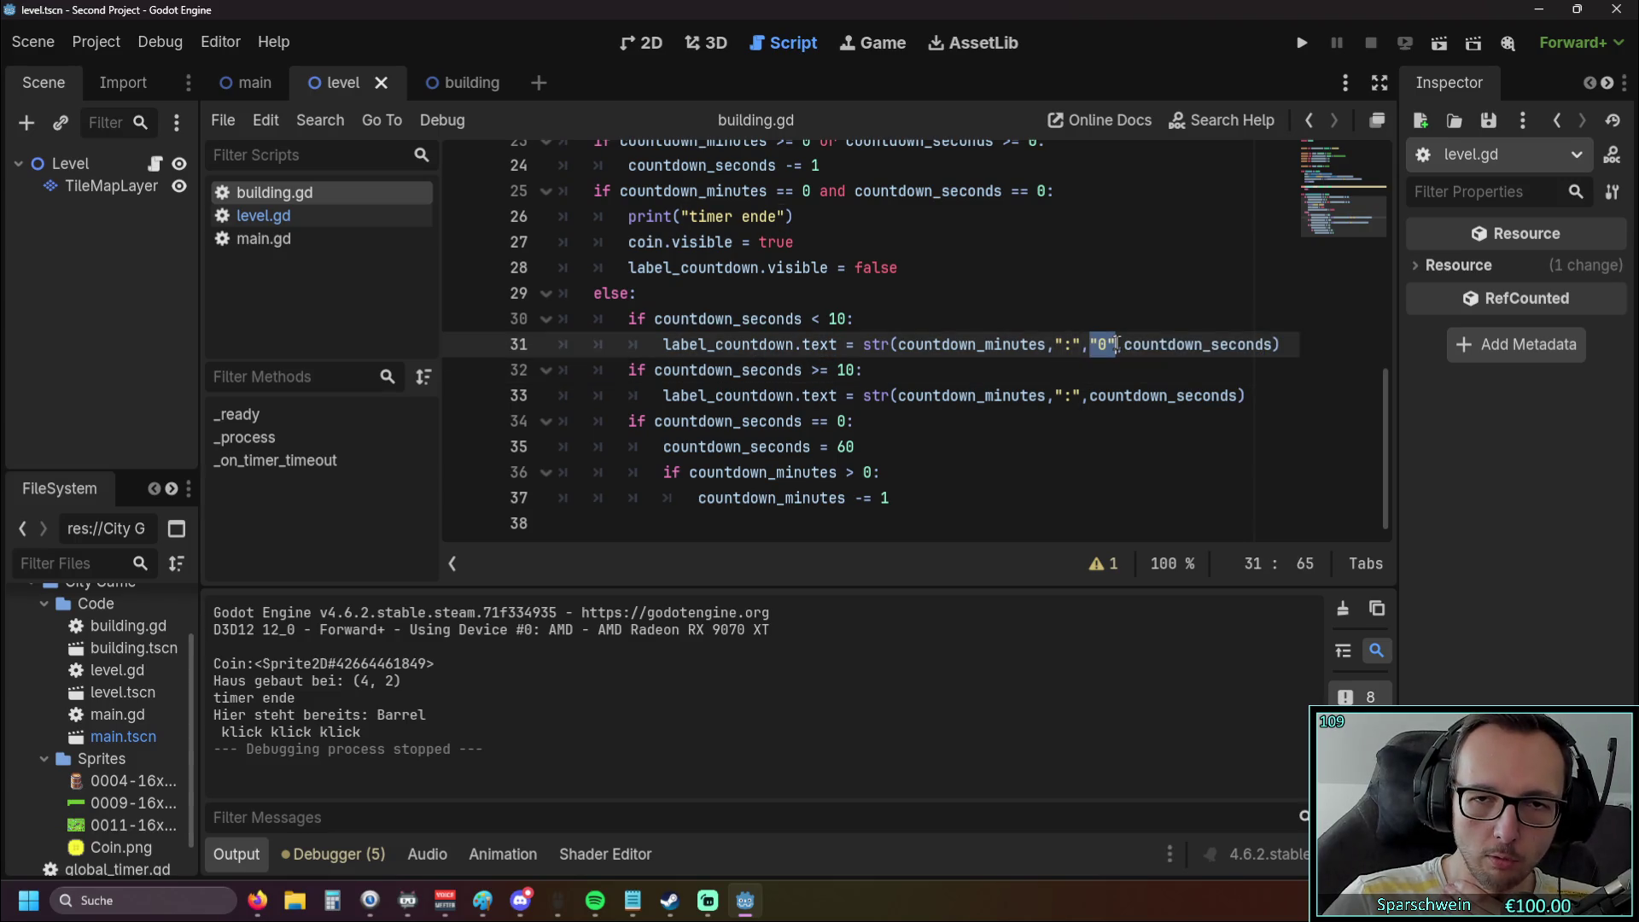
{"action": "double_click", "coordinate": [815, 318]}
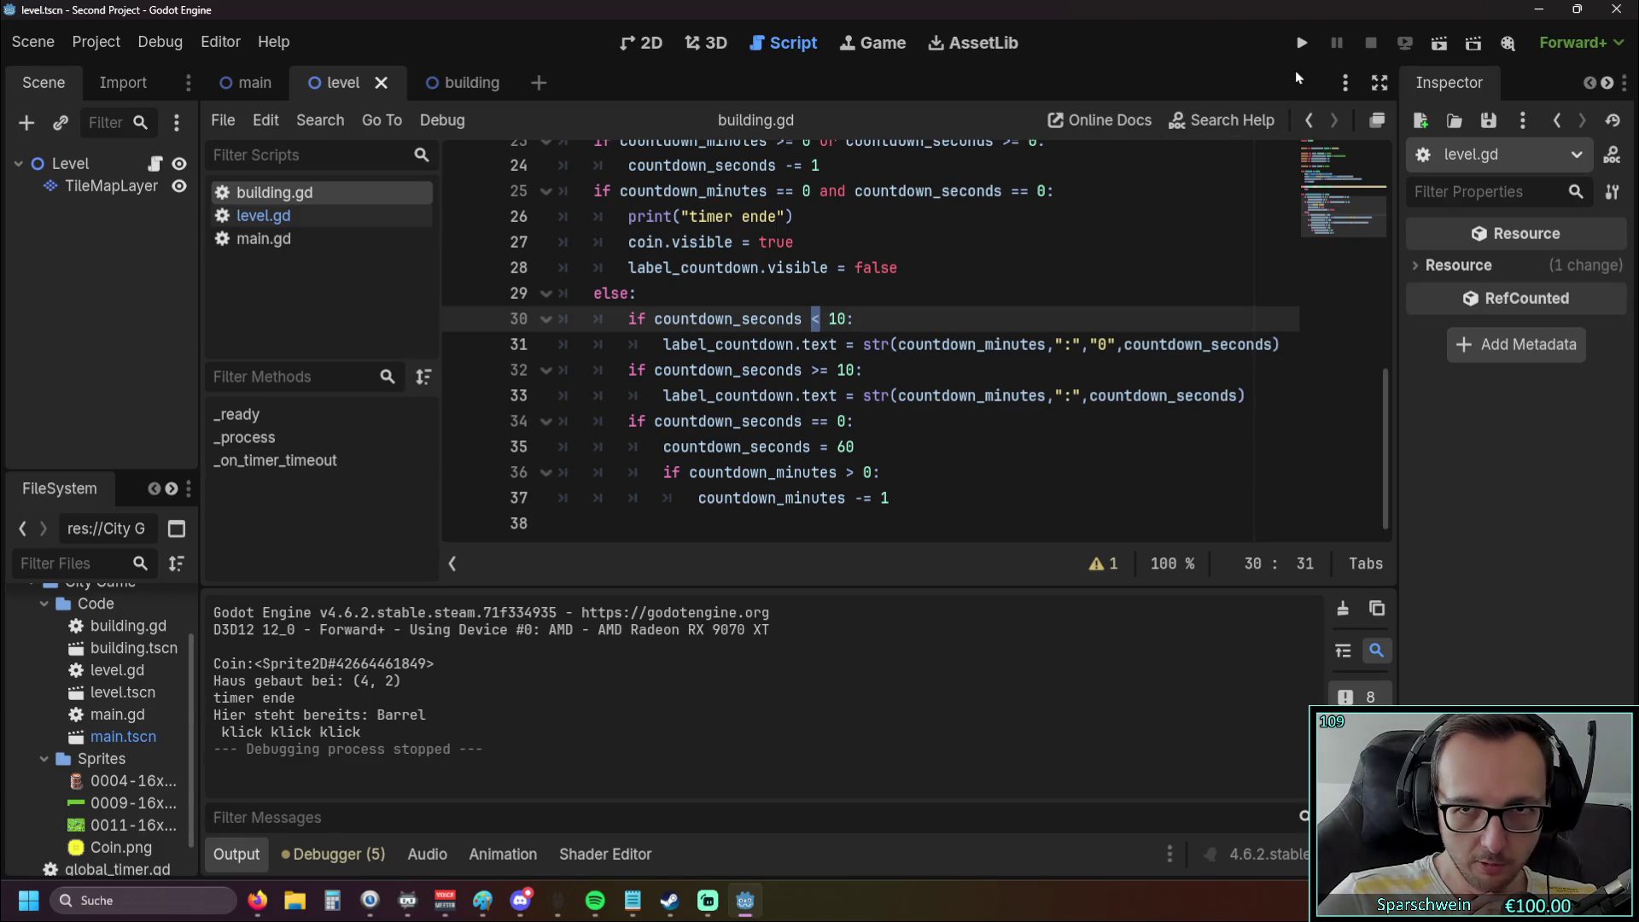
Run the game and build barrels at (4, 2), (2, 2), (2, 4), (4, 4) and (6, 4).
{"action": "left_click", "coordinate": [1301, 42]}
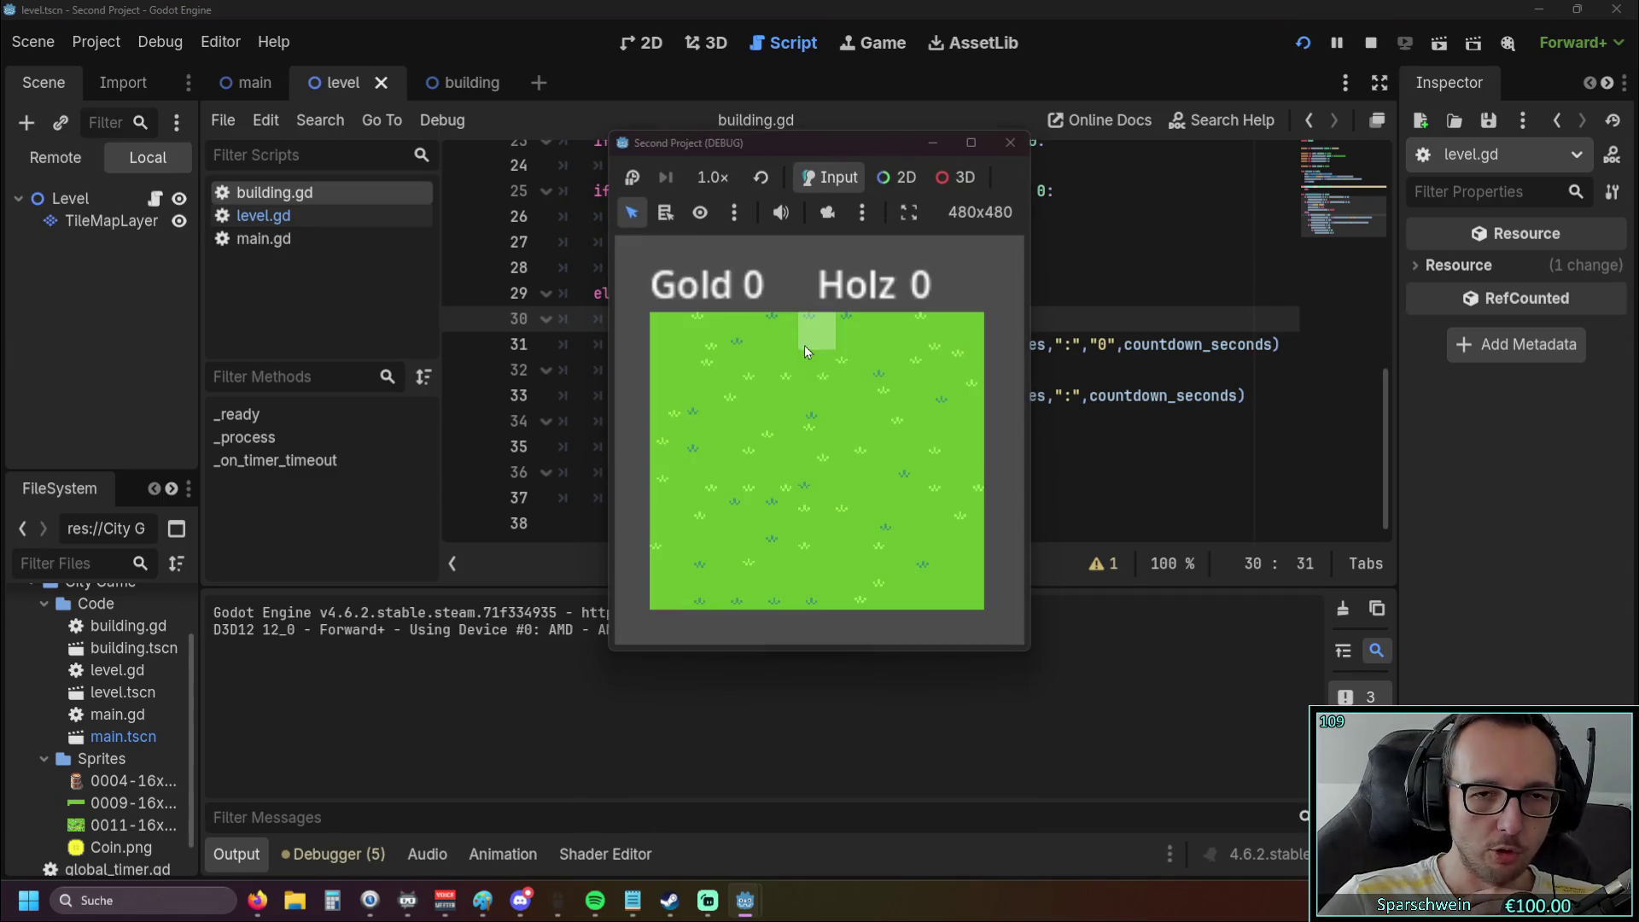
{"action": "left_click", "coordinate": [818, 399]}
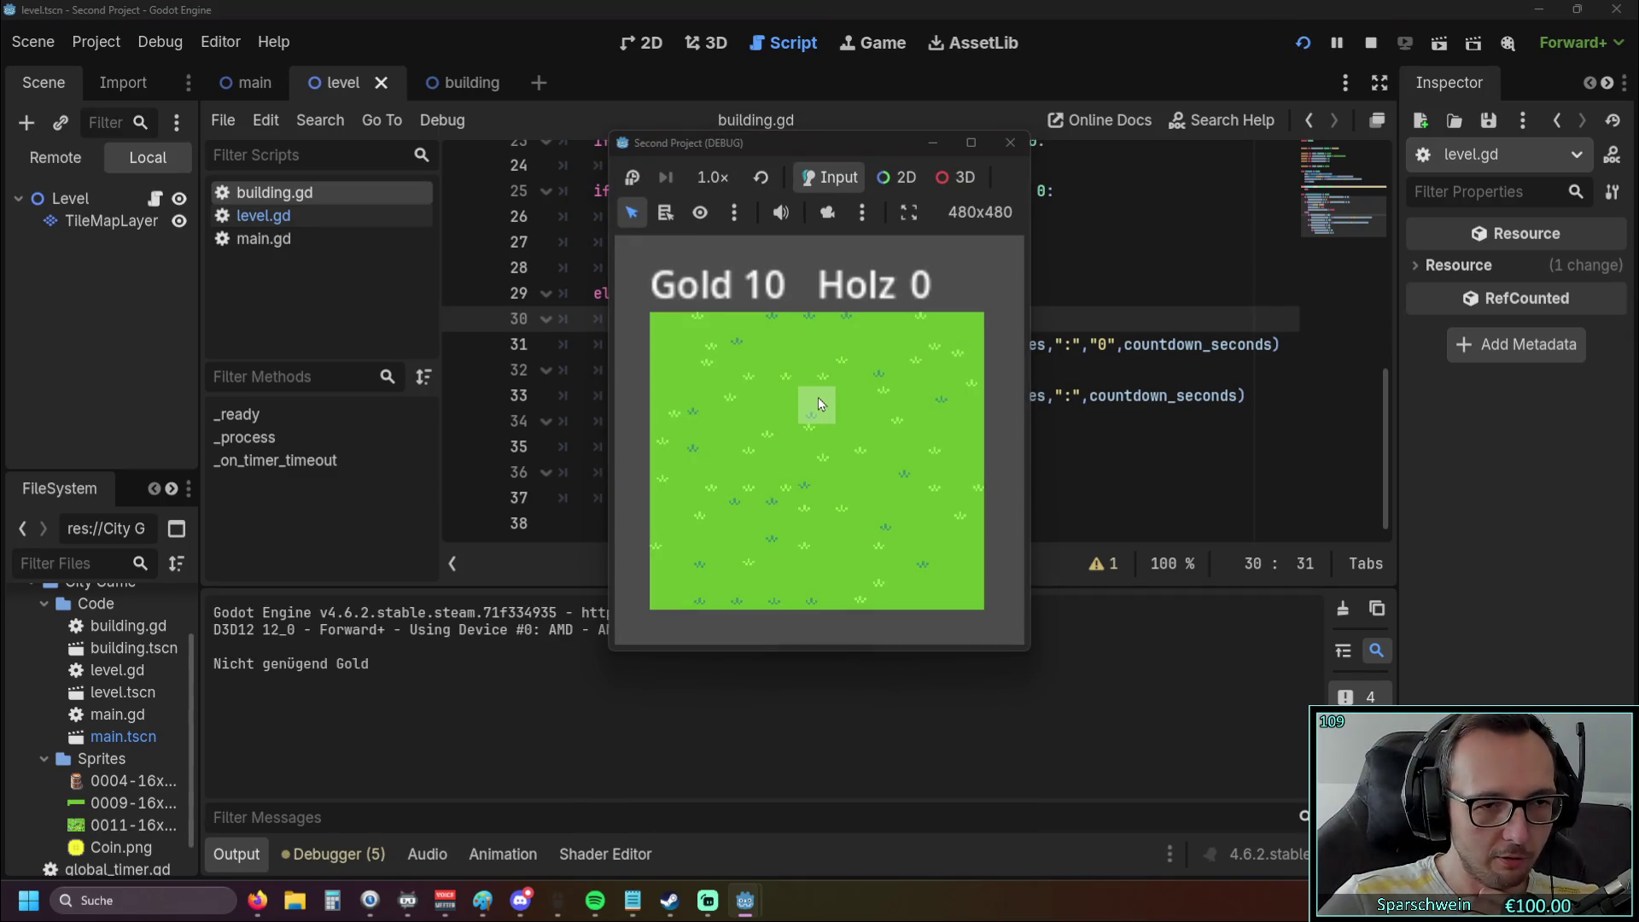
{"action": "left_click", "coordinate": [811, 401]}
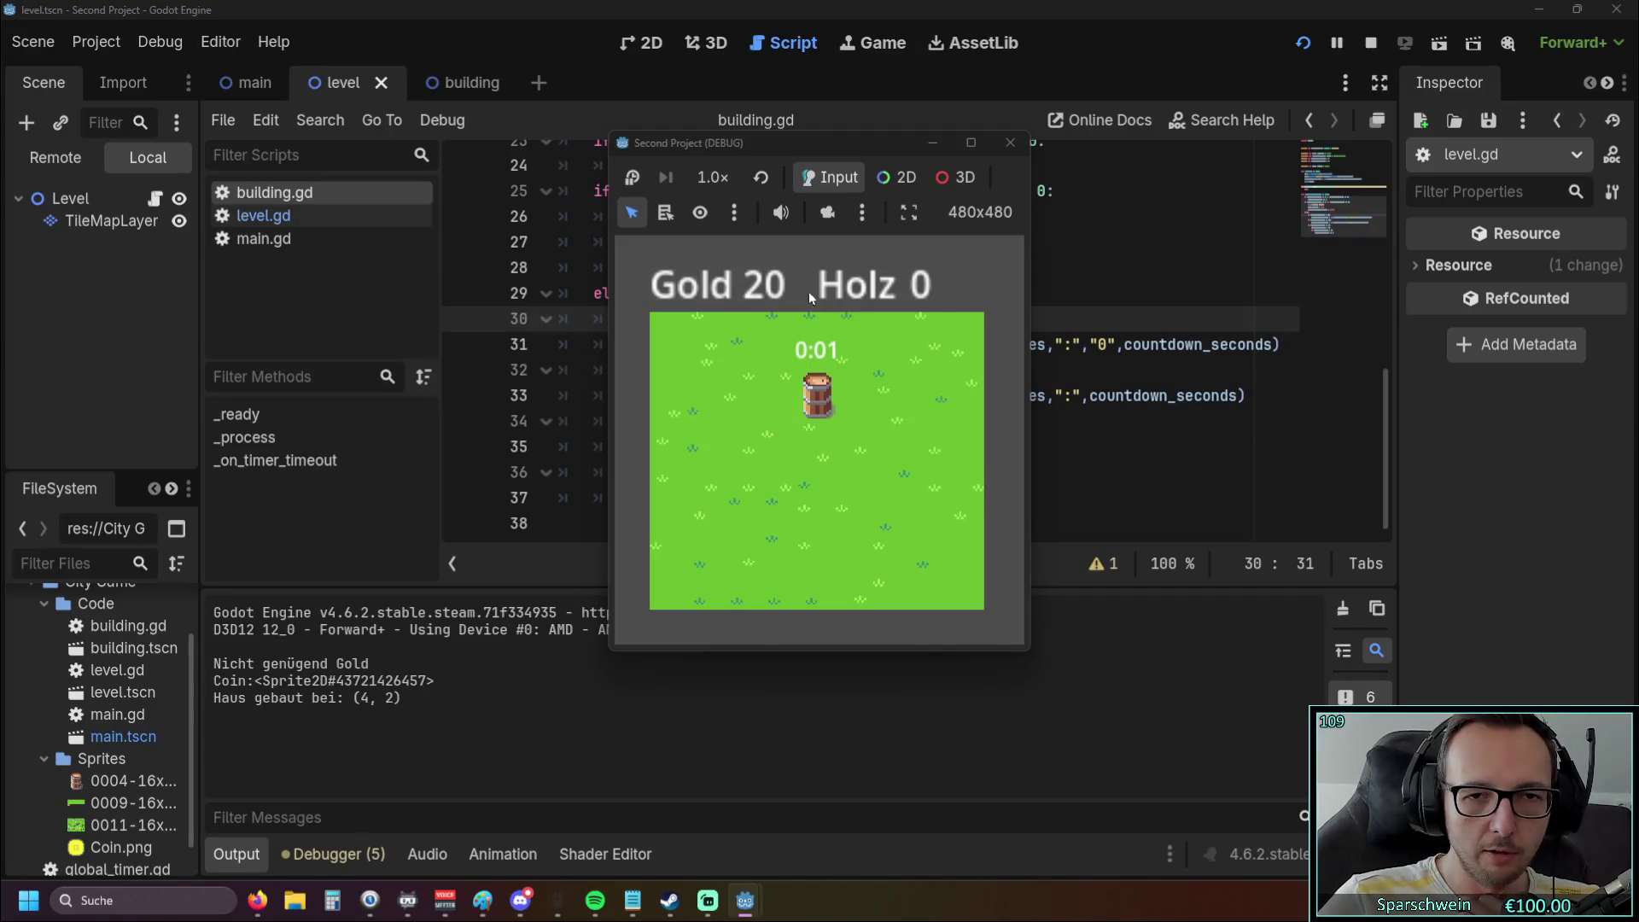
{"action": "left_click", "coordinate": [730, 409]}
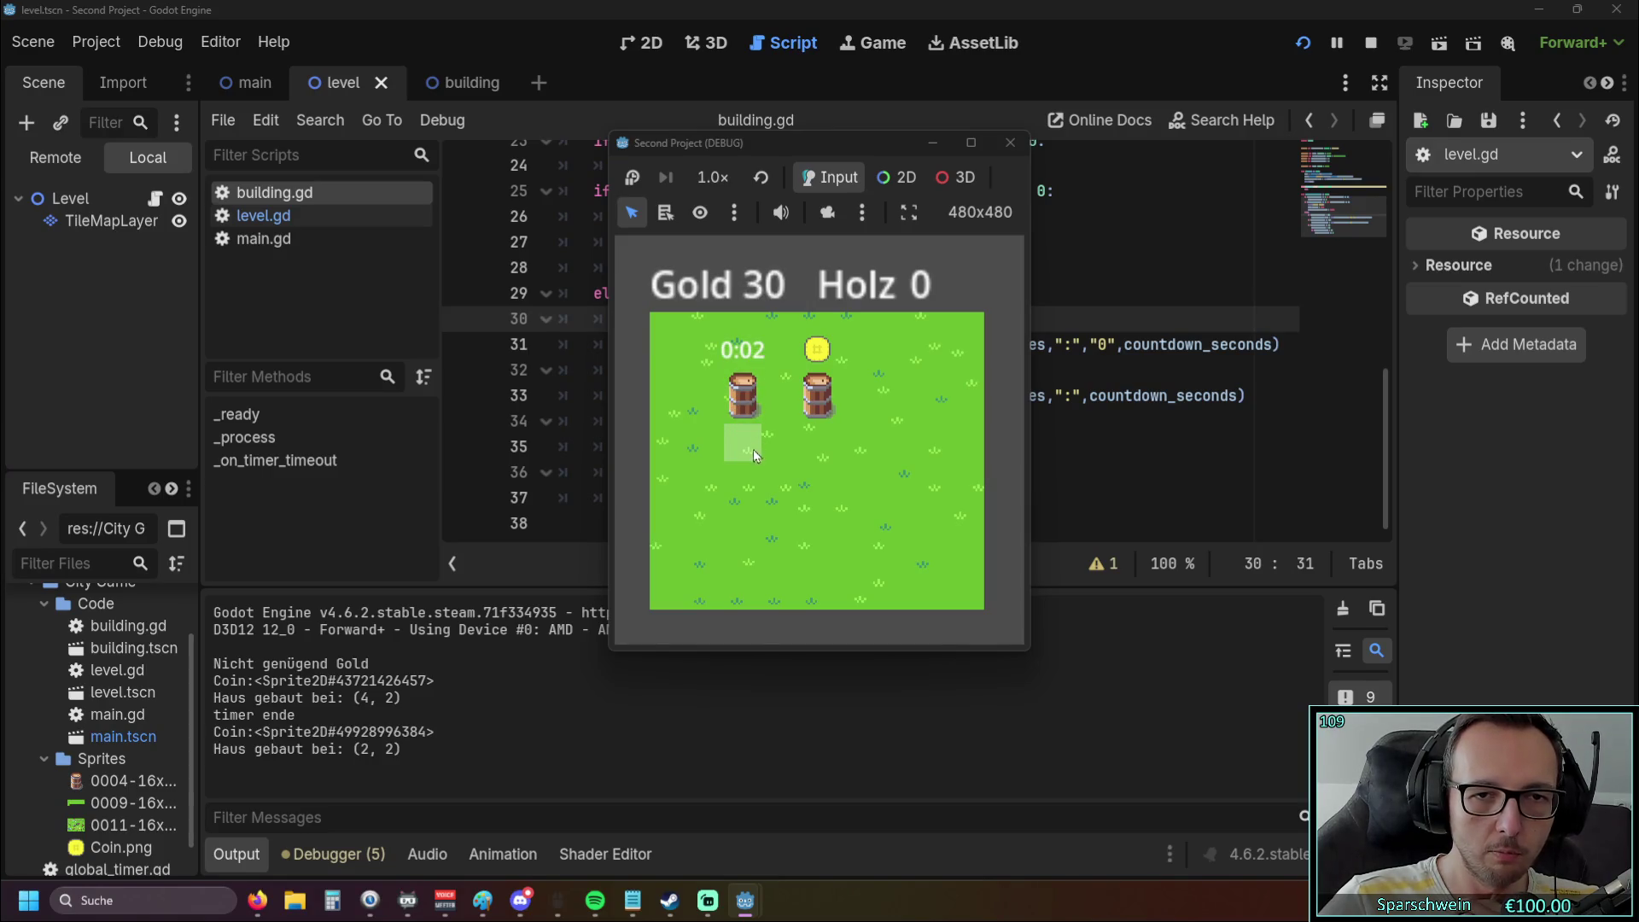
{"action": "left_click", "coordinate": [748, 475]}
{"action": "left_click", "coordinate": [817, 475]}
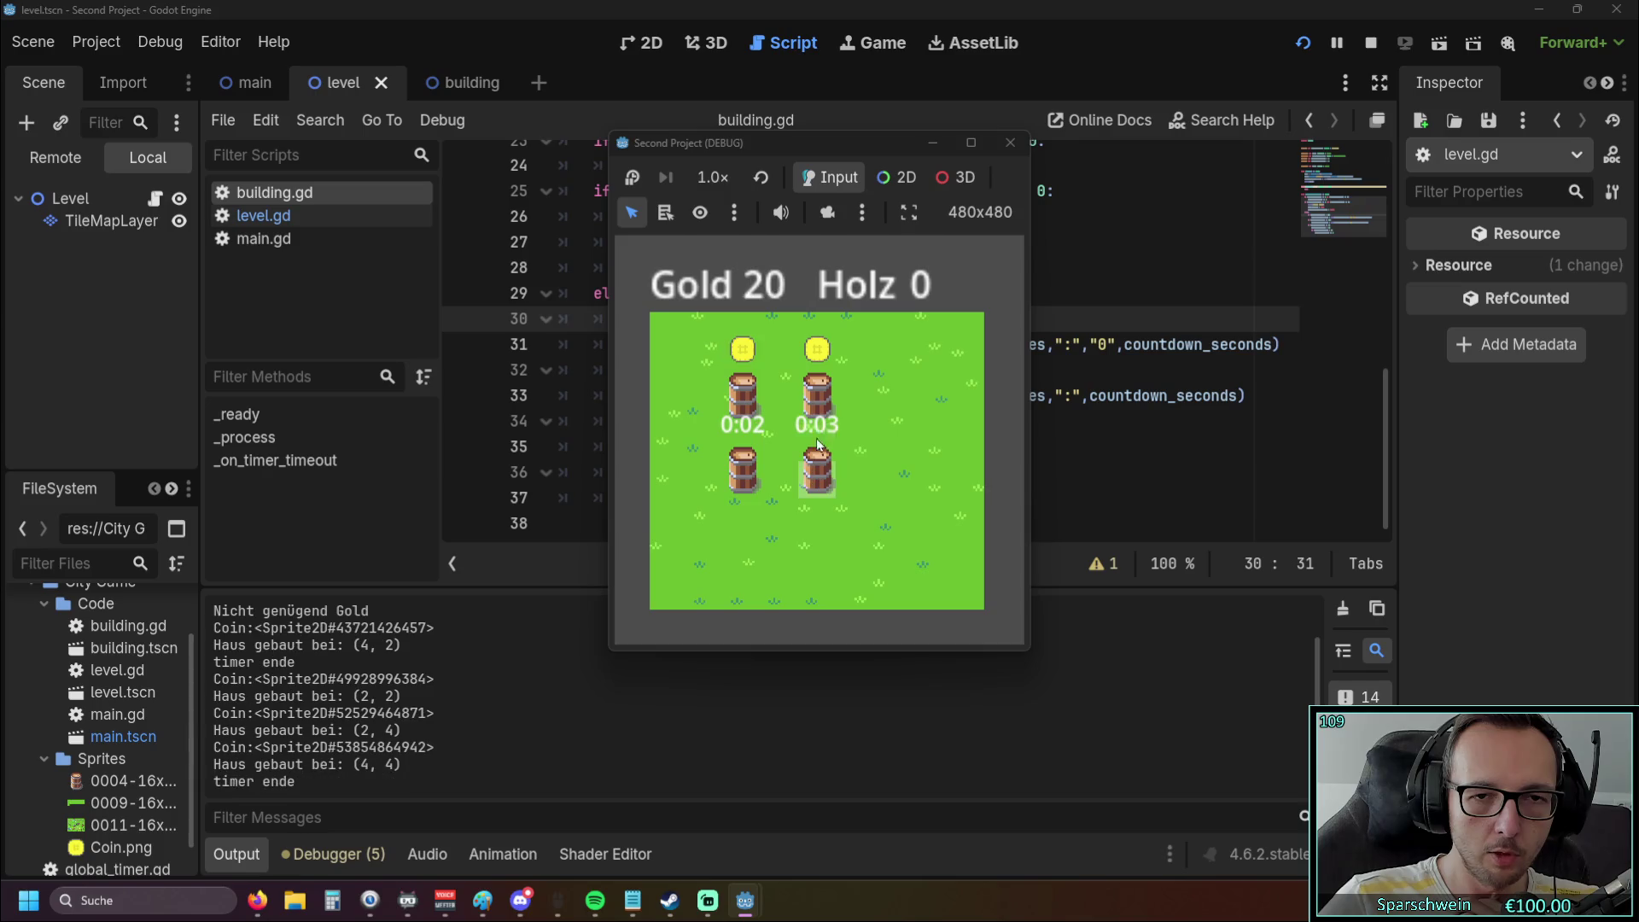
{"action": "left_click", "coordinate": [883, 476]}
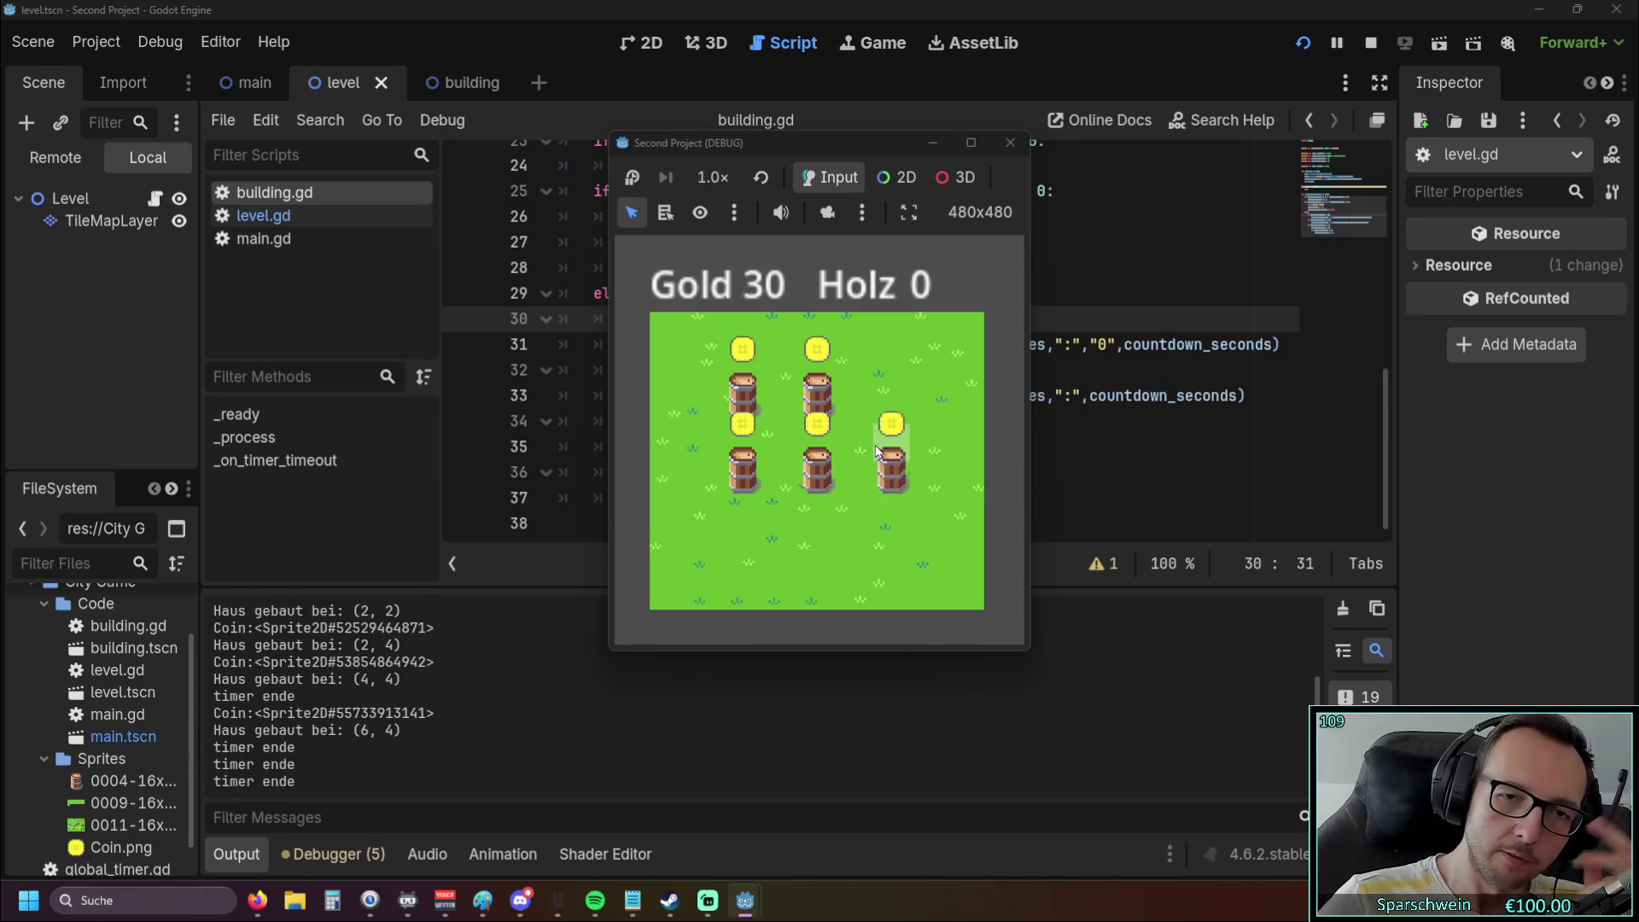
Demolish all five barrels, build a new one at (3, 3), then close the game.
{"action": "right_click", "coordinate": [749, 461]}
{"action": "right_click", "coordinate": [745, 394]}
{"action": "right_click", "coordinate": [812, 414]}
{"action": "right_click", "coordinate": [804, 459]}
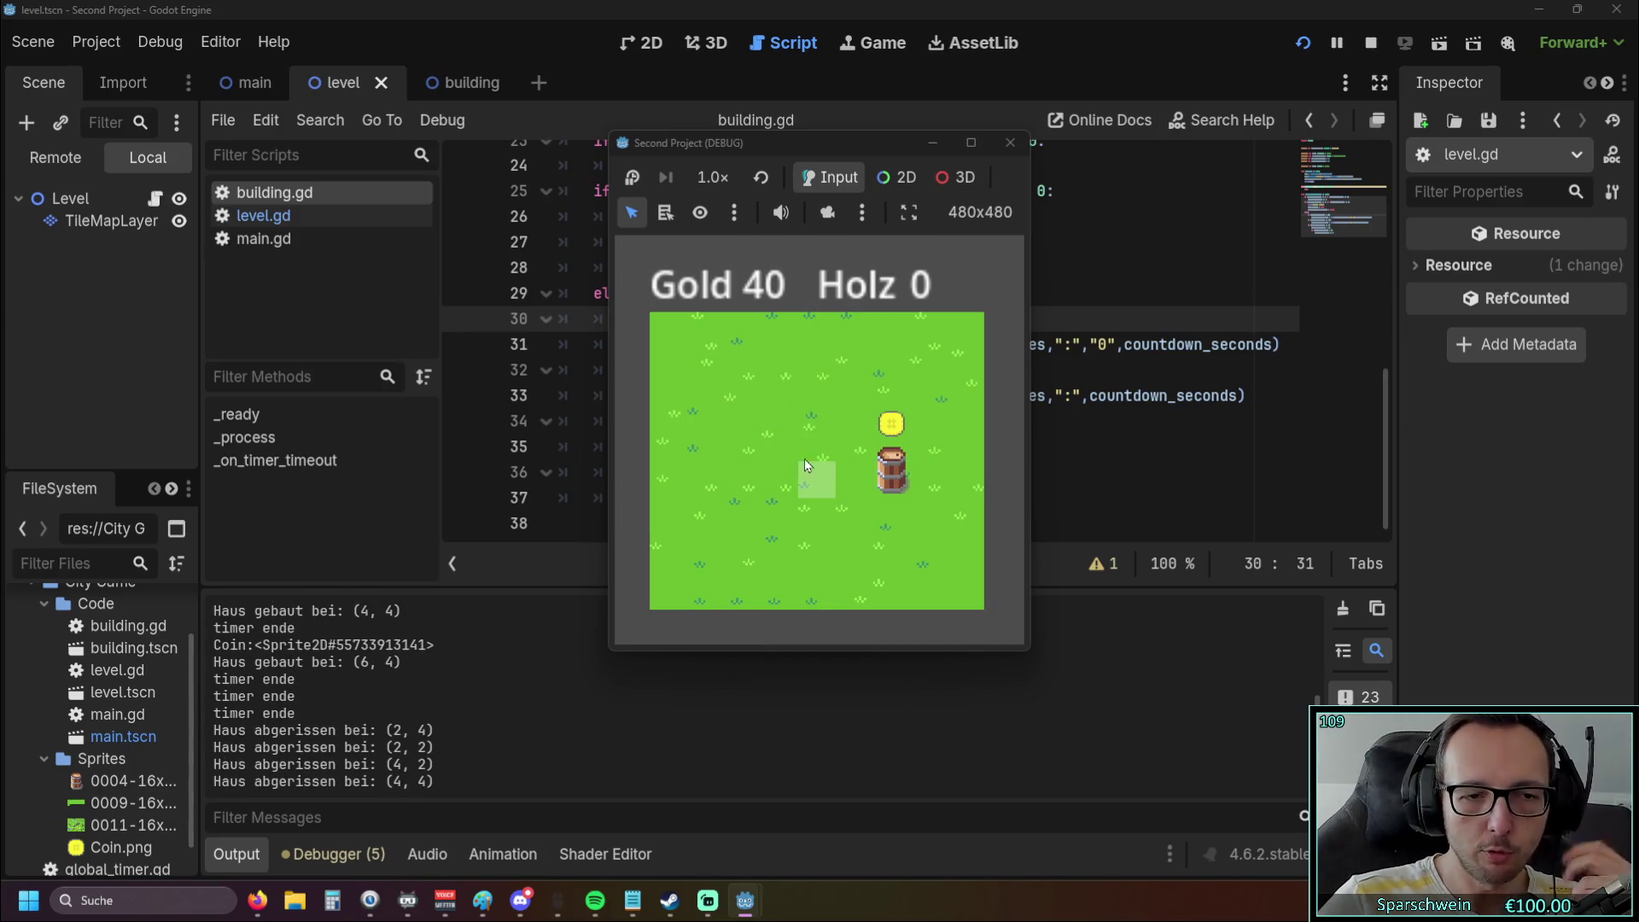
{"action": "right_click", "coordinate": [891, 485]}
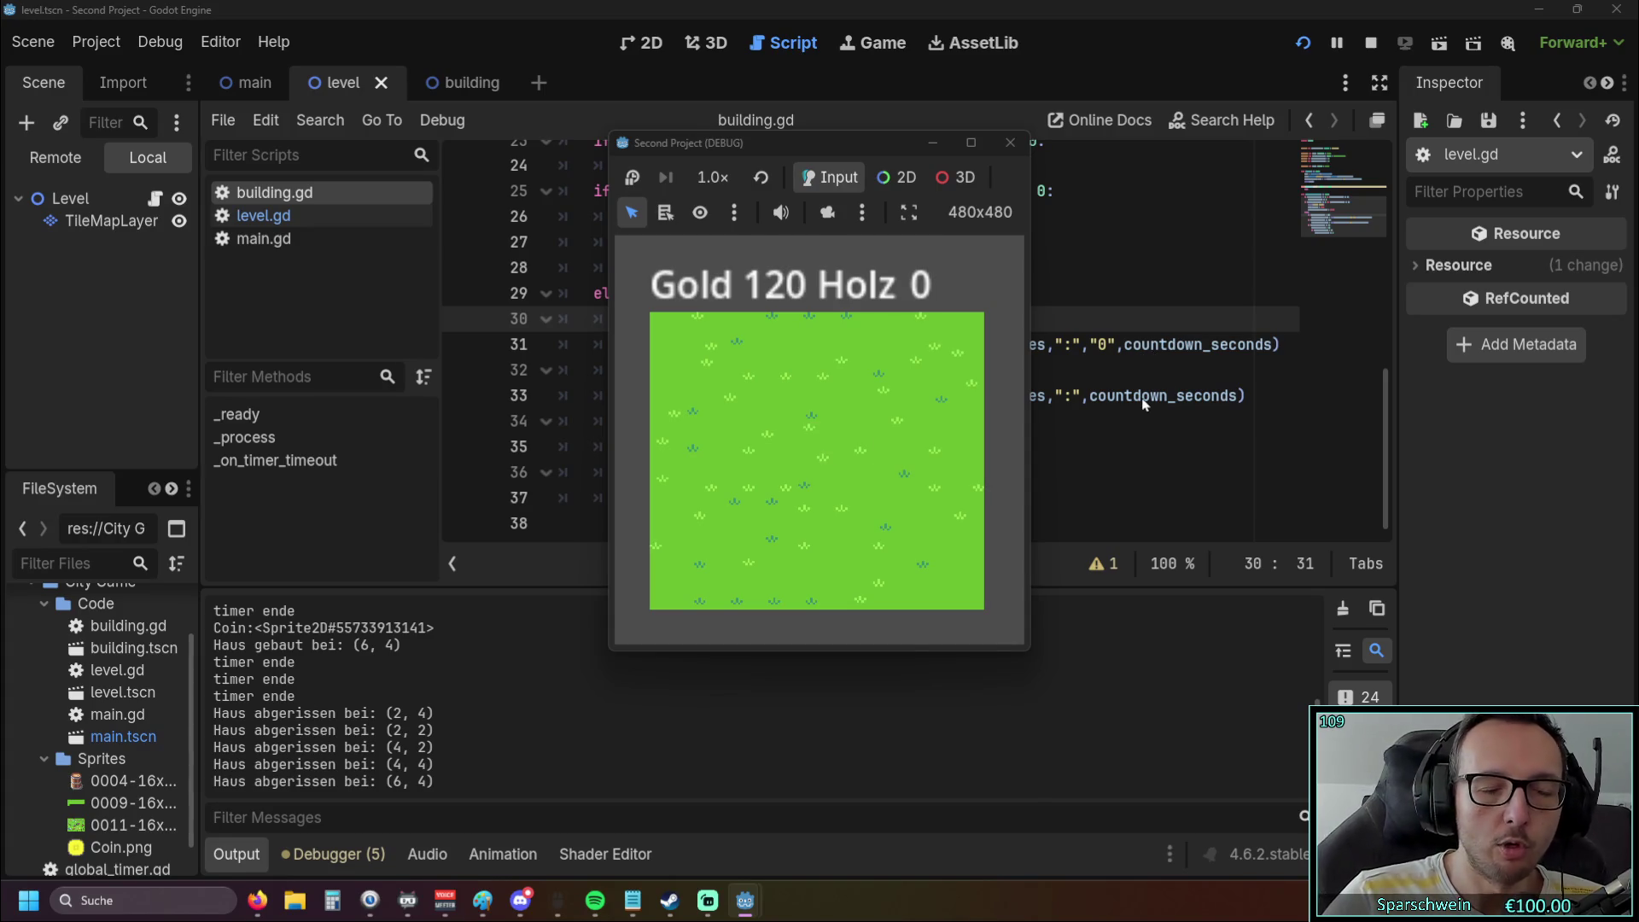
{"action": "left_click", "coordinate": [786, 441]}
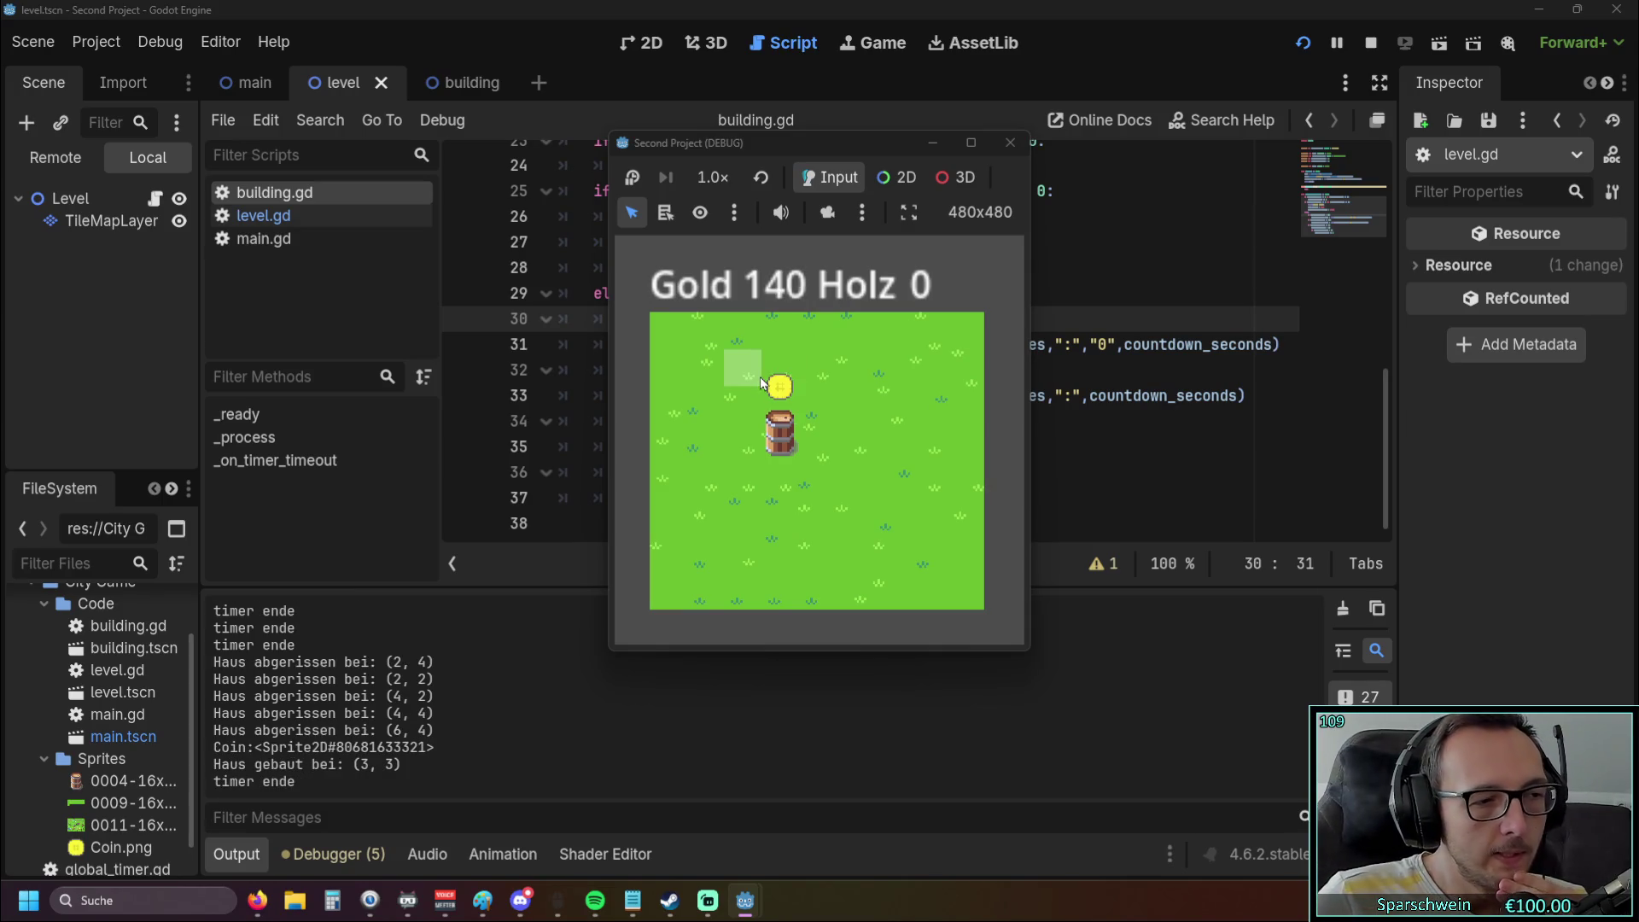
{"action": "left_click", "coordinate": [1010, 142]}
{"action": "scroll", "coordinate": [875, 401], "scroll_direction": "up", "scroll_amount": 1}
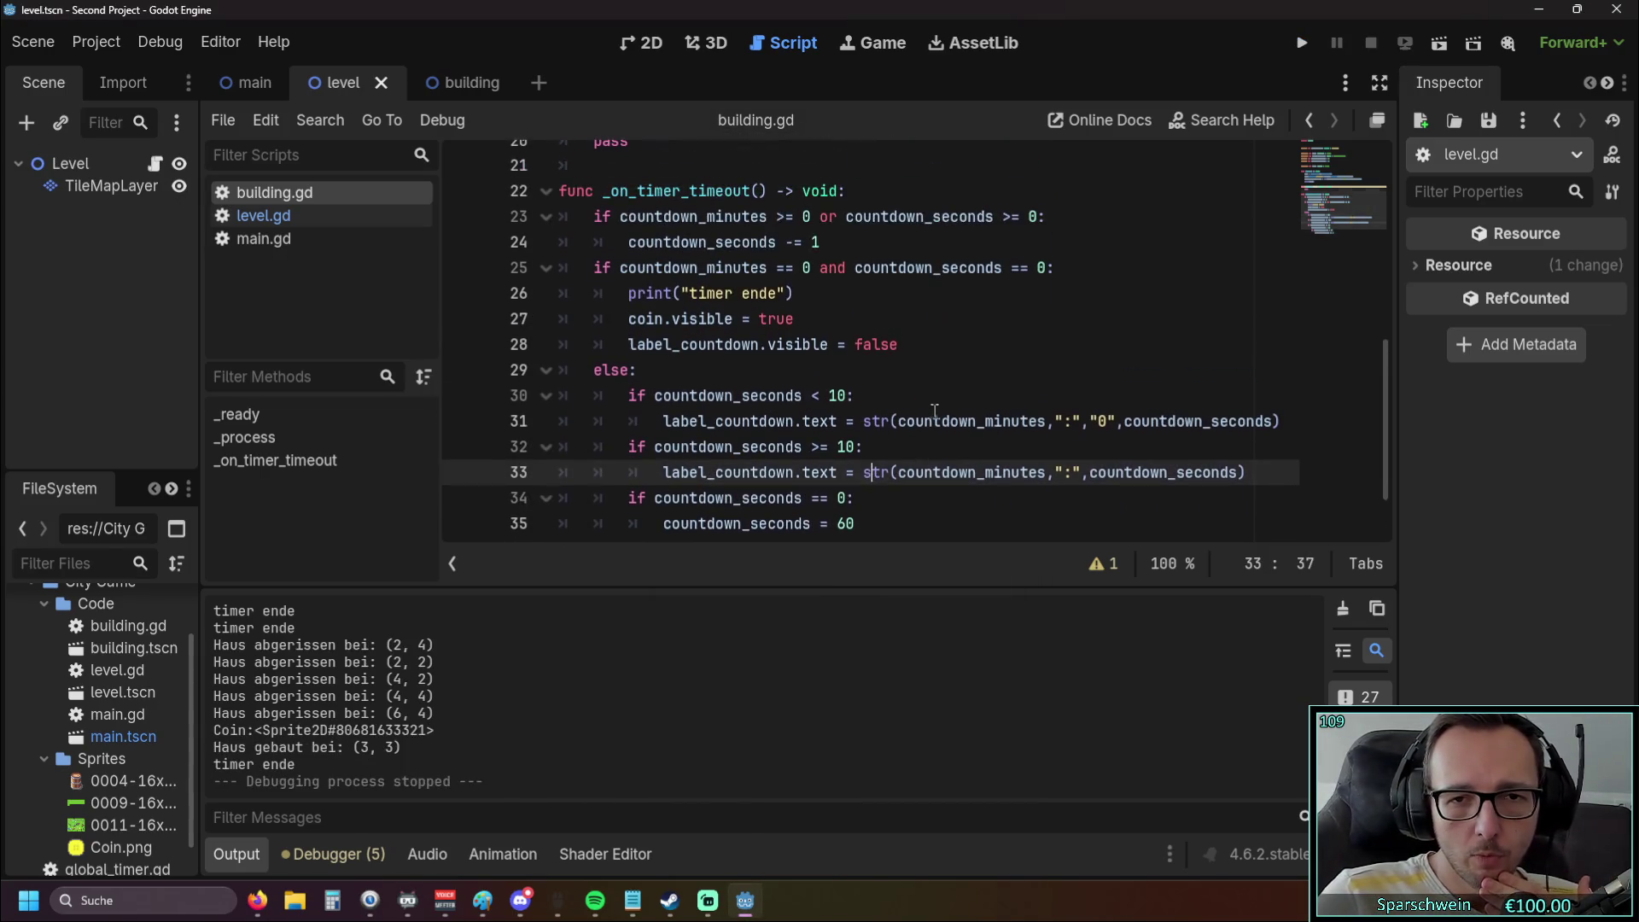
{"action": "double_click", "coordinate": [1071, 421]}
{"action": "left_click", "coordinate": [1083, 441]}
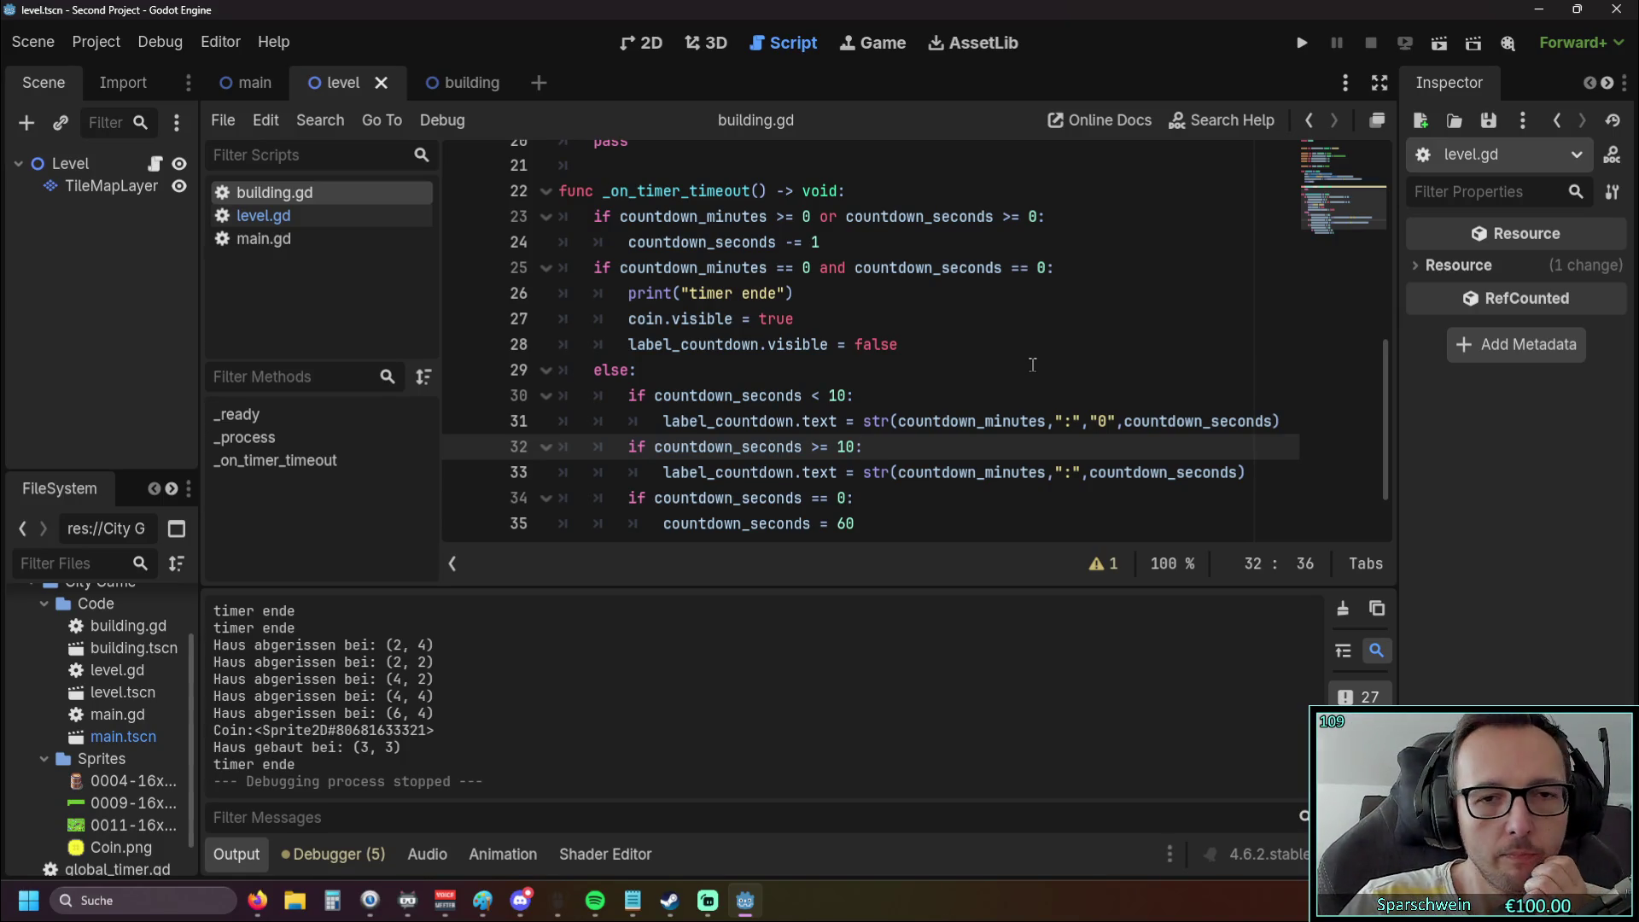
{"action": "scroll", "coordinate": [950, 392], "scroll_direction": "up", "scroll_amount": 1}
{"action": "scroll", "coordinate": [950, 392], "scroll_direction": "down", "scroll_amount": 1}
{"action": "left_click_drag", "start_coordinate": [1055, 421], "coordinate": [1151, 442]}
{"action": "left_click", "coordinate": [1061, 452]}
{"action": "scroll", "coordinate": [874, 446], "scroll_direction": "up", "scroll_amount": 1}
{"action": "scroll", "coordinate": [874, 446], "scroll_direction": "down", "scroll_amount": 1}
{"action": "scroll", "coordinate": [874, 447], "scroll_direction": "up", "scroll_amount": 3}
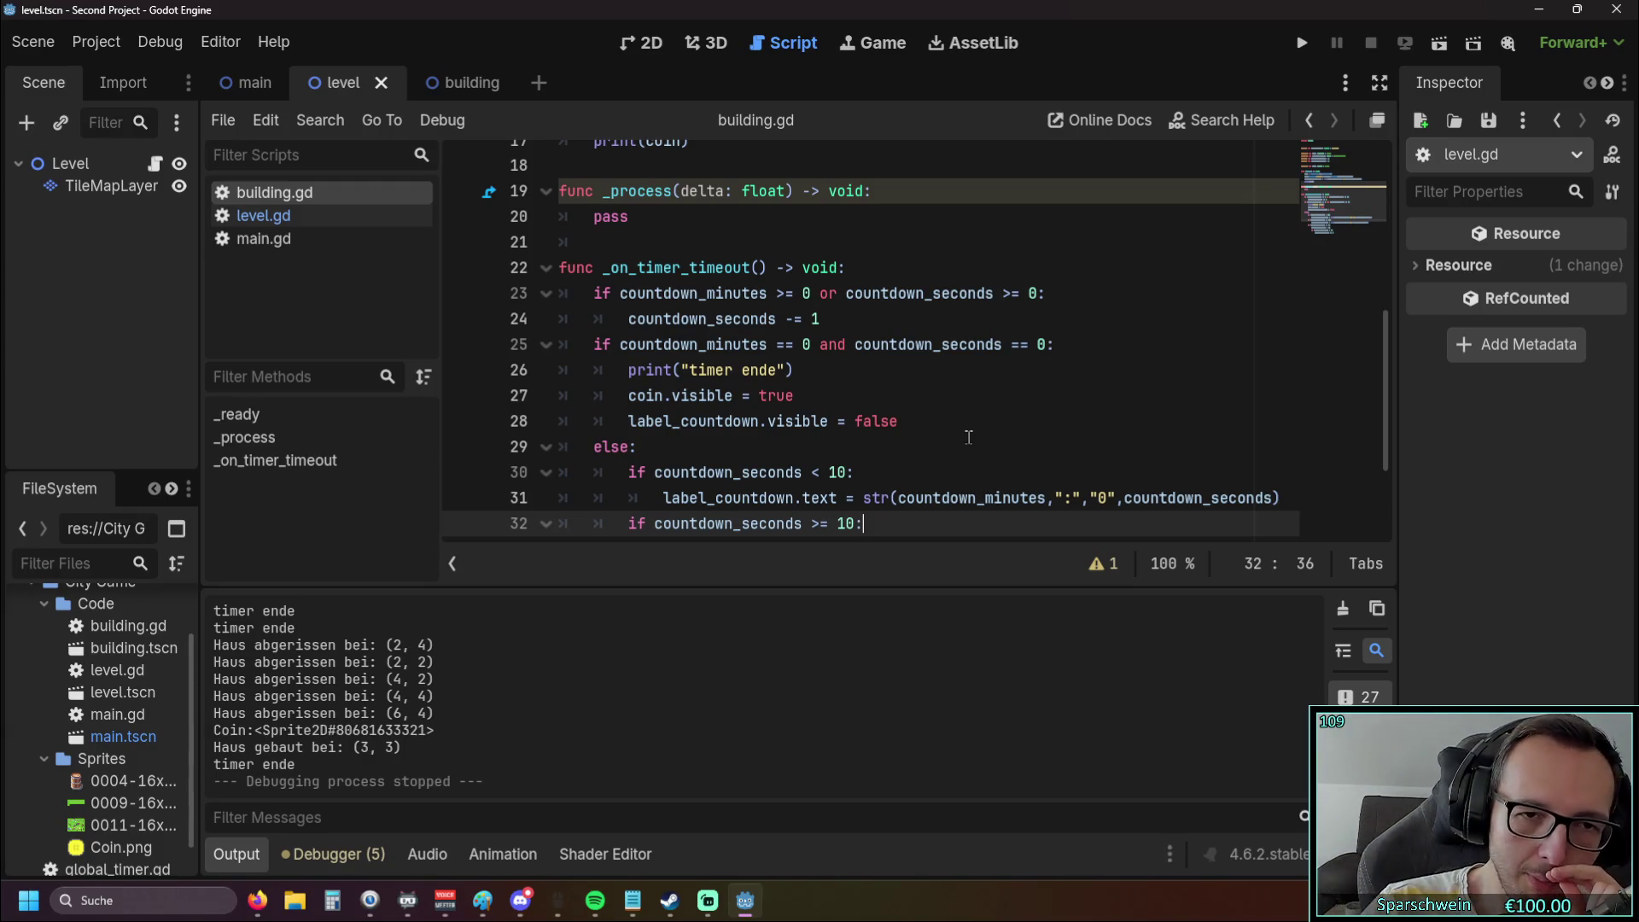
{"action": "scroll", "coordinate": [870, 440], "scroll_direction": "up", "scroll_amount": 1}
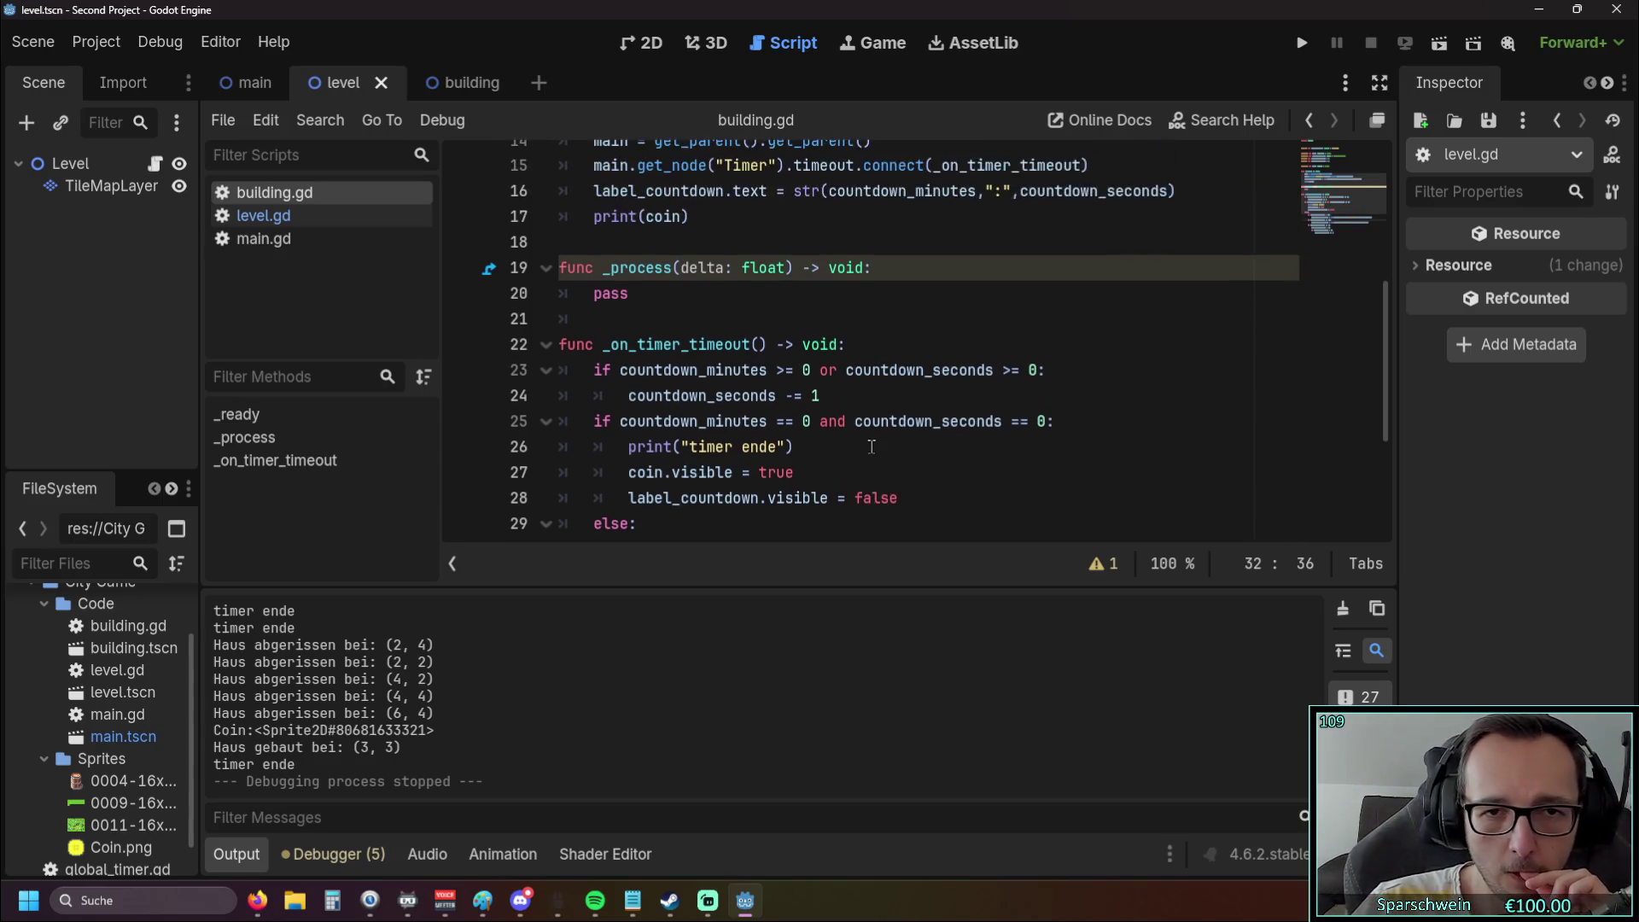
{"action": "scroll", "coordinate": [869, 426], "scroll_direction": "down", "scroll_amount": 1}
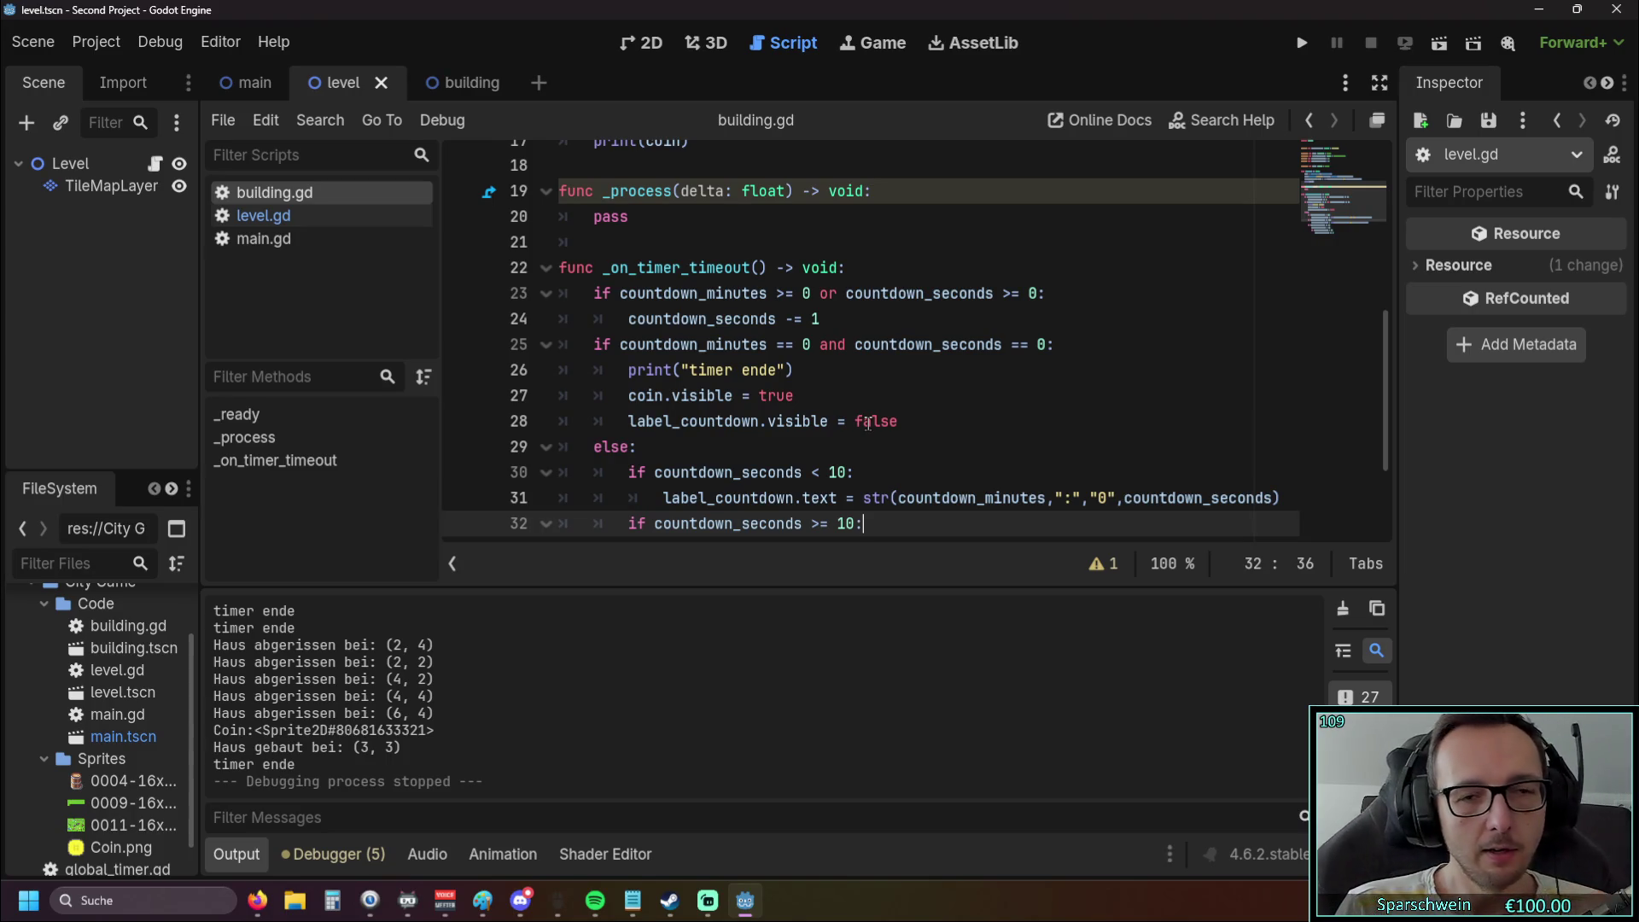
Run the game, build a barrel at (3, 3), collect its coin for 20 Holz, and stop.
{"action": "left_click", "coordinate": [1305, 51]}
{"action": "left_click", "coordinate": [791, 422]}
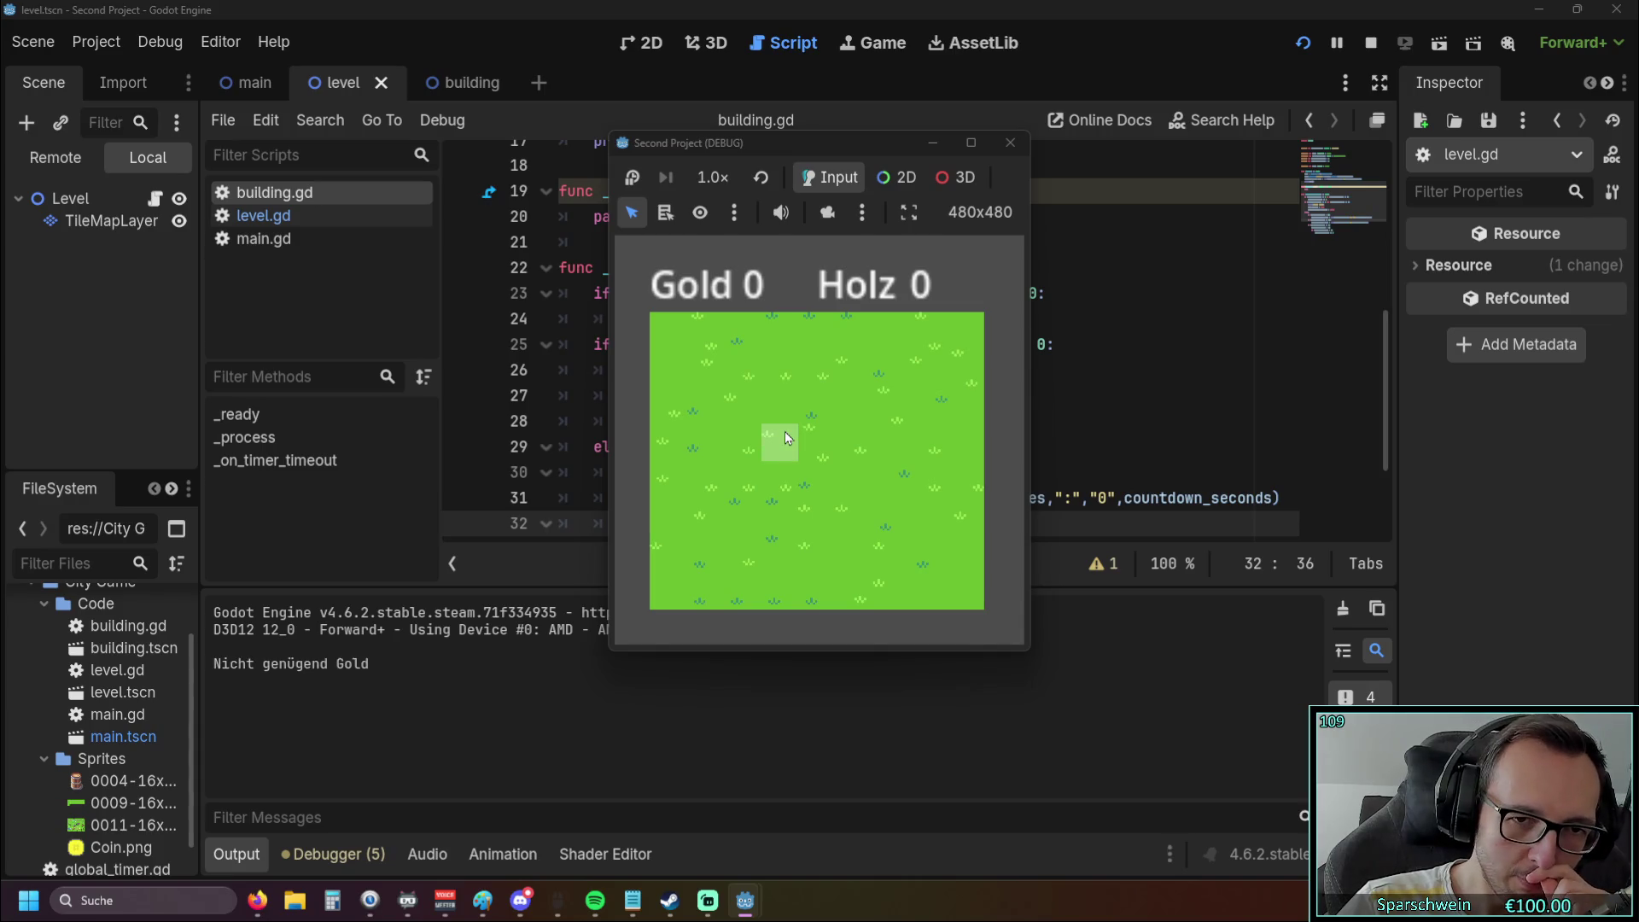
{"action": "left_click", "coordinate": [776, 444]}
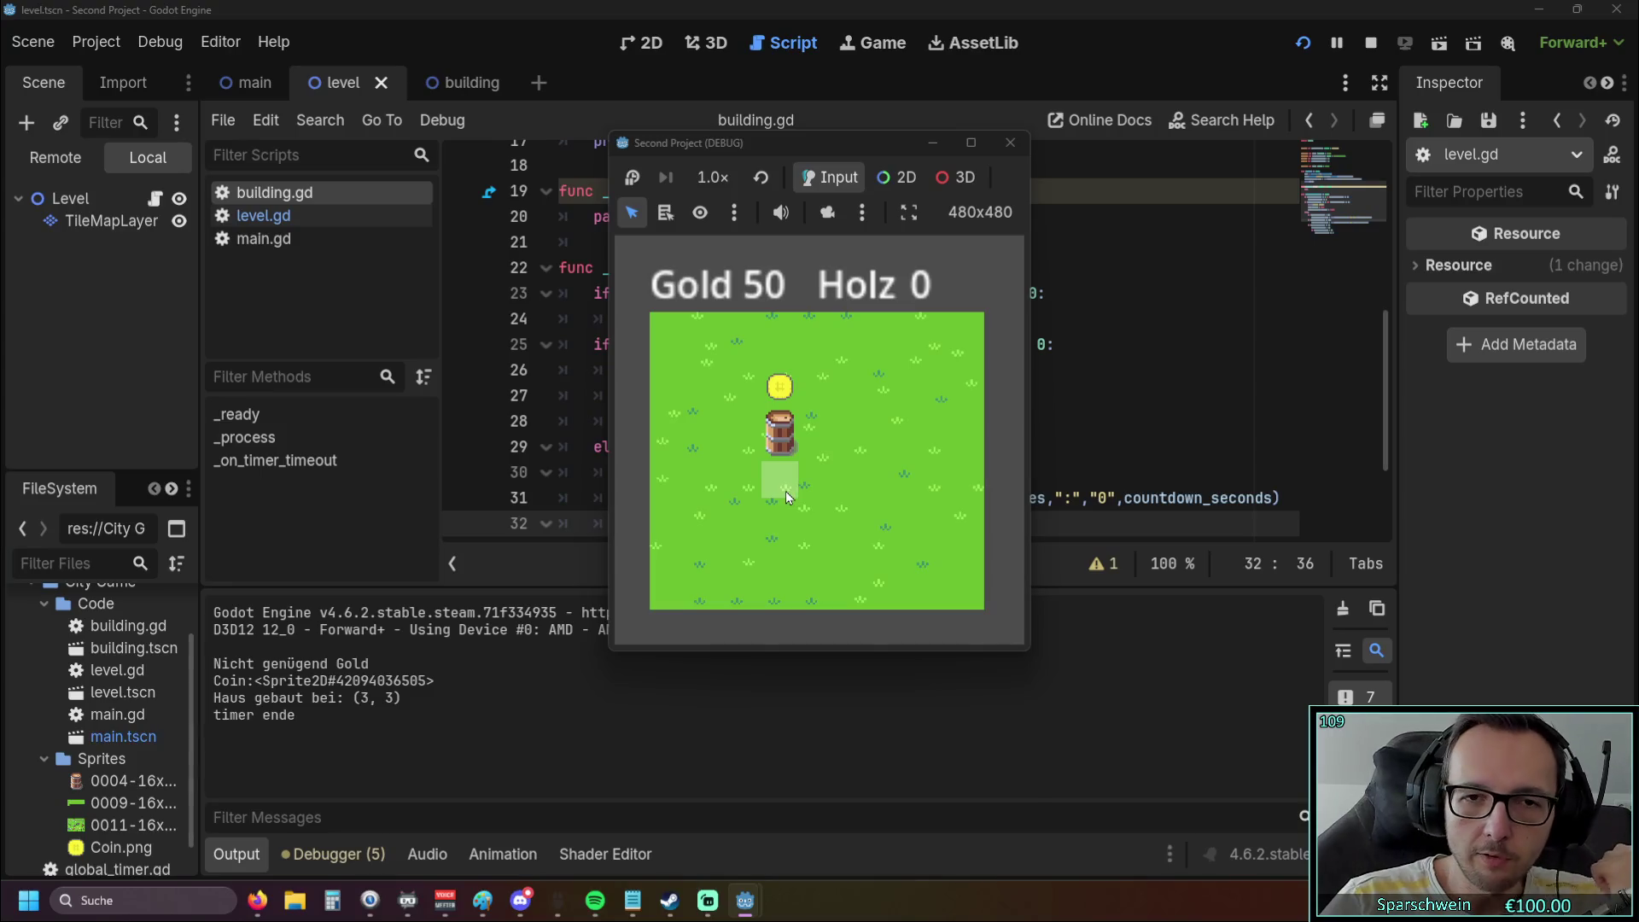
{"action": "left_click", "coordinate": [781, 447]}
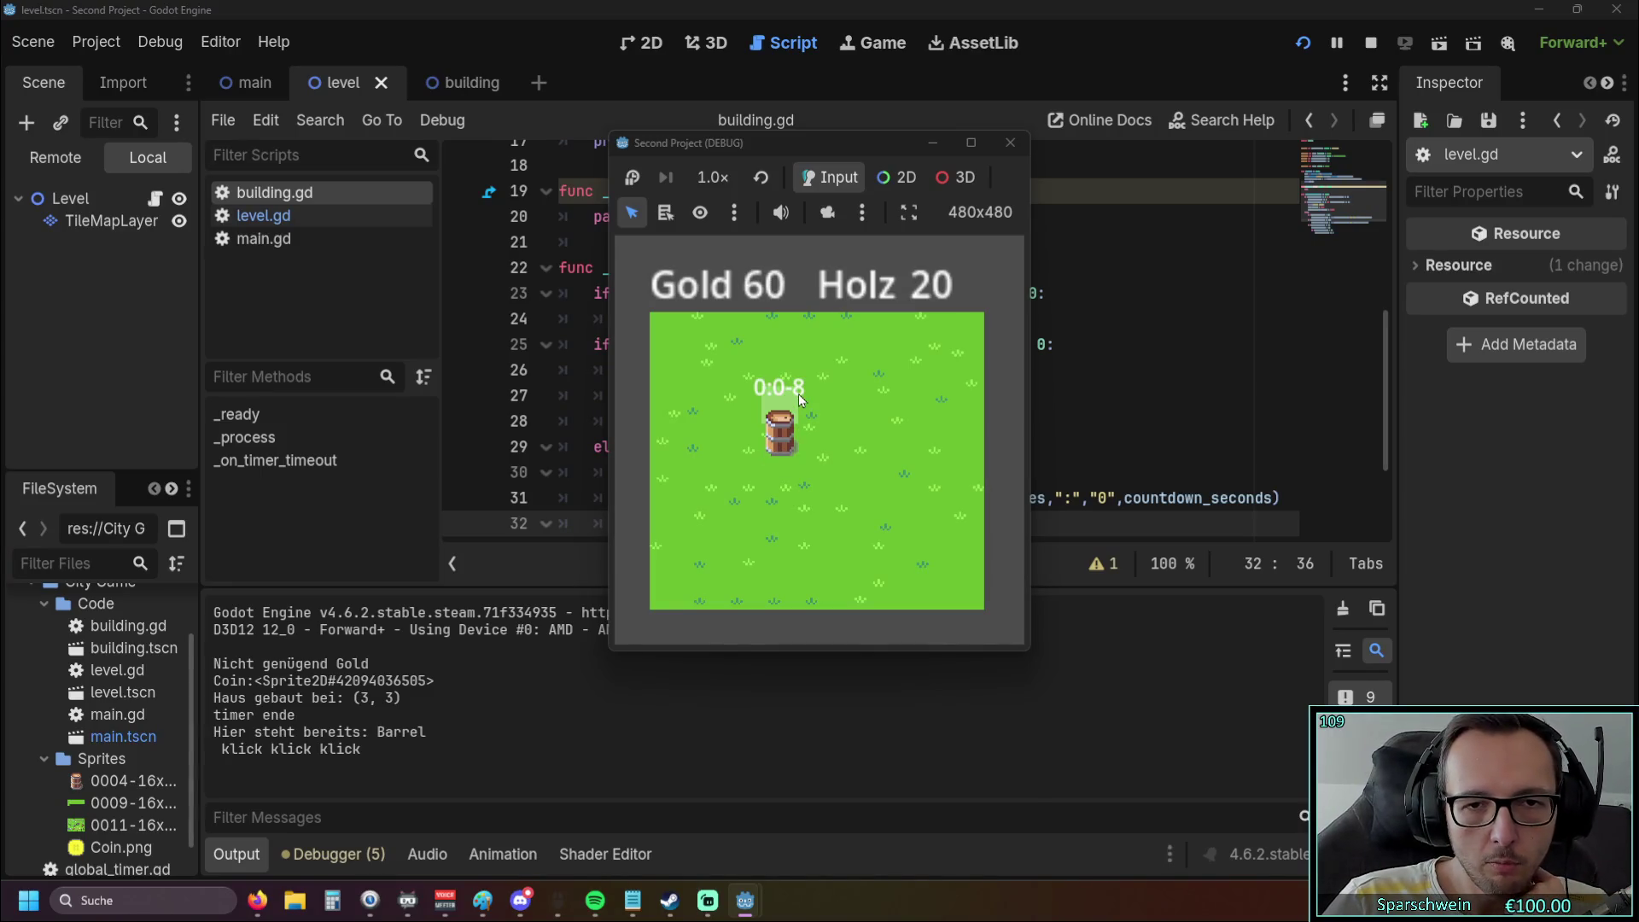
{"action": "left_click", "coordinate": [1011, 143]}
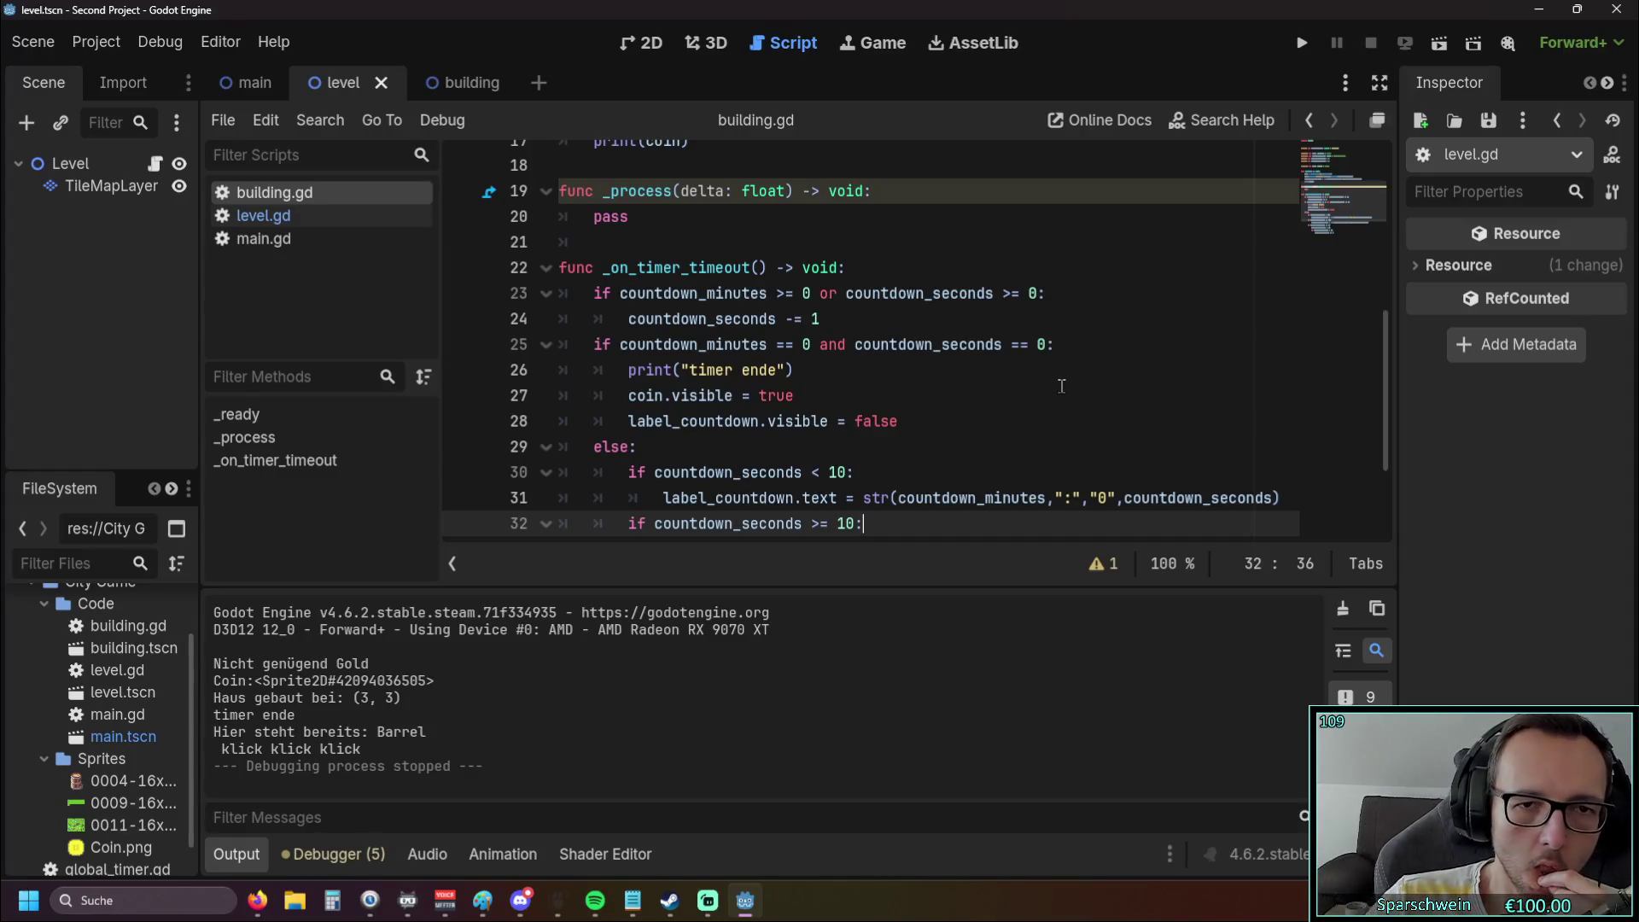
Change line 23 to countdown_minutes > 0, then test a barrel at (3, 3) with F5.
{"action": "left_click", "coordinate": [789, 293]}
{"action": "key", "text": "Delete"}
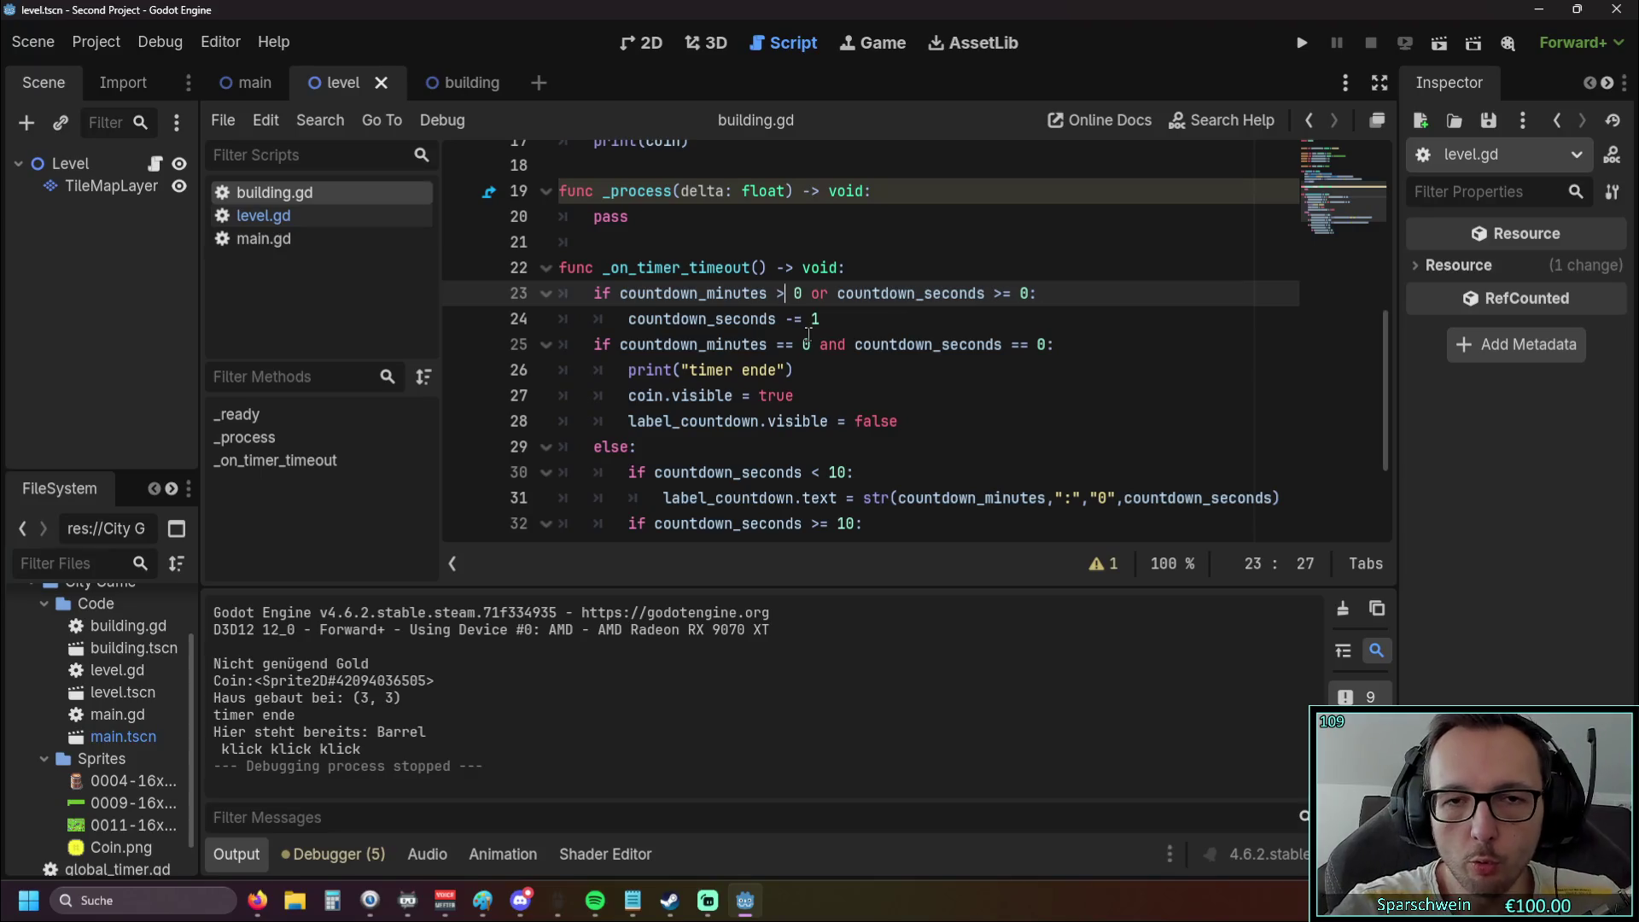
{"action": "key", "text": "F5"}
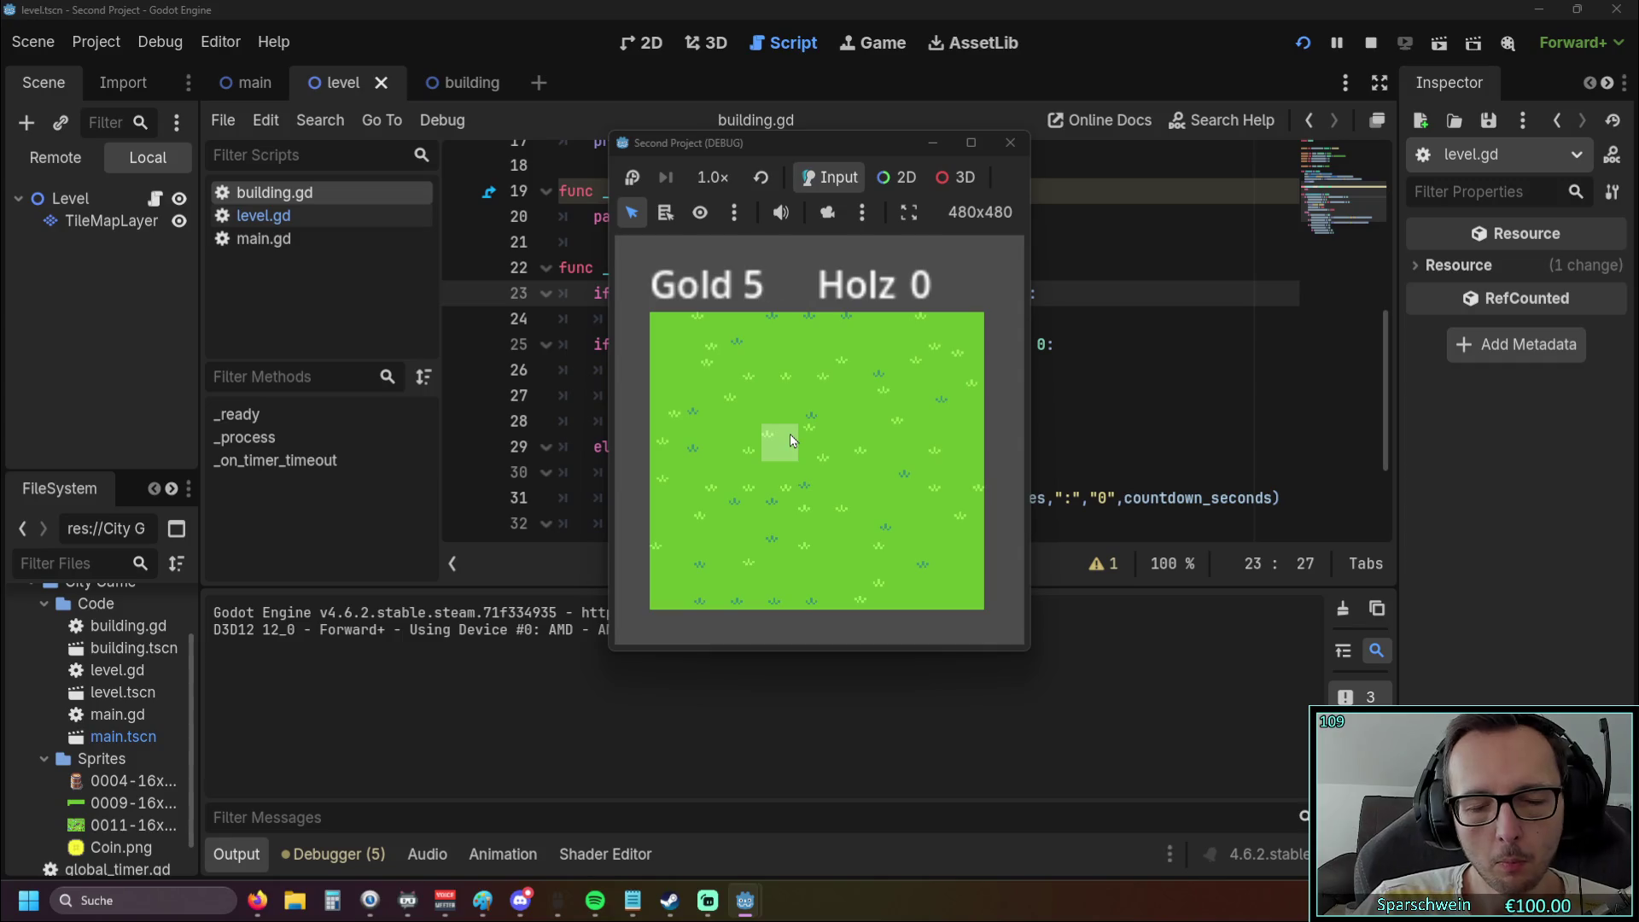
{"action": "left_click", "coordinate": [790, 437]}
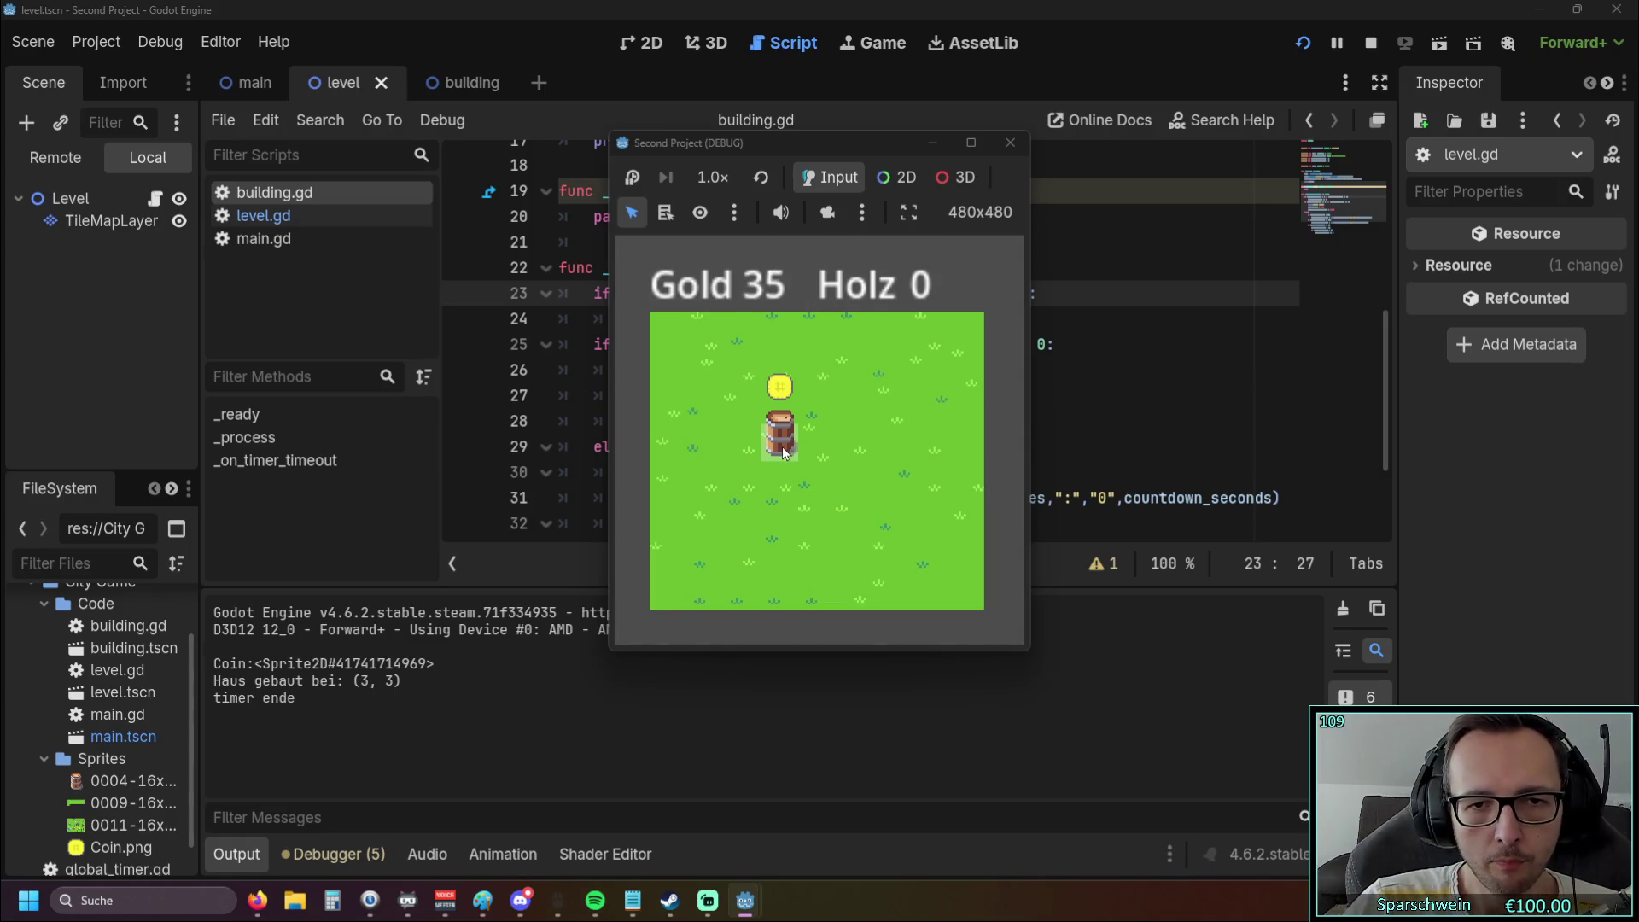
{"action": "left_click", "coordinate": [782, 446]}
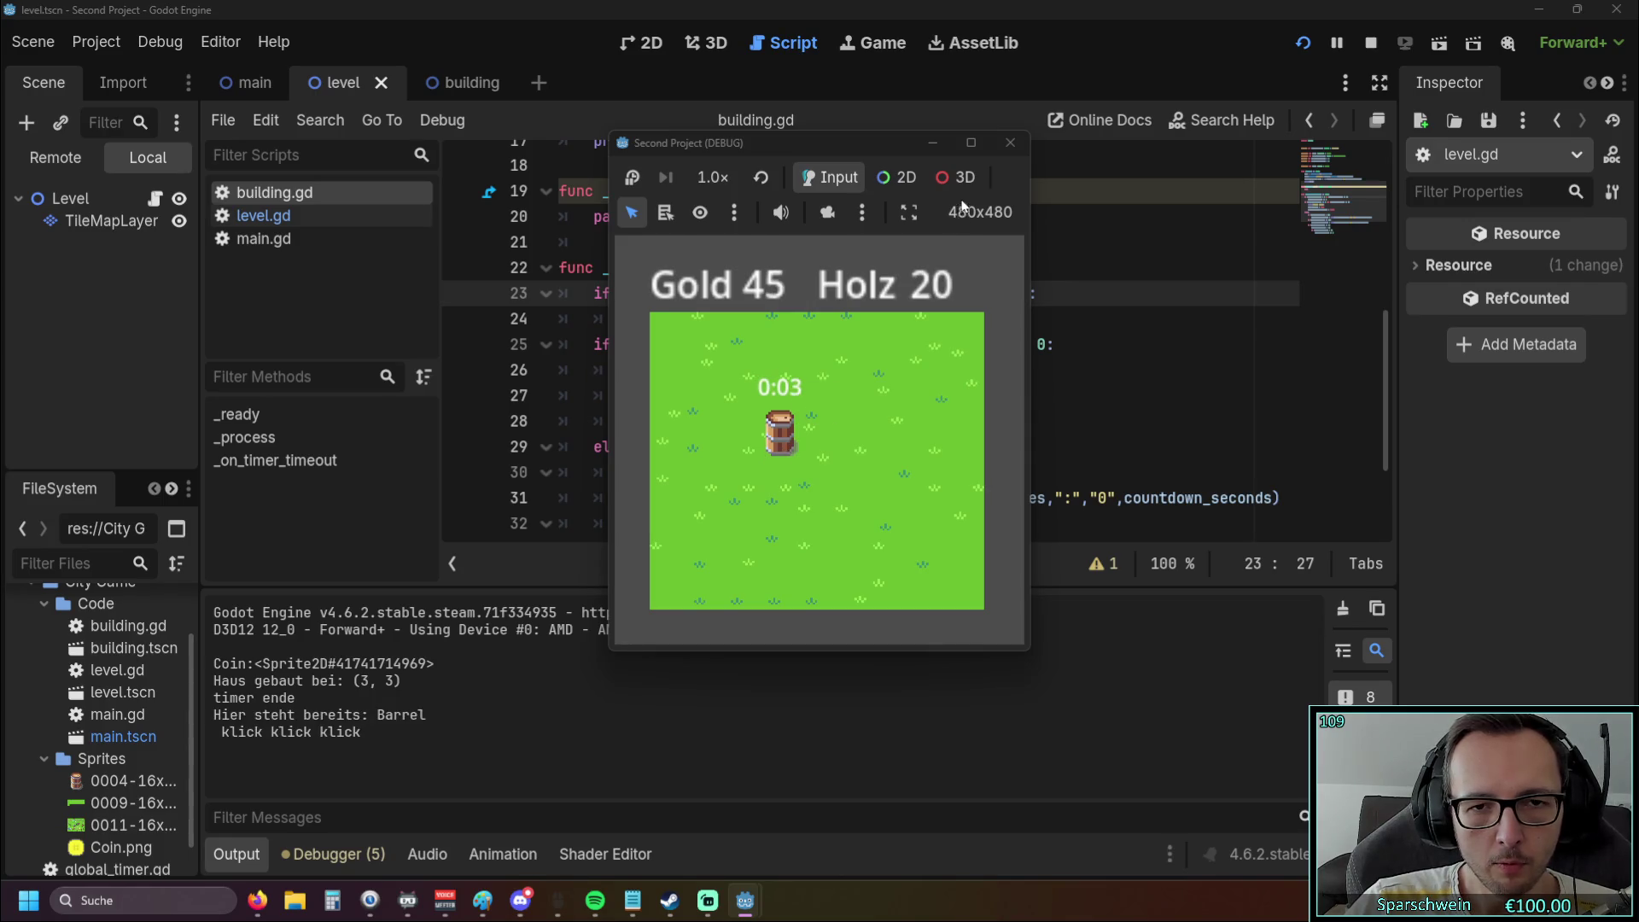
{"action": "left_click", "coordinate": [1009, 147]}
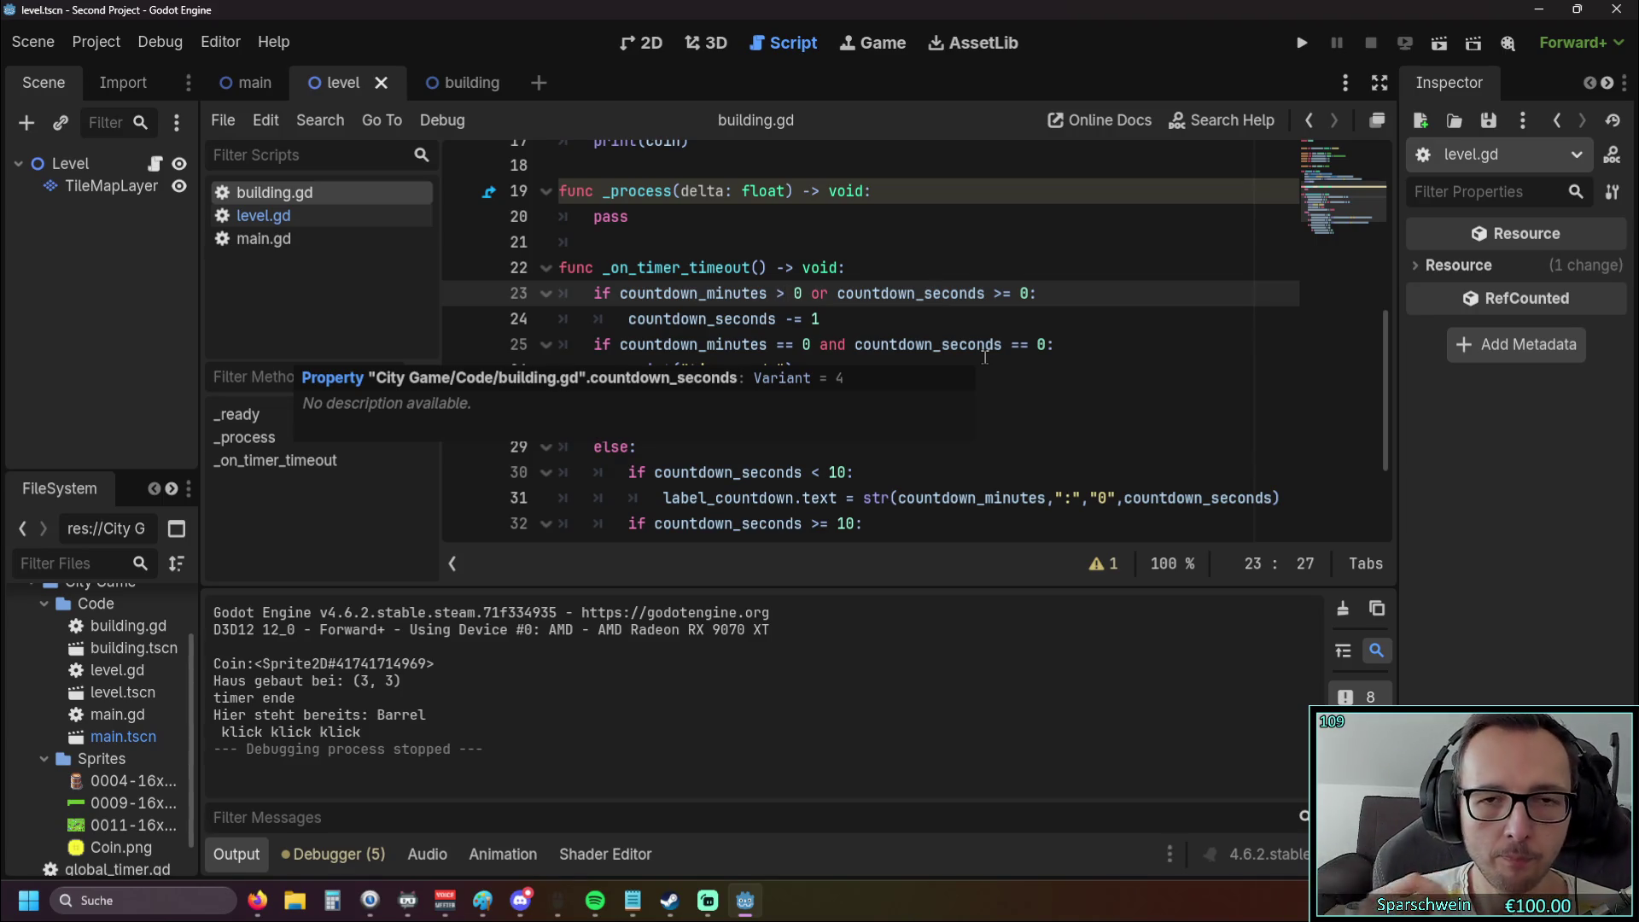
{"action": "key", "text": "F5"}
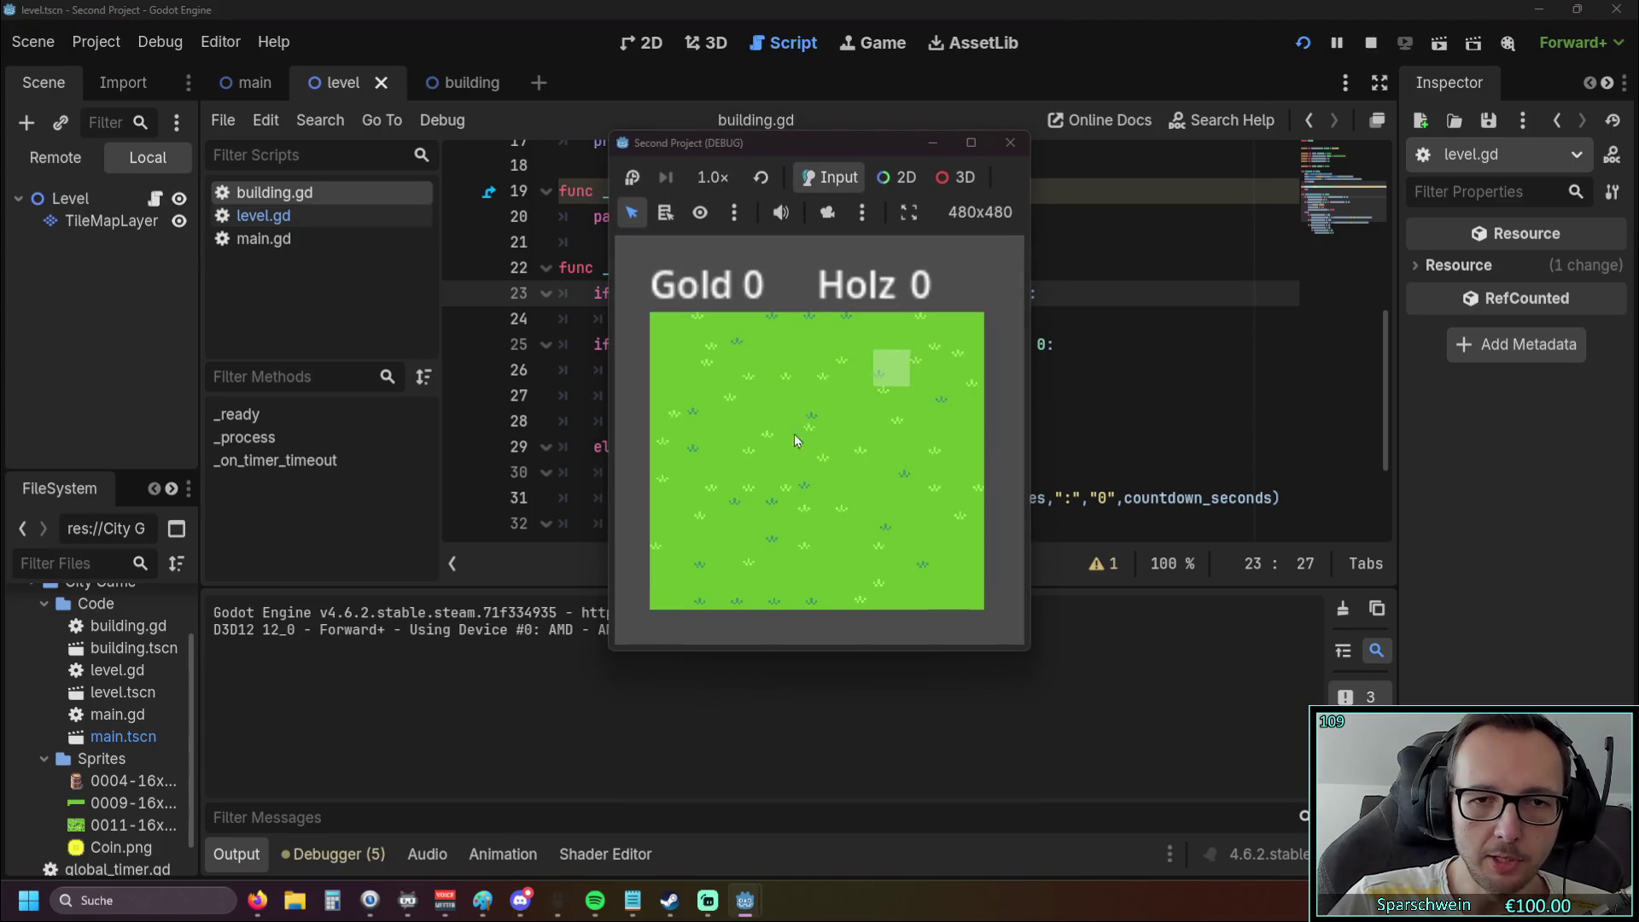
{"action": "left_click", "coordinate": [786, 443]}
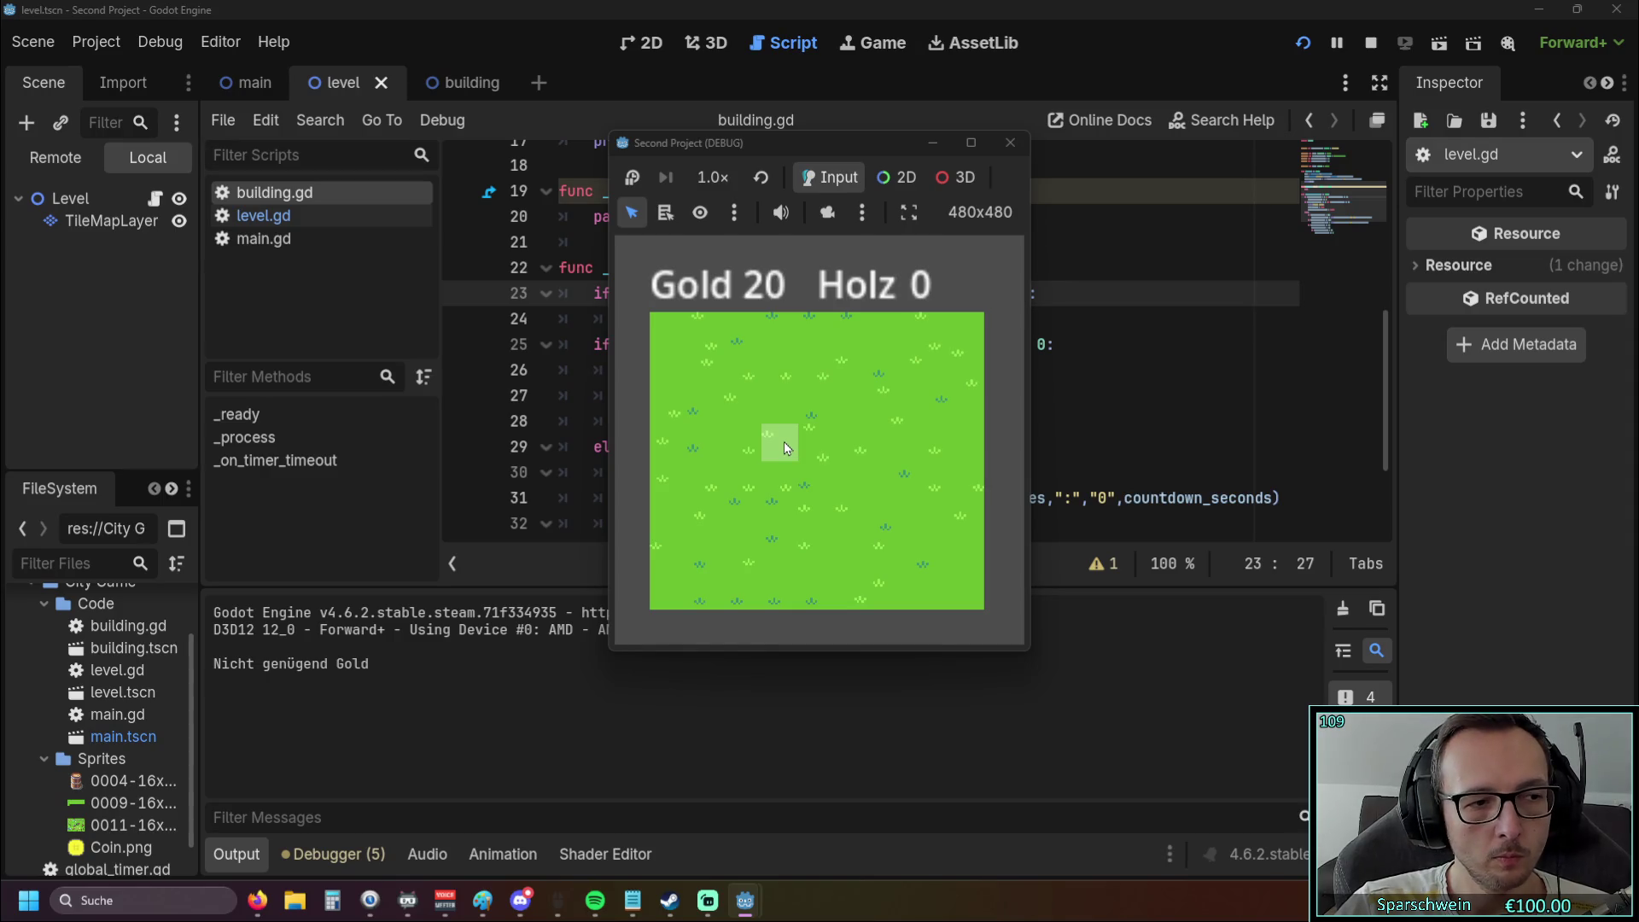
{"action": "left_click", "coordinate": [783, 442]}
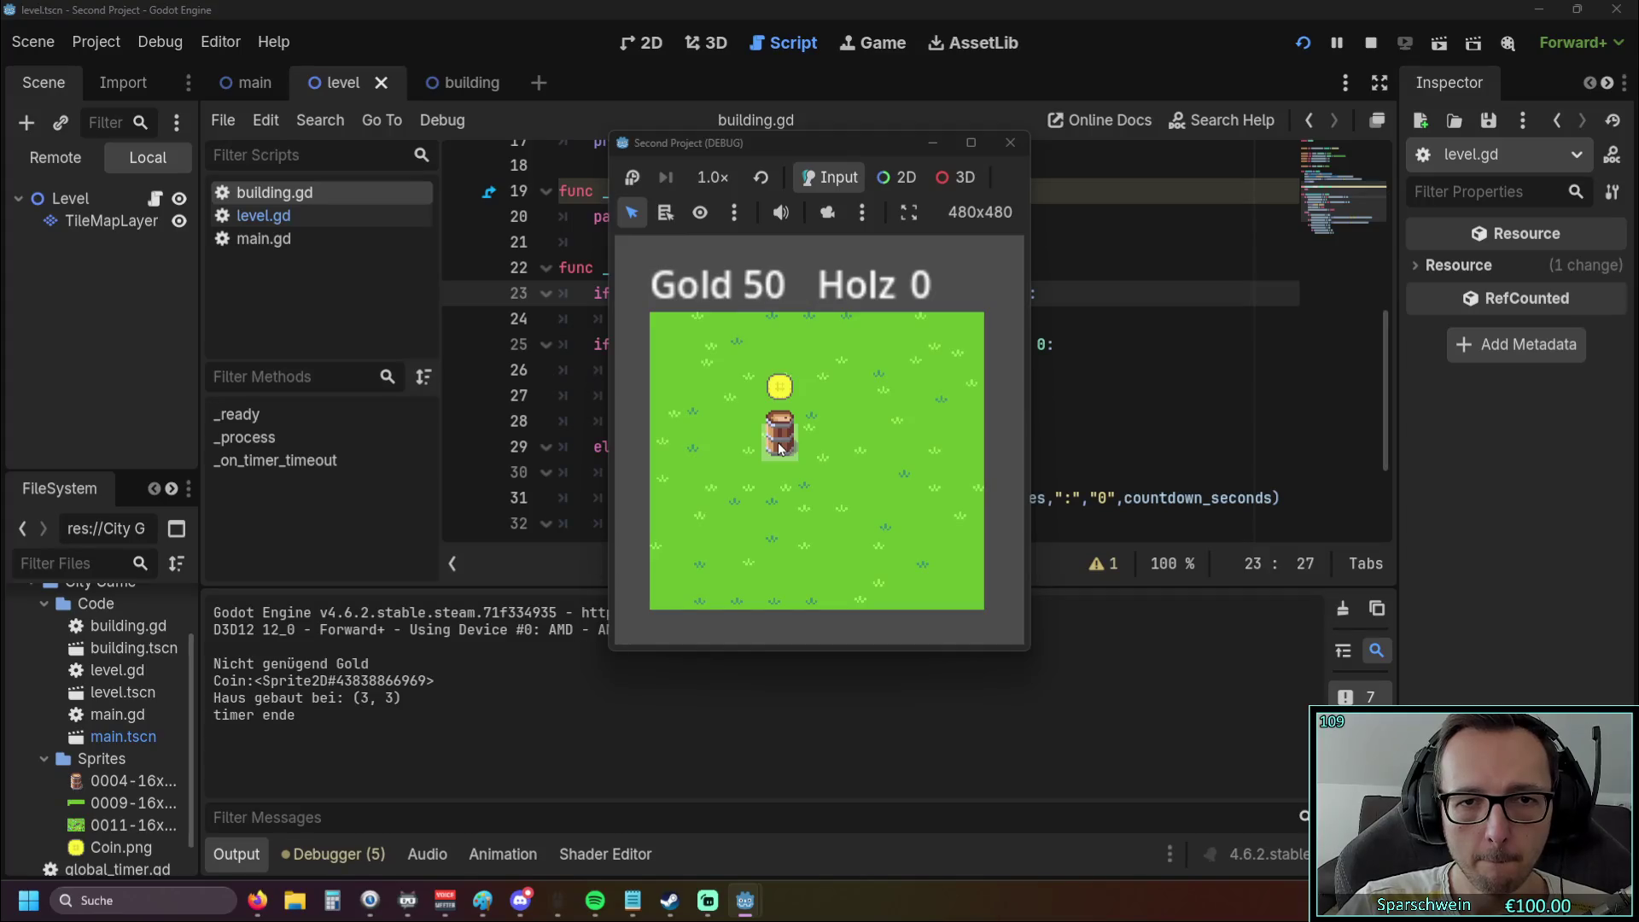
{"action": "left_click", "coordinate": [779, 447]}
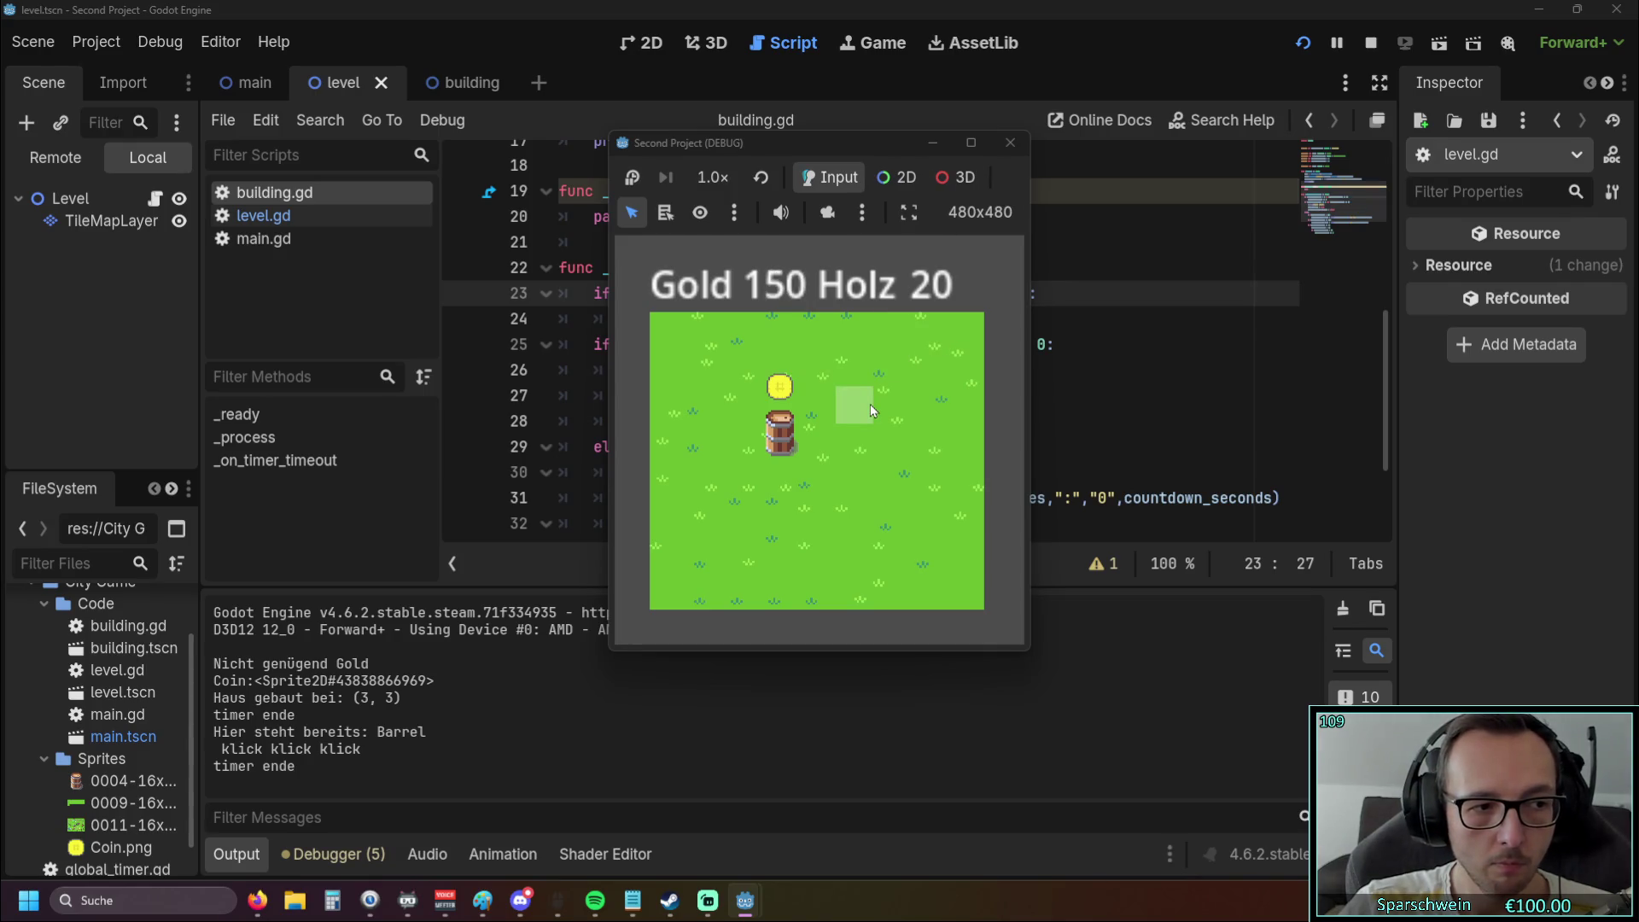
{"action": "left_click", "coordinate": [1010, 142]}
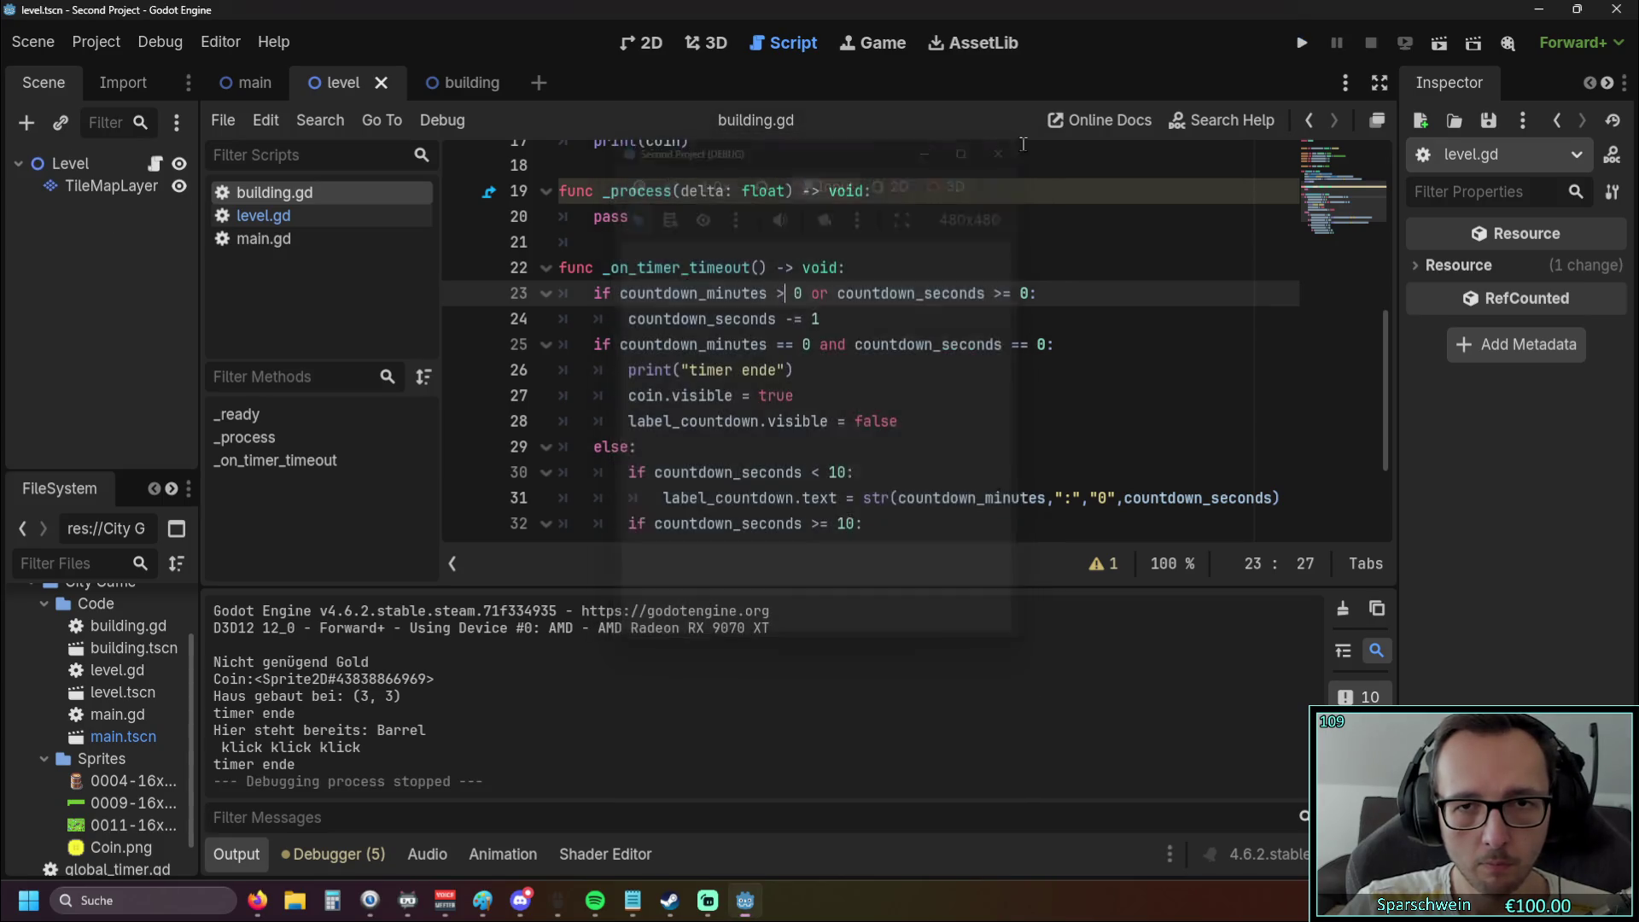
Add 'if countdown_seconds == -1:' at the top of _on_timer_timeout.
{"action": "scroll", "coordinate": [879, 363], "scroll_direction": "up", "scroll_amount": 1}
{"action": "scroll", "coordinate": [897, 412], "scroll_direction": "down", "scroll_amount": 1}
{"action": "left_click", "coordinate": [867, 271]}
{"action": "key", "text": "Return"}
{"action": "type", "text": "if cou"}
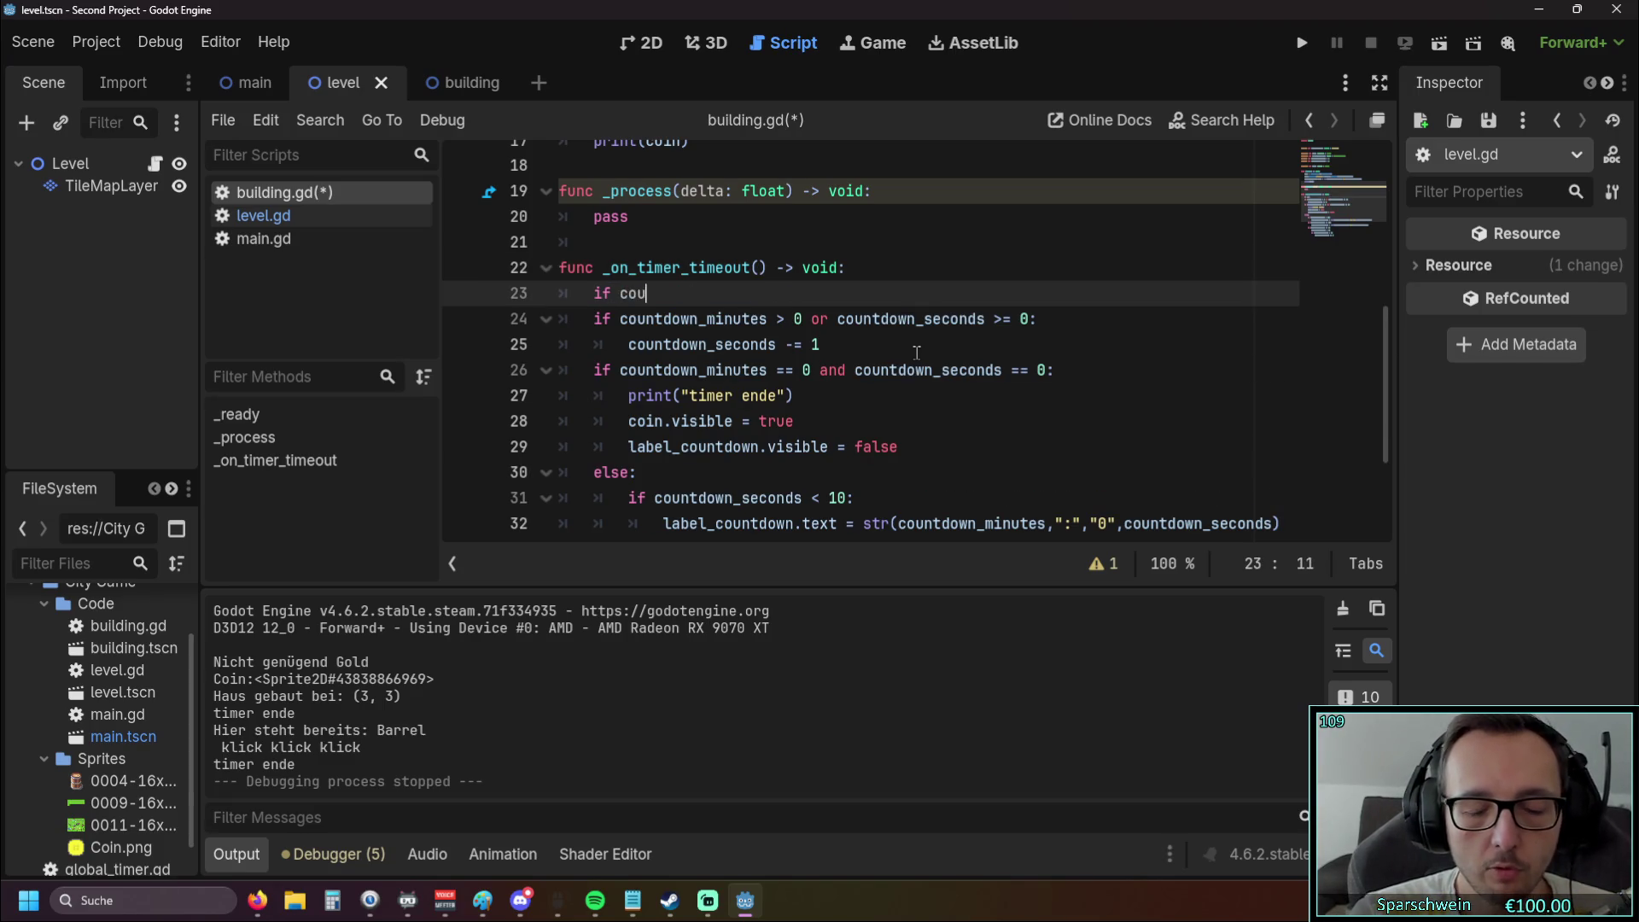
{"action": "type", "text": "nt"}
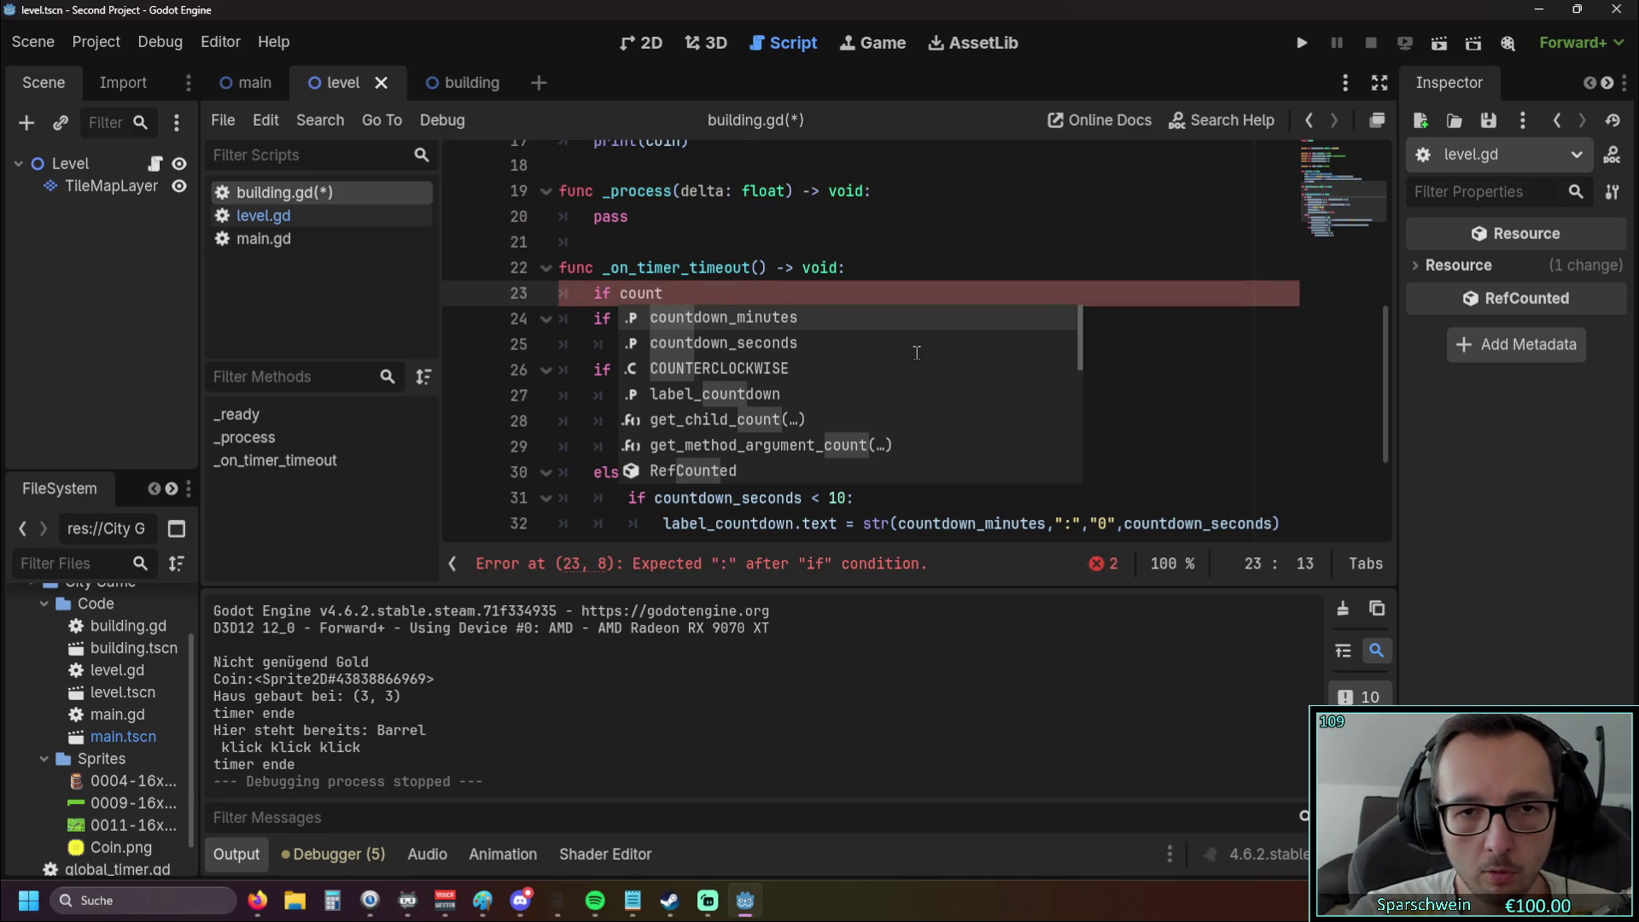
{"action": "key", "text": "Down"}
{"action": "key", "text": "Return"}
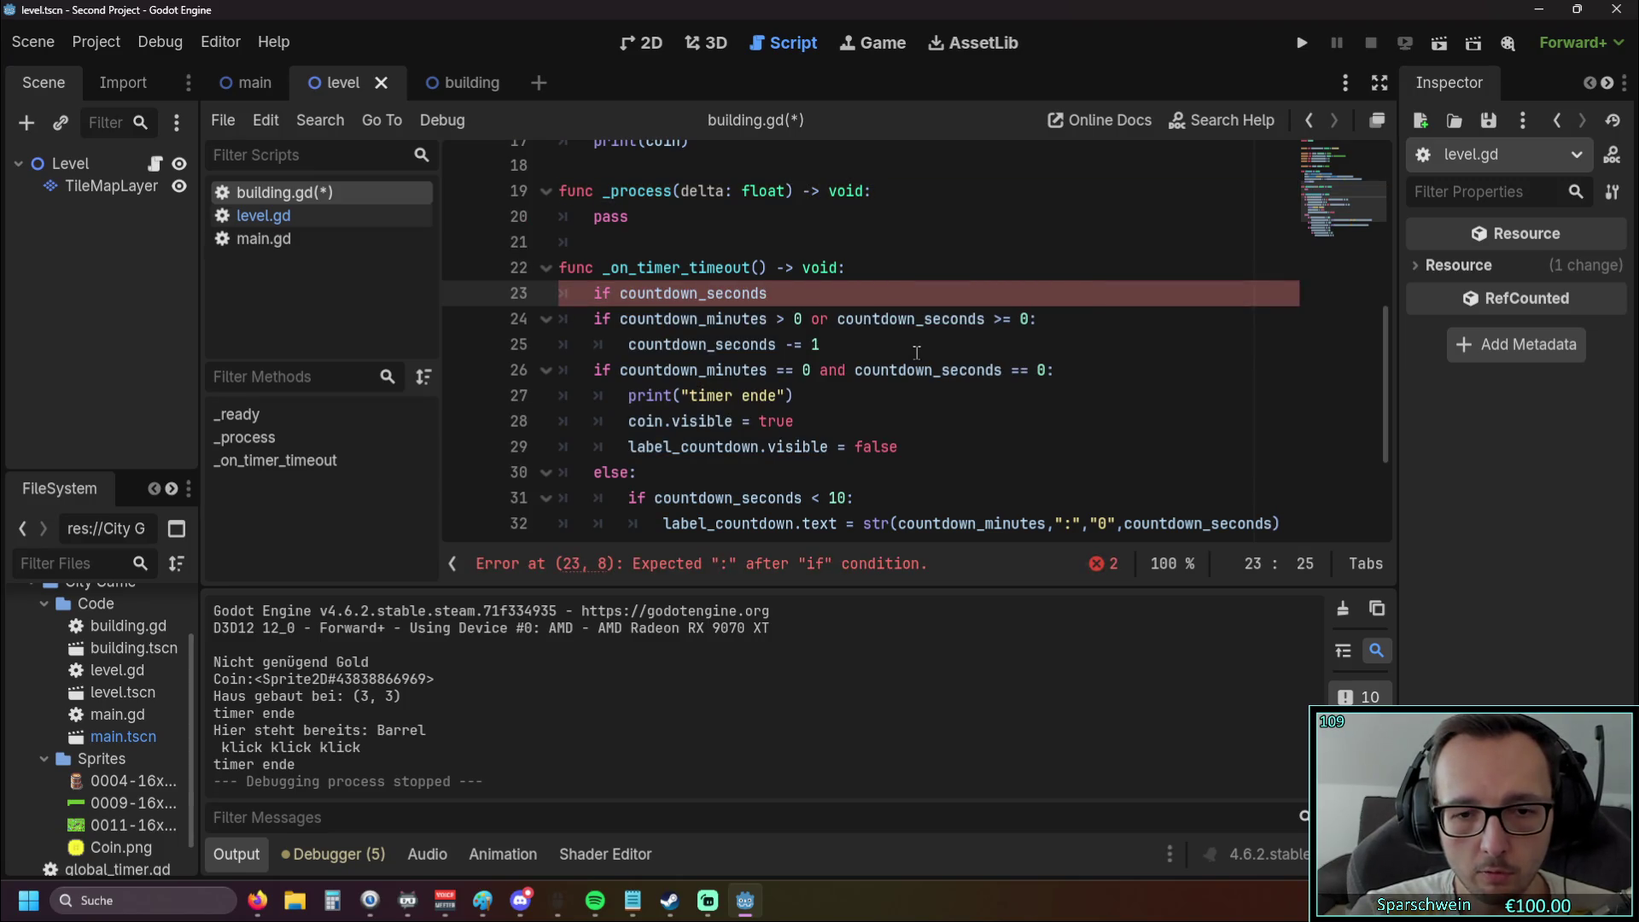
{"action": "type", "text": "== "}
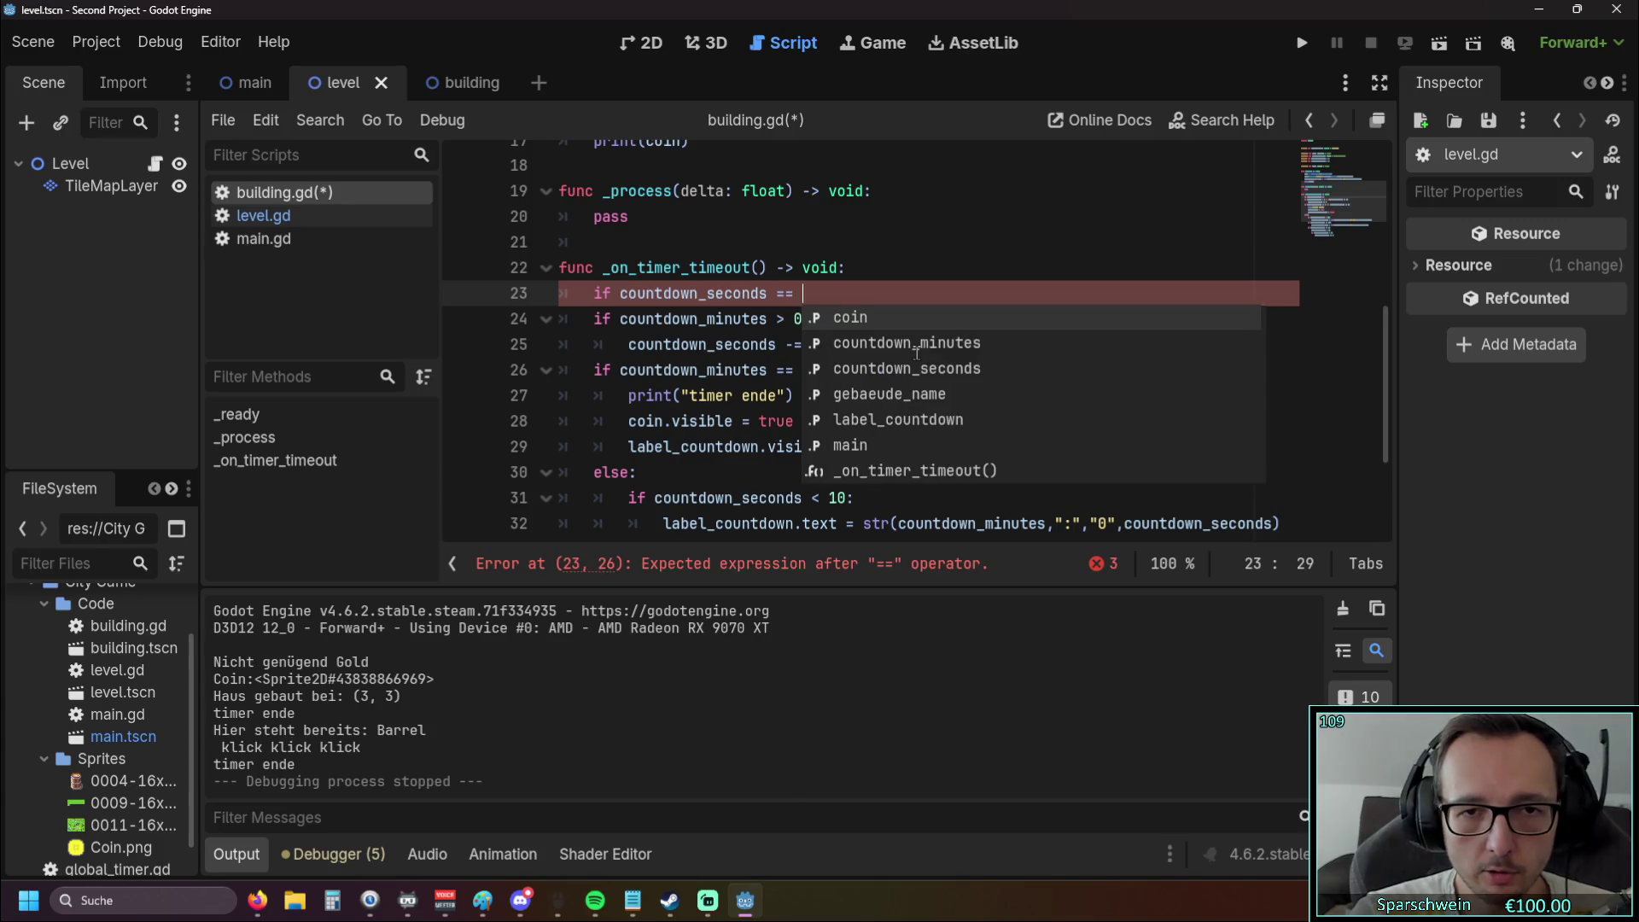
{"action": "type", "text": "-1:"}
{"action": "key", "text": "Return"}
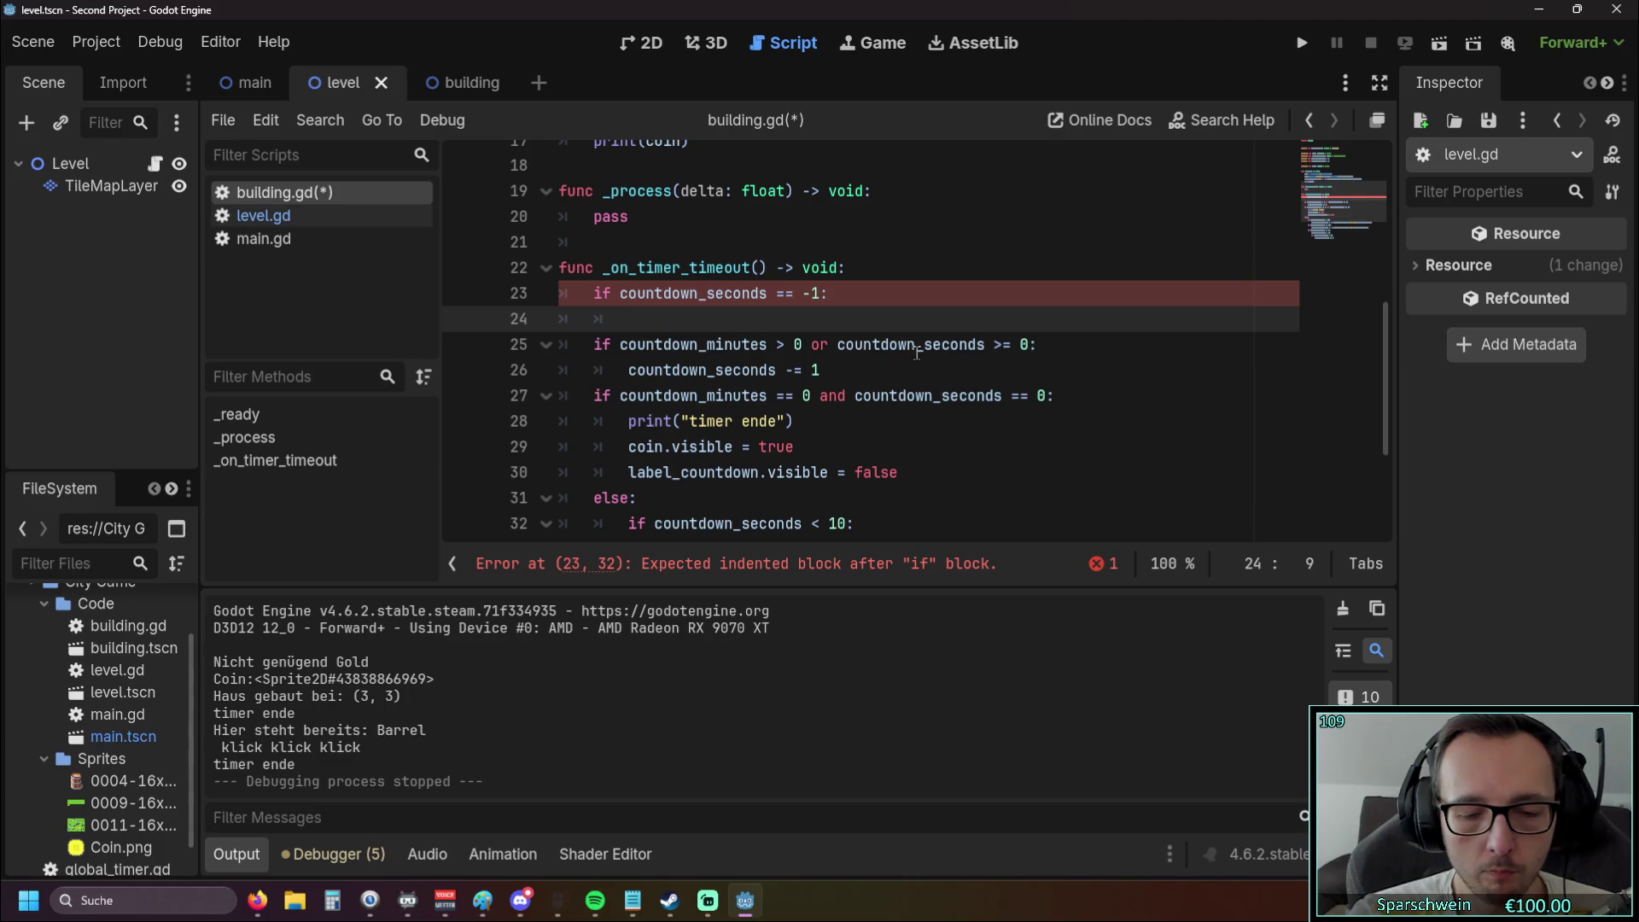
Give the if the body 'countdown_seconds = 4', then save and run with F5.
{"action": "type", "text": "count"}
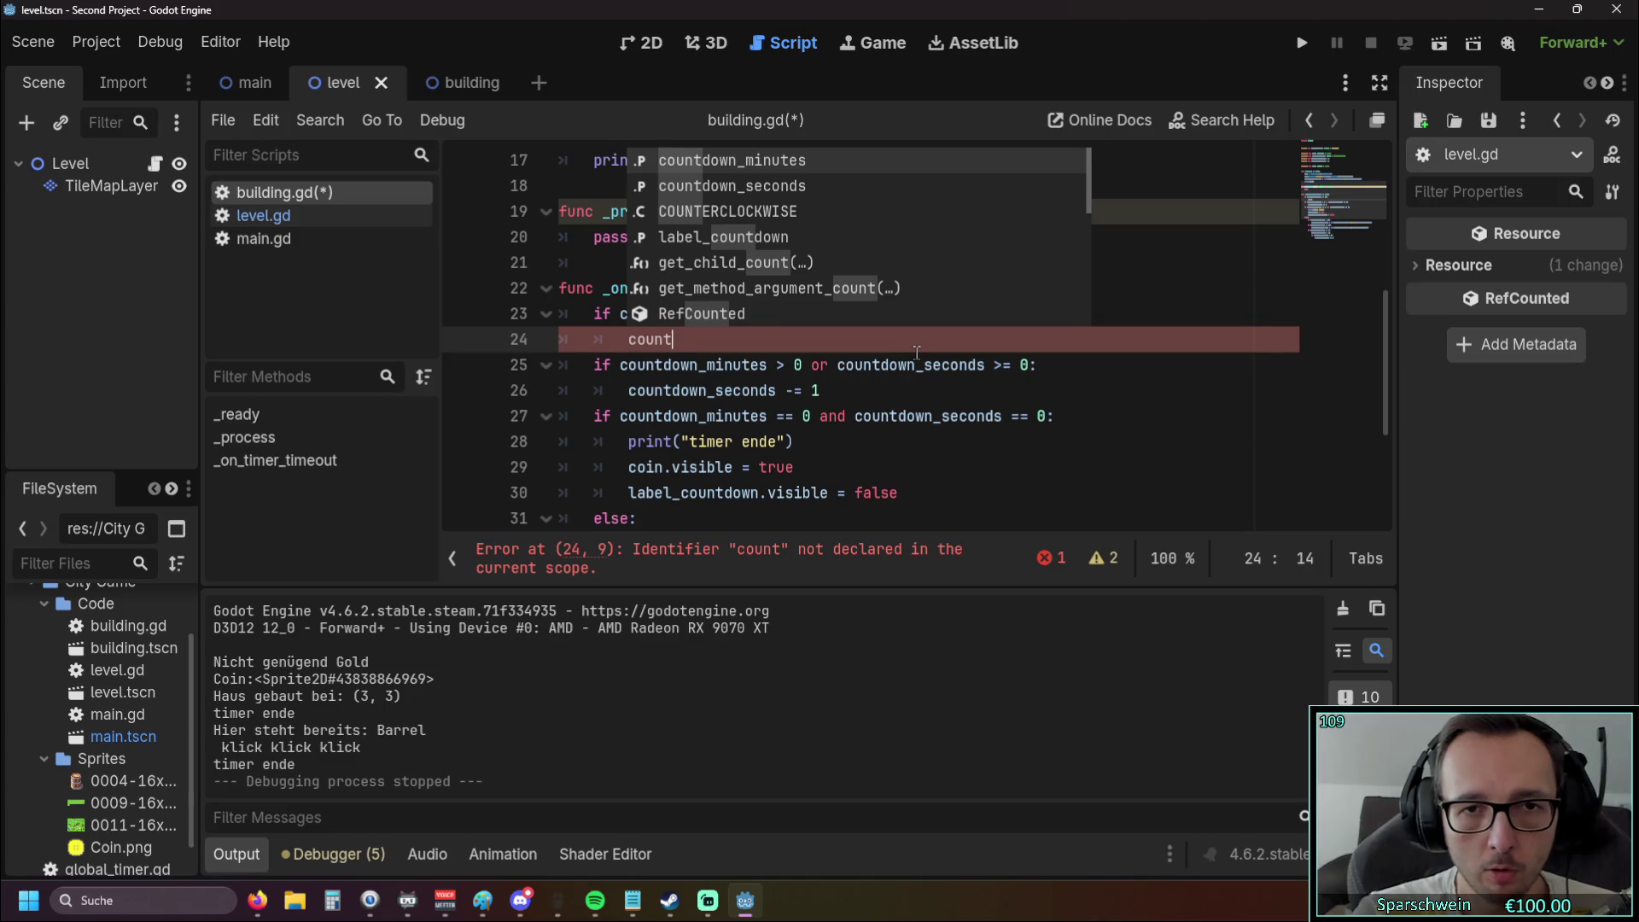
{"action": "left_click", "coordinate": [802, 181]}
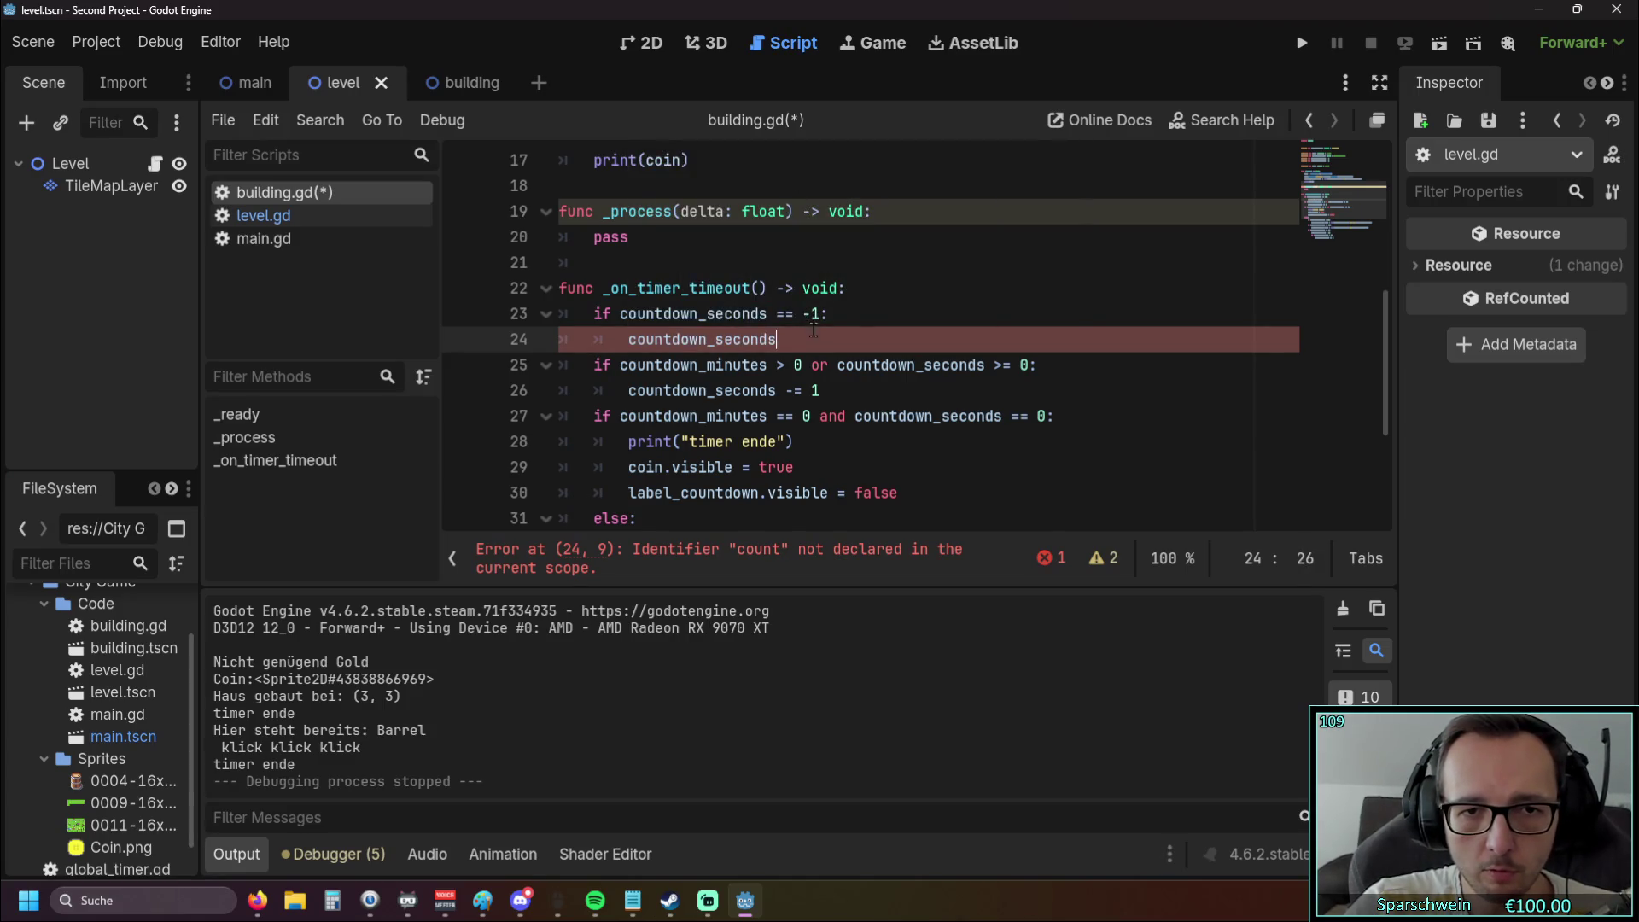
{"action": "type", "text": "== 4"}
{"action": "left_click", "coordinate": [922, 386]}
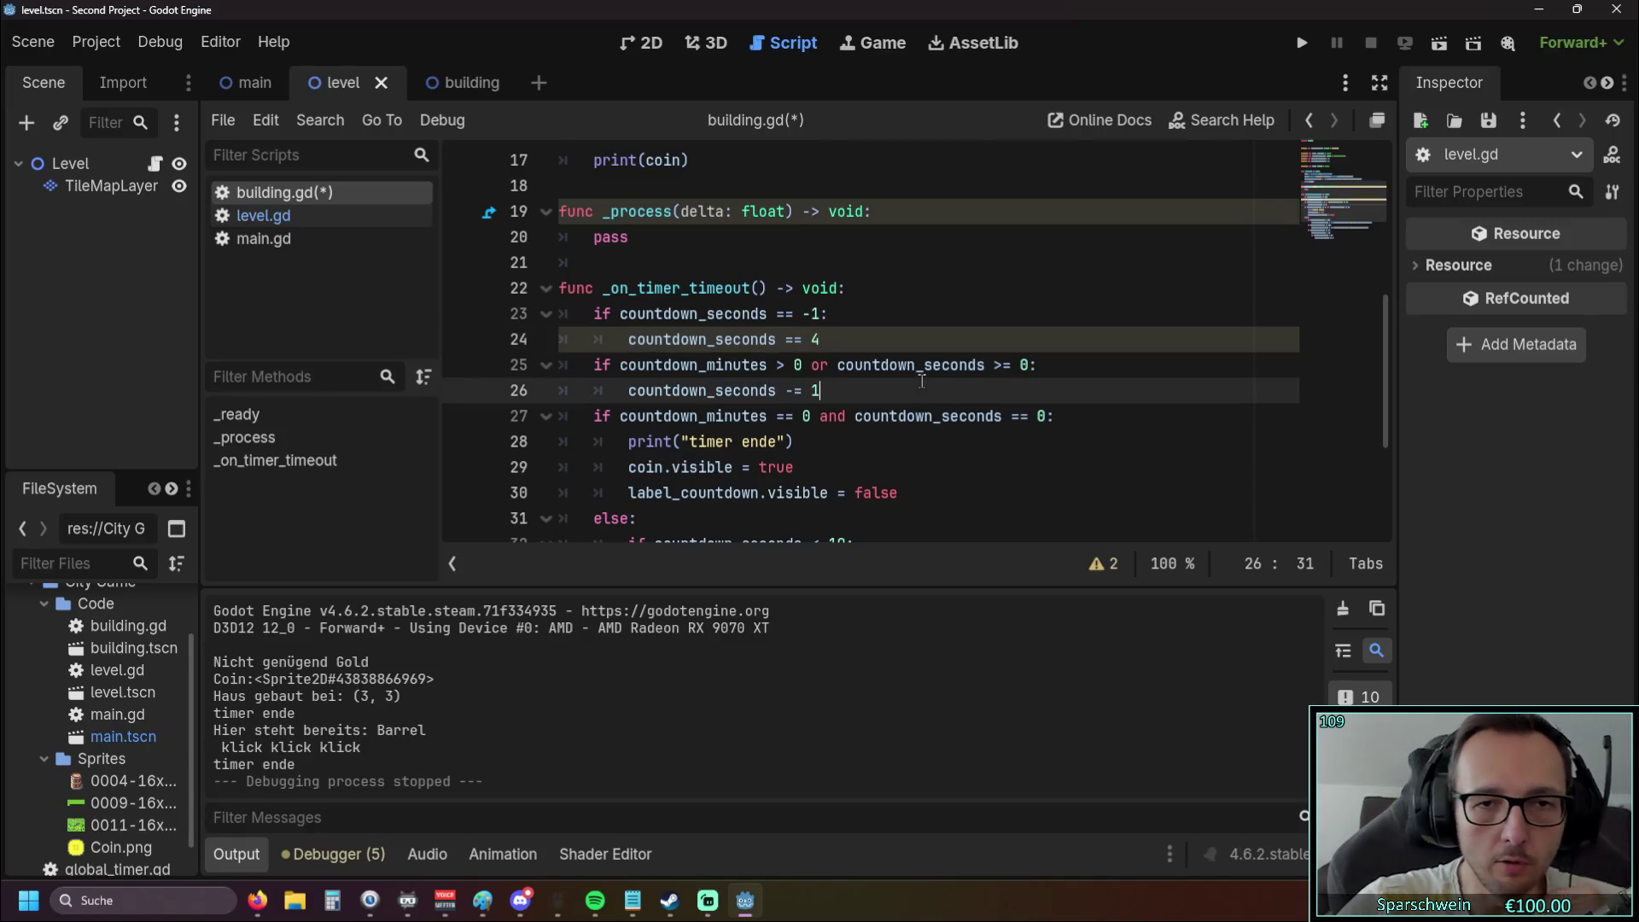
{"action": "left_click", "coordinate": [965, 339]}
{"action": "key", "text": "Left"}
{"action": "key", "text": "Left"}
{"action": "key", "text": "BackSpace"}
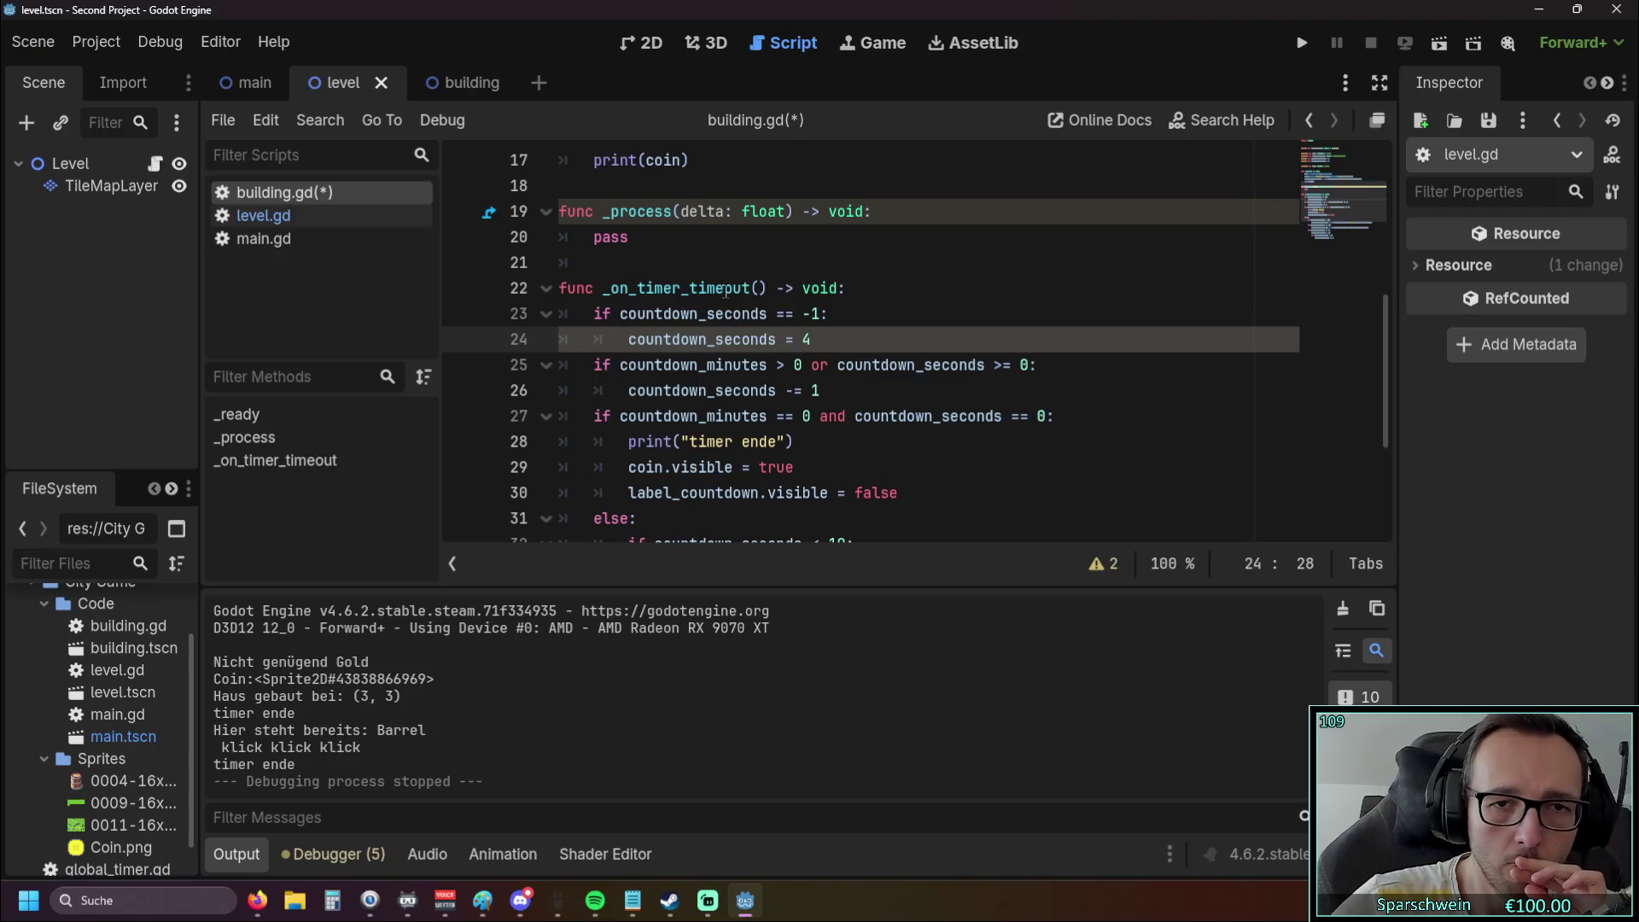
{"action": "key", "text": "F5"}
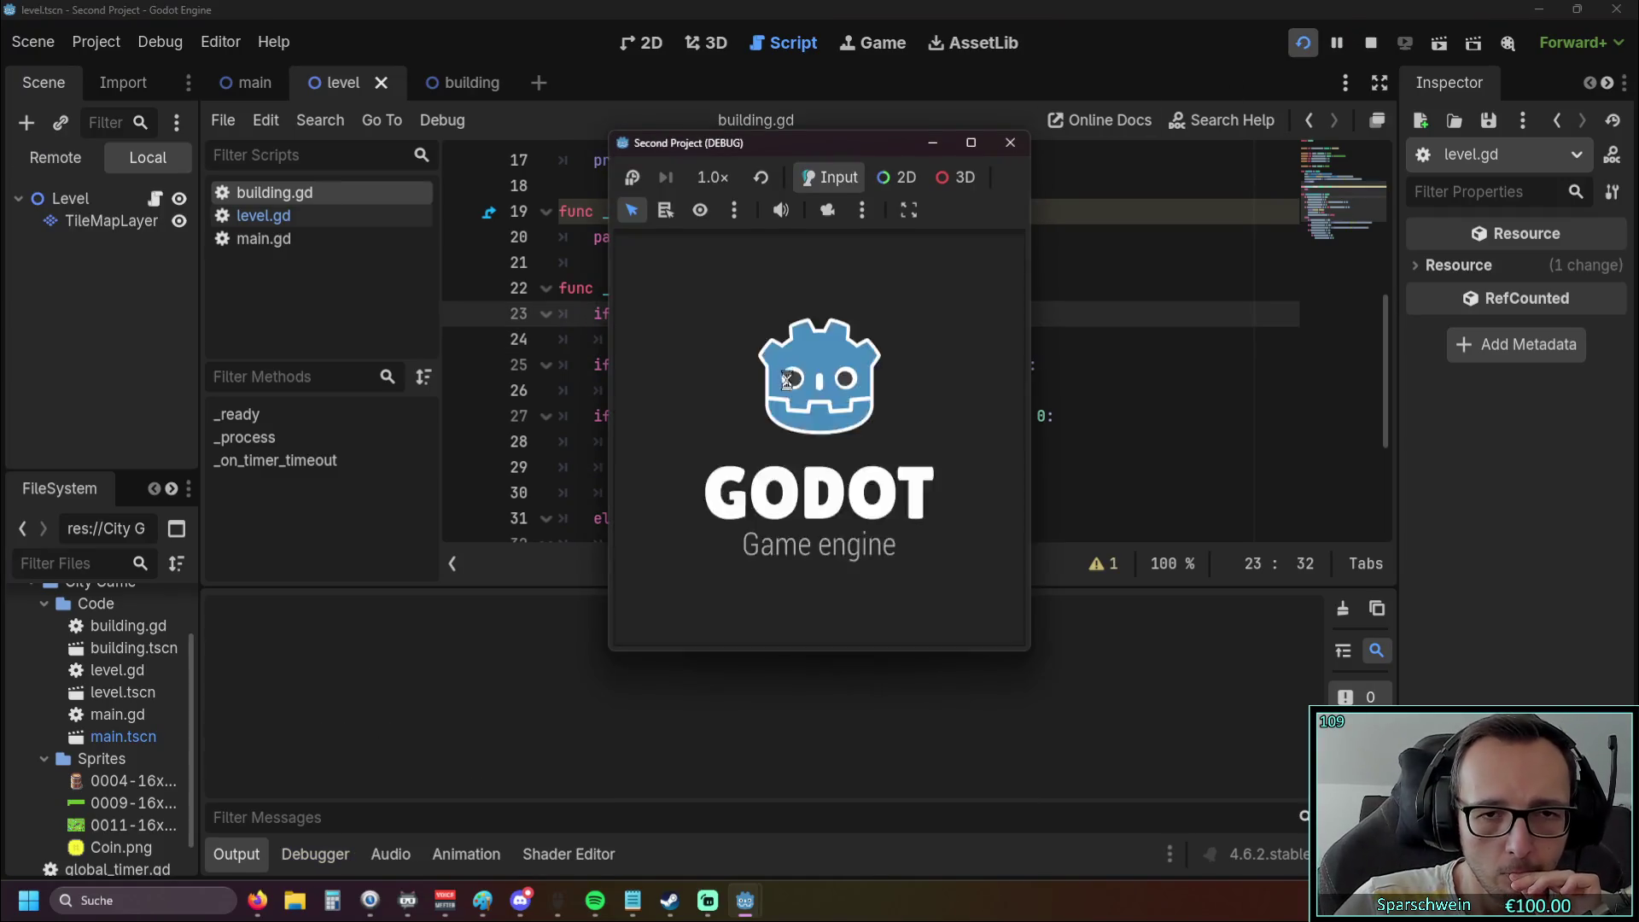
Build a barrel, collect its coin twice to reach 40 Holz, then stop the game.
{"action": "left_click", "coordinate": [789, 456]}
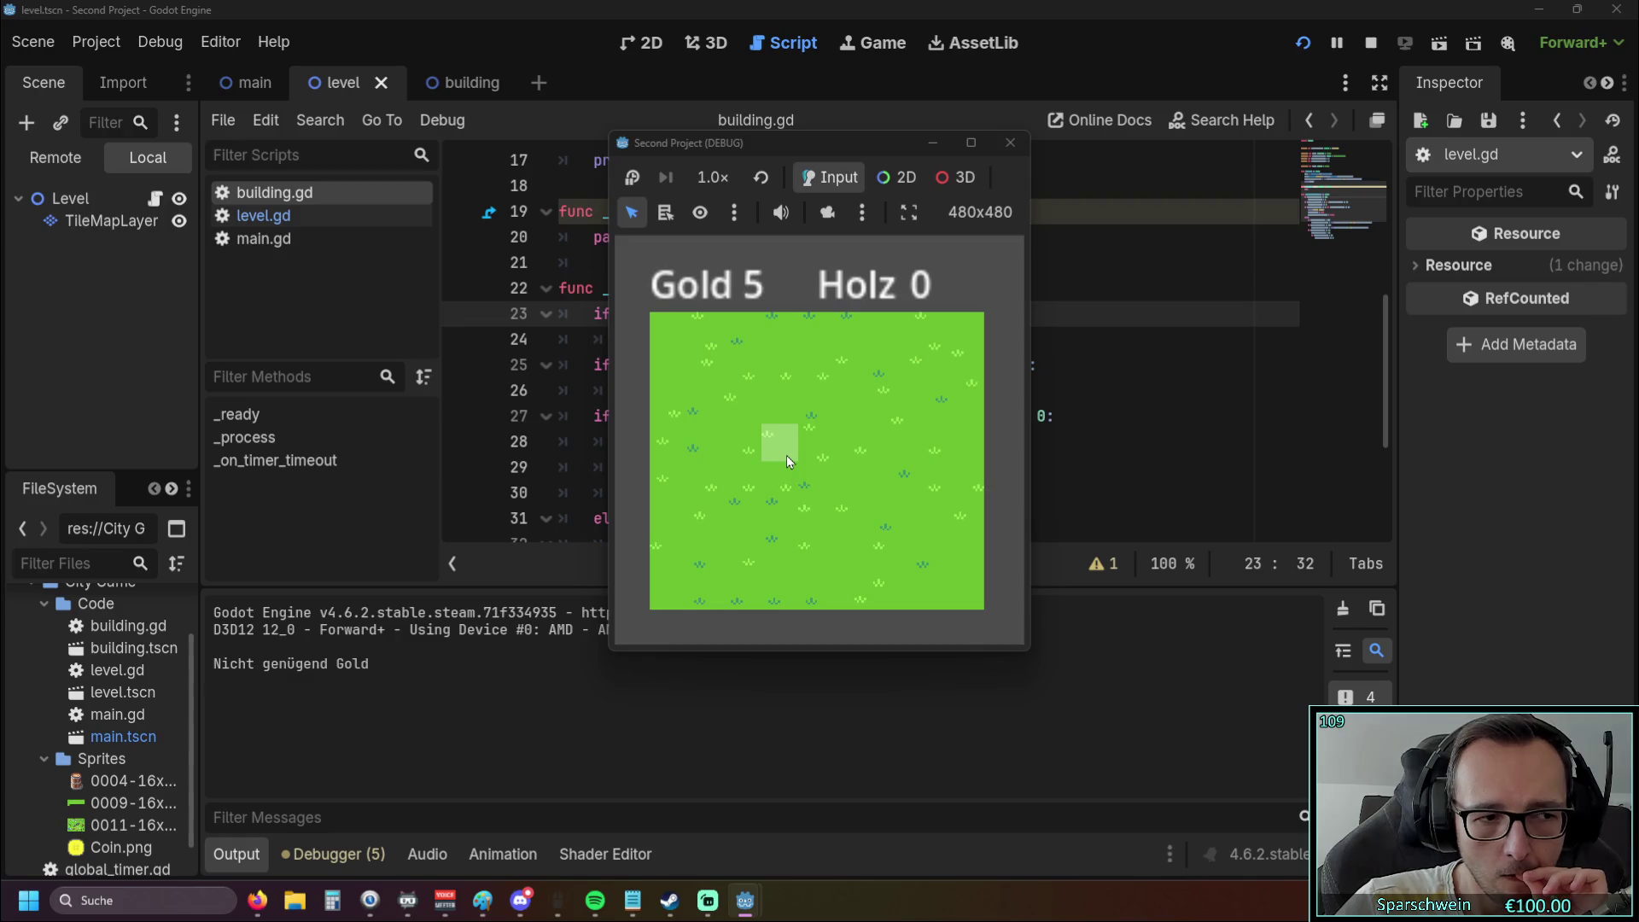
{"action": "left_click", "coordinate": [785, 453]}
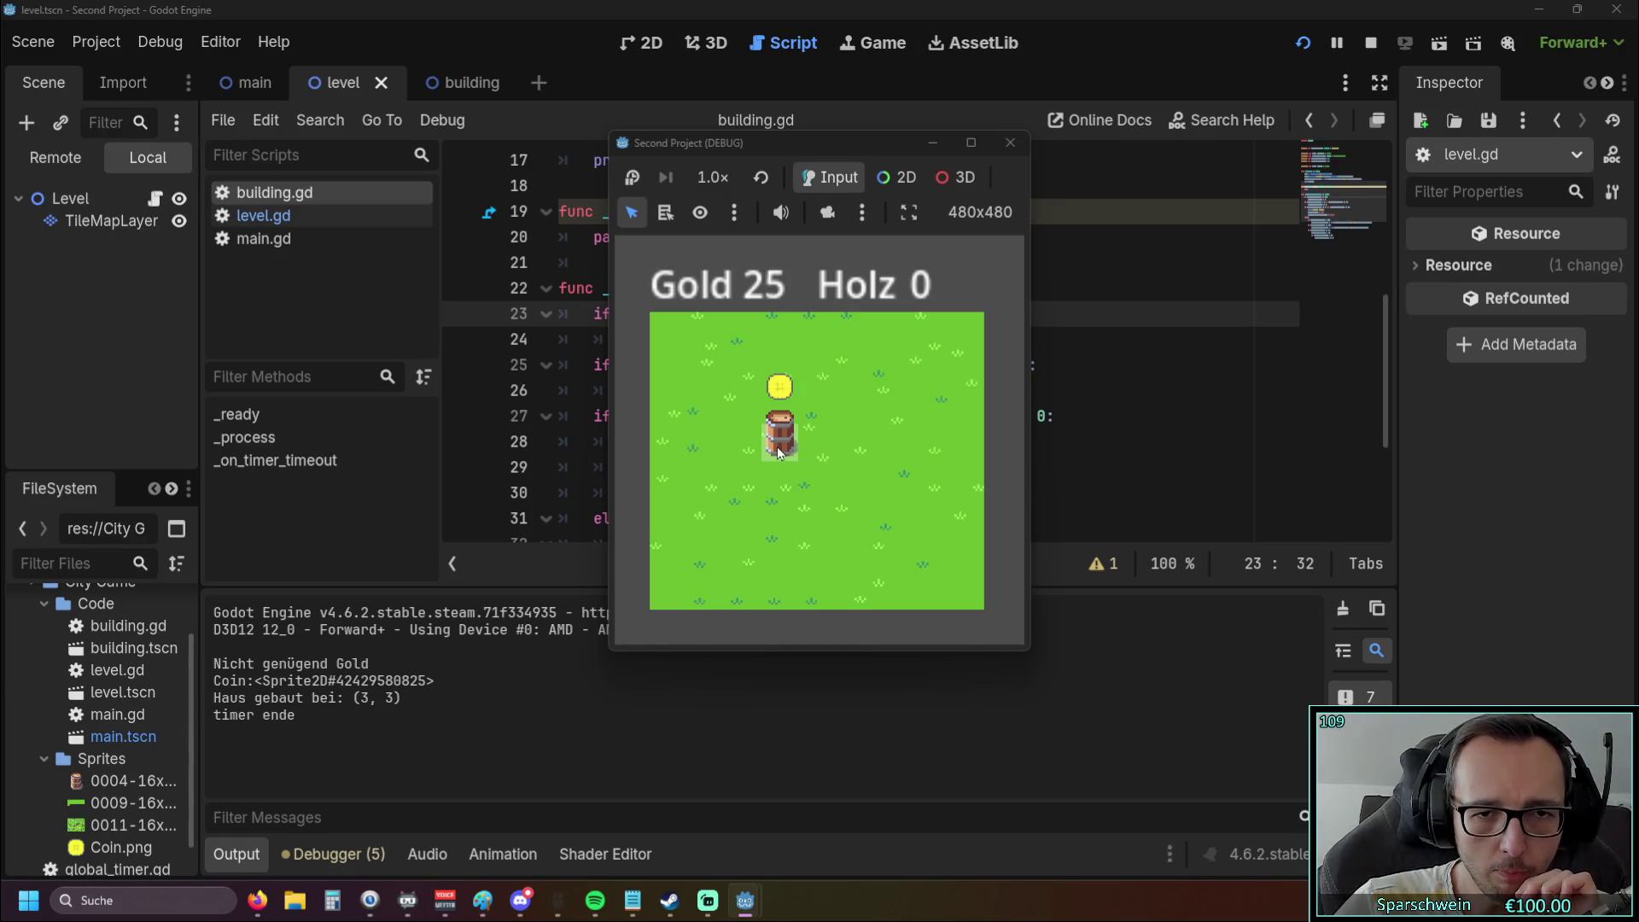
{"action": "left_click", "coordinate": [776, 448]}
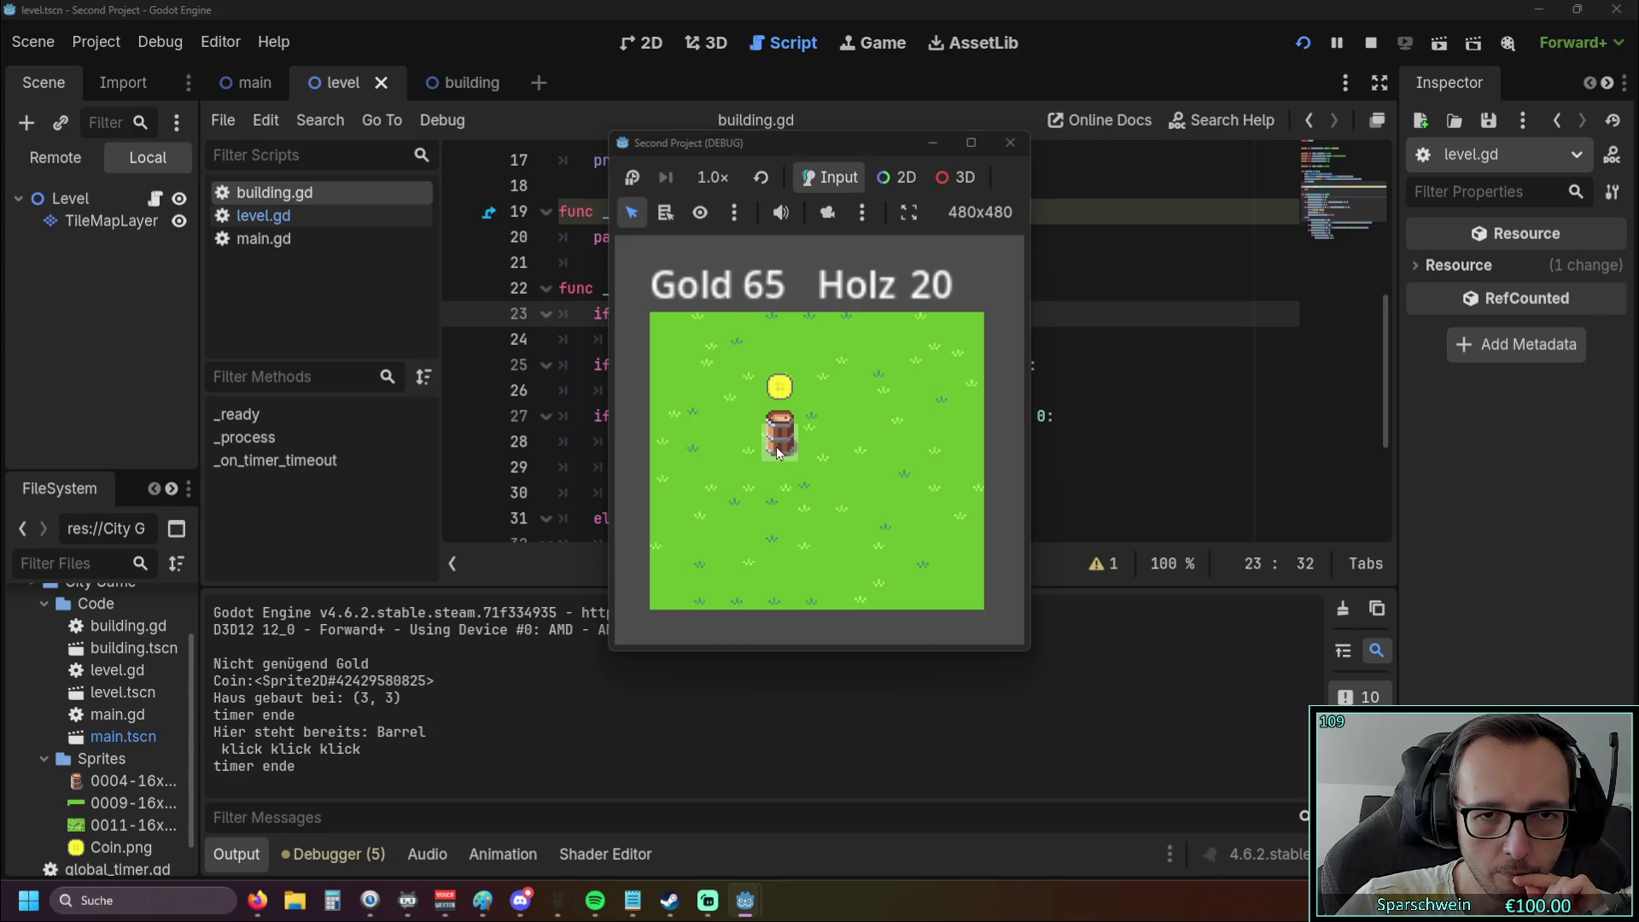
{"action": "left_click", "coordinate": [775, 447]}
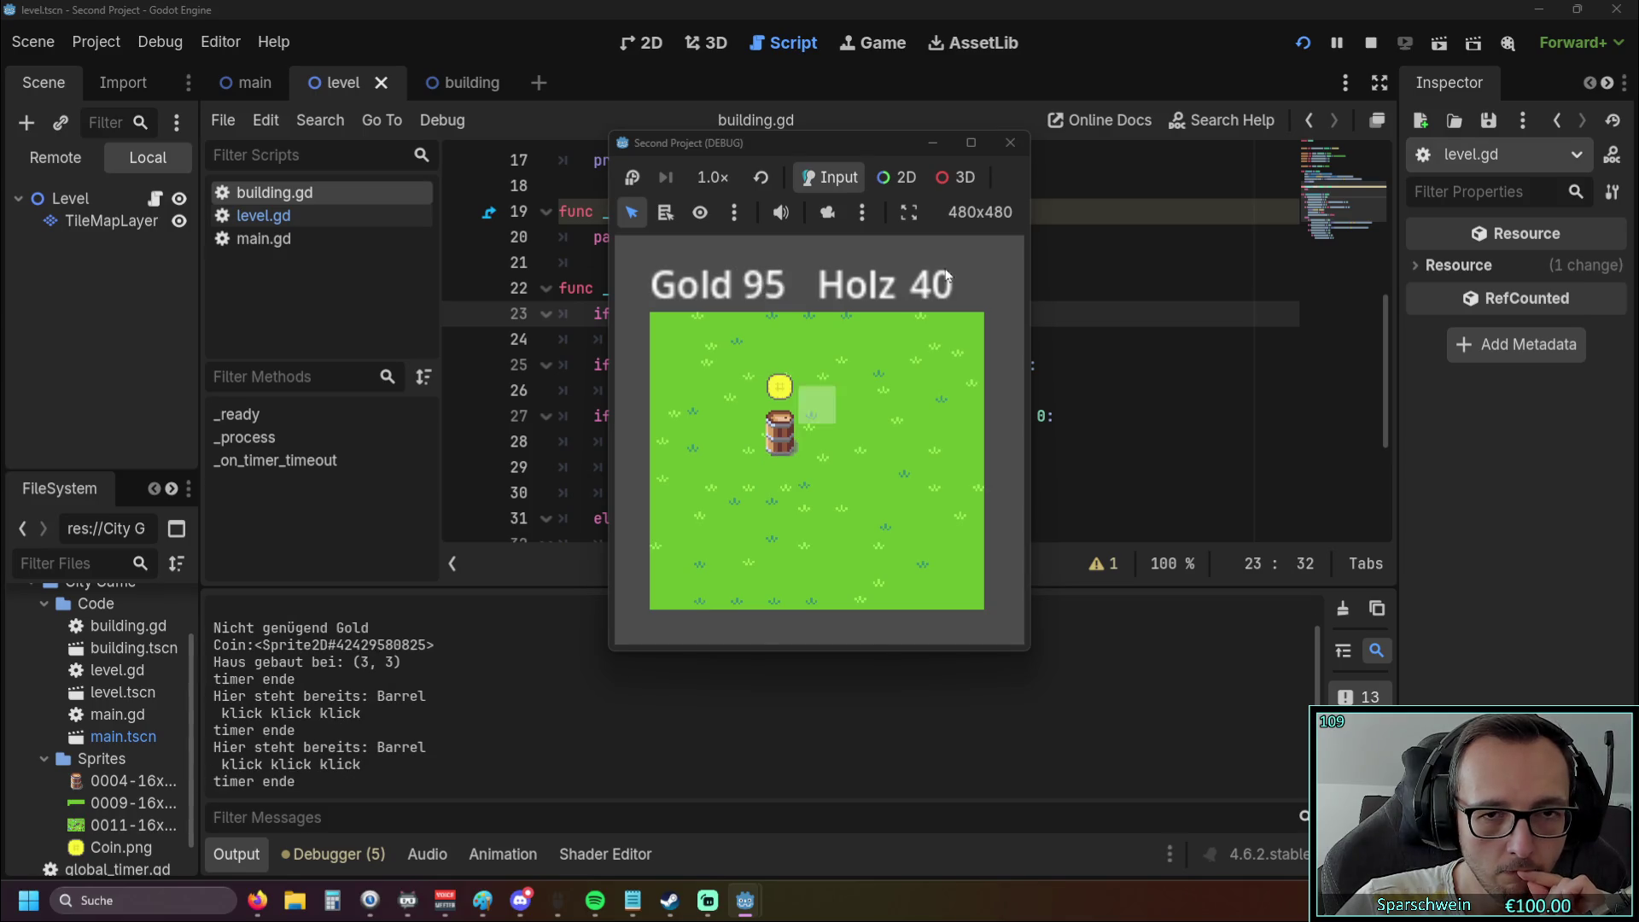
{"action": "left_click", "coordinate": [1009, 142]}
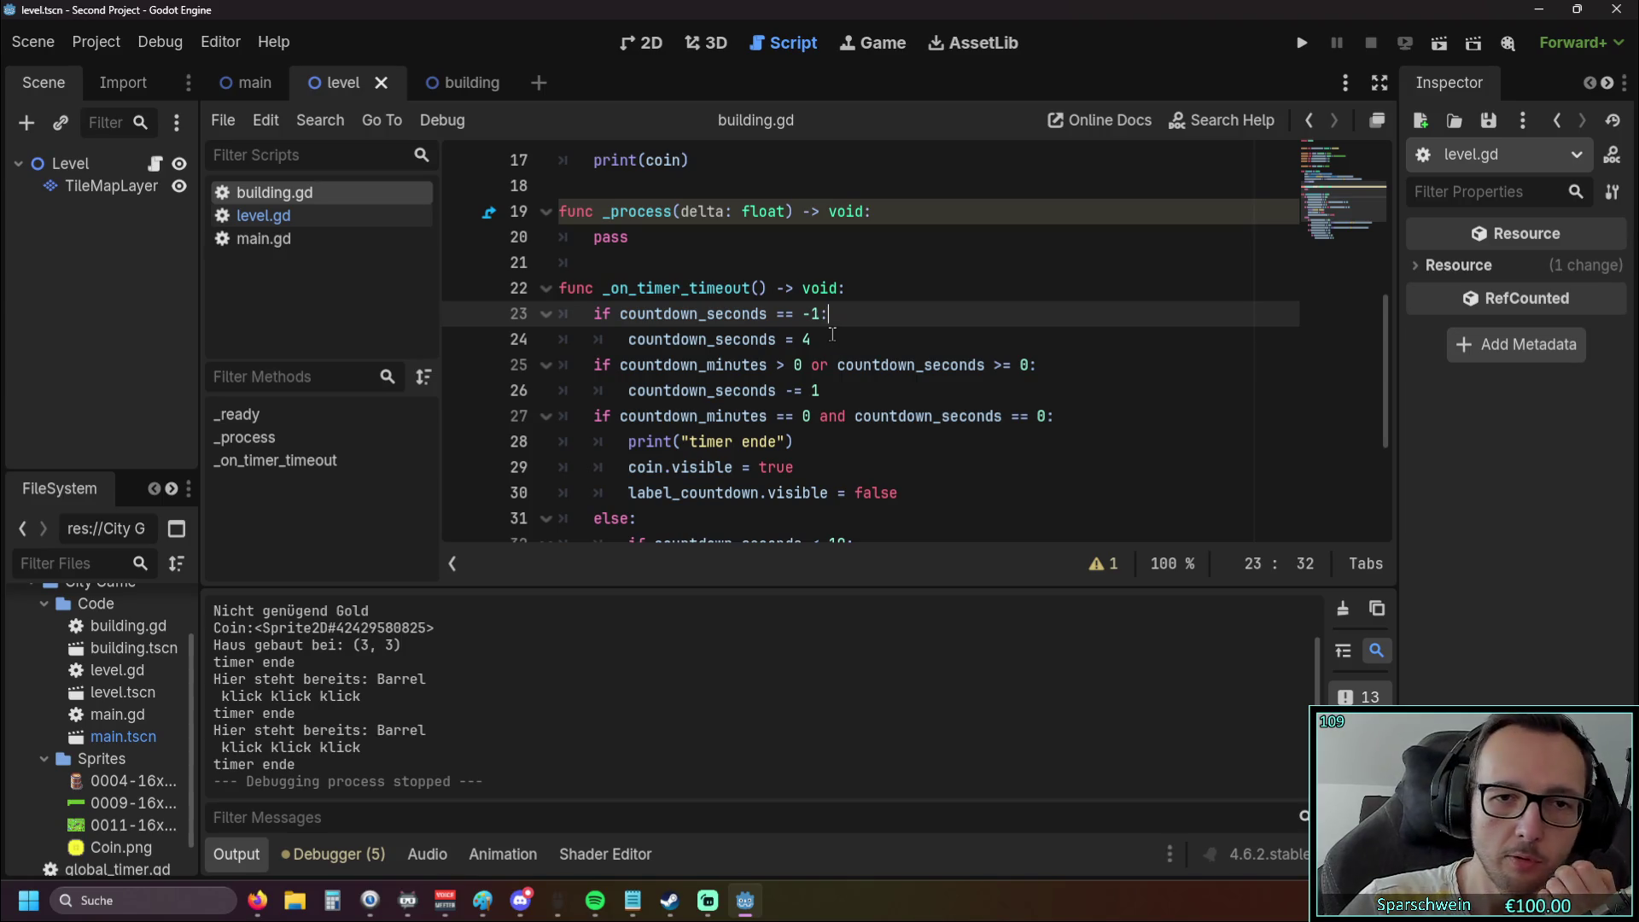
Delete the 'if countdown_seconds == -1' reset block on lines 23–24 of building.gd.
{"action": "left_click_drag", "start_coordinate": [834, 338], "coordinate": [479, 330]}
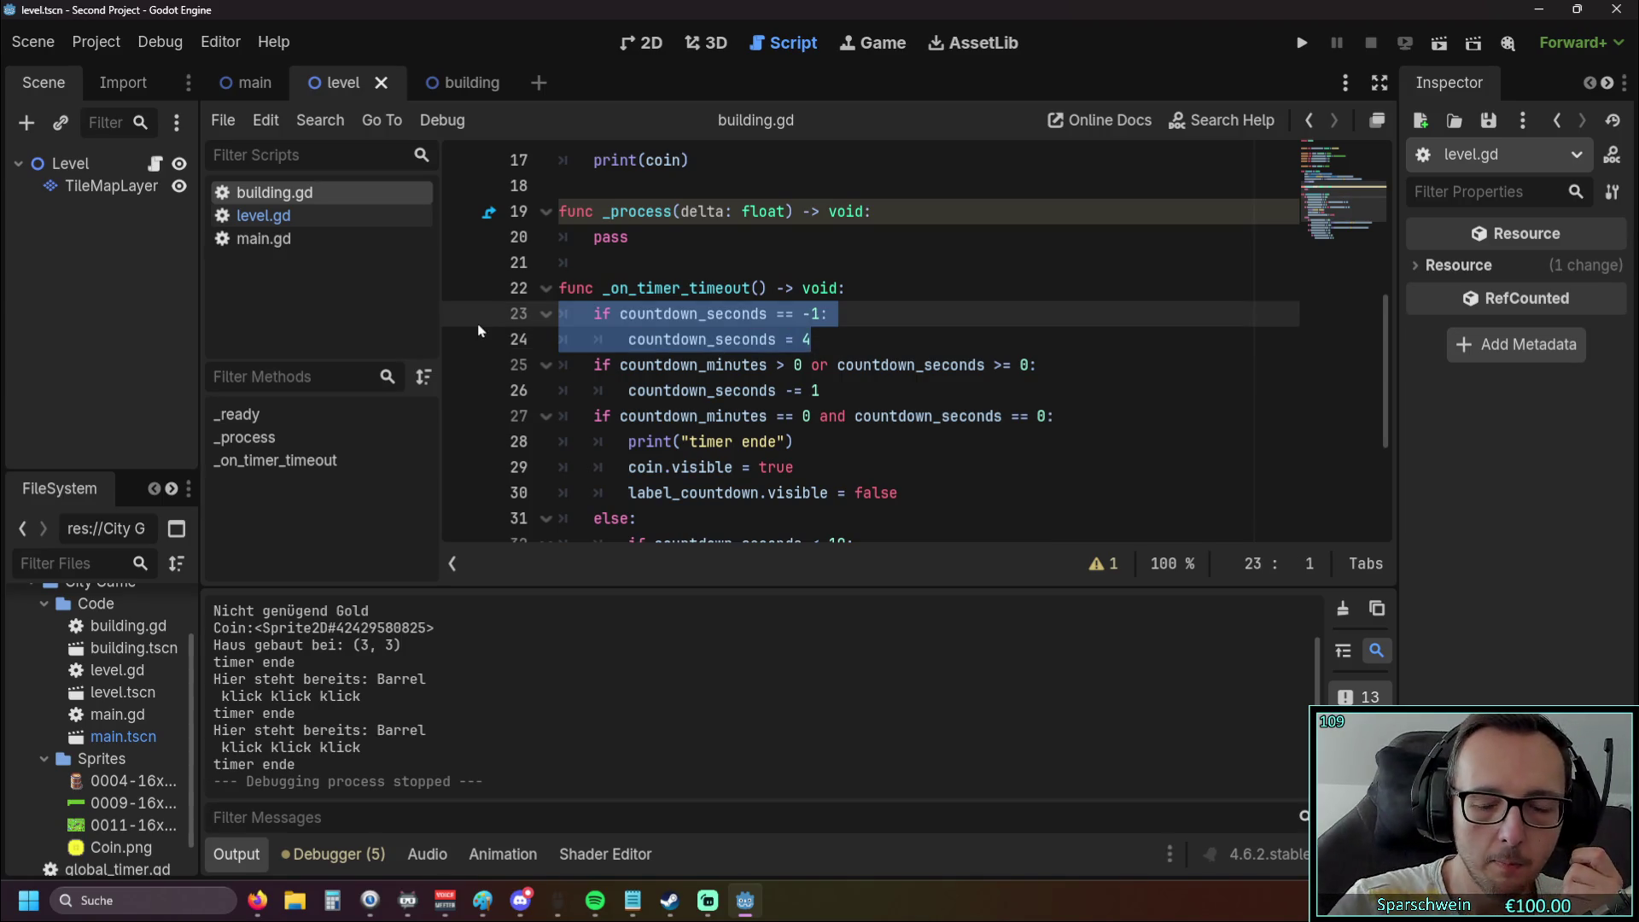
{"action": "key", "text": "BackSpace"}
{"action": "key", "text": "BackSpace"}
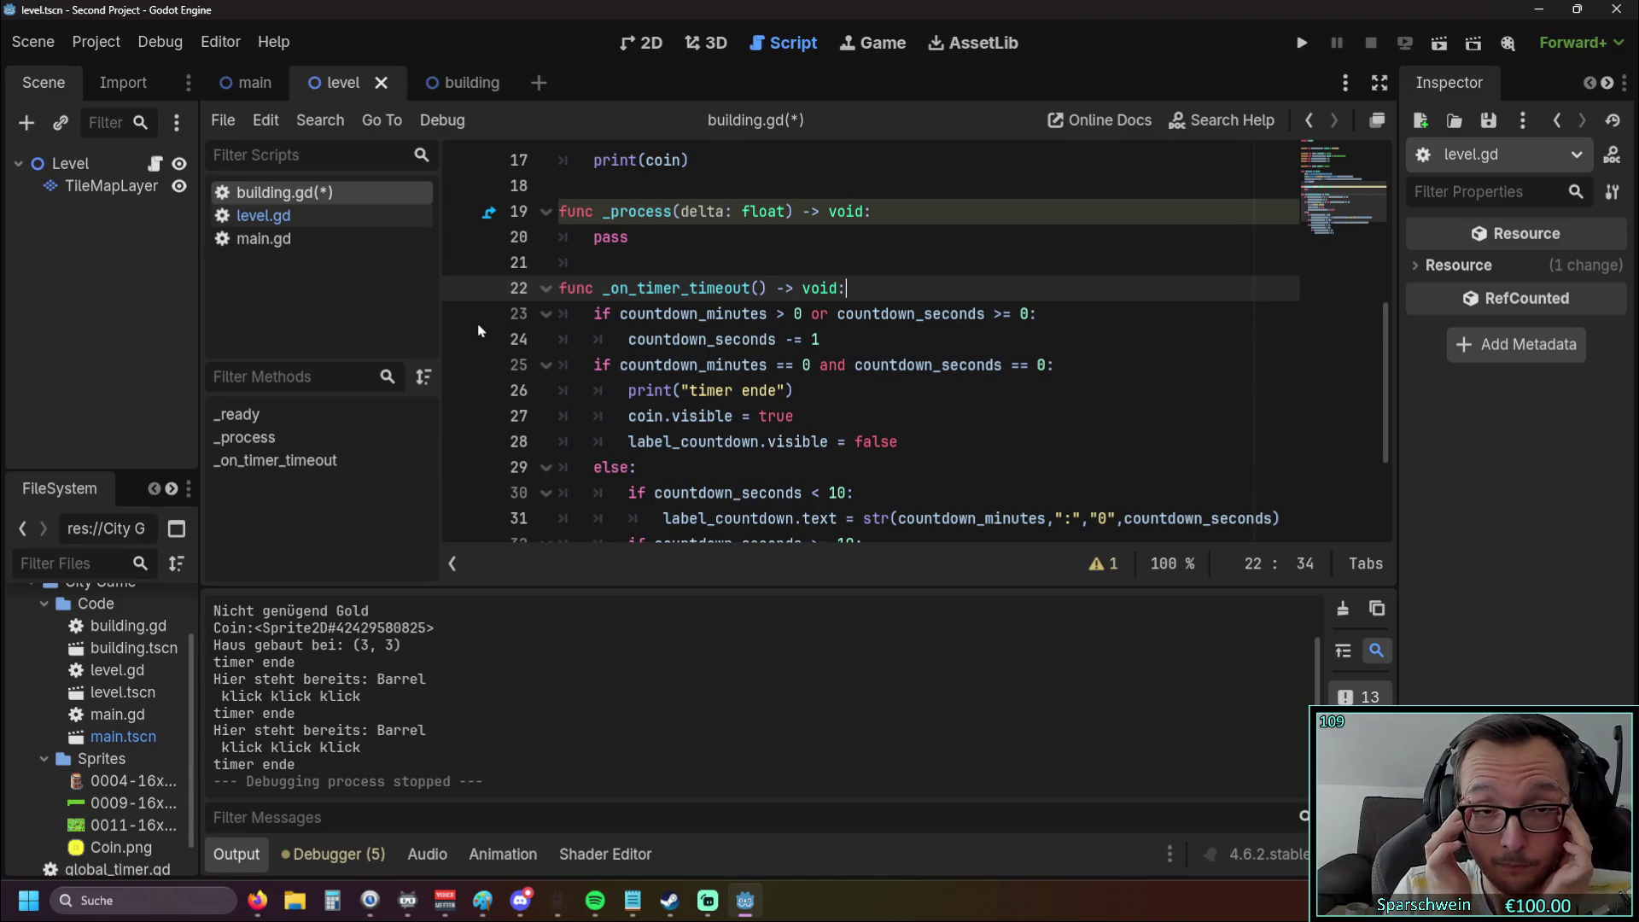
{"action": "left_click", "coordinate": [261, 215]}
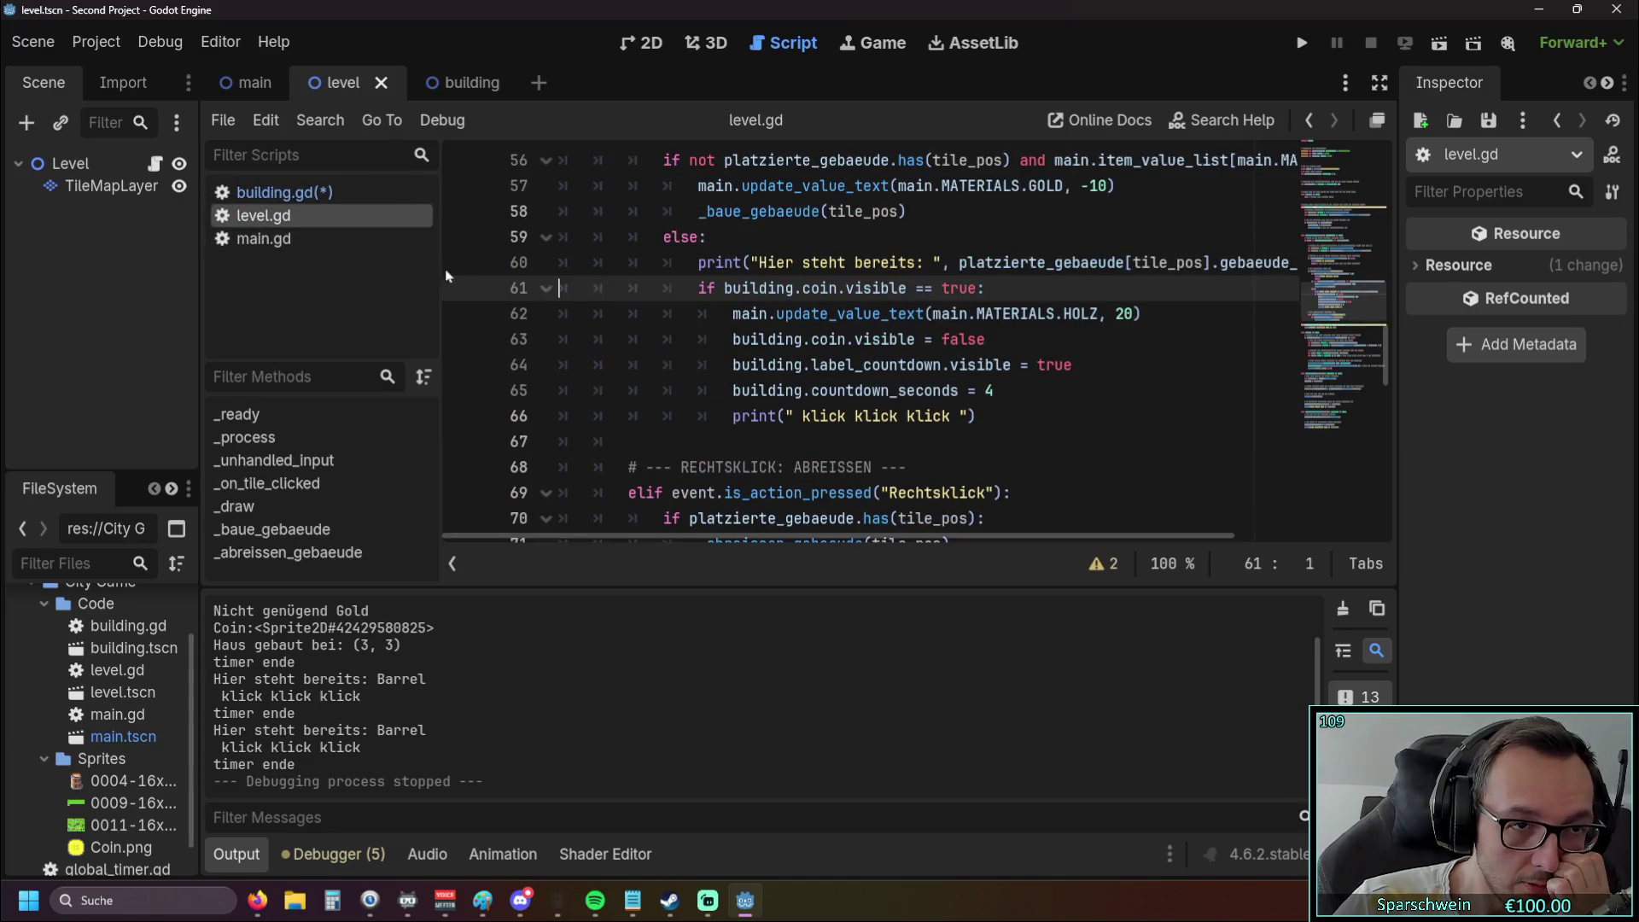
Scroll down and back up through the currently open script.
{"action": "scroll", "coordinate": [830, 342], "scroll_direction": "down", "scroll_amount": 2}
{"action": "scroll", "coordinate": [831, 341], "scroll_direction": "down", "scroll_amount": 7}
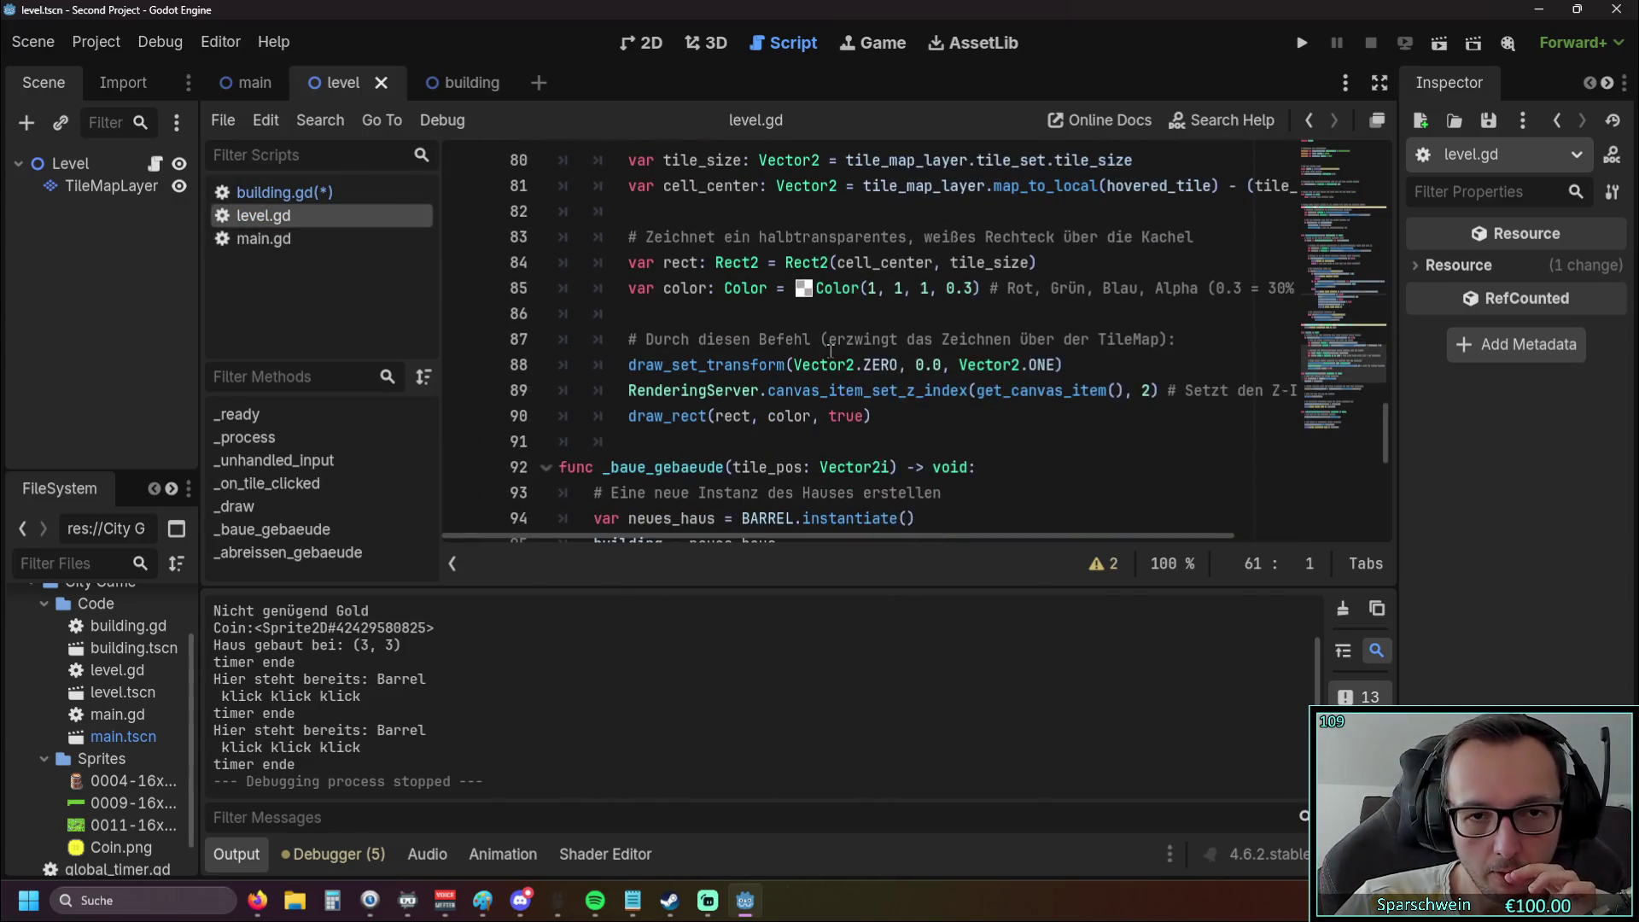
{"action": "scroll", "coordinate": [828, 368], "scroll_direction": "down", "scroll_amount": 2}
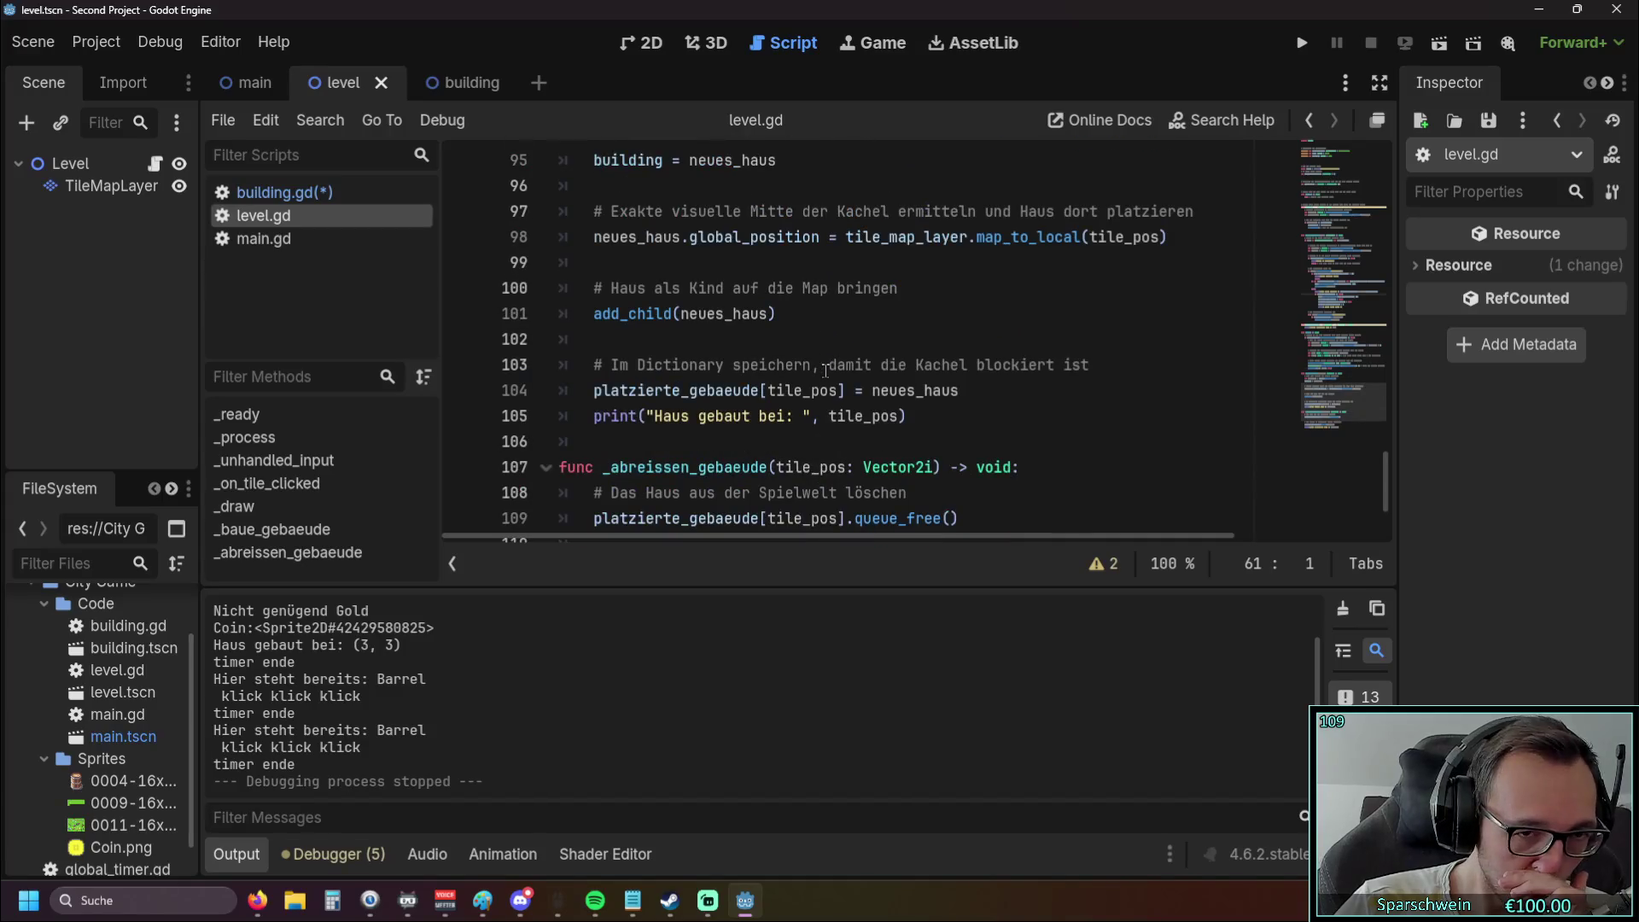
{"action": "scroll", "coordinate": [812, 369], "scroll_direction": "down", "scroll_amount": 2}
{"action": "scroll", "coordinate": [813, 369], "scroll_direction": "up", "scroll_amount": 12}
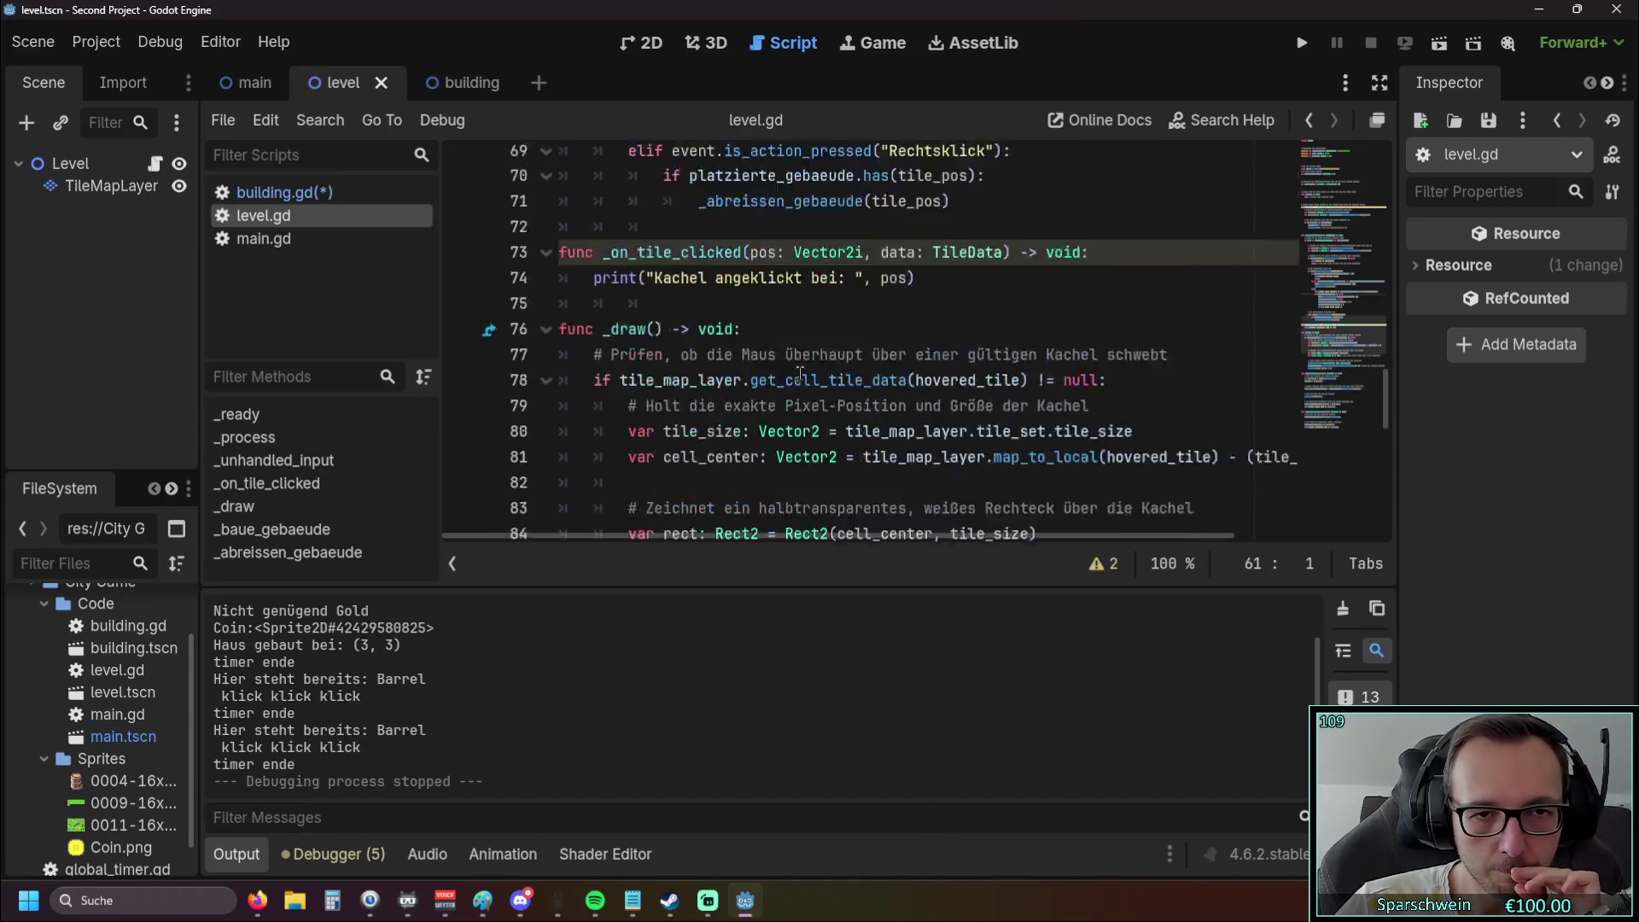
{"action": "scroll", "coordinate": [799, 373], "scroll_direction": "up", "scroll_amount": 3}
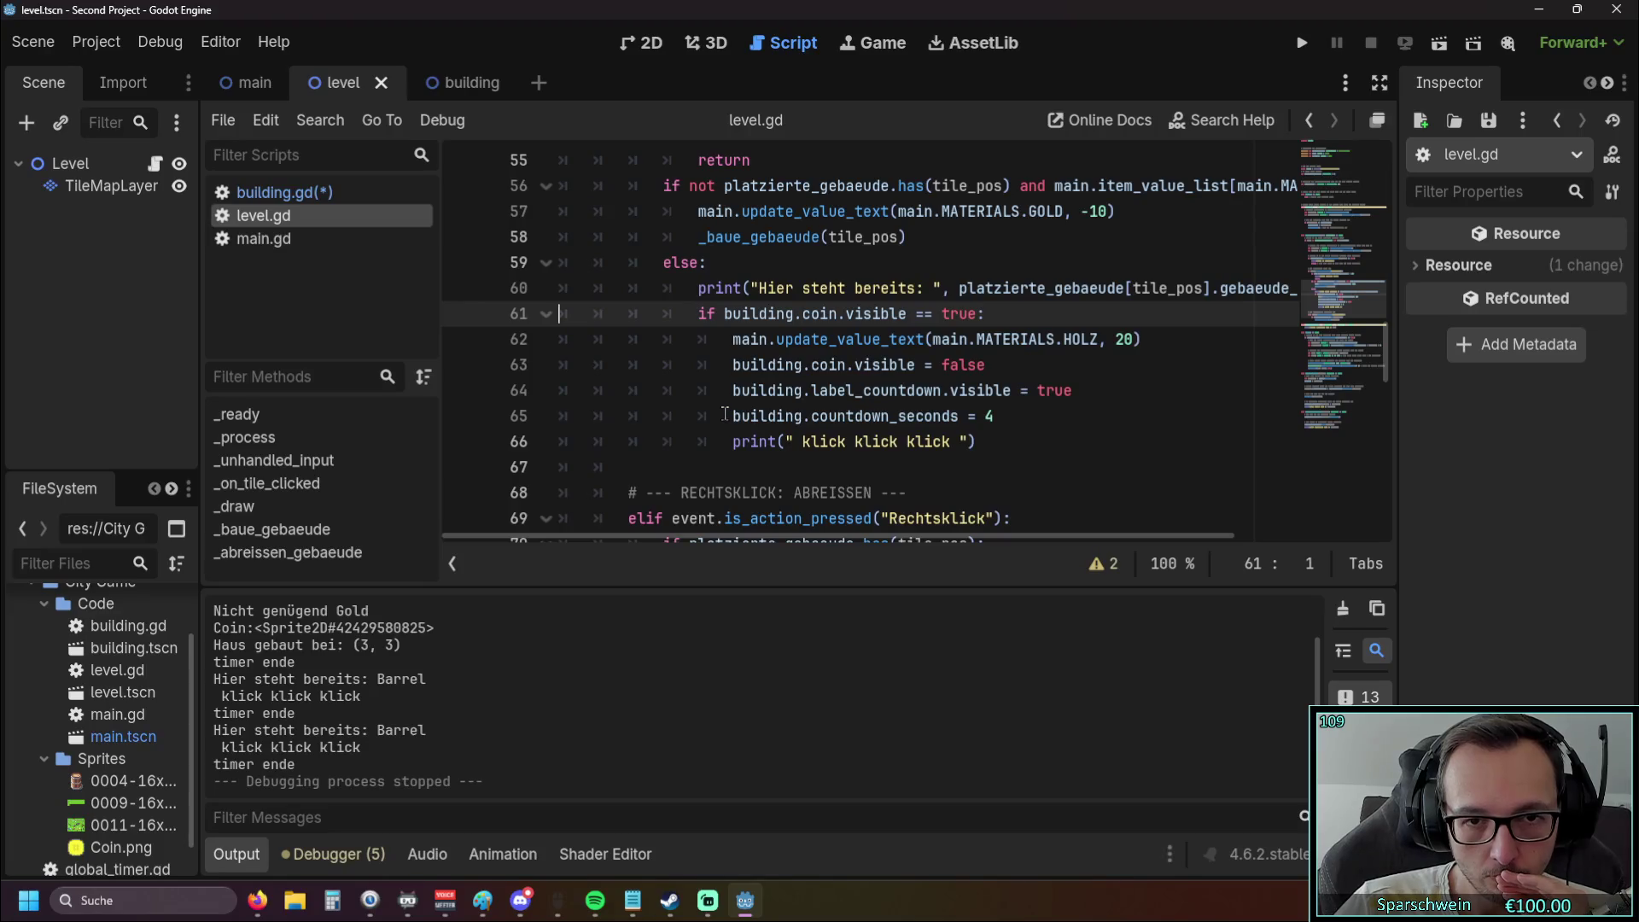
{"action": "scroll", "coordinate": [684, 422], "scroll_direction": "up", "scroll_amount": 5}
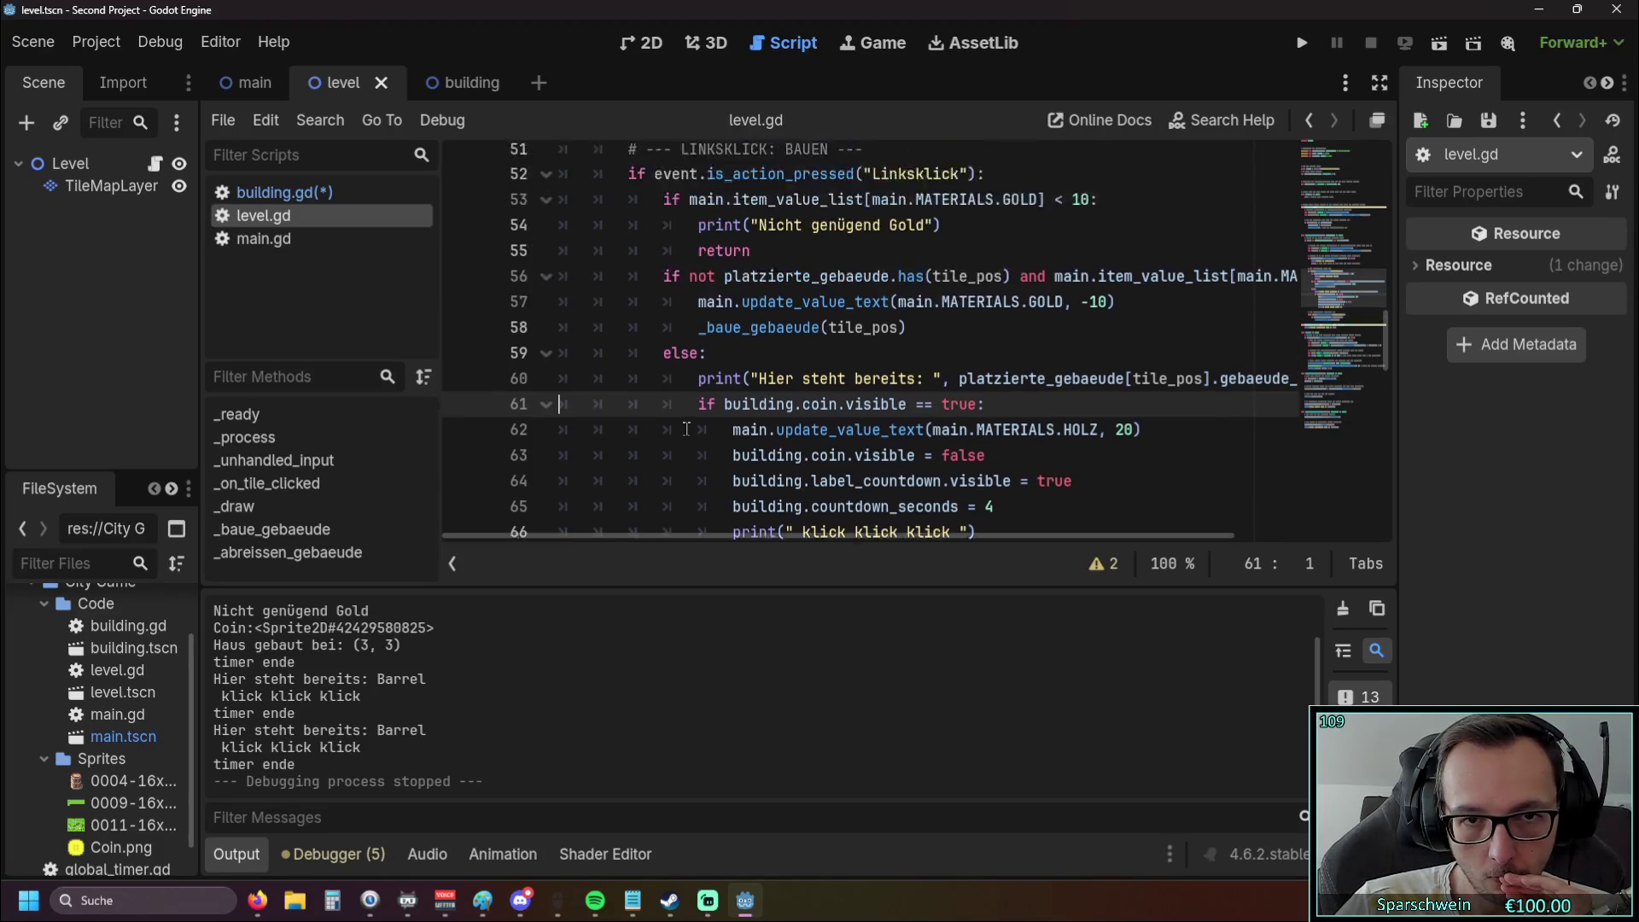
{"action": "scroll", "coordinate": [618, 428], "scroll_direction": "up", "scroll_amount": 7}
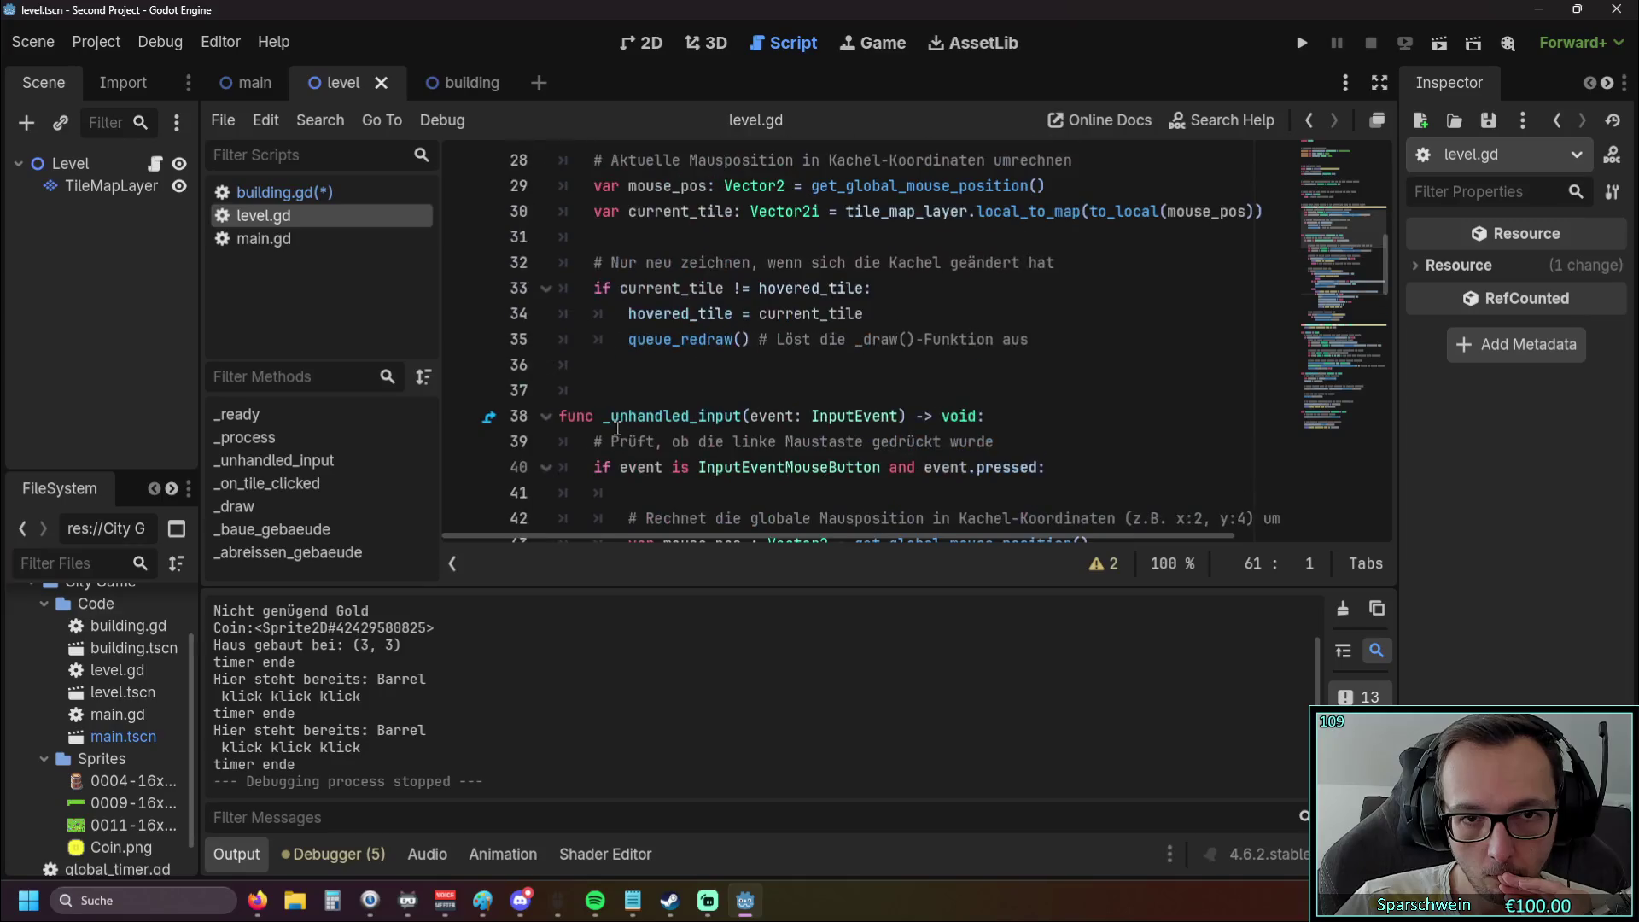
{"action": "scroll", "coordinate": [618, 428], "scroll_direction": "up", "scroll_amount": 4}
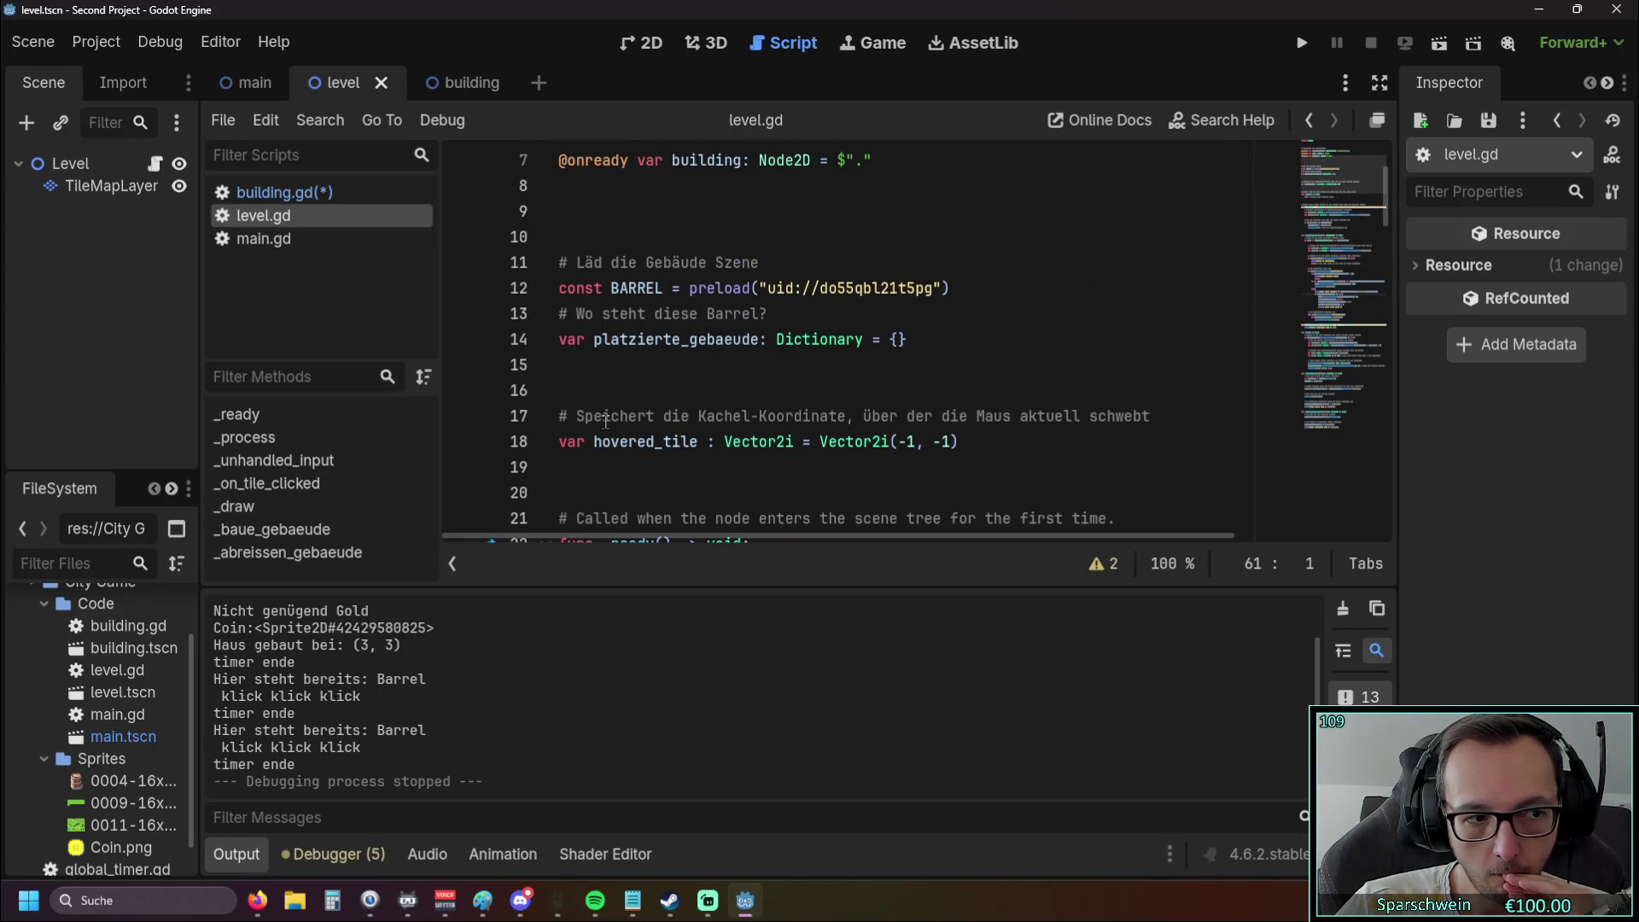
{"action": "scroll", "coordinate": [607, 418], "scroll_direction": "down", "scroll_amount": 18}
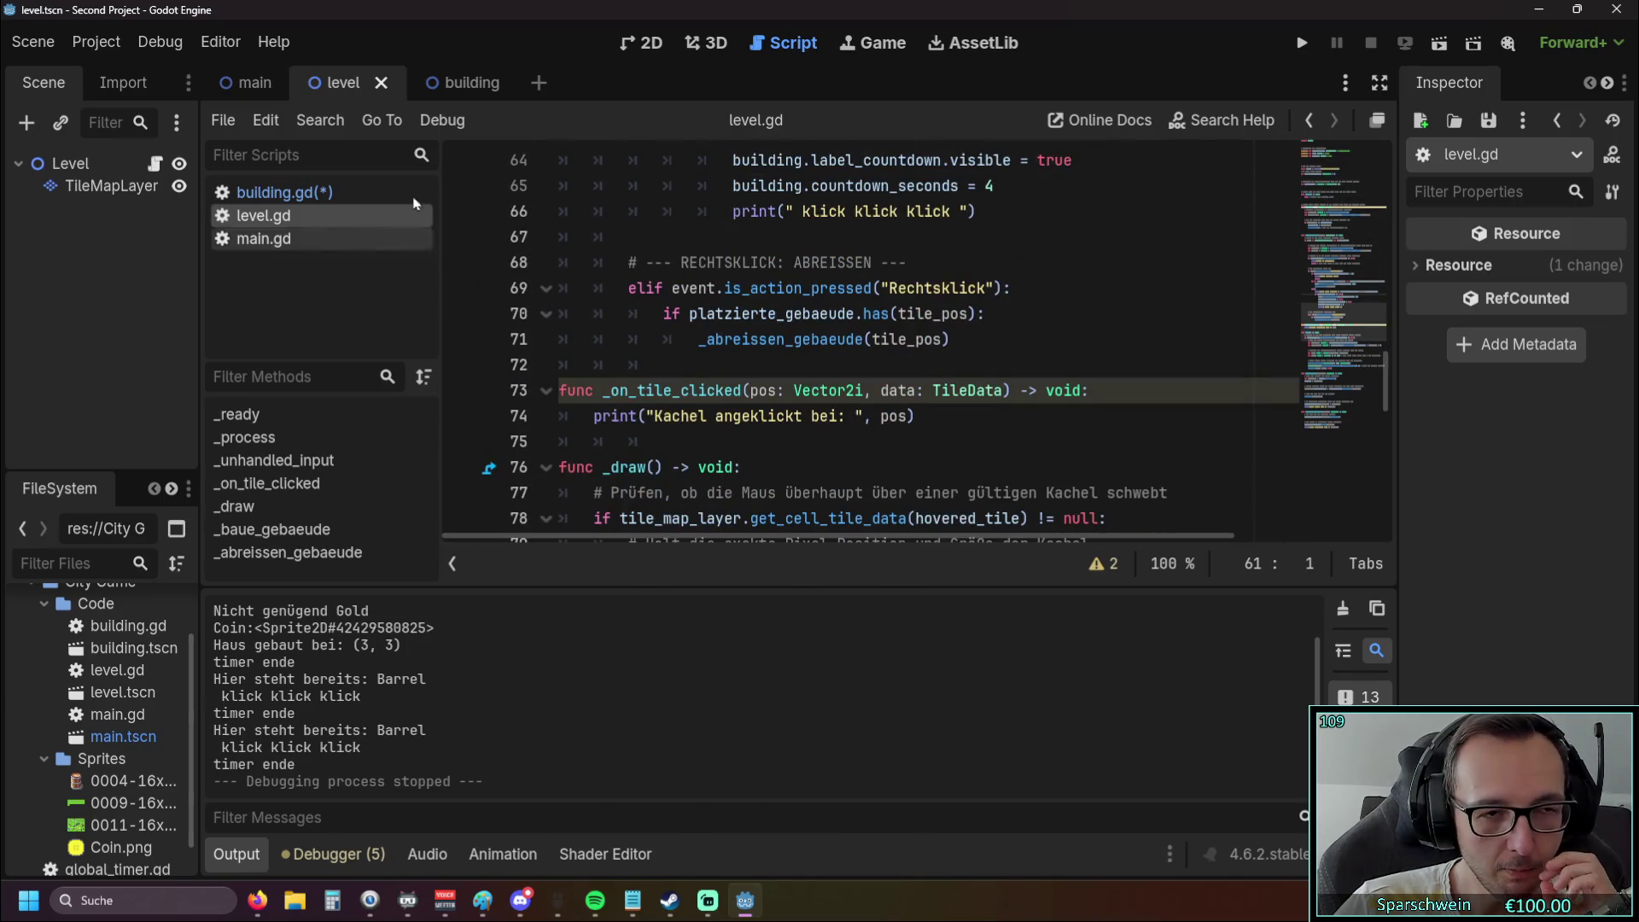
Switch to building.gd, review it, and return to its countdown_seconds = 4 and countdown_minutes = 0 declarations.
{"action": "left_click", "coordinate": [414, 199]}
{"action": "scroll", "coordinate": [528, 293], "scroll_direction": "down", "scroll_amount": 2}
{"action": "scroll", "coordinate": [525, 303], "scroll_direction": "up", "scroll_amount": 1}
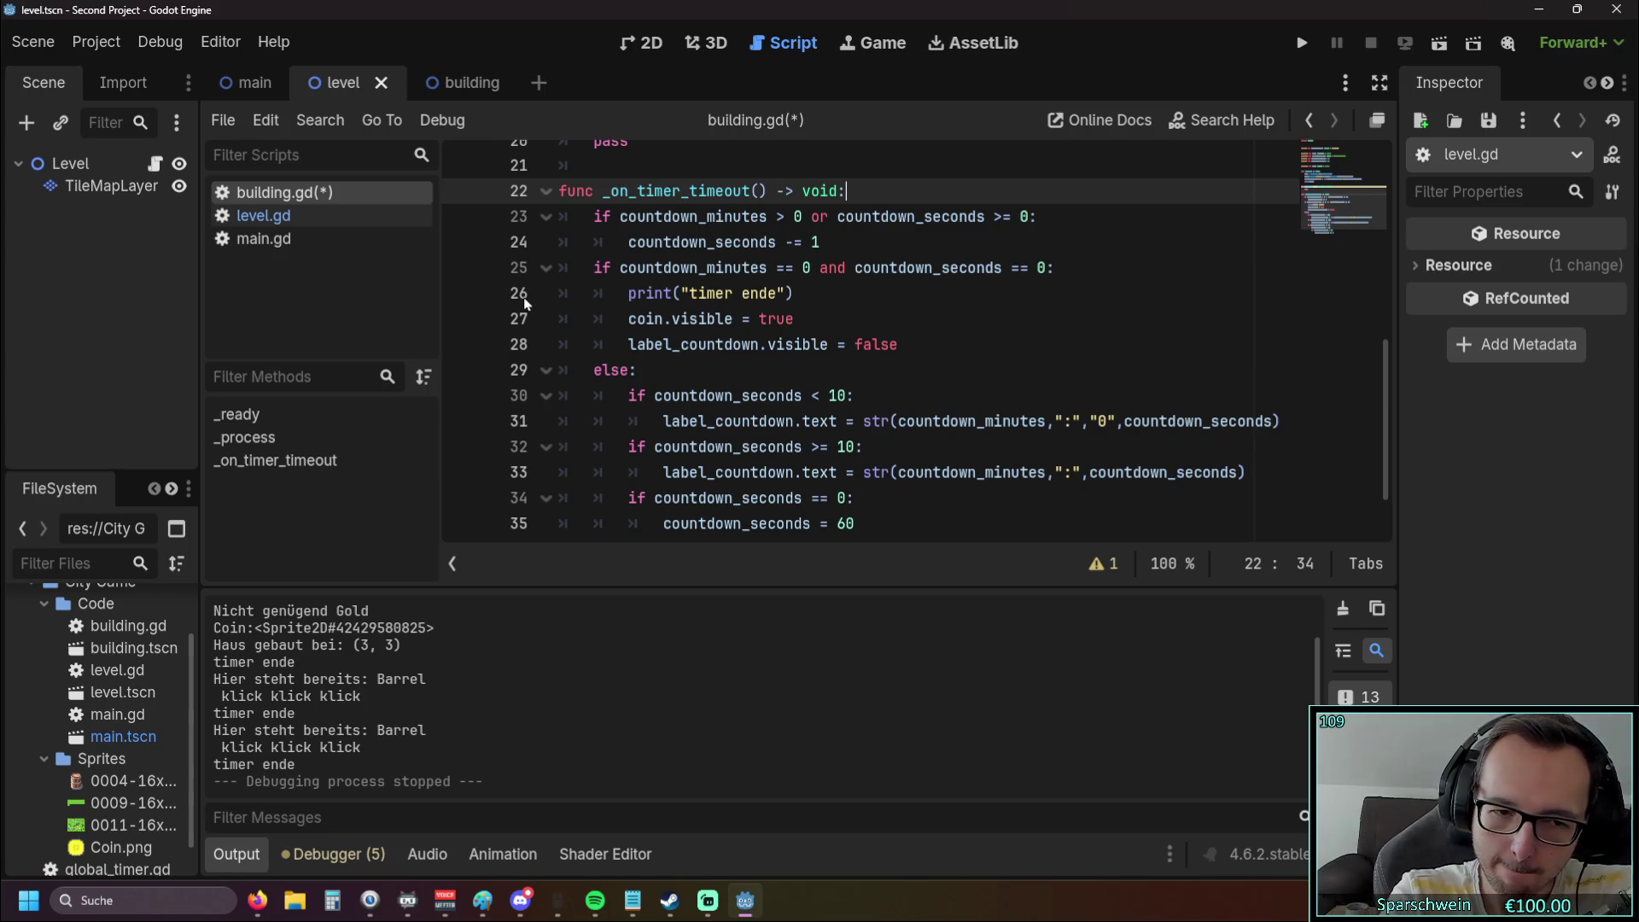
{"action": "scroll", "coordinate": [729, 458], "scroll_direction": "up", "scroll_amount": 6}
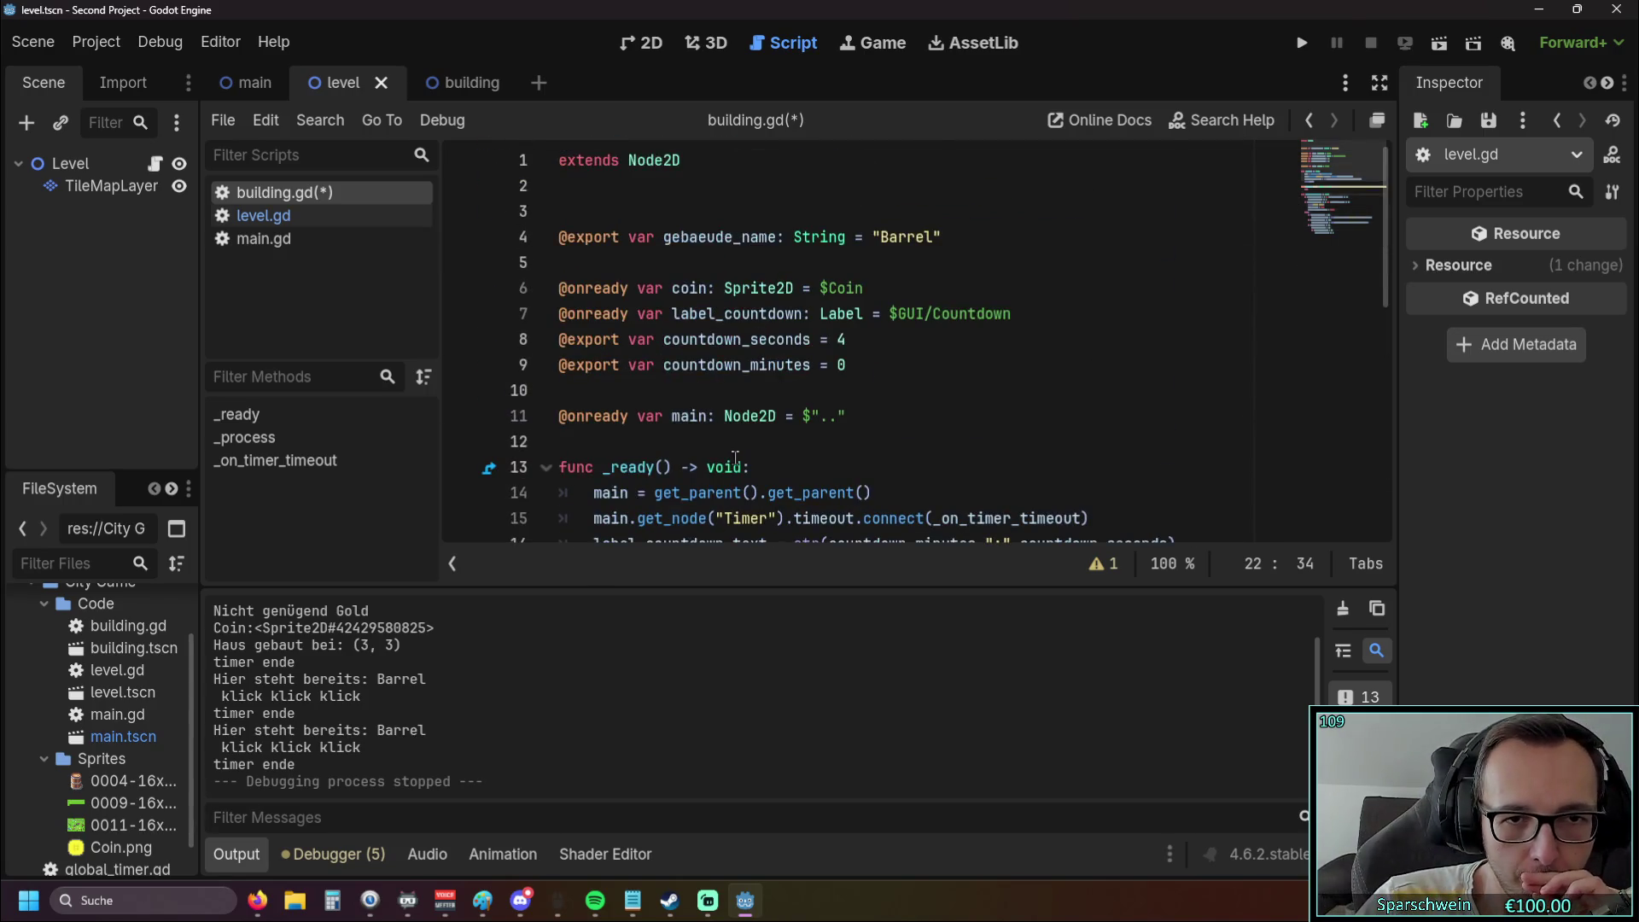
{"action": "left_click", "coordinate": [807, 346]}
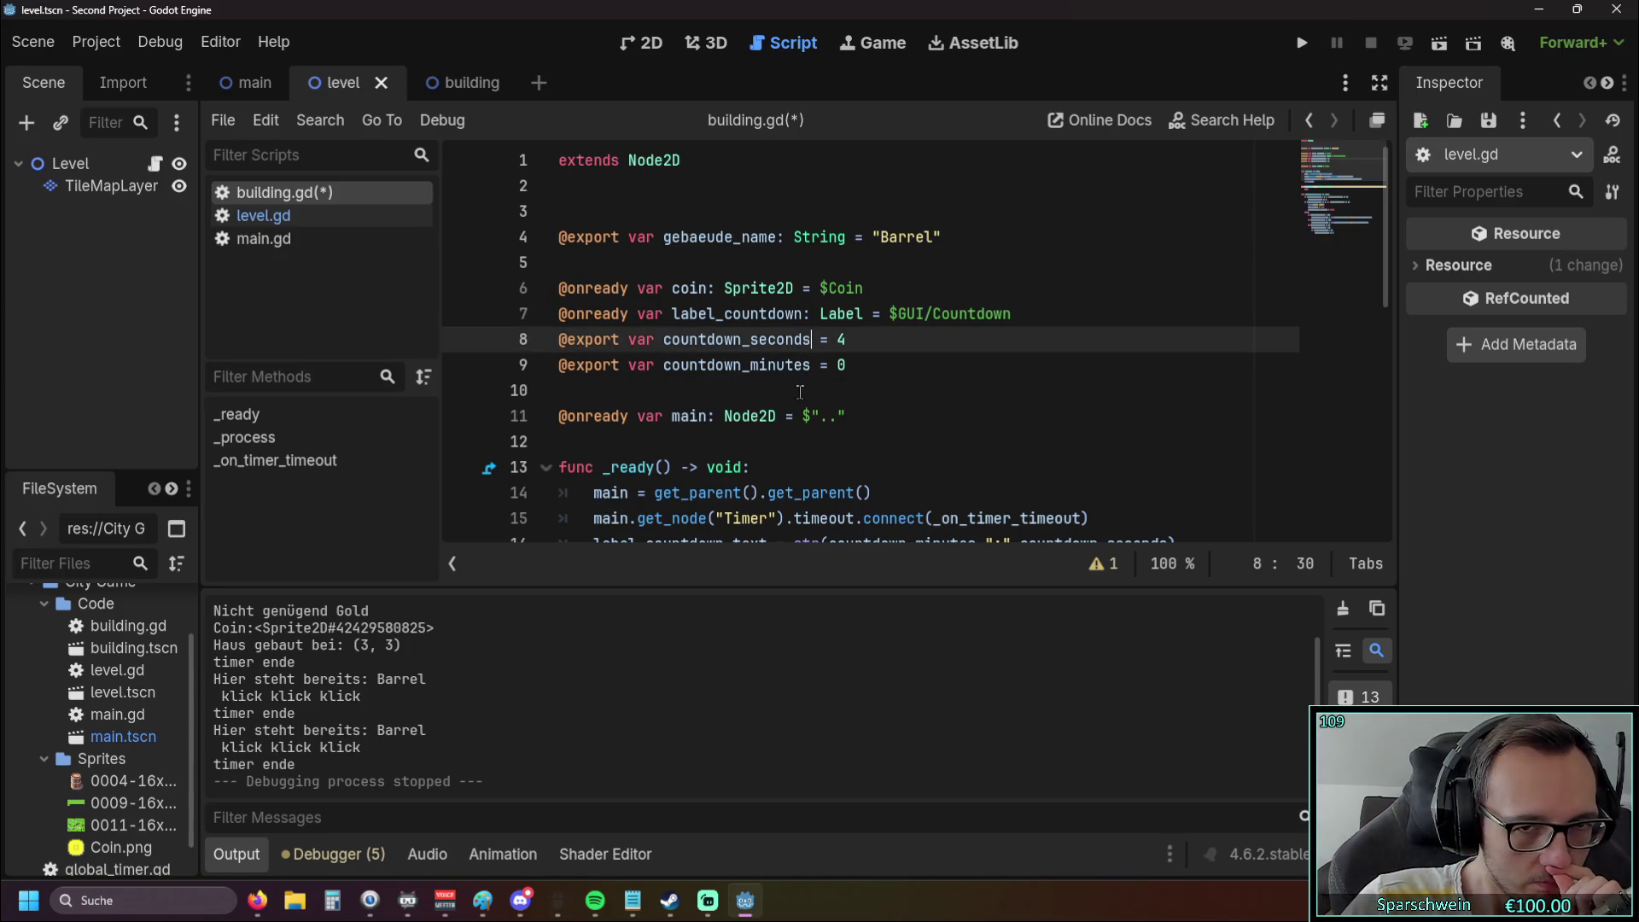
{"action": "type", "text": ".clamp"}
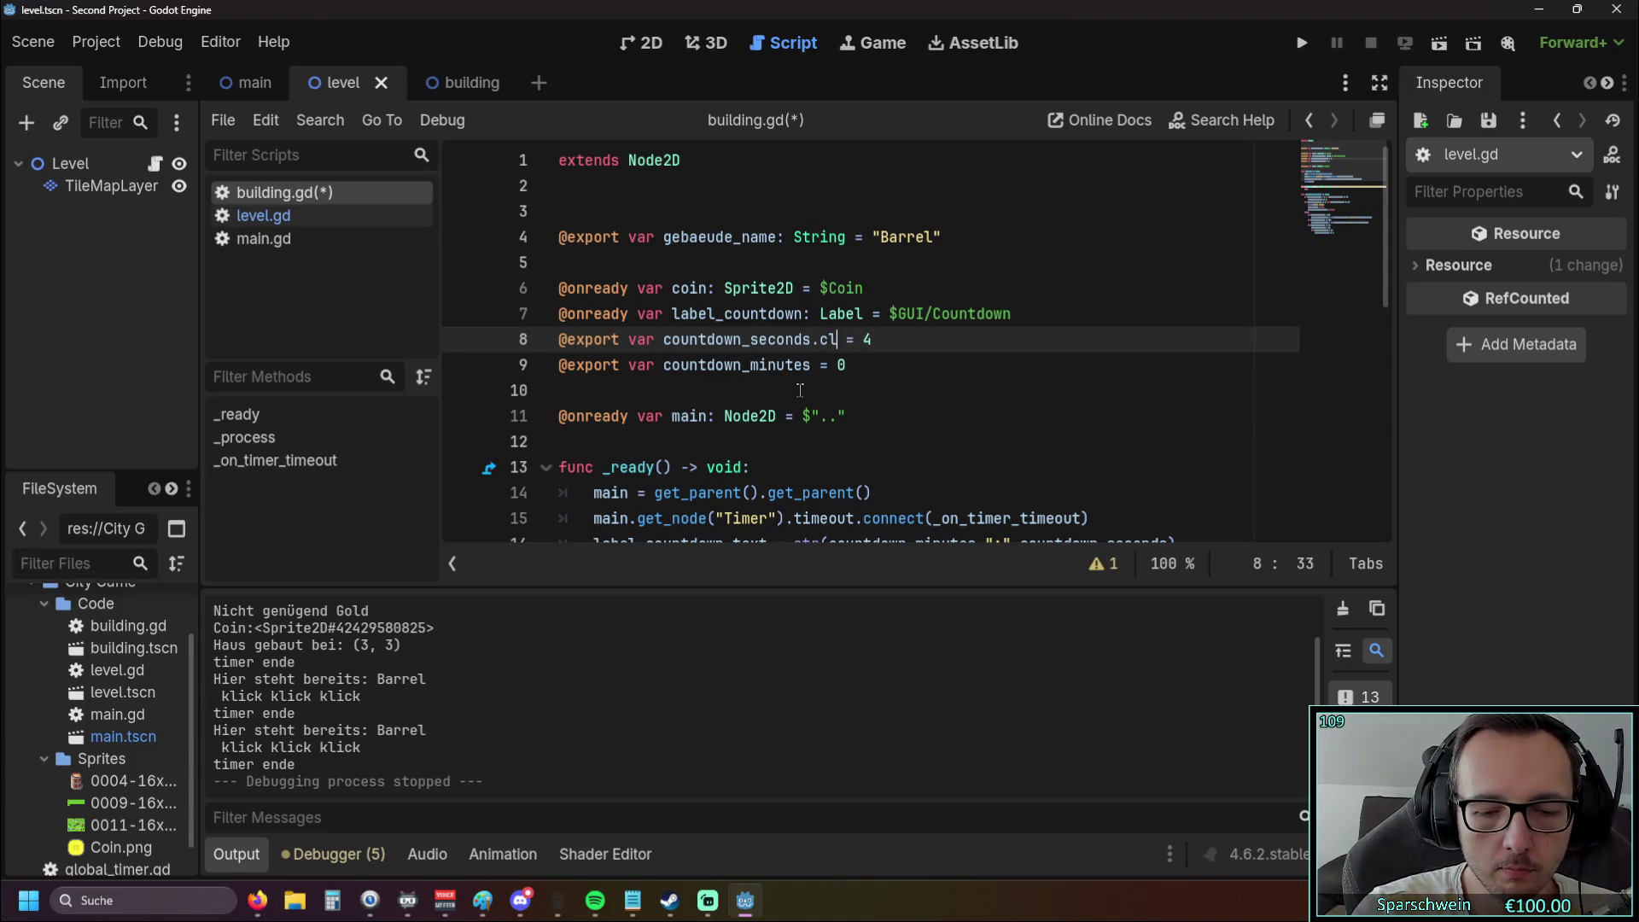
{"action": "type", "text": "()"}
{"action": "left_click", "coordinate": [824, 384]}
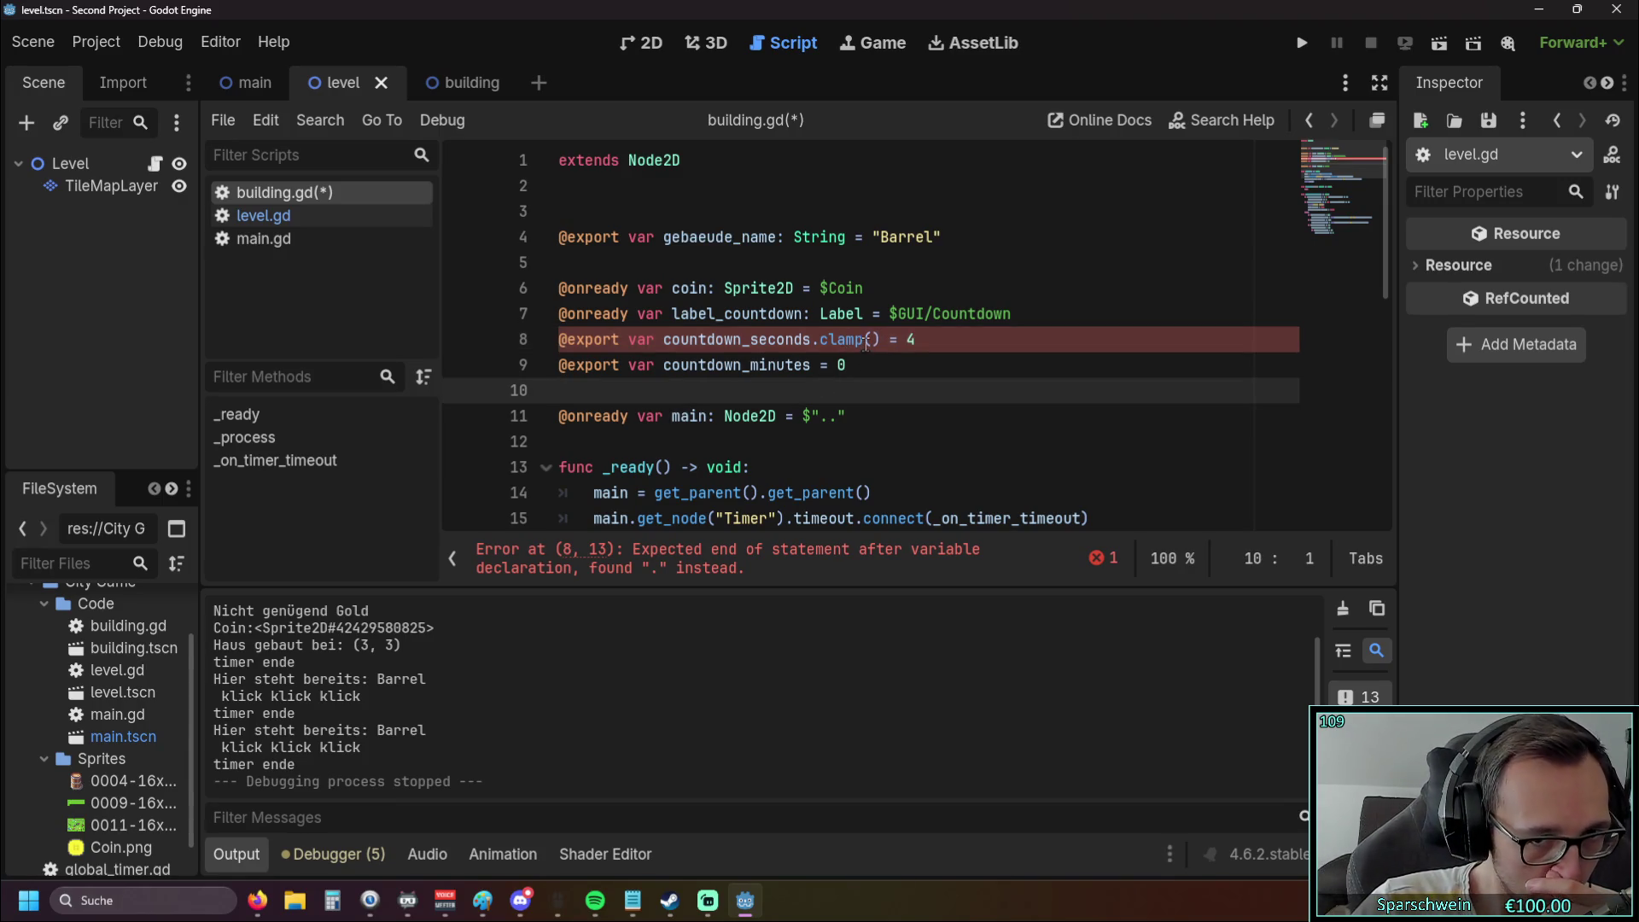
{"action": "left_click_drag", "start_coordinate": [880, 338], "coordinate": [820, 339]}
{"action": "key", "text": "BackSpace"}
{"action": "key", "text": "BackSpace"}
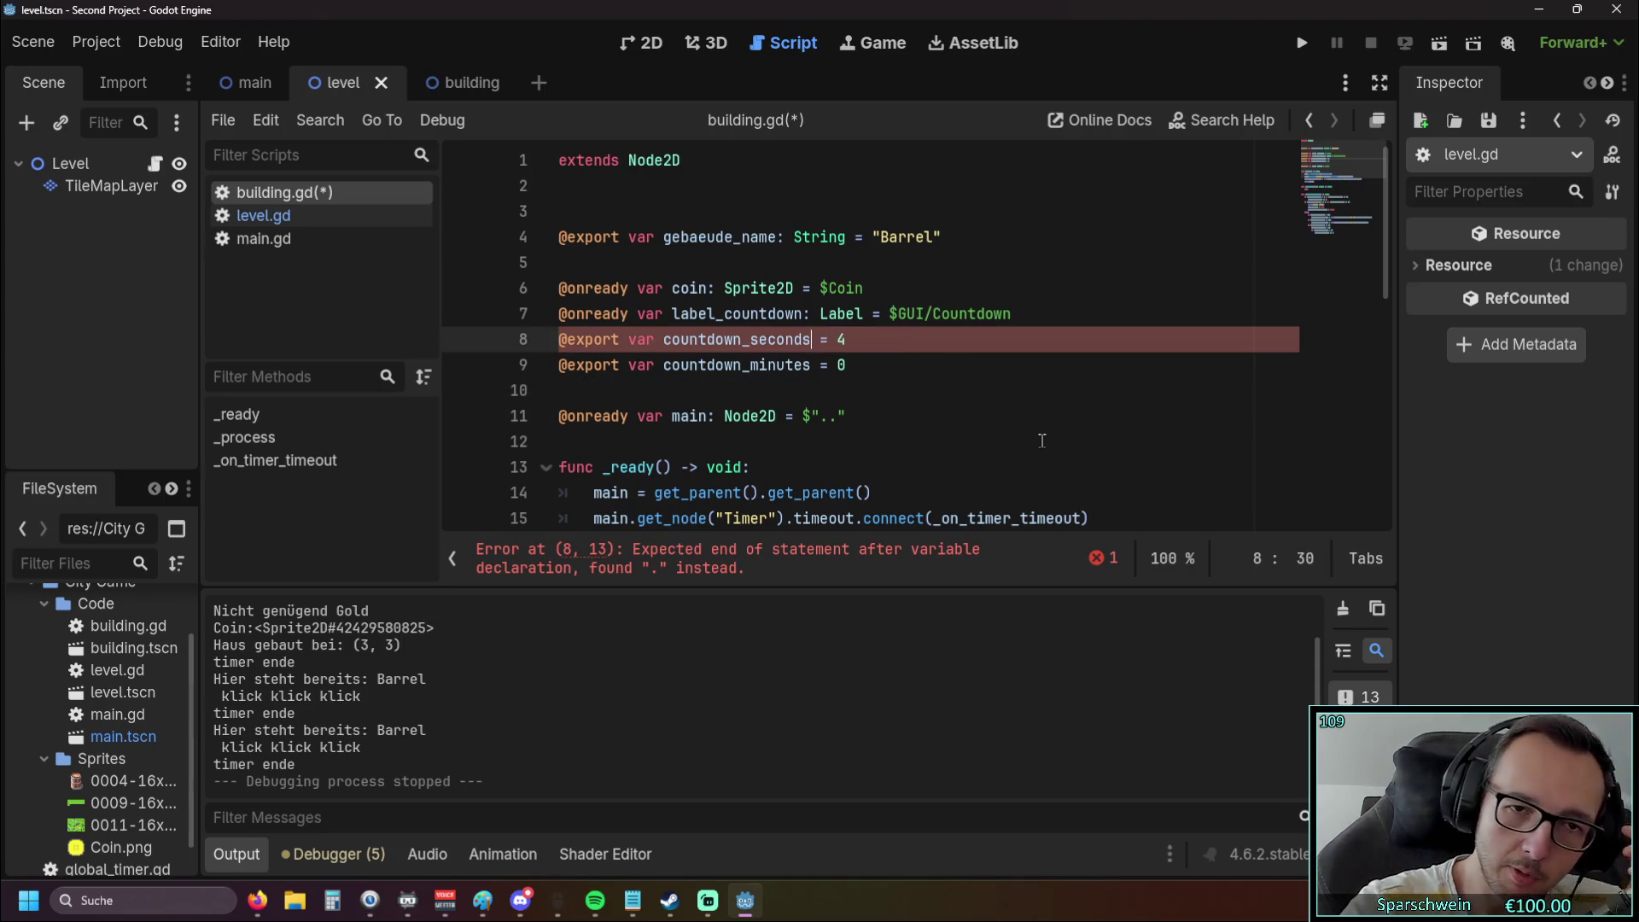
{"action": "left_click", "coordinate": [1041, 440]}
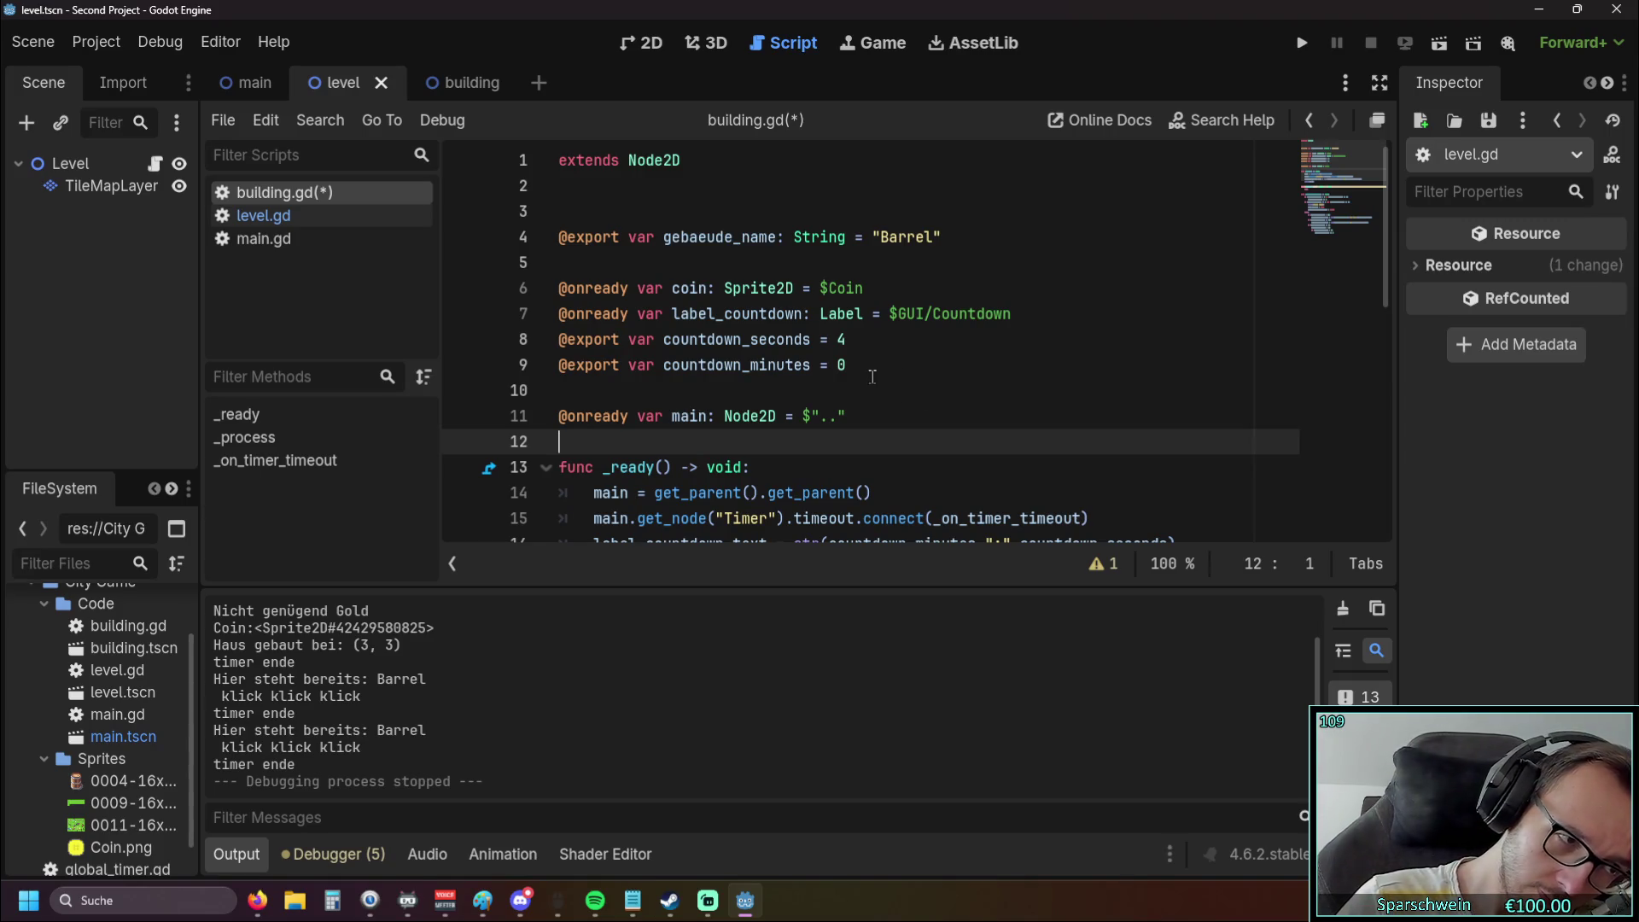
Review _on_timer_timeout, save building.gd, and close the Second Project editor.
{"action": "scroll", "coordinate": [827, 372], "scroll_direction": "down", "scroll_amount": 7}
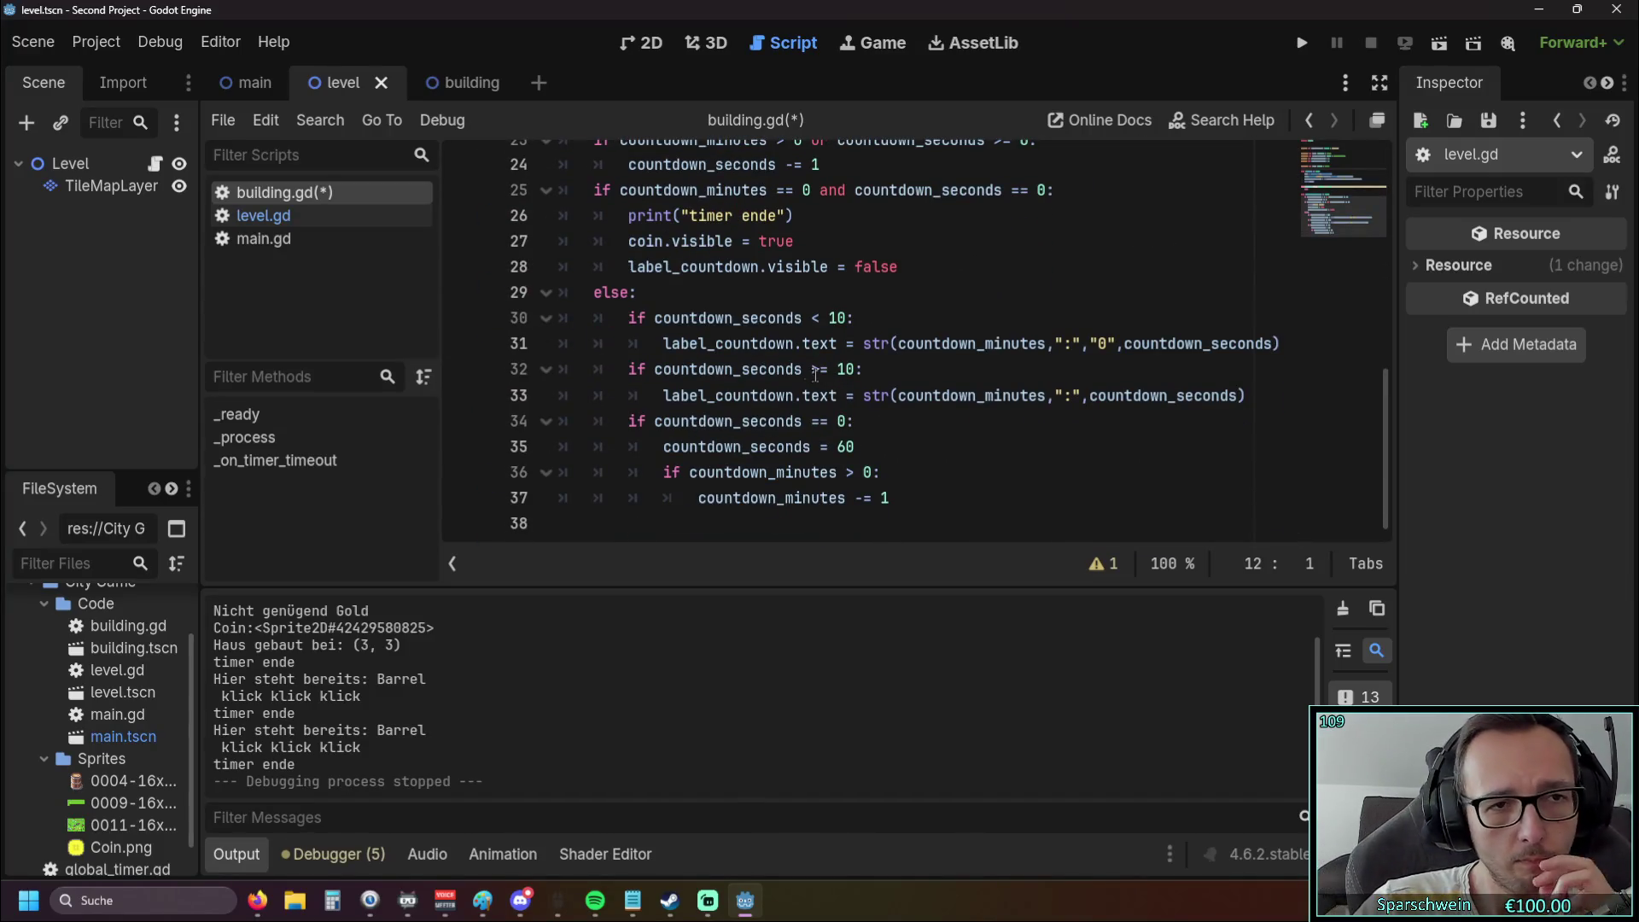
{"action": "scroll", "coordinate": [824, 393], "scroll_direction": "up", "scroll_amount": 3}
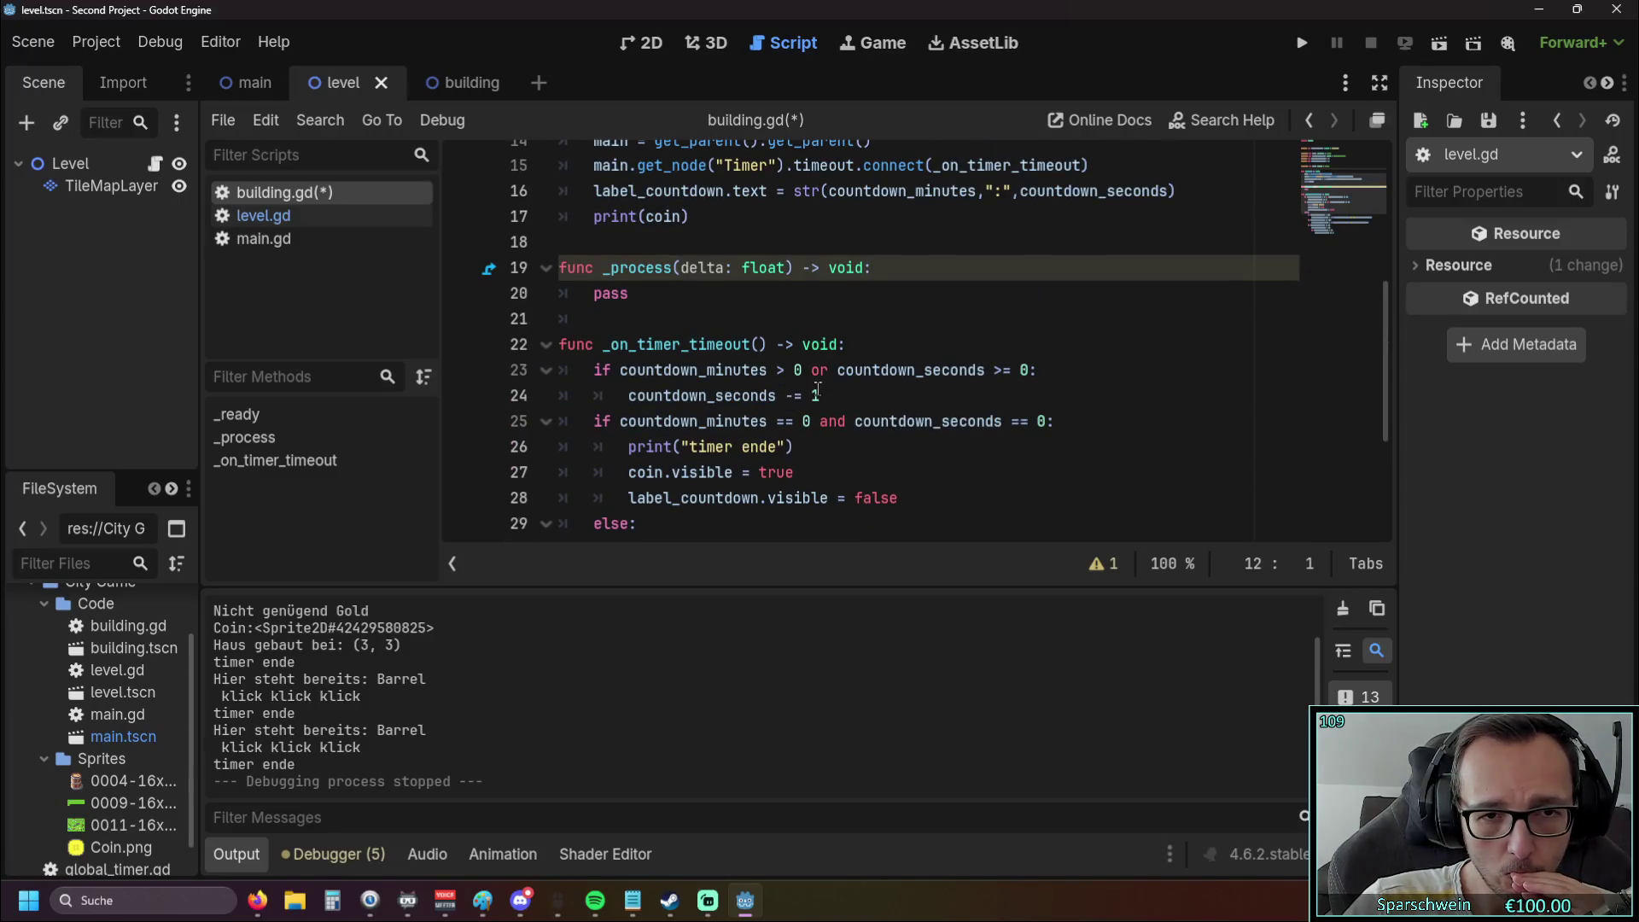
{"action": "scroll", "coordinate": [818, 391], "scroll_direction": "up", "scroll_amount": 1}
{"action": "scroll", "coordinate": [824, 382], "scroll_direction": "down", "scroll_amount": 1}
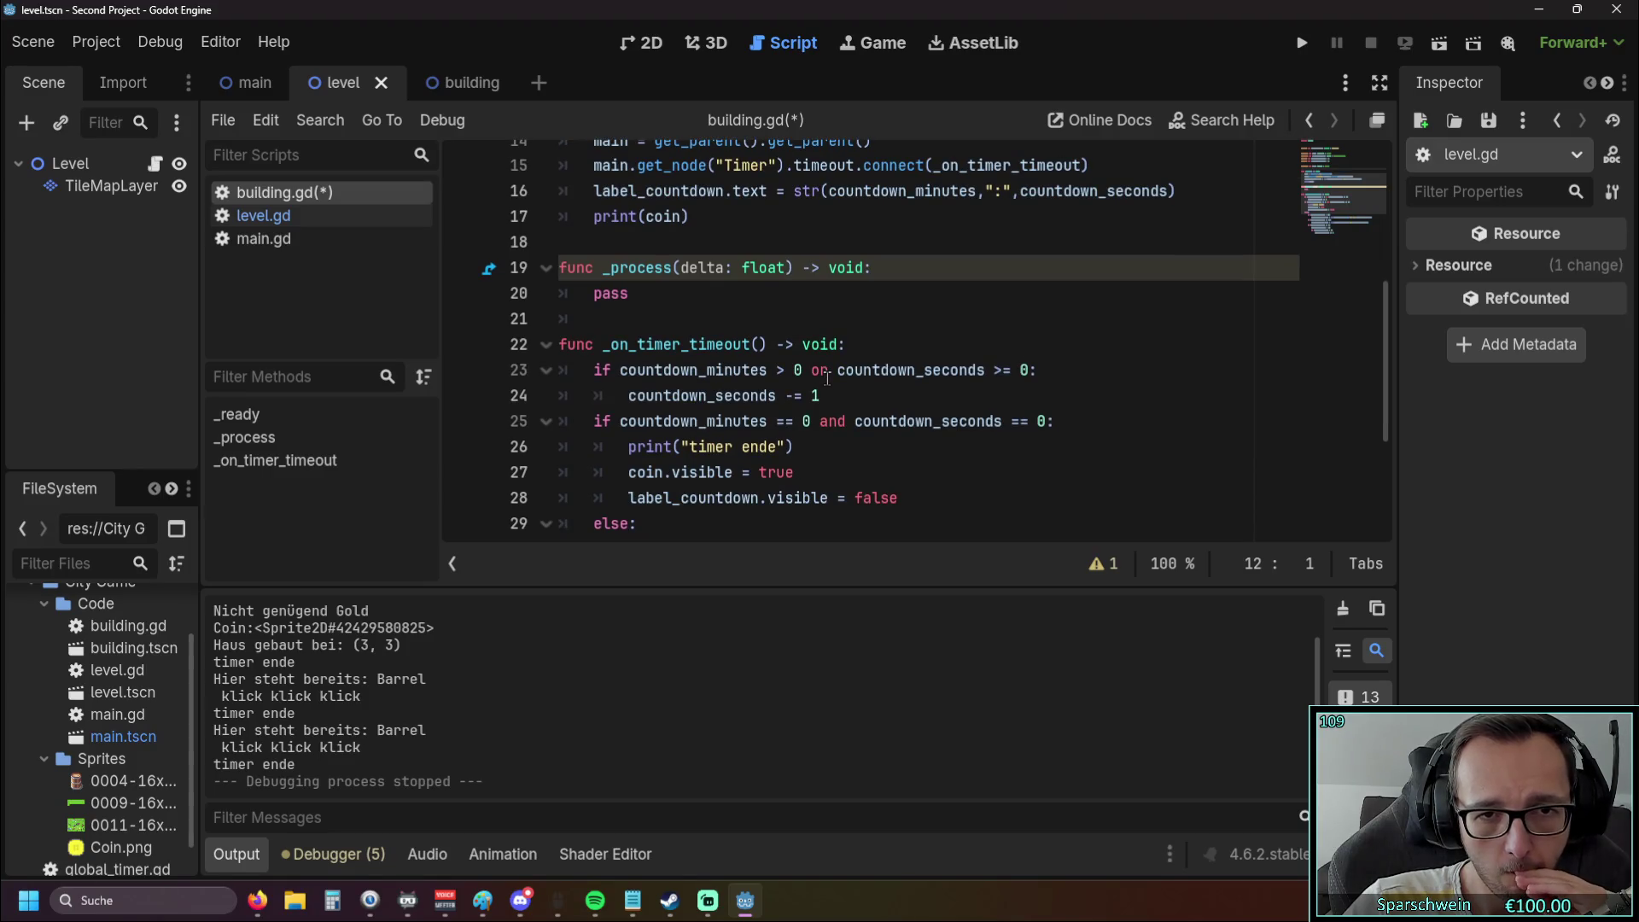
{"action": "scroll", "coordinate": [840, 390], "scroll_direction": "down", "scroll_amount": 1}
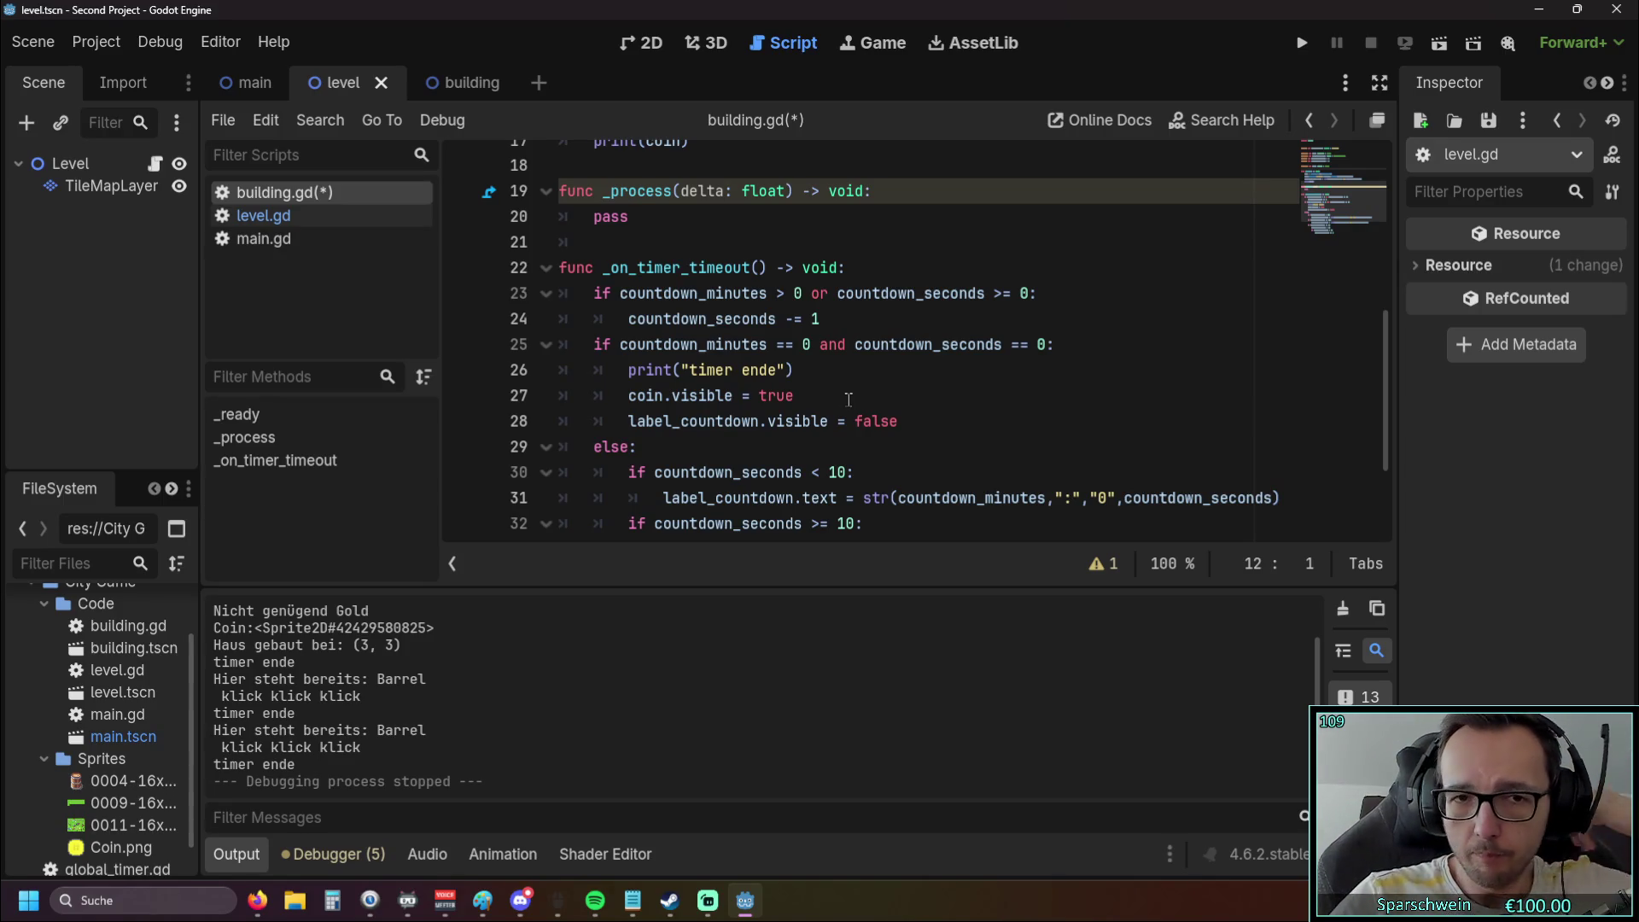
{"action": "key", "text": "ctrl+s"}
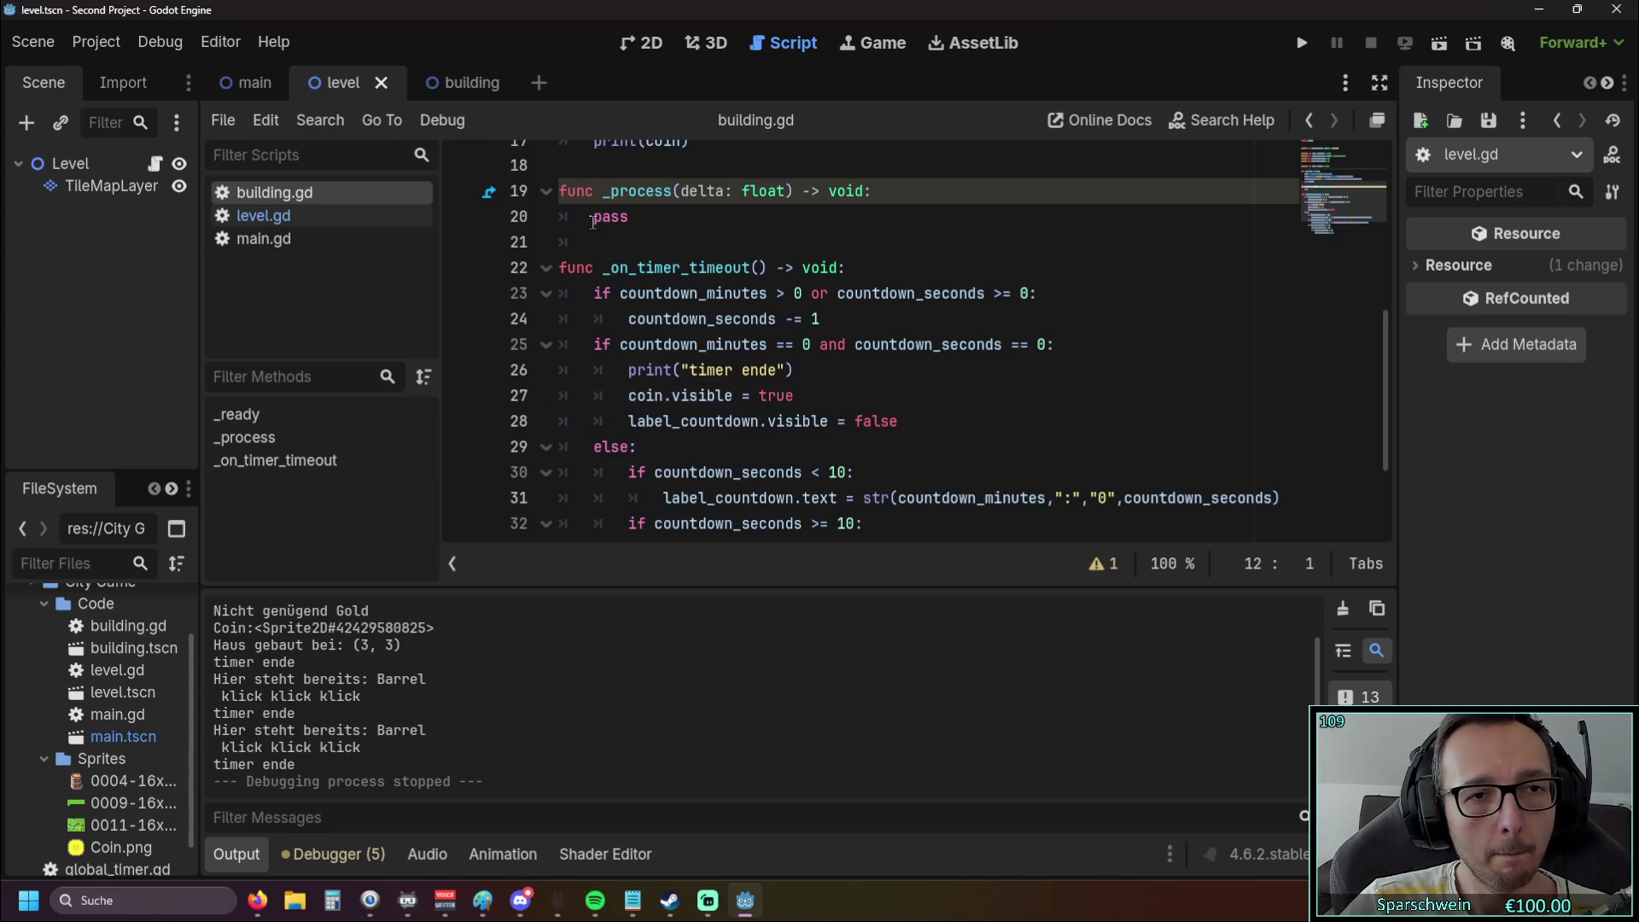
{"action": "left_click", "coordinate": [1628, 15]}
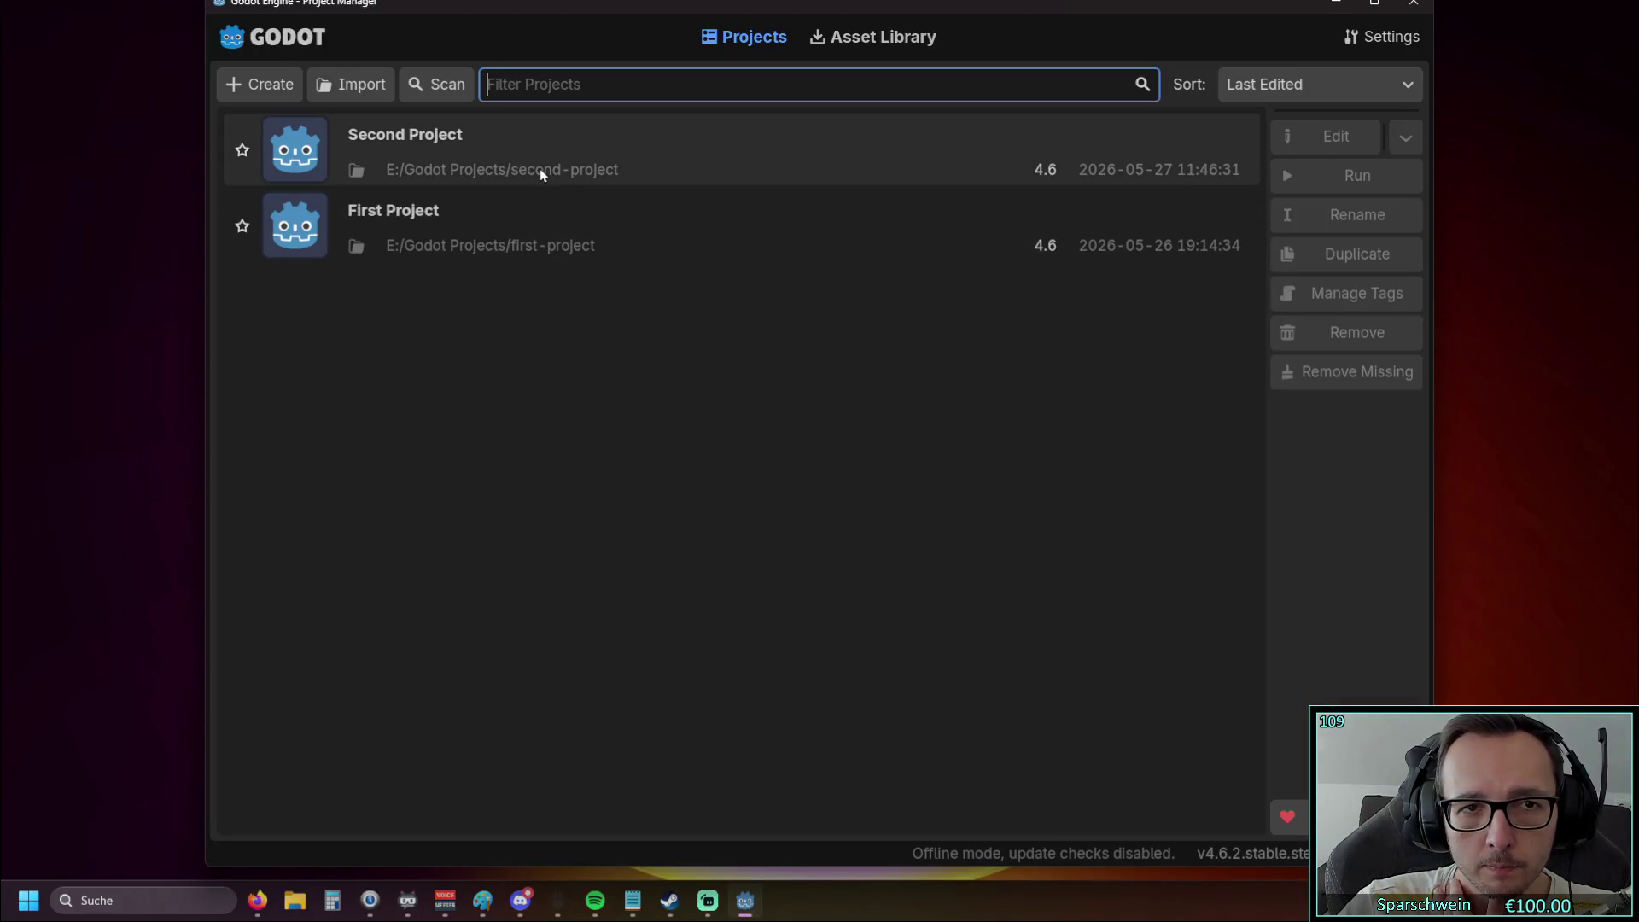
Open First Project (the Breakout game) from the Godot project list.
{"action": "double_click", "coordinate": [516, 212]}
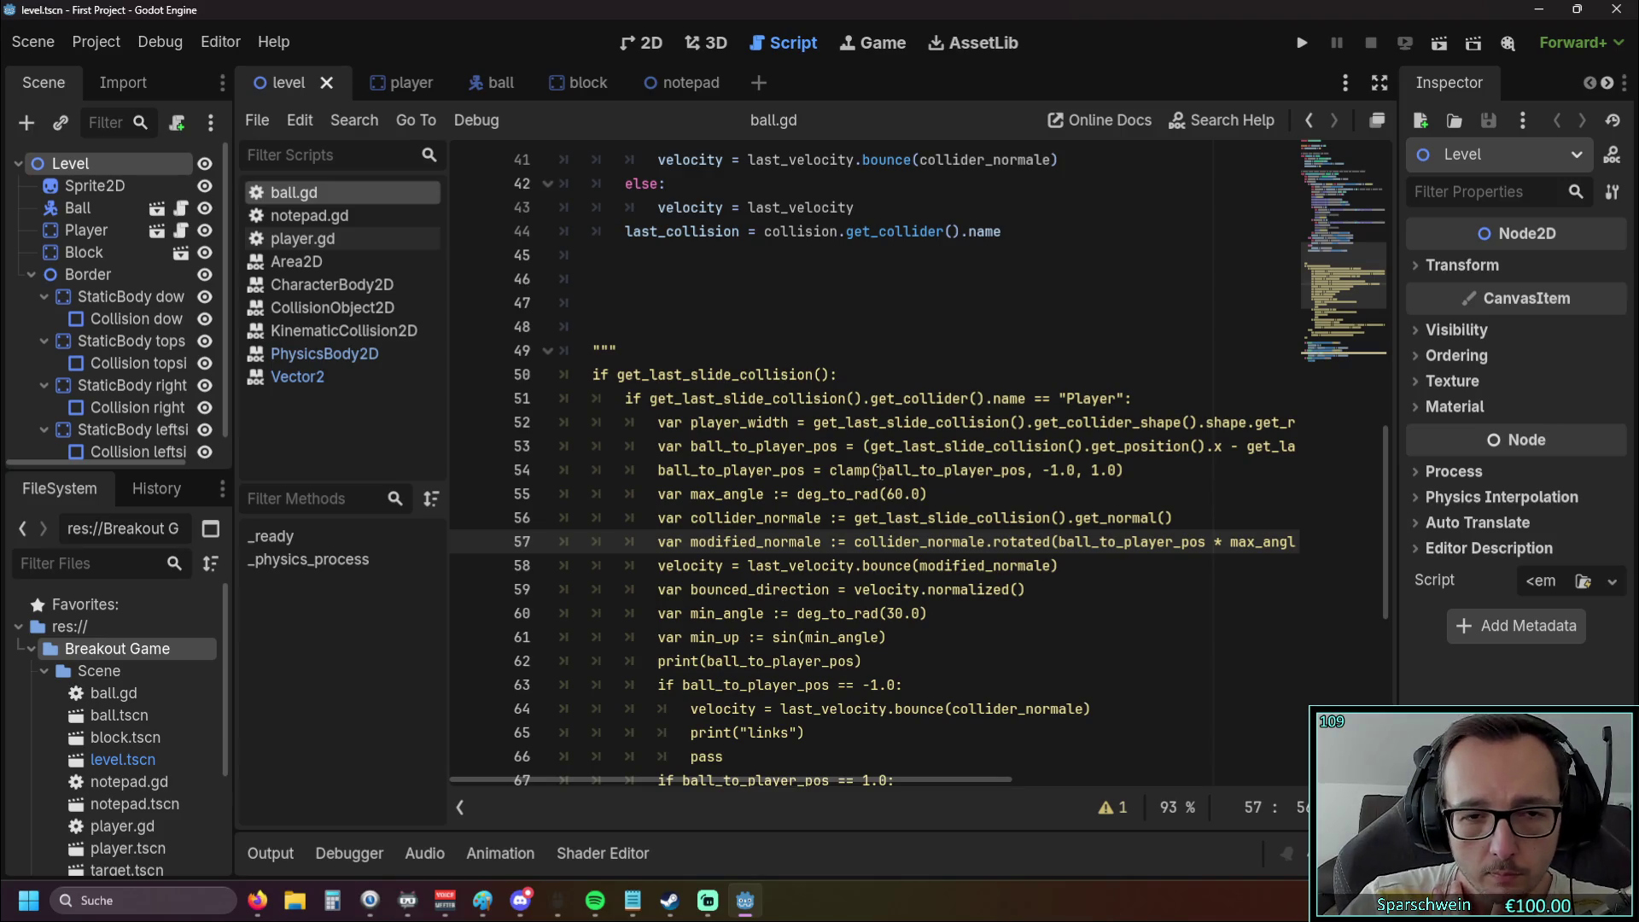
{"action": "scroll", "coordinate": [897, 475], "scroll_direction": "down", "scroll_amount": 1}
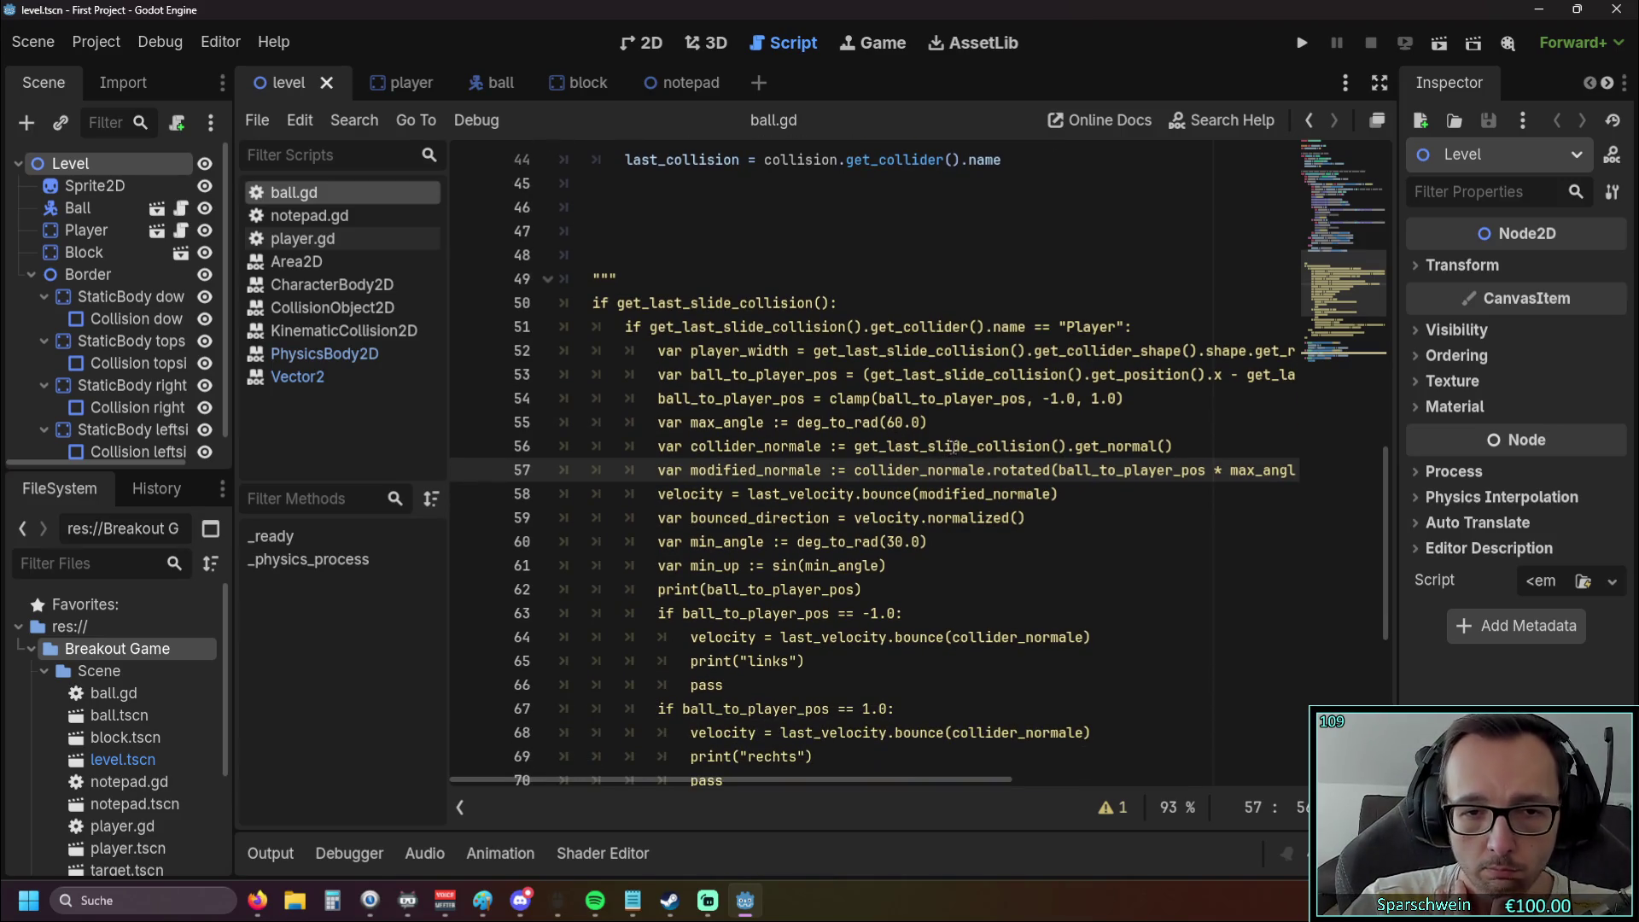
{"action": "scroll", "coordinate": [953, 444], "scroll_direction": "down", "scroll_amount": 2}
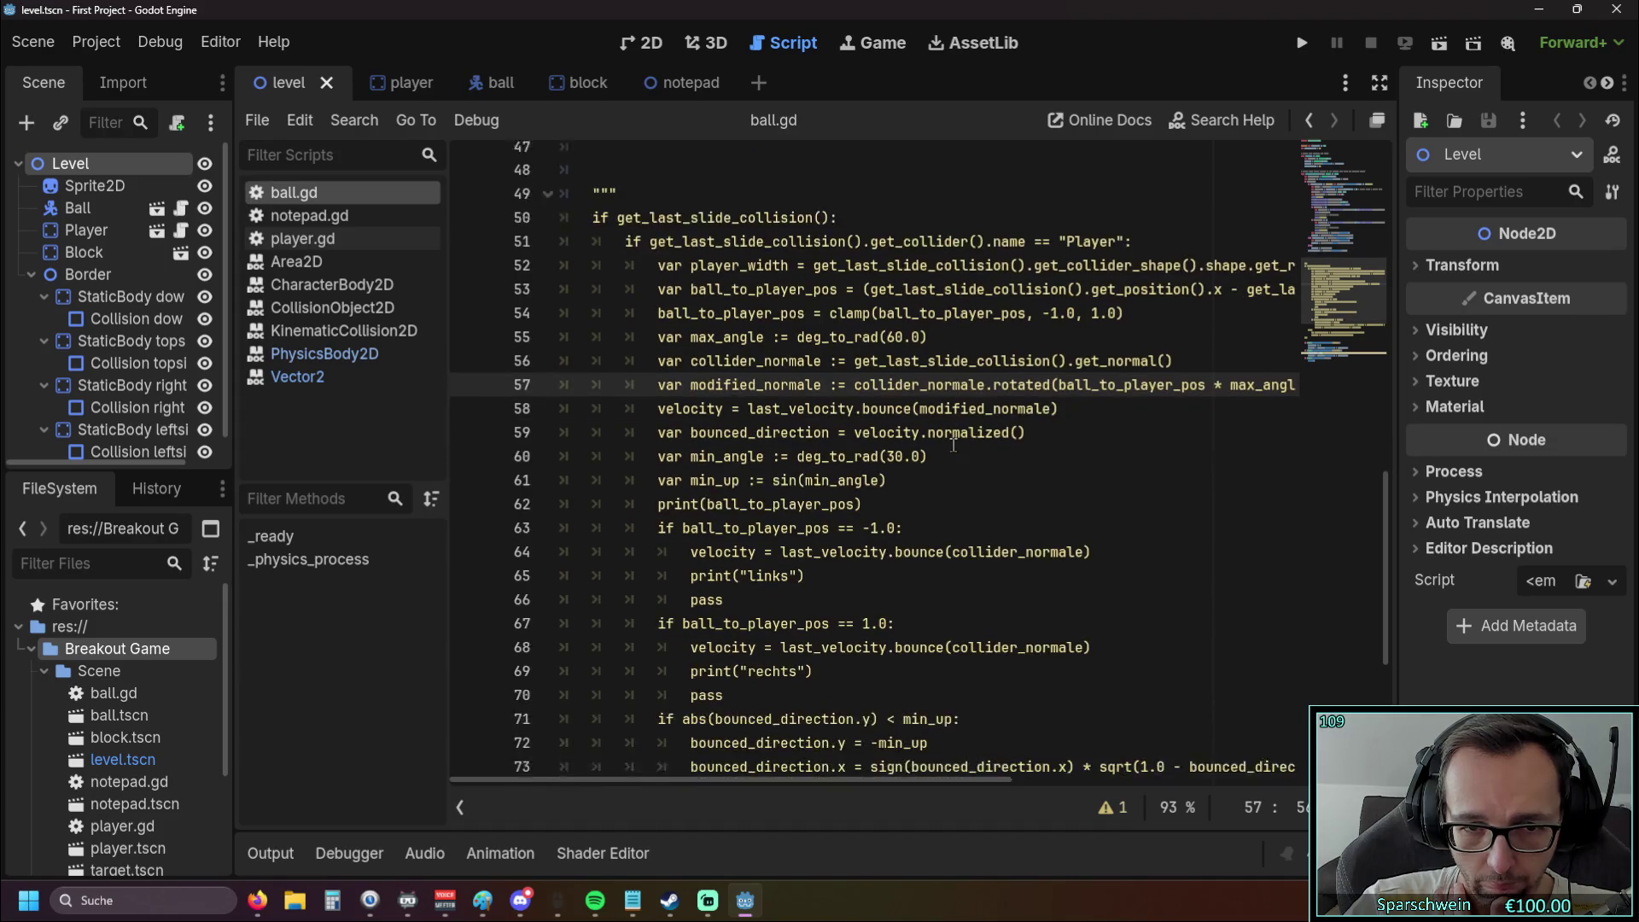
{"action": "scroll", "coordinate": [953, 441], "scroll_direction": "down", "scroll_amount": 2}
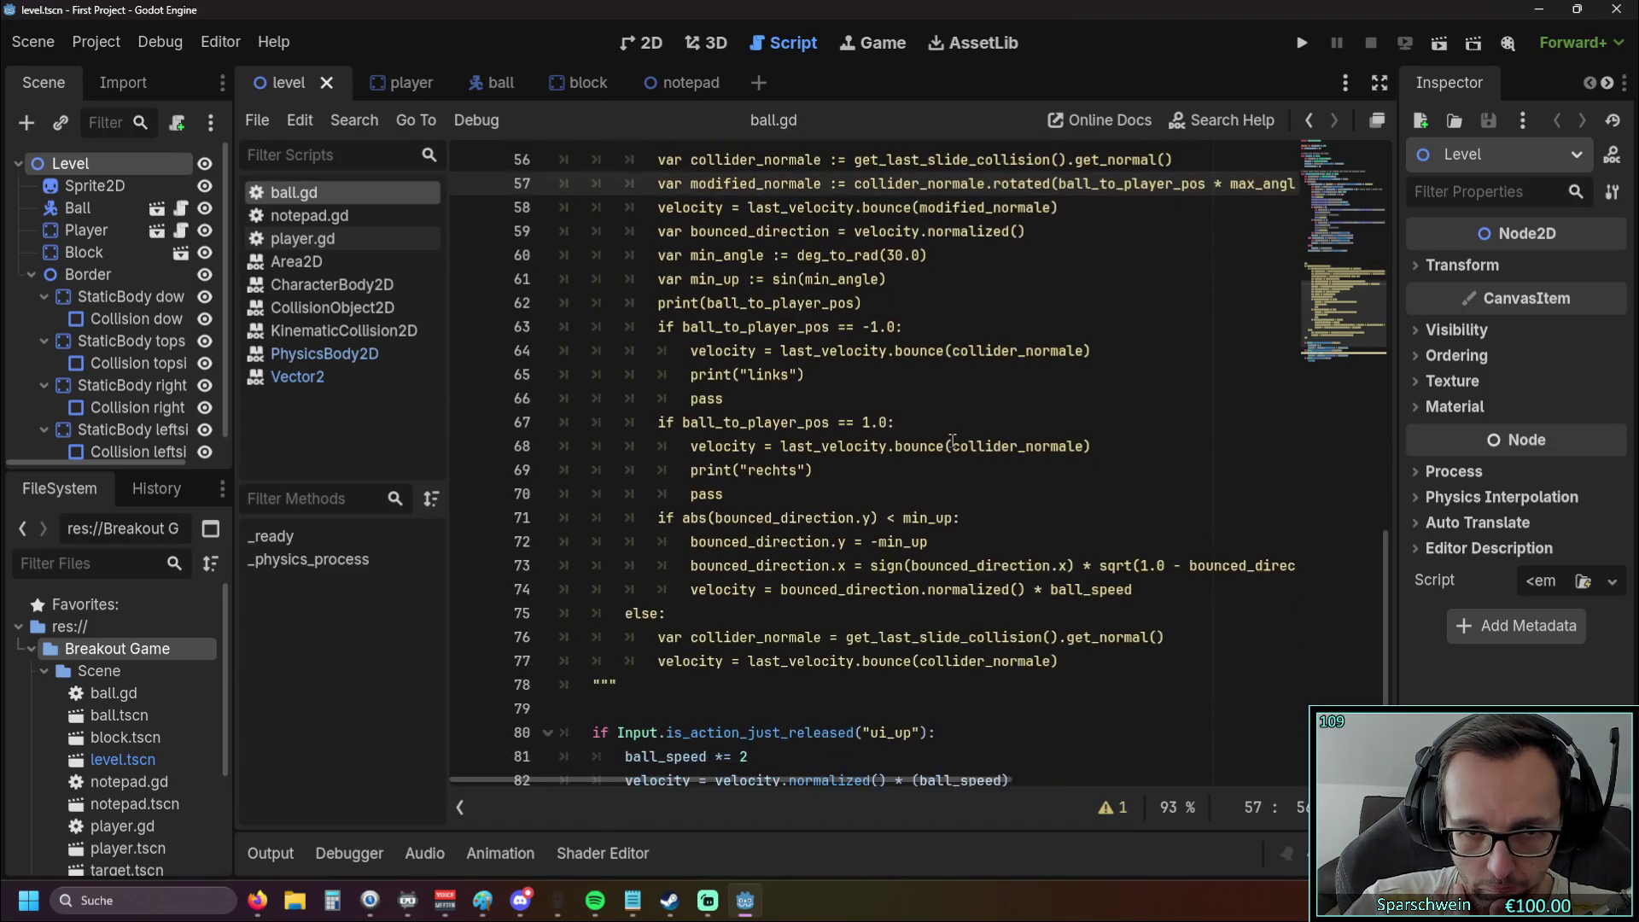
{"action": "scroll", "coordinate": [952, 441], "scroll_direction": "down", "scroll_amount": 2}
{"action": "scroll", "coordinate": [953, 439], "scroll_direction": "up", "scroll_amount": 5}
{"action": "scroll", "coordinate": [952, 437], "scroll_direction": "down", "scroll_amount": 5}
{"action": "scroll", "coordinate": [951, 438], "scroll_direction": "up", "scroll_amount": 13}
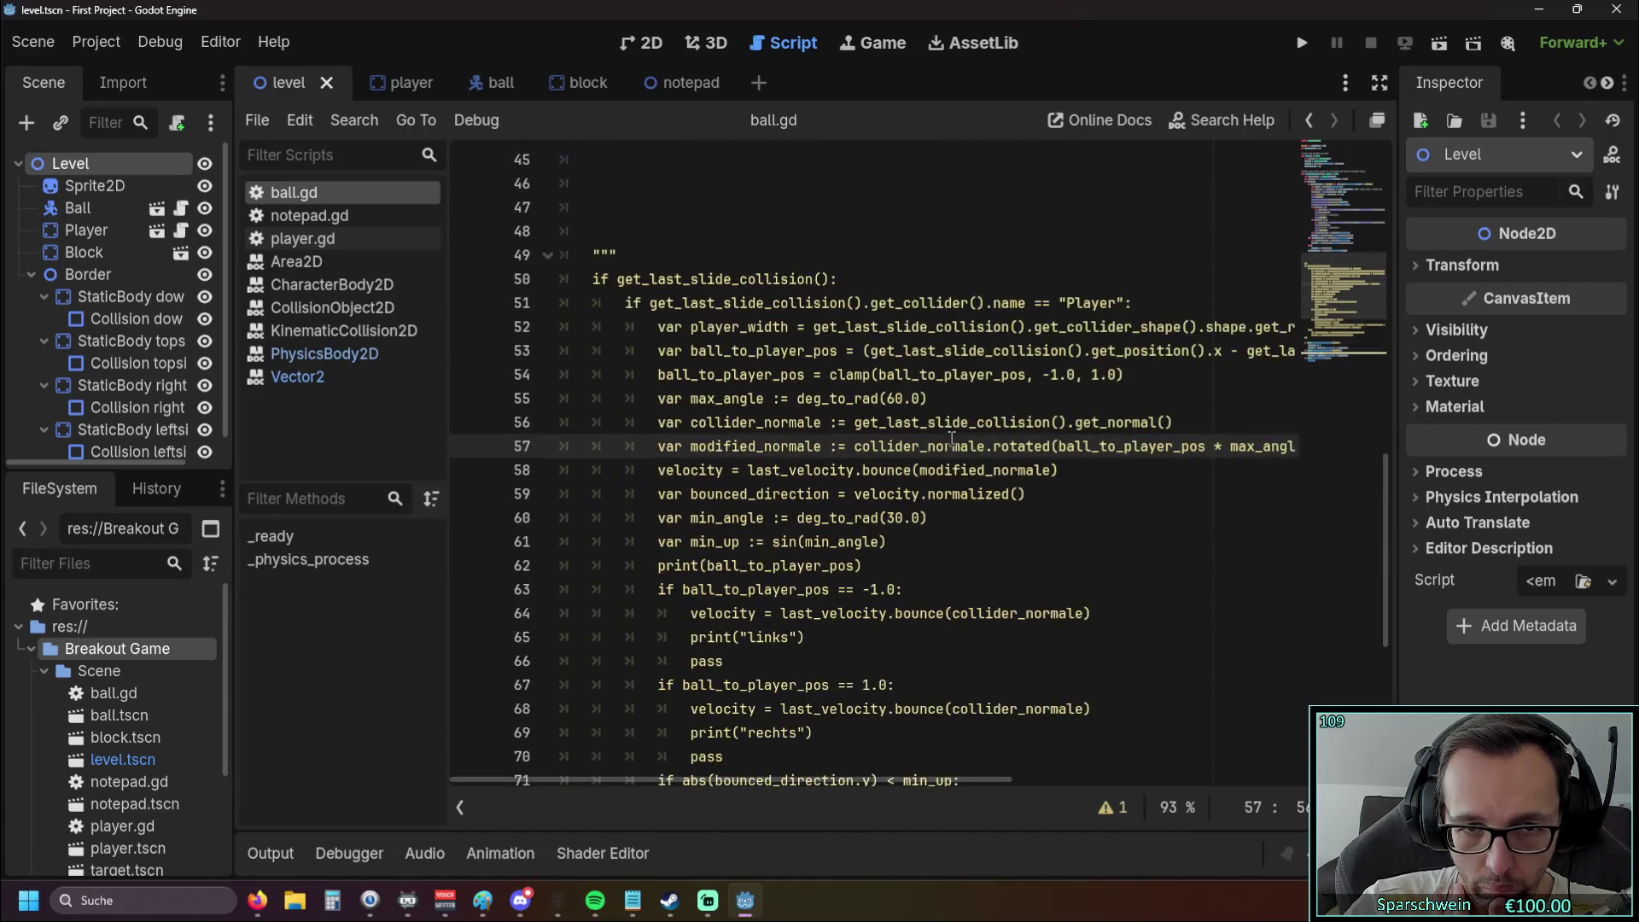
{"action": "scroll", "coordinate": [952, 440], "scroll_direction": "up", "scroll_amount": 3}
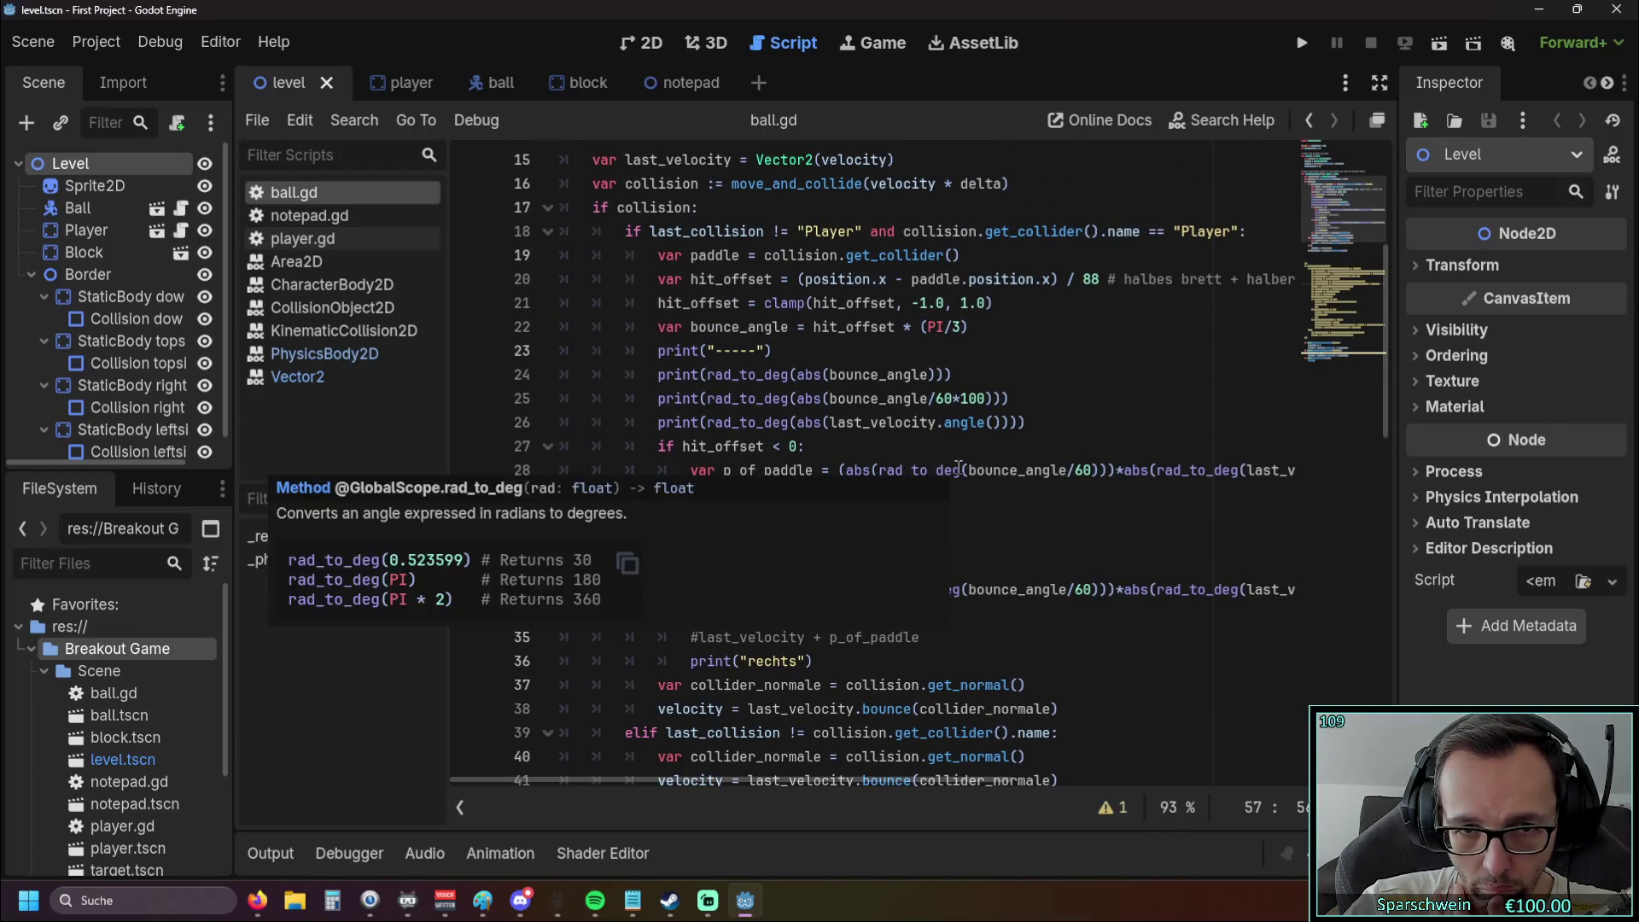
{"action": "scroll", "coordinate": [982, 457], "scroll_direction": "up", "scroll_amount": 2}
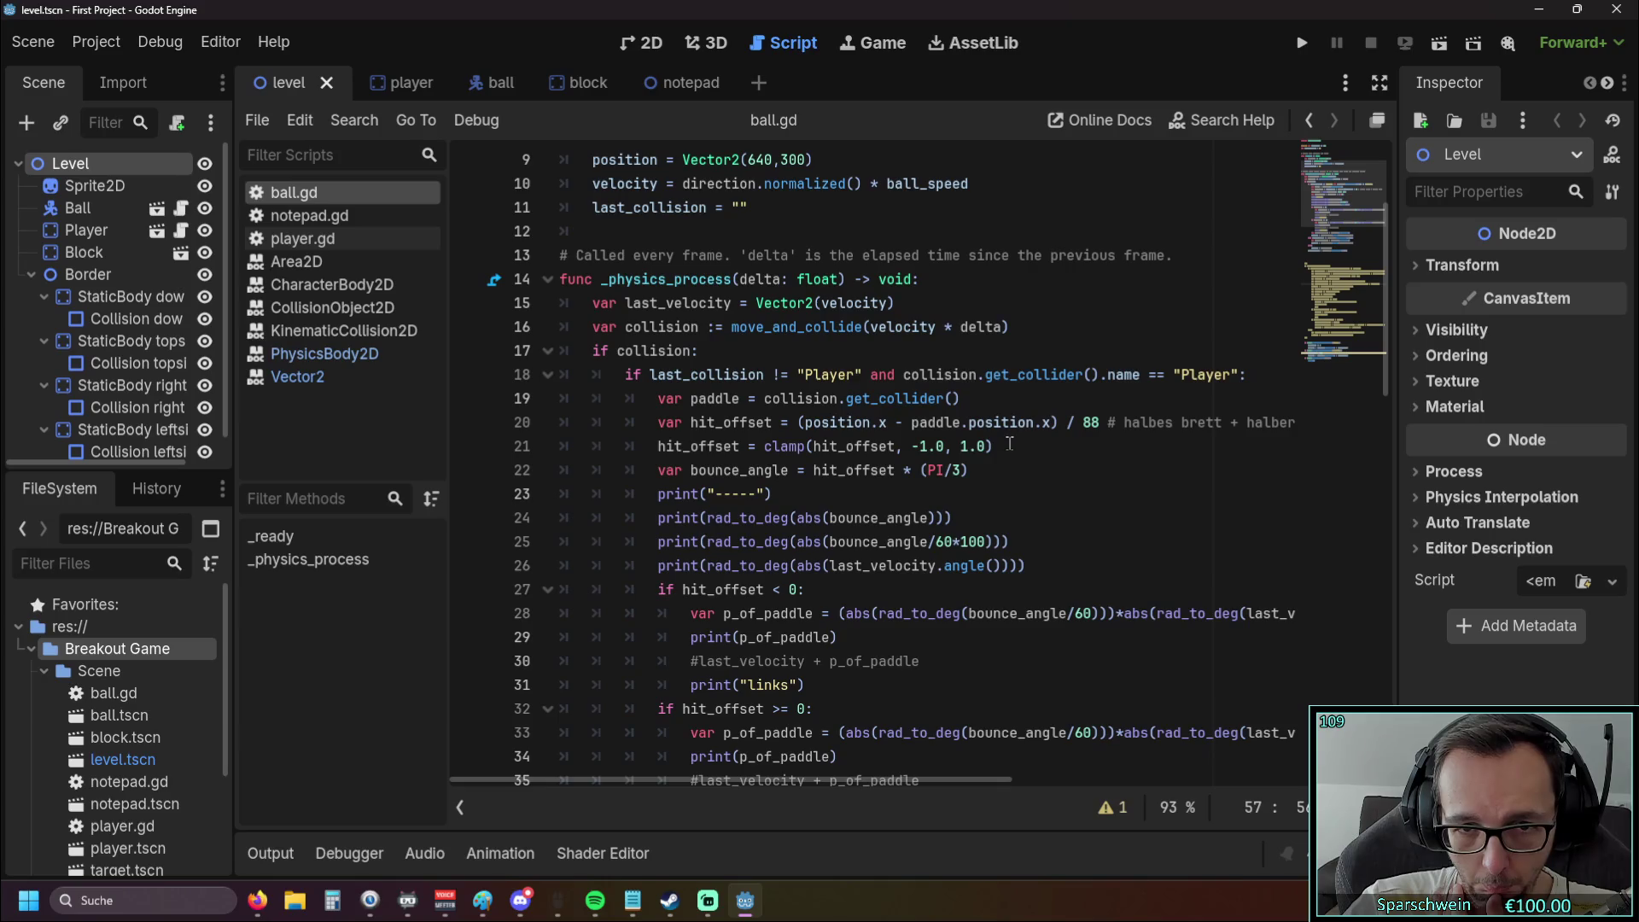
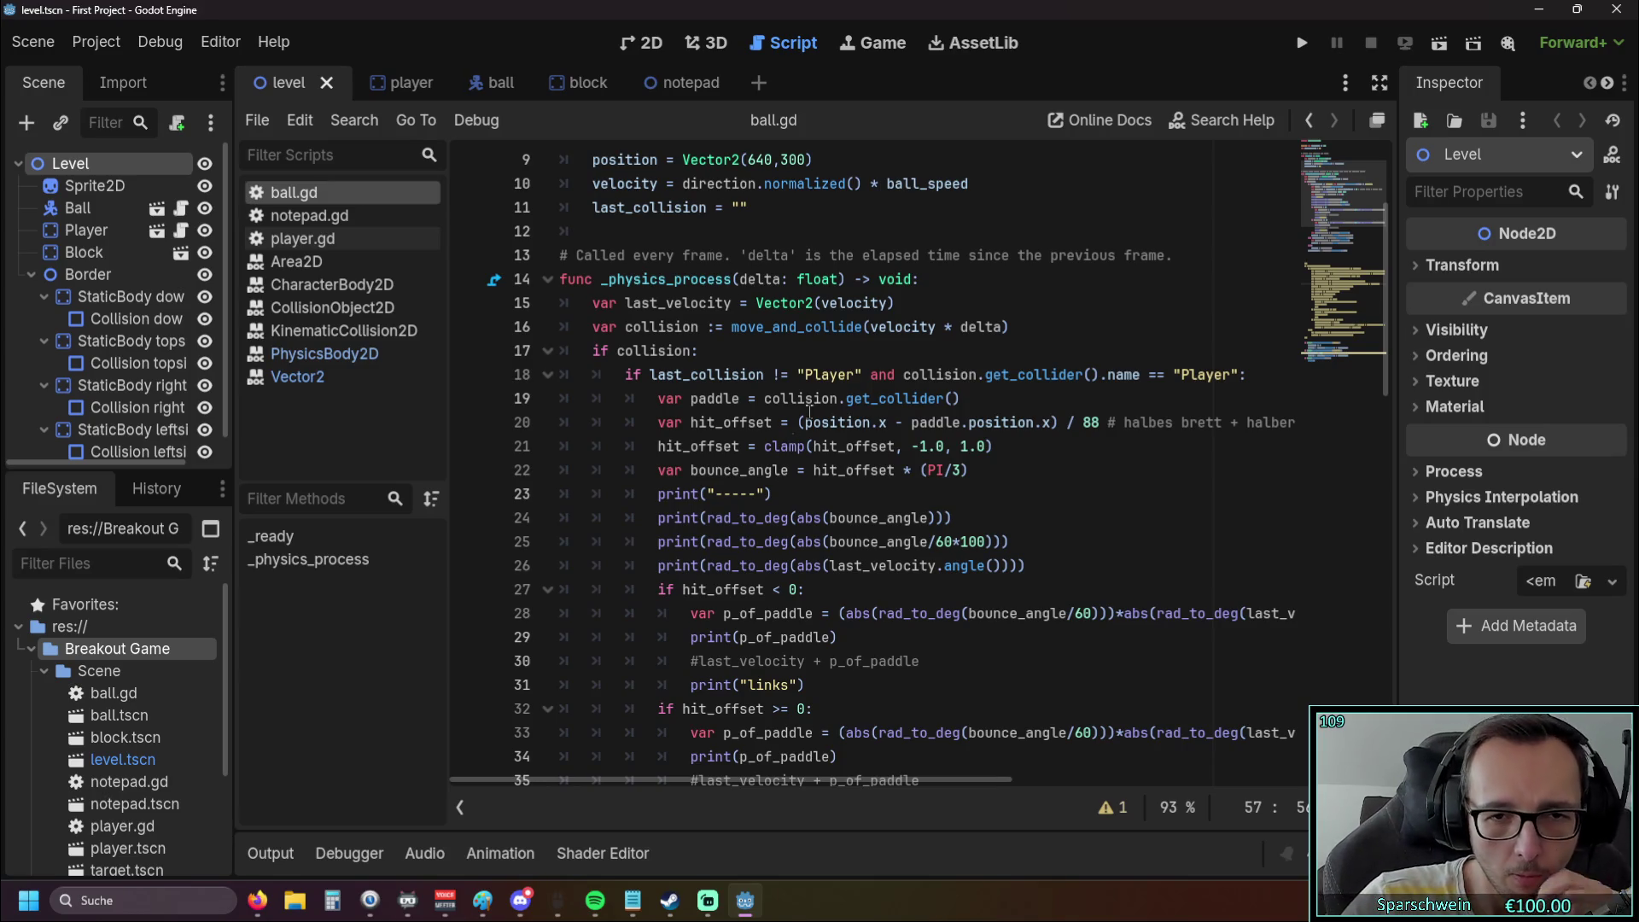
Open the Scene menu in the First Project editor.
{"action": "mouse_move", "coordinate": [776, 444]}
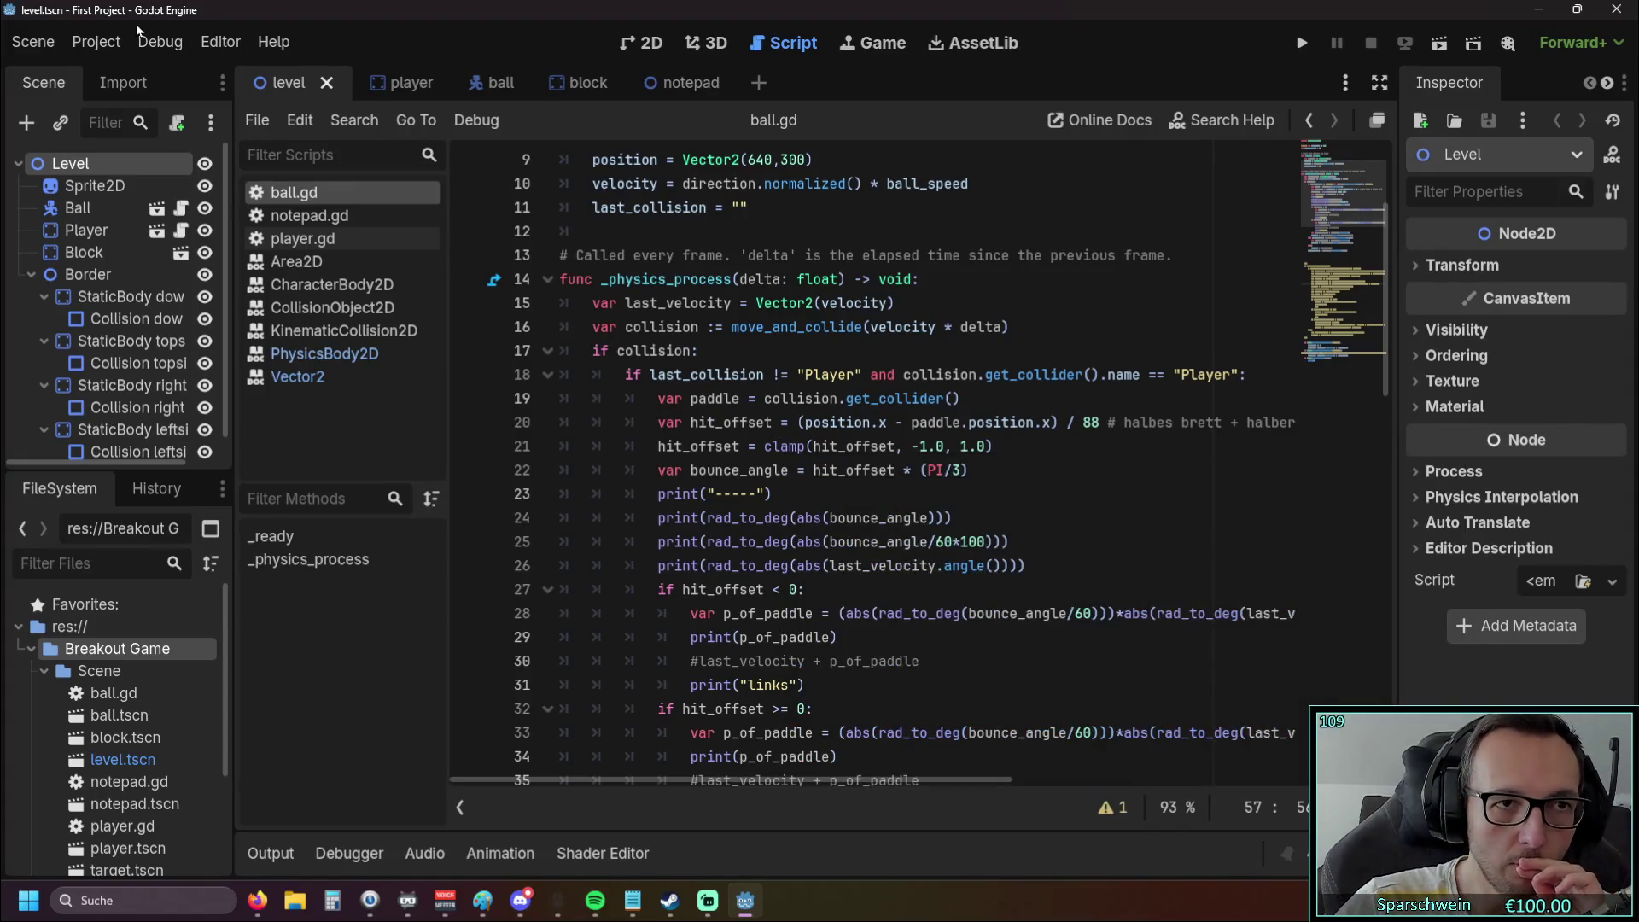
{"action": "left_click", "coordinate": [53, 43]}
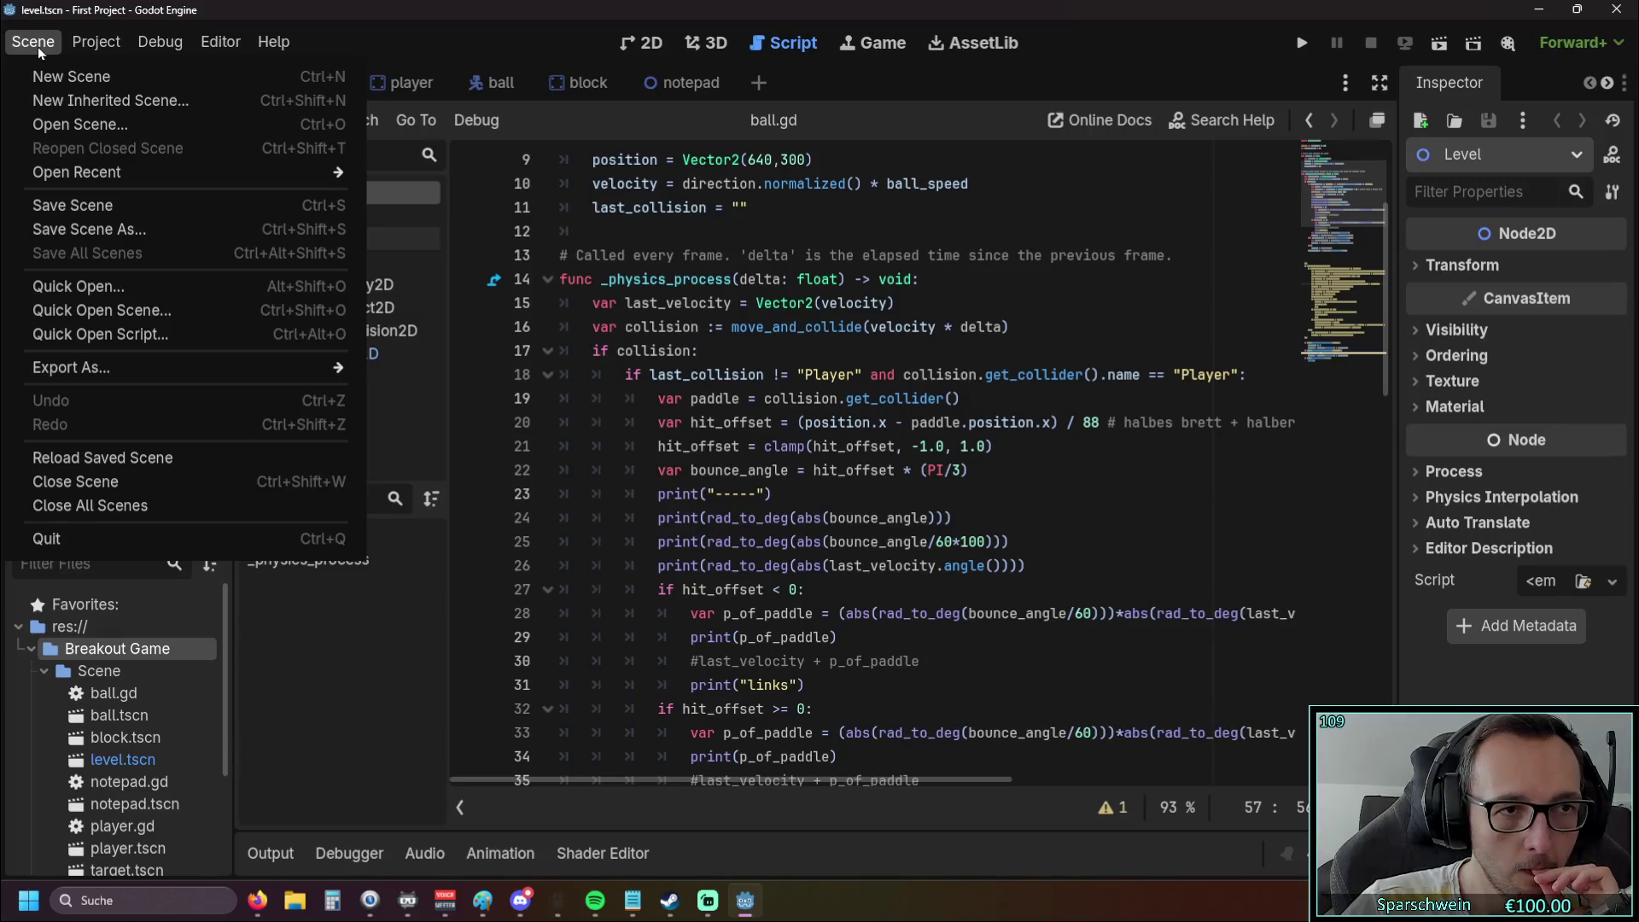
Quit the First Project editor and open Second Project from the Project Manager list.
{"action": "mouse_move", "coordinate": [167, 169]}
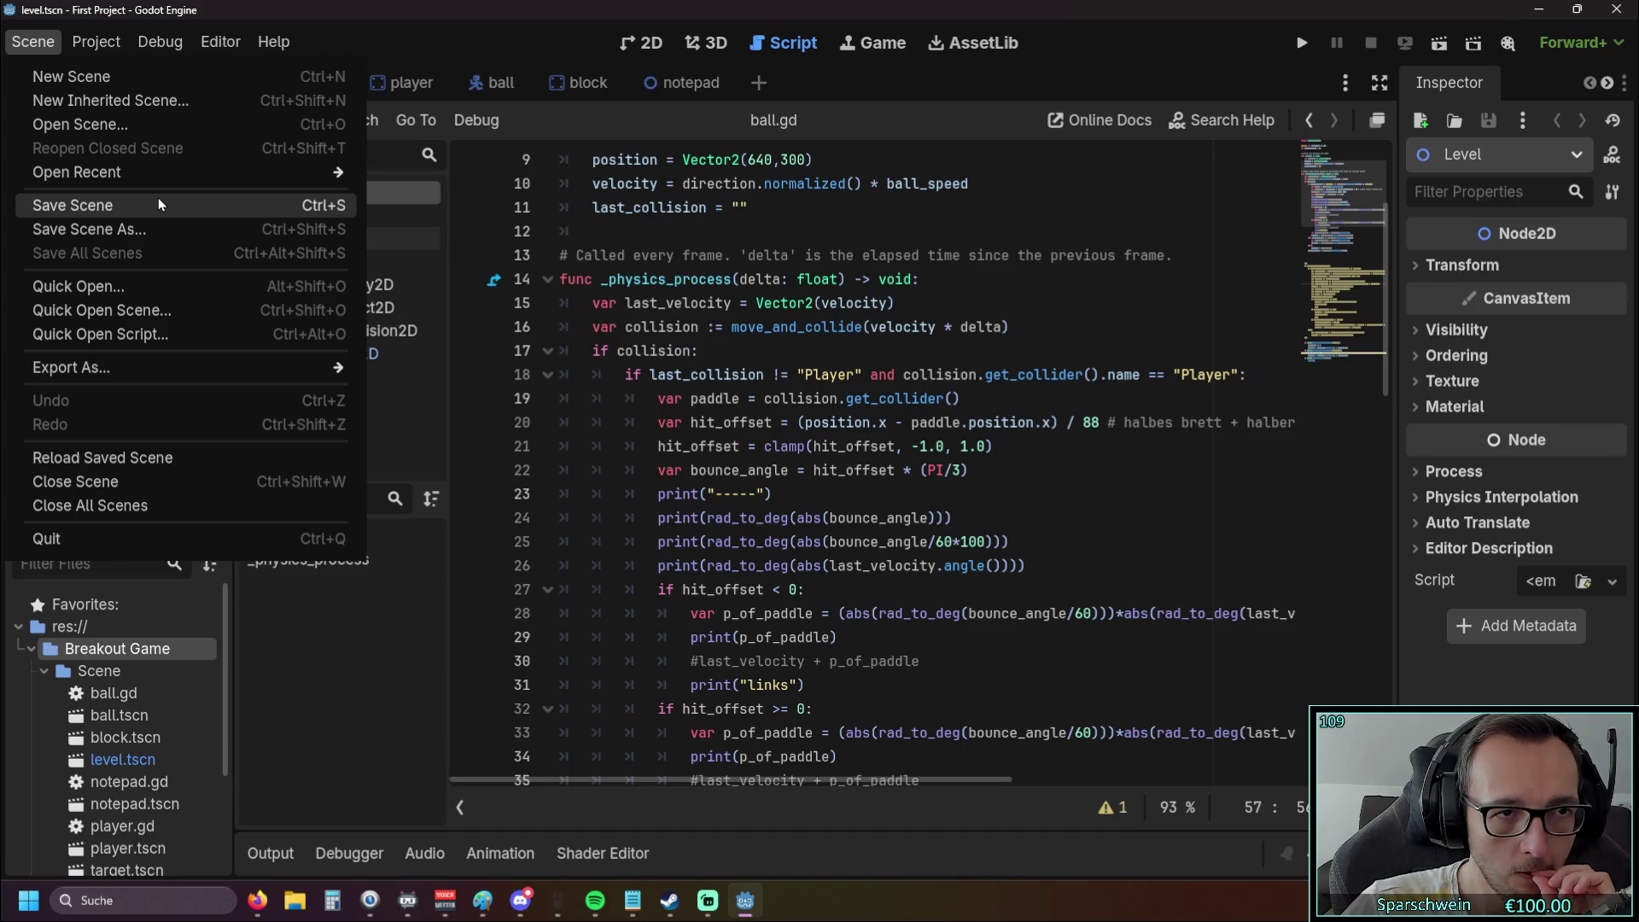
{"action": "left_click", "coordinate": [132, 539]}
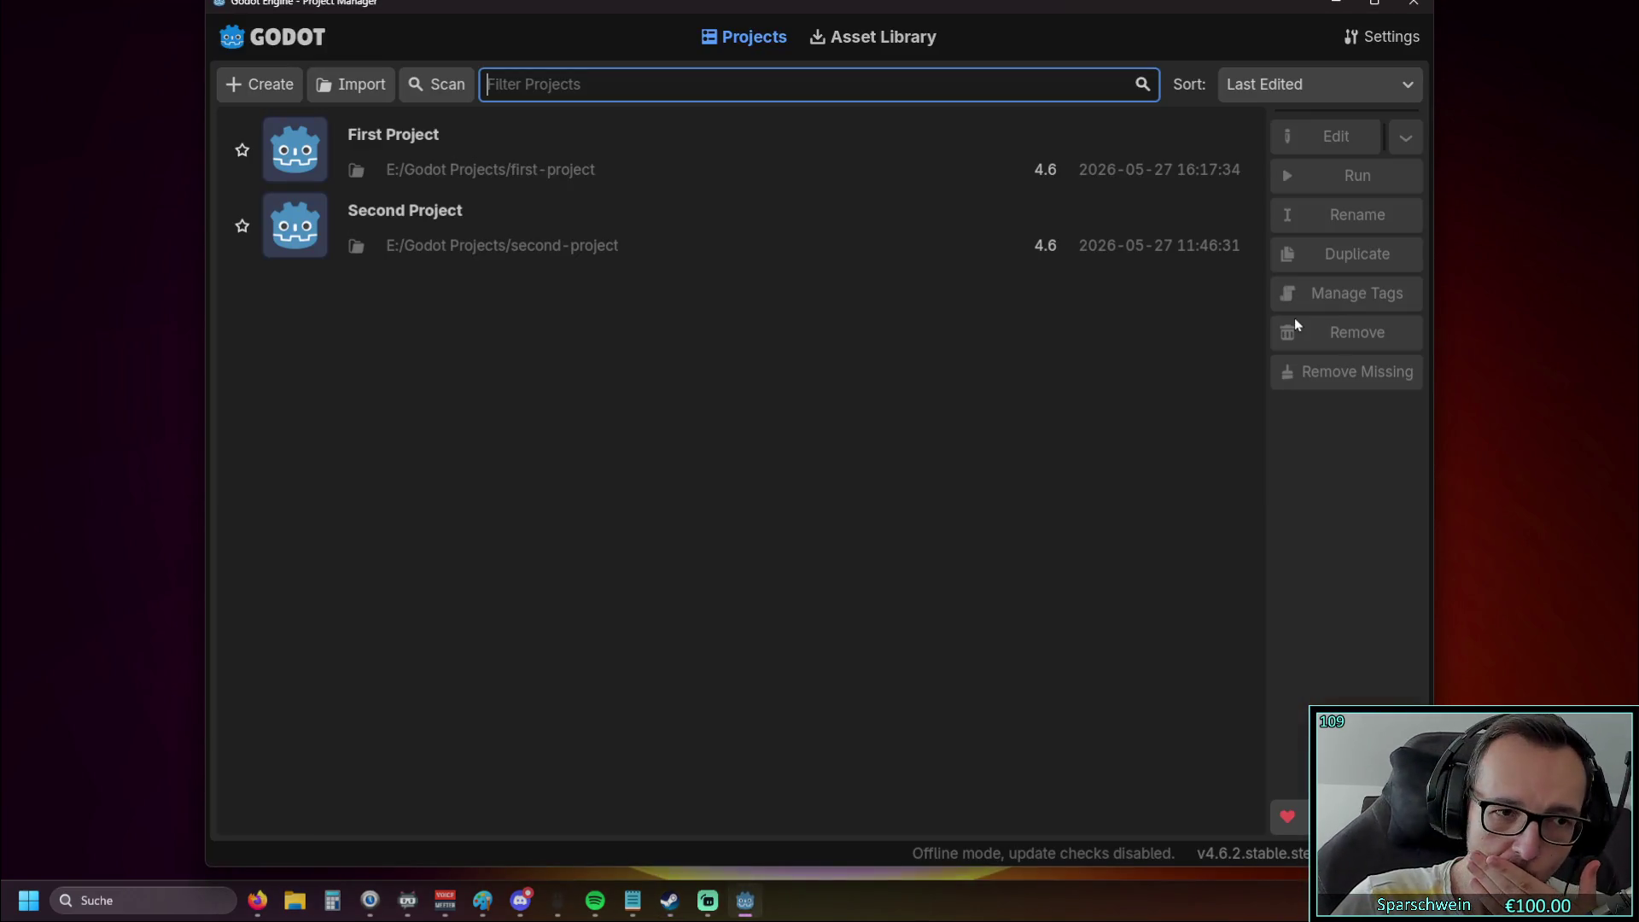
{"action": "double_click", "coordinate": [503, 165]}
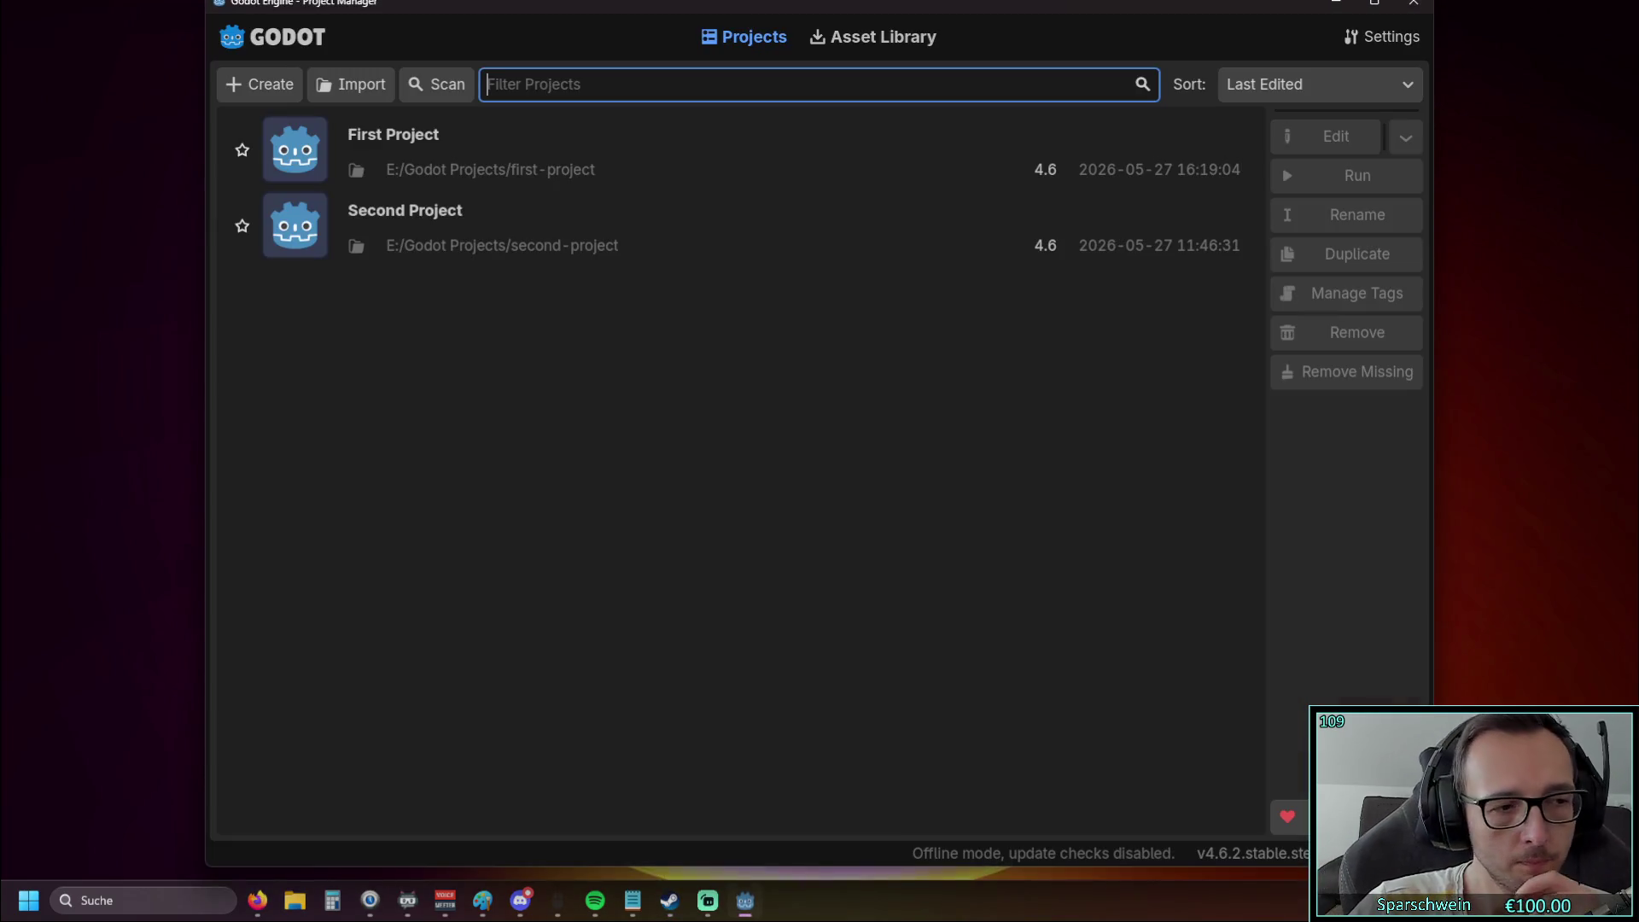
{"action": "double_click", "coordinate": [657, 242]}
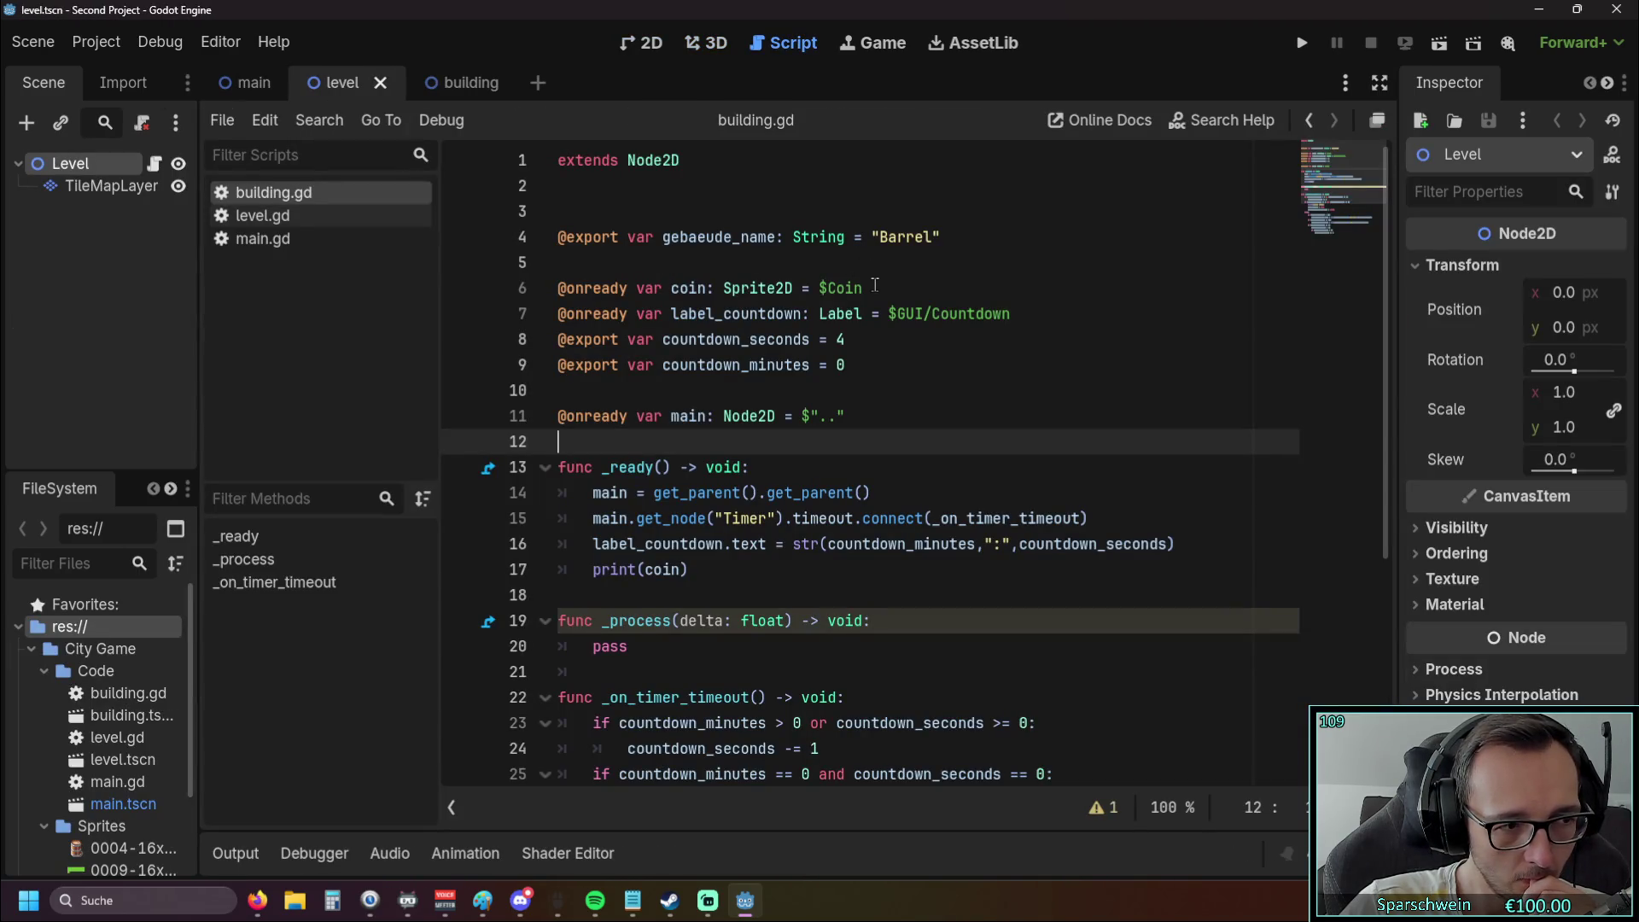
Add a new unindented line below the countdown_seconds declaration in building.gd.
{"action": "scroll", "coordinate": [872, 321], "scroll_direction": "down", "scroll_amount": 4}
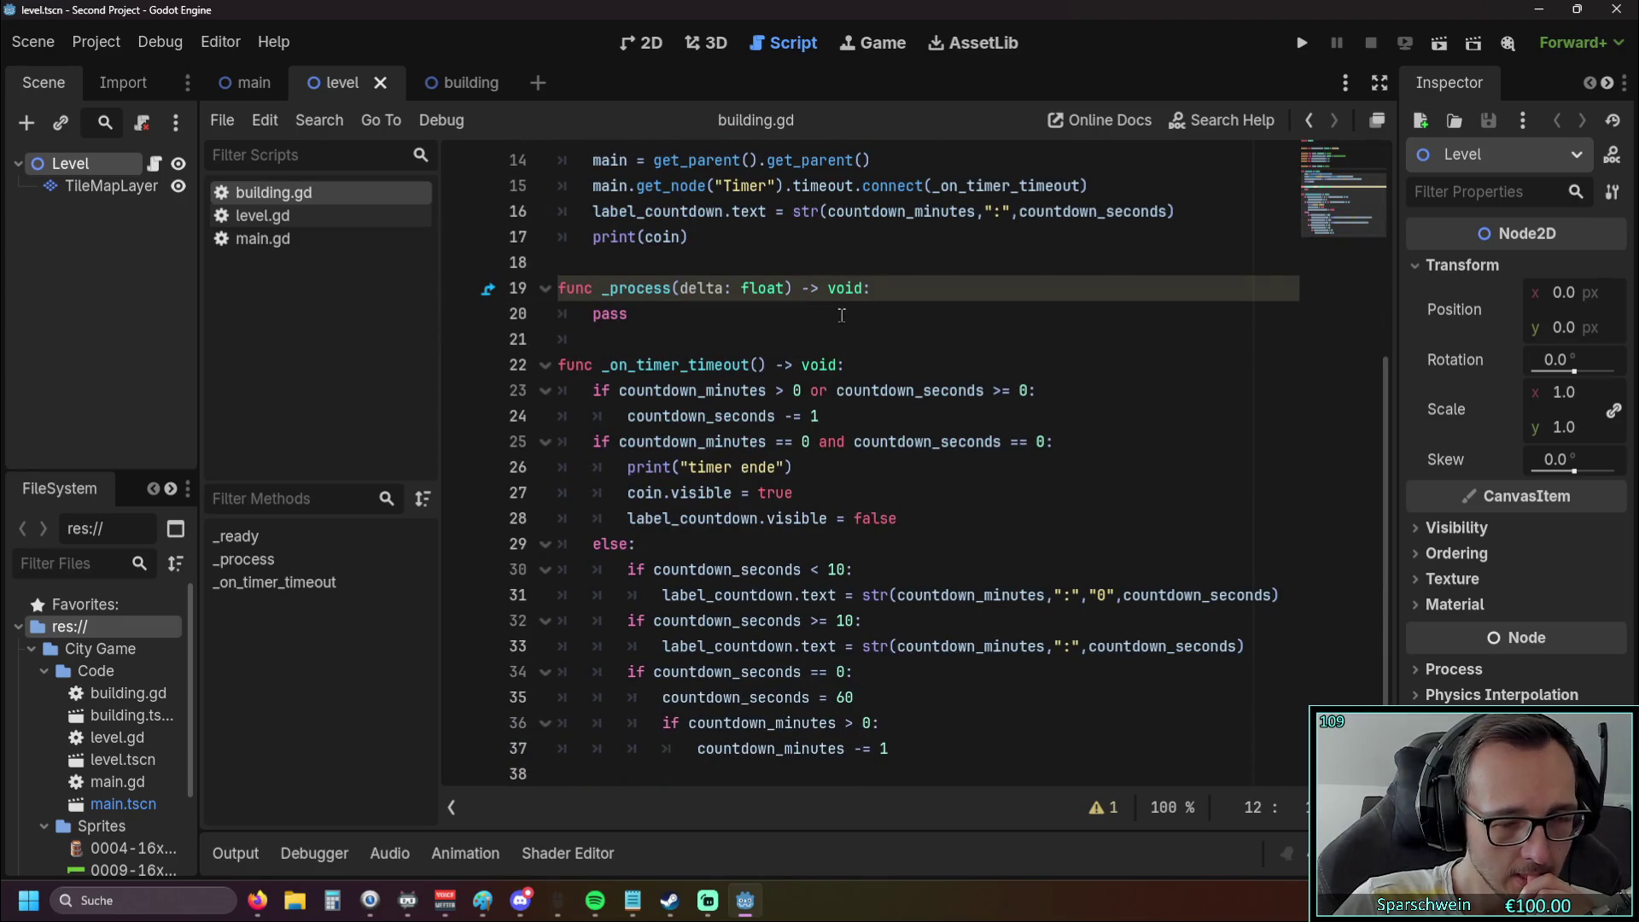
{"action": "scroll", "coordinate": [868, 410], "scroll_direction": "up", "scroll_amount": 2}
{"action": "scroll", "coordinate": [853, 397], "scroll_direction": "down", "scroll_amount": 2}
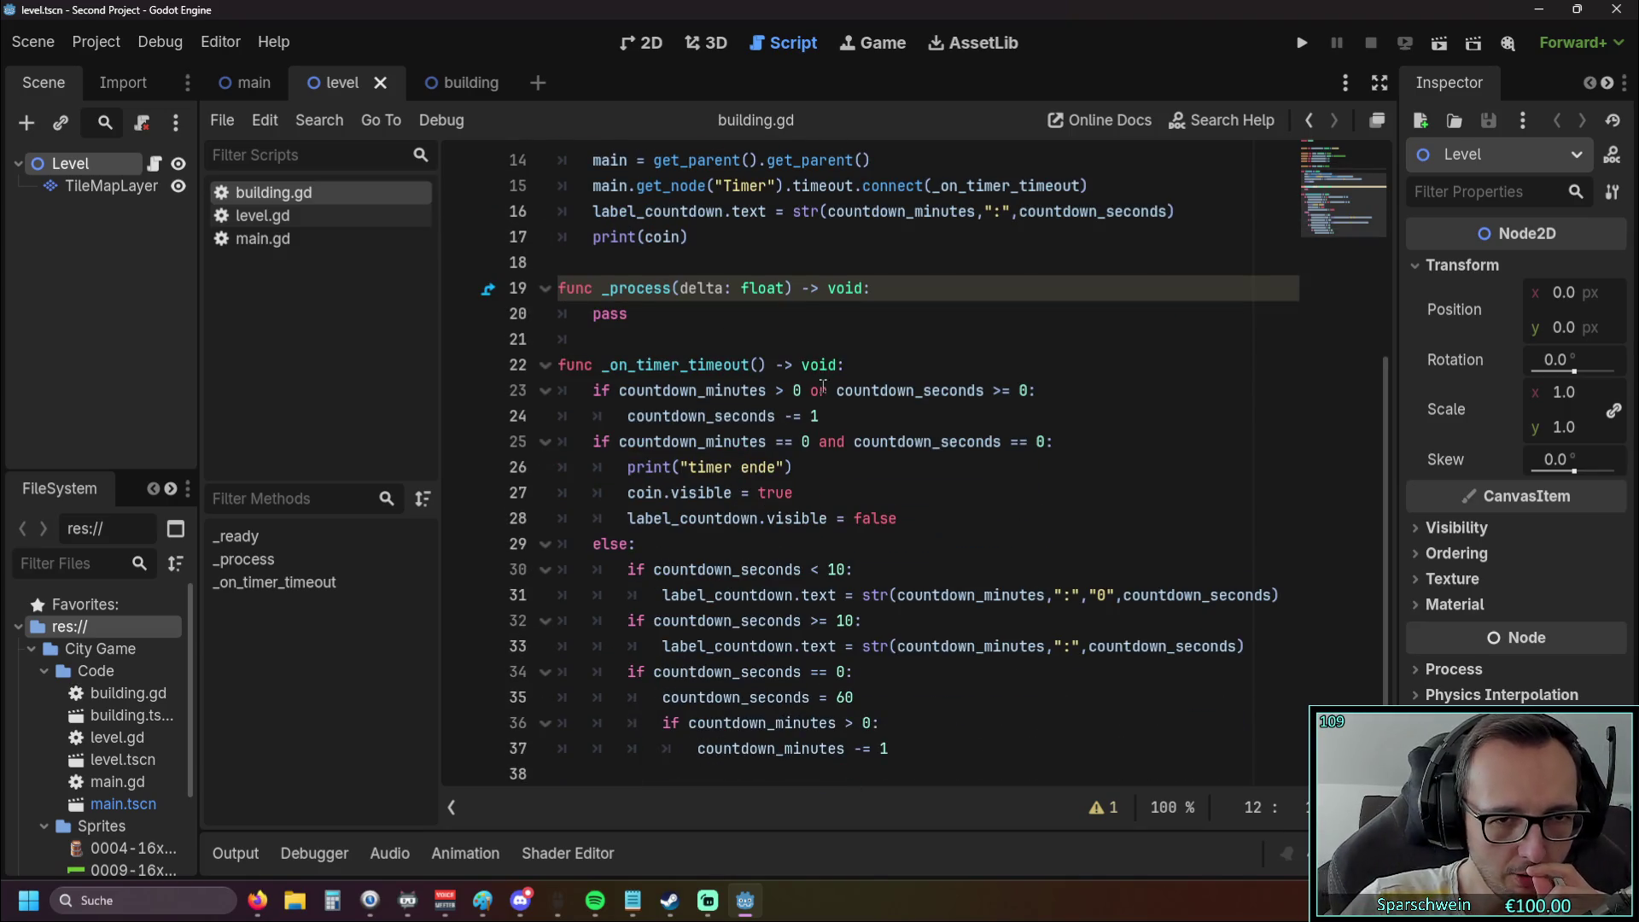
{"action": "scroll", "coordinate": [840, 382], "scroll_direction": "up", "scroll_amount": 4}
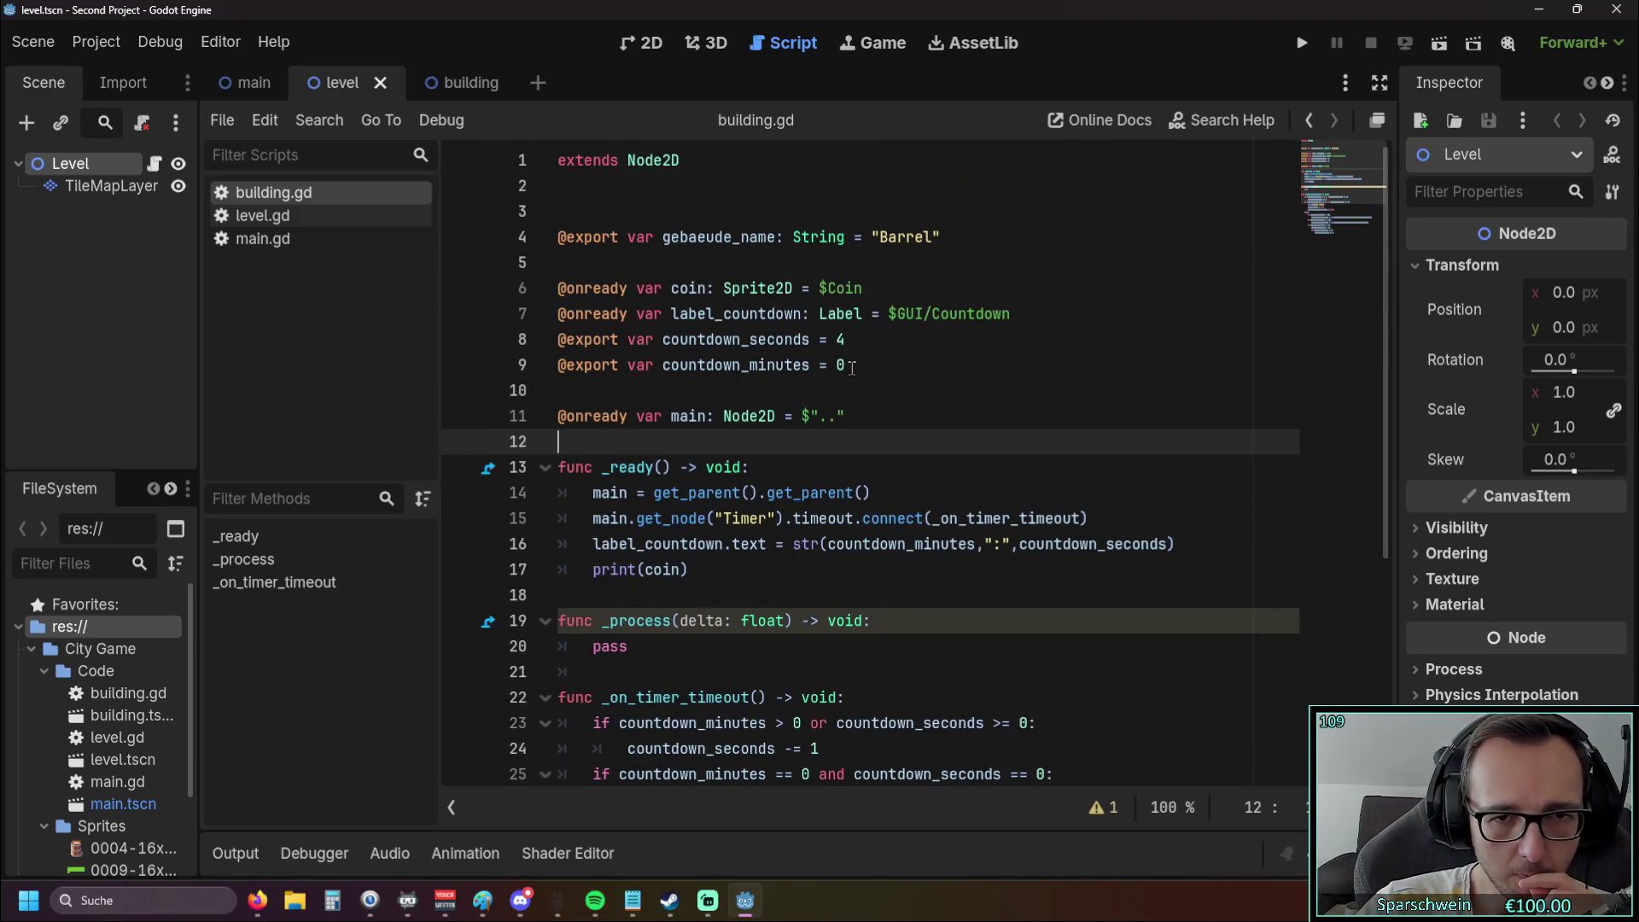
{"action": "scroll", "coordinate": [851, 363], "scroll_direction": "down", "scroll_amount": 3}
{"action": "scroll", "coordinate": [851, 364], "scroll_direction": "up", "scroll_amount": 3}
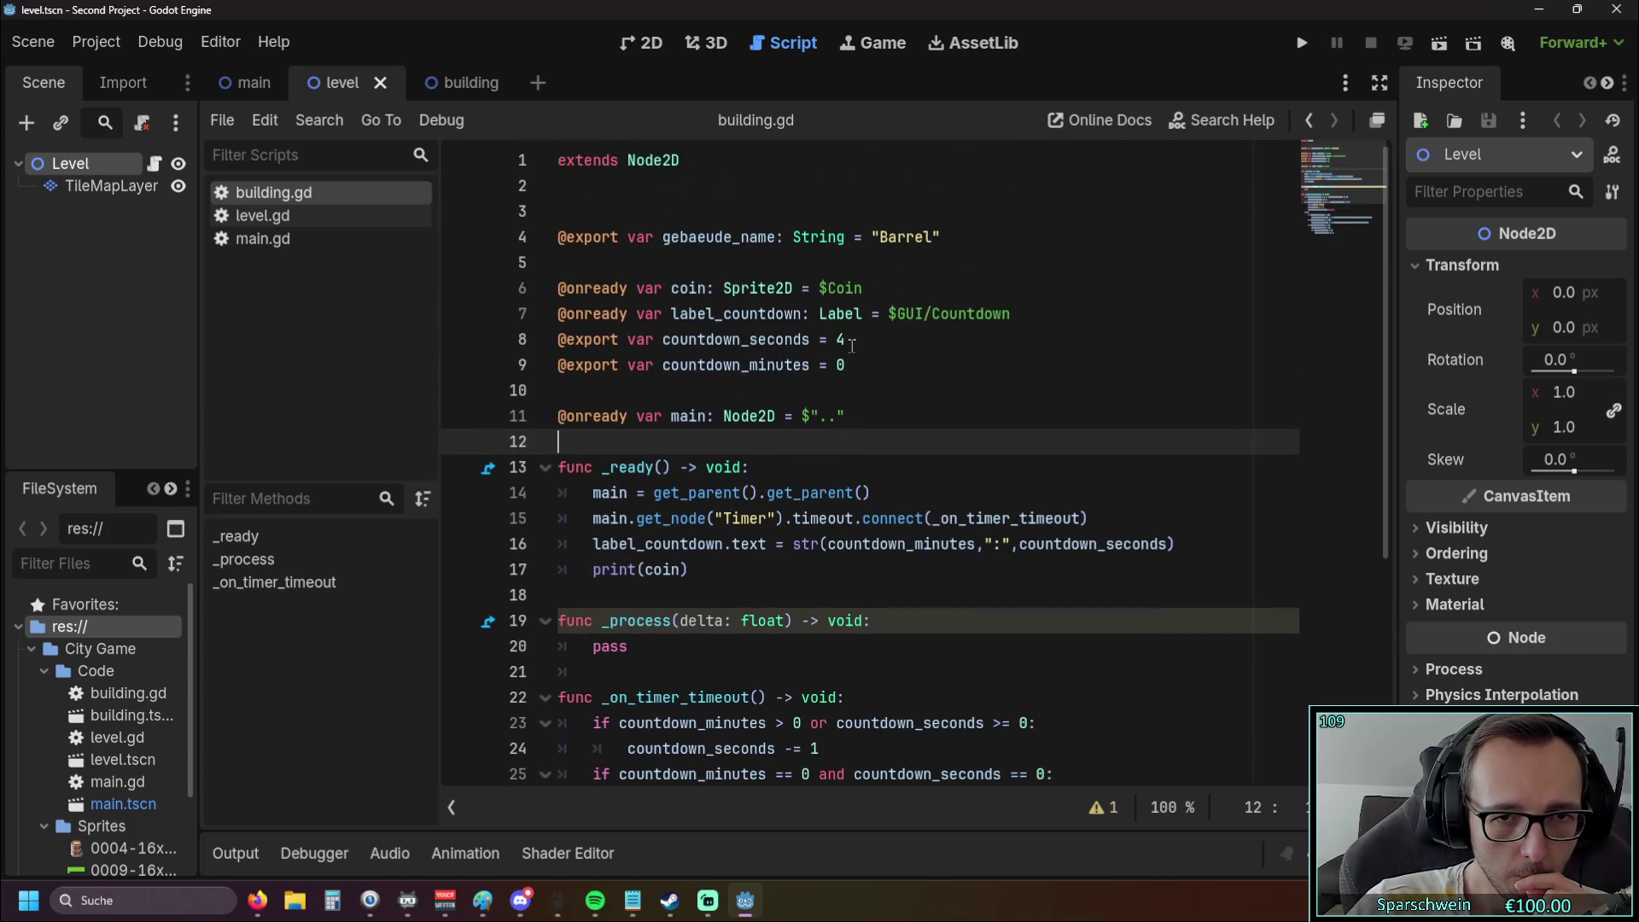
{"action": "left_click", "coordinate": [853, 341]}
{"action": "key", "text": "Return"}
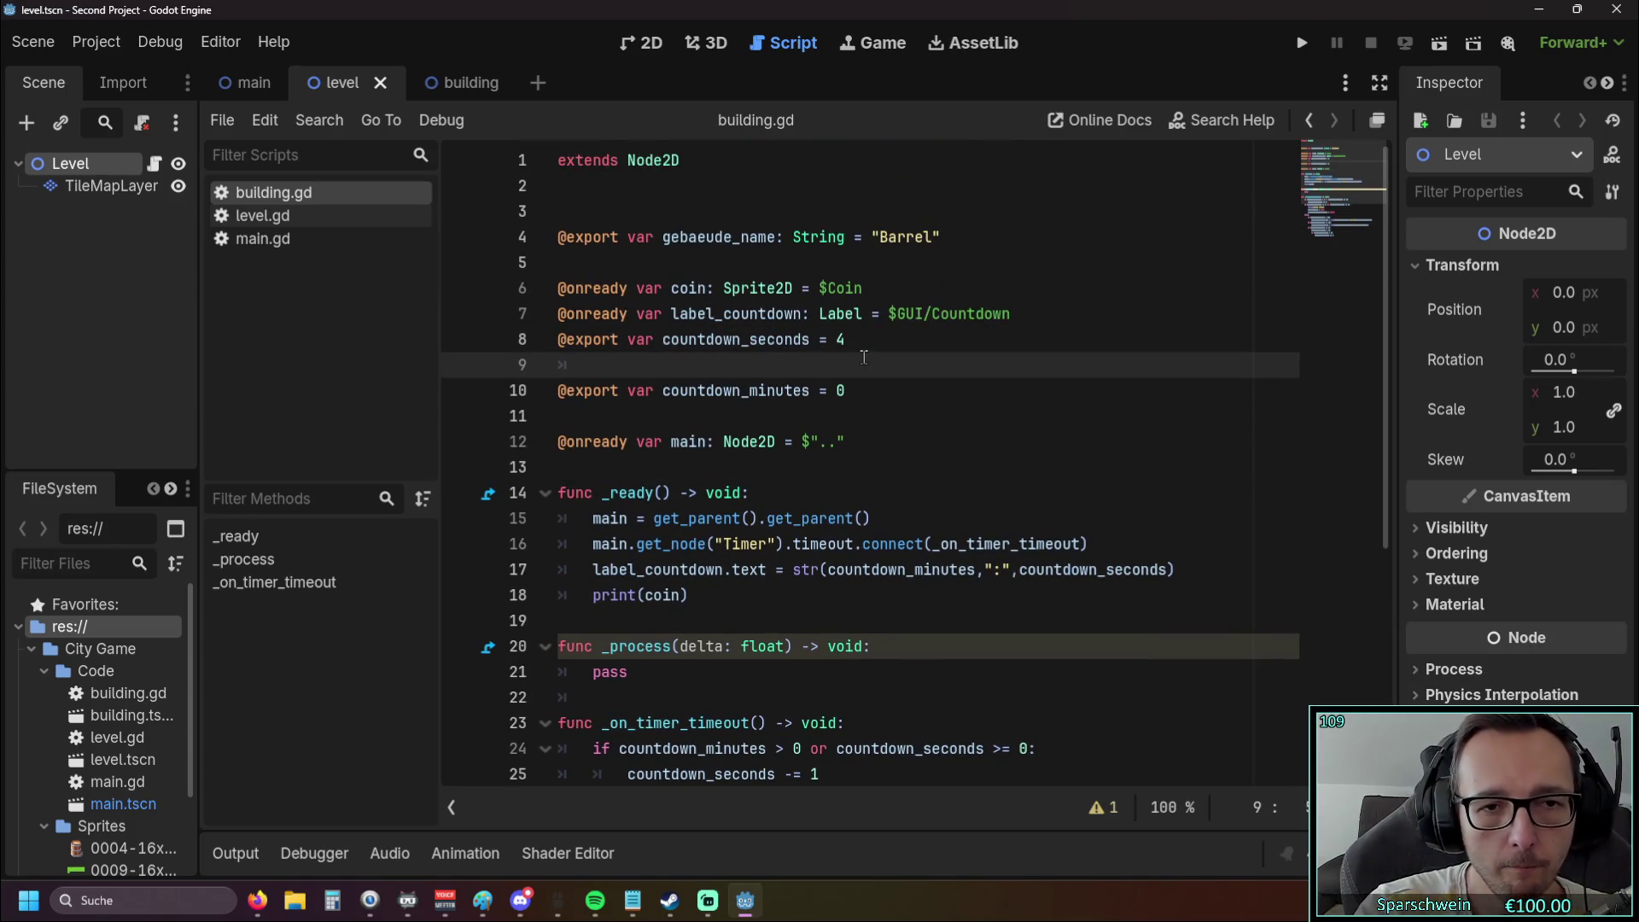
{"action": "key", "text": "BackSpace"}
{"action": "key", "text": "BackSpace"}
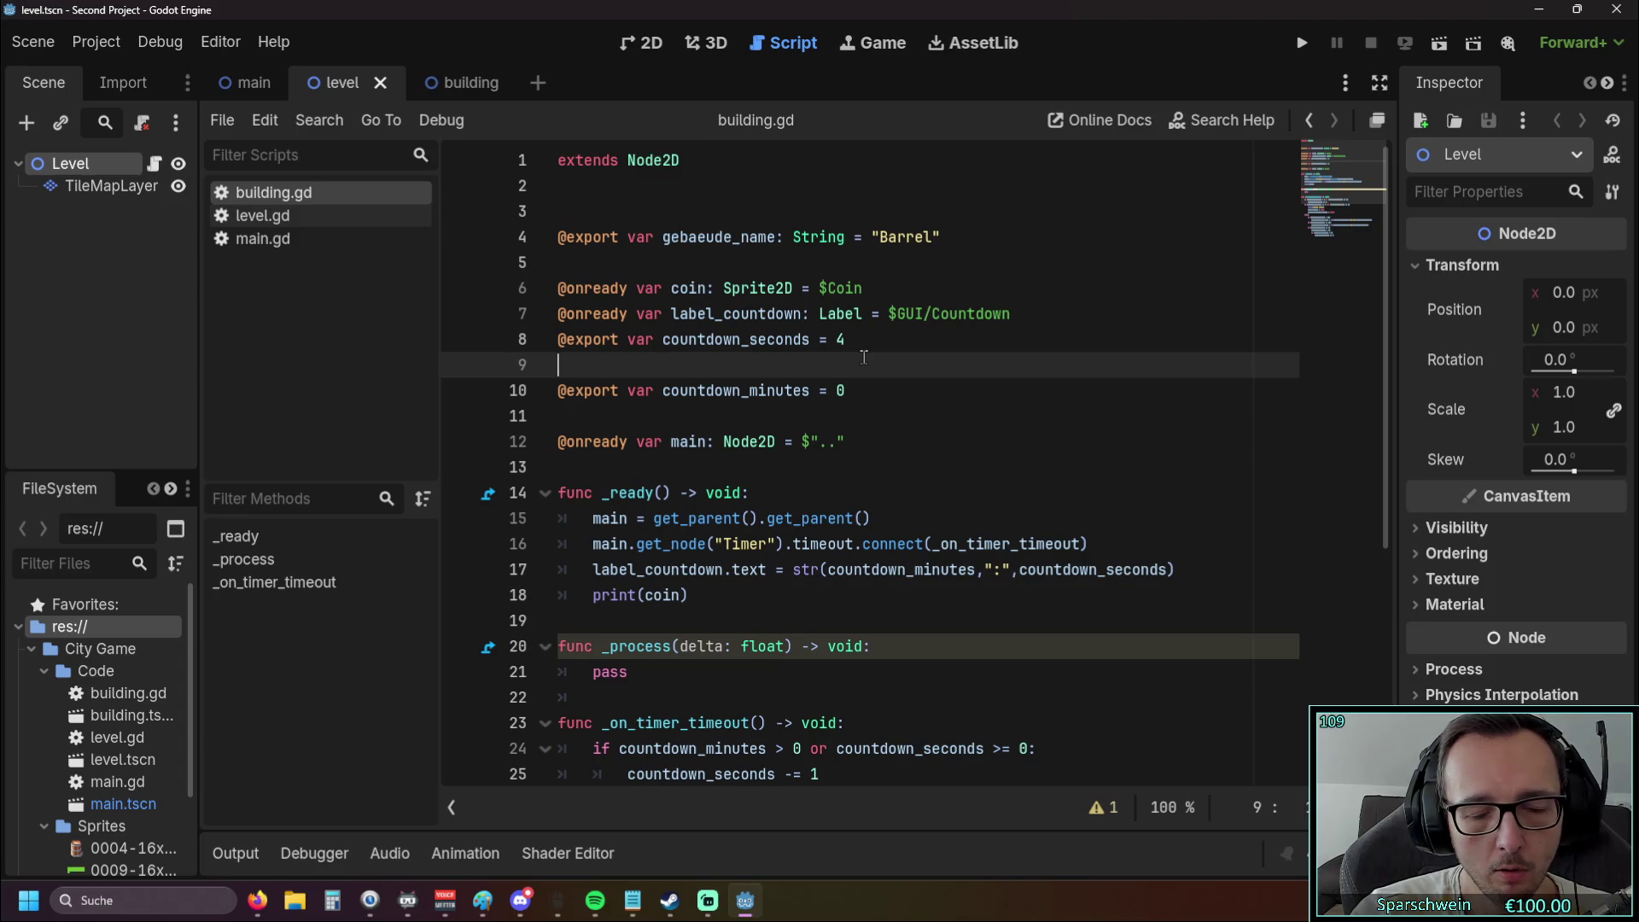
Type 'countdown_seconds =' on that line, then erase it and the extra line again.
{"action": "type", "text": "countdown"}
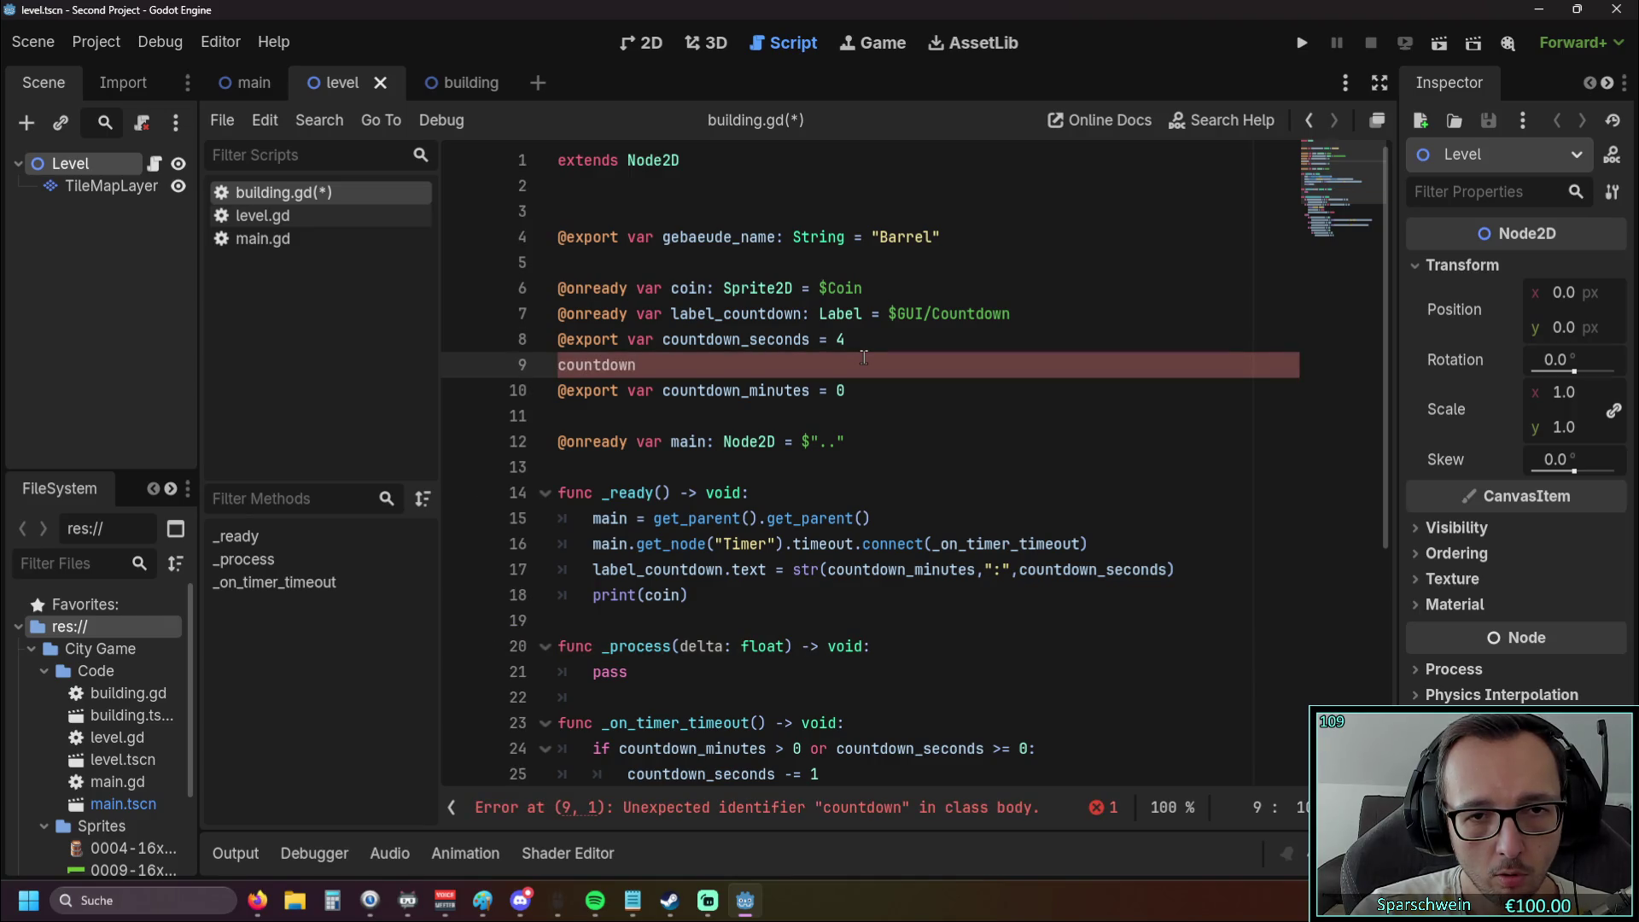
{"action": "type", "text": "_se"}
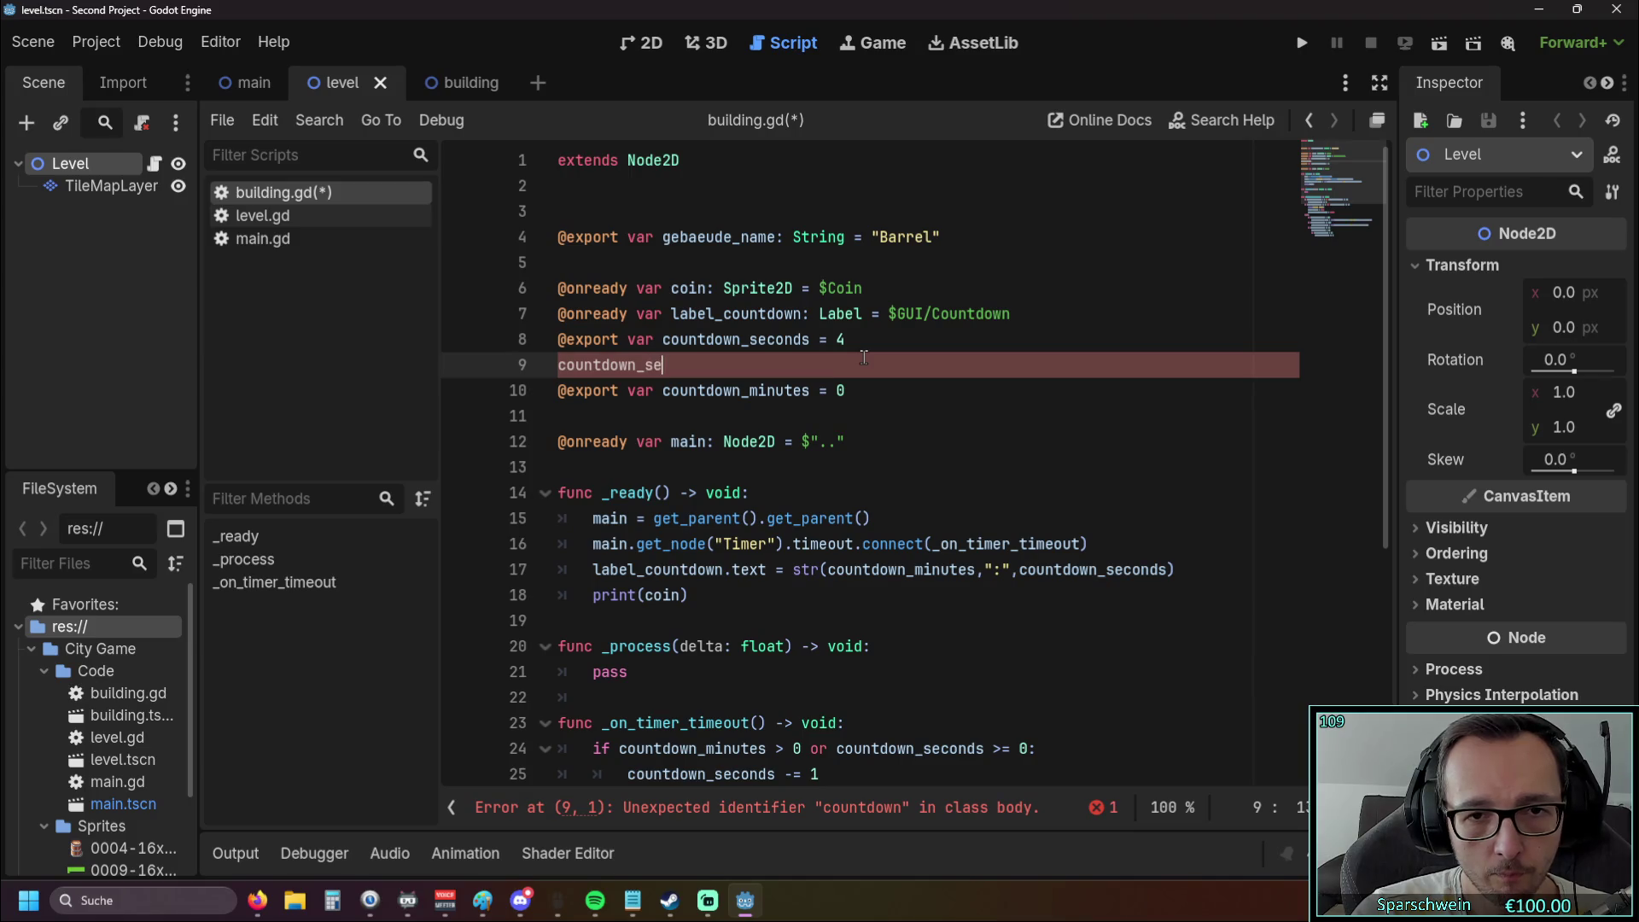
{"action": "type", "text": "conds ="}
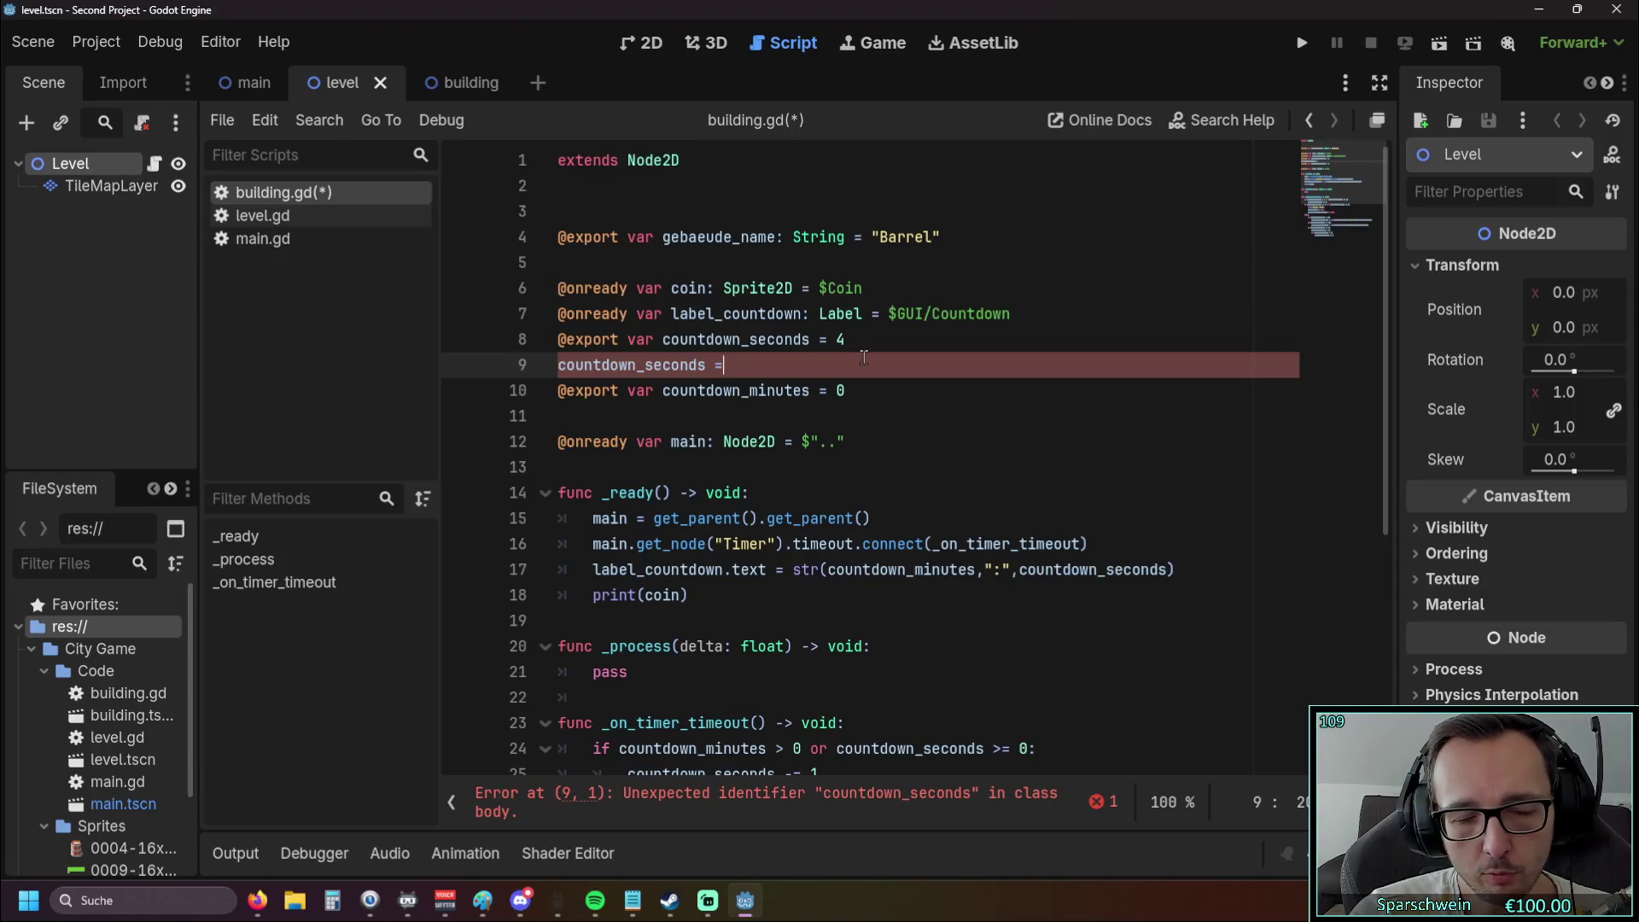
{"action": "key", "text": "BackSpace"}
{"action": "key", "text": "BackSpace"}
{"action": "key", "text": "BackSpace"}
{"action": "key", "text": "BackSpace"}
{"action": "key", "text": "BackSpace"}
{"action": "key", "text": "BackSpace"}
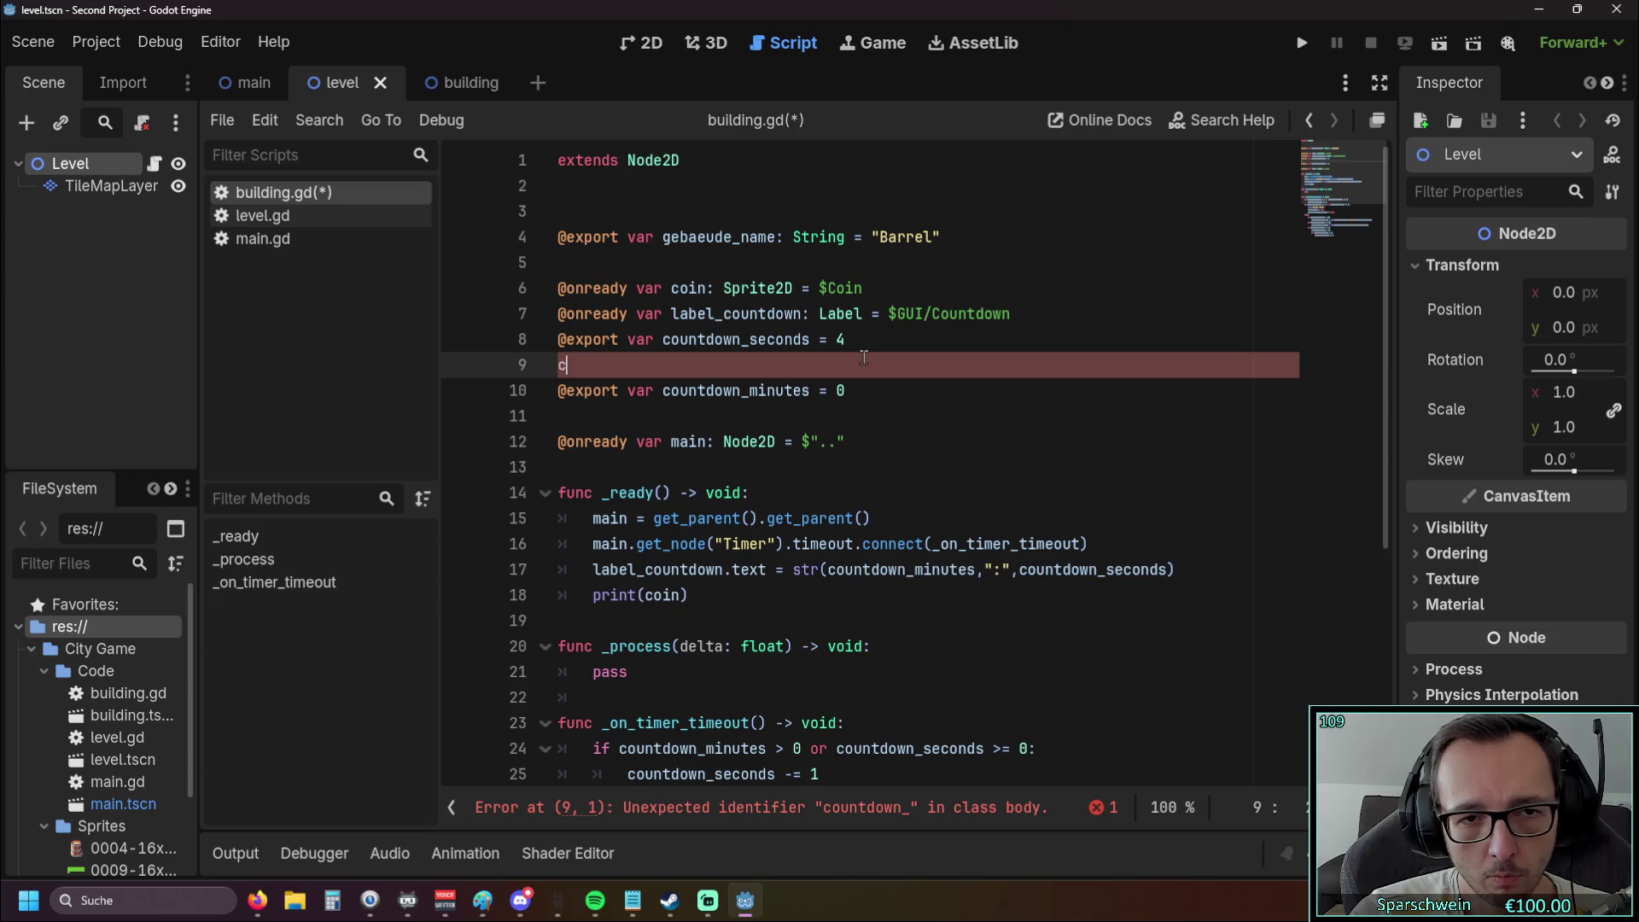
{"action": "key", "text": "BackSpace"}
{"action": "key", "text": "BackSpace"}
{"action": "scroll", "coordinate": [845, 358], "scroll_direction": "down", "scroll_amount": 1}
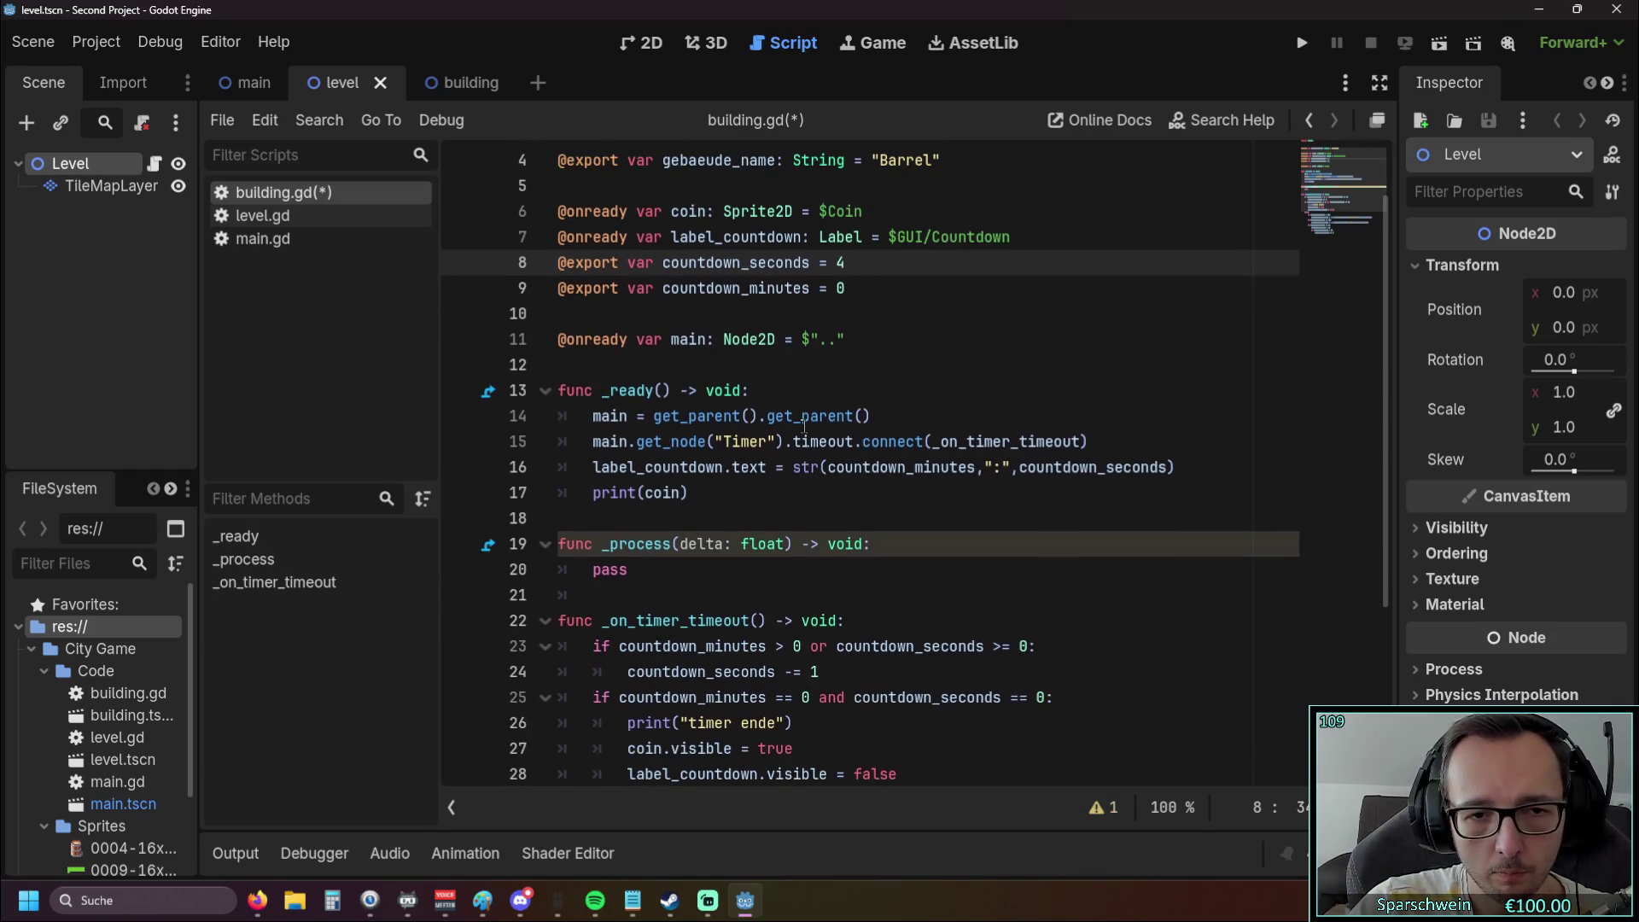
Start a new line in _process, above pass, with countdown_seconds from autocomplete.
{"action": "scroll", "coordinate": [803, 424], "scroll_direction": "down", "scroll_amount": 1}
{"action": "left_click", "coordinate": [890, 469]}
{"action": "key", "text": "Return"}
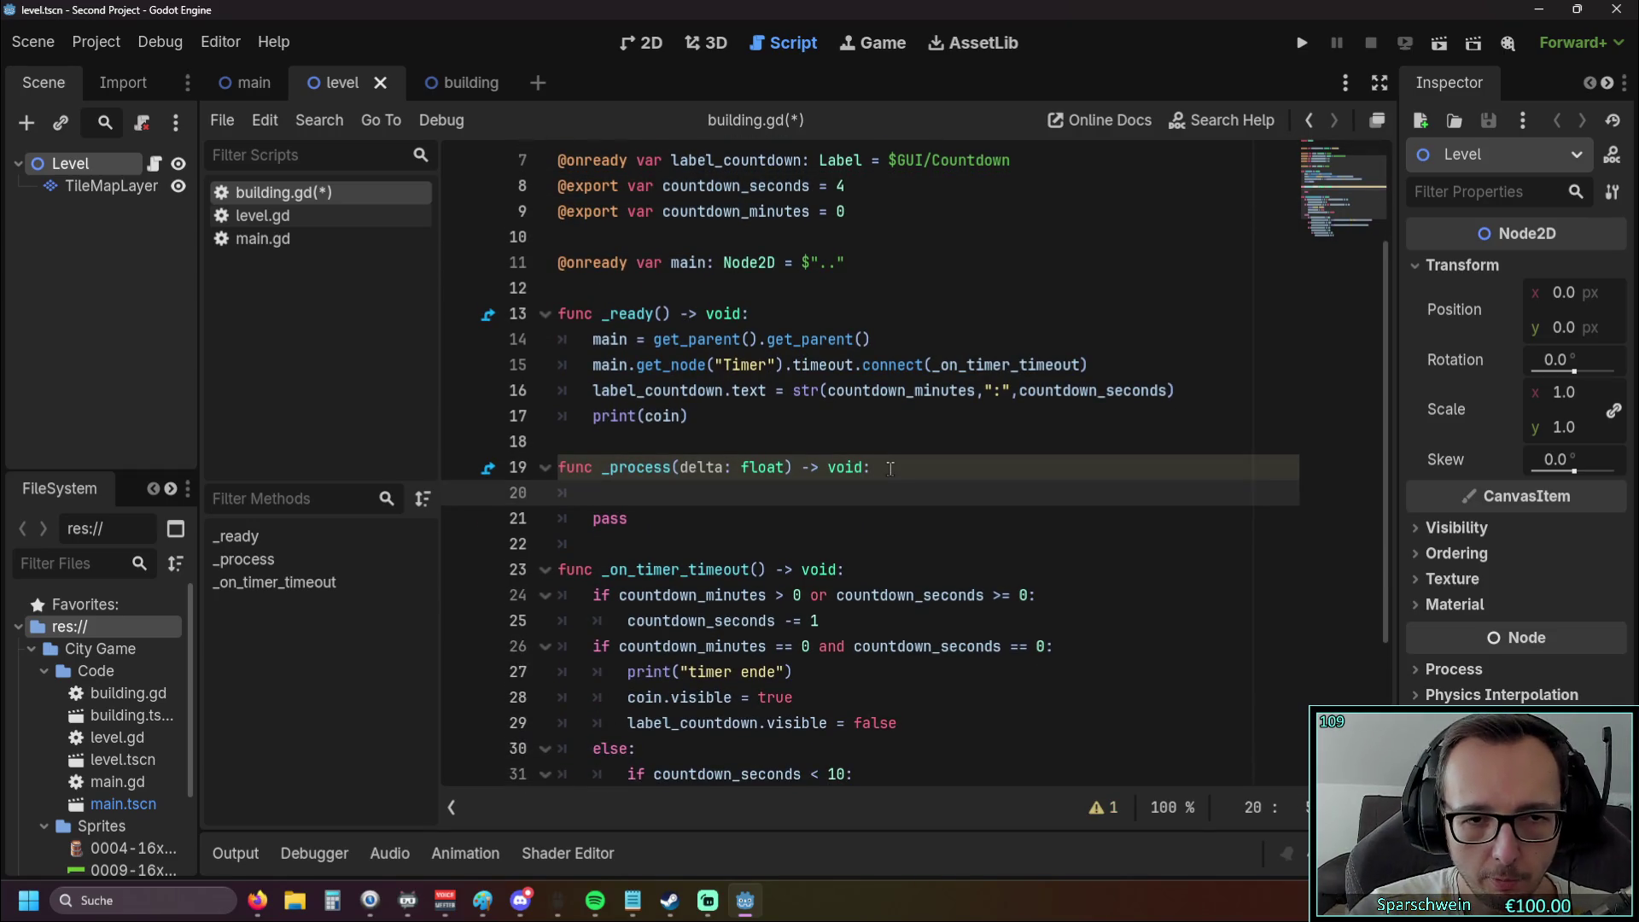
{"action": "type", "text": "countdown"}
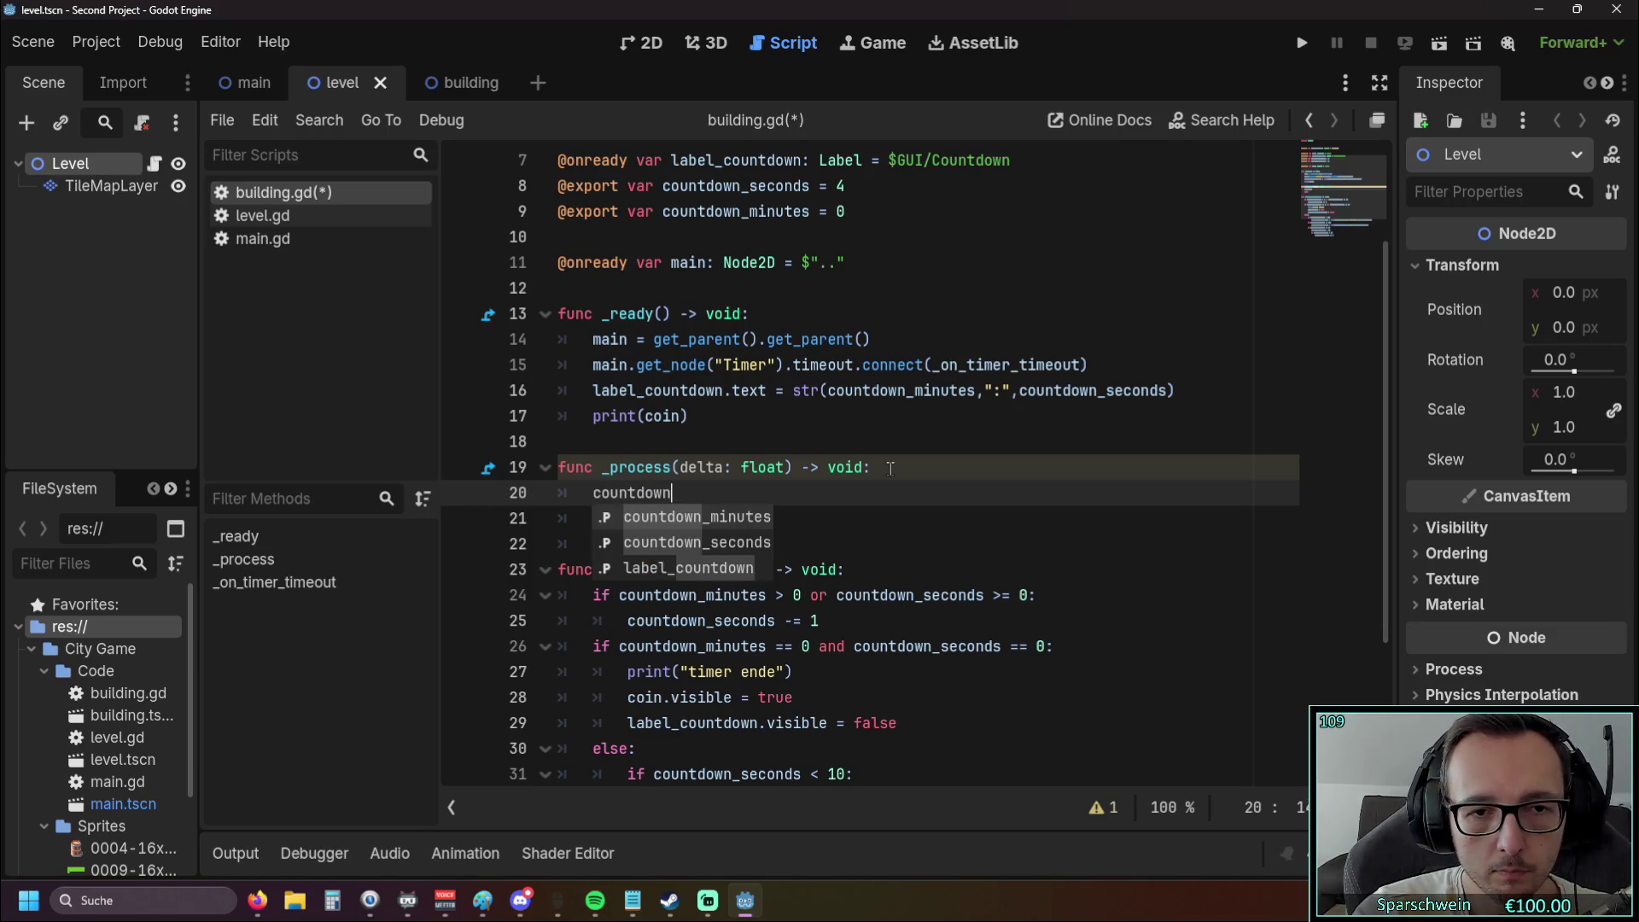
{"action": "key", "text": "Down"}
{"action": "key", "text": "Return"}
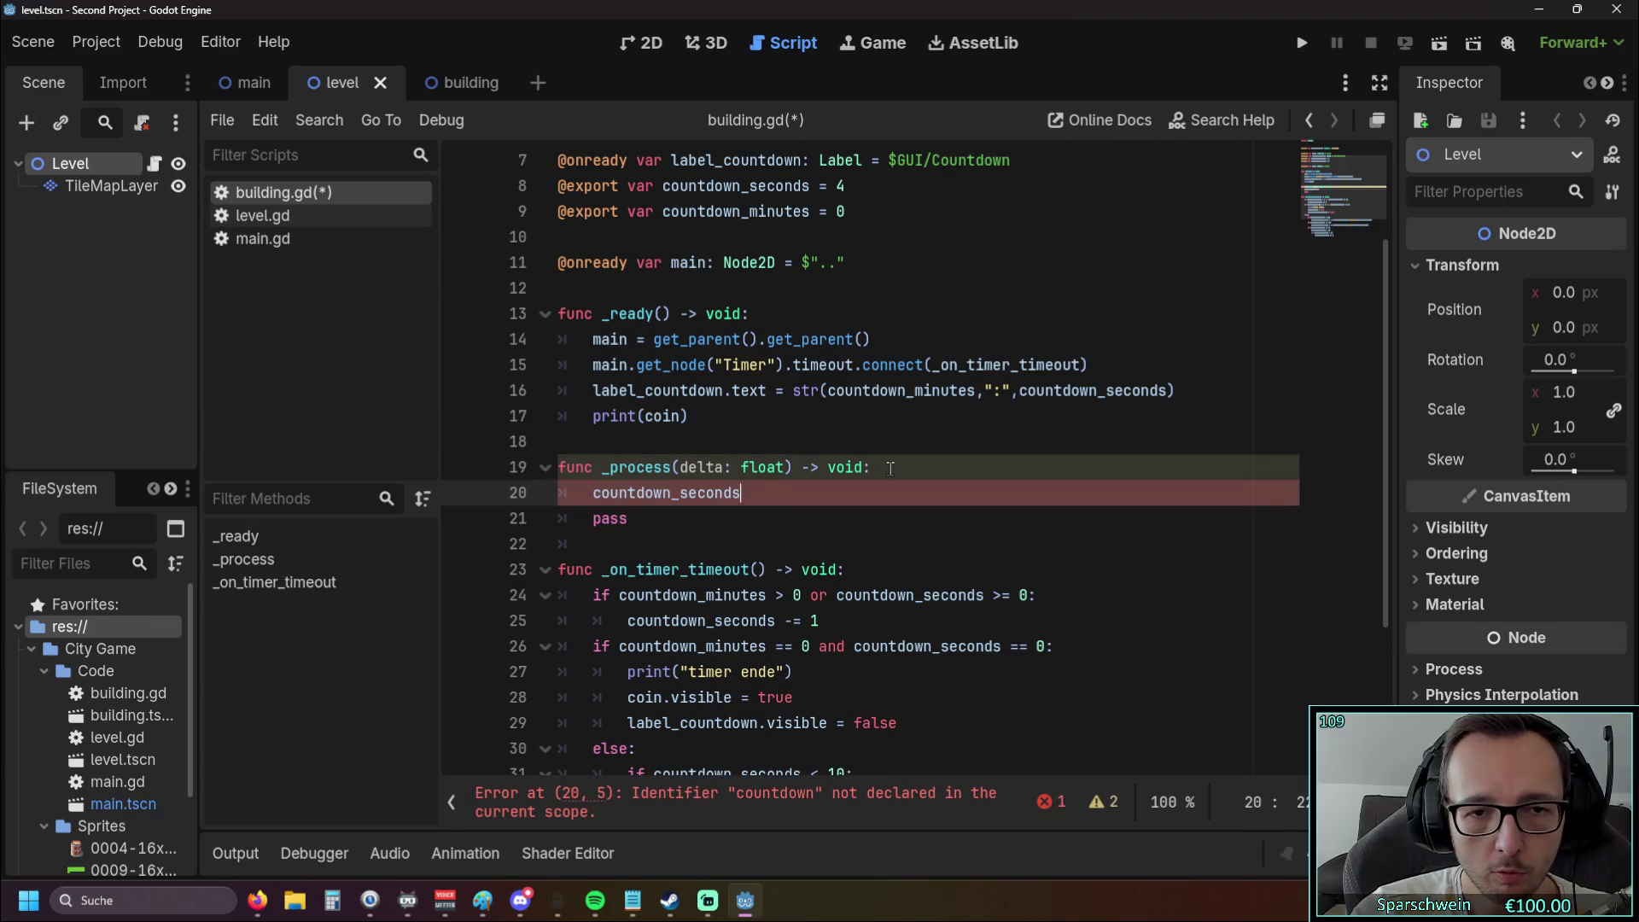
Complete the line as countdown_seconds = clamp(countdown_seconds, 0, countdown_seconds).
{"action": "type", "text": "= clamp"}
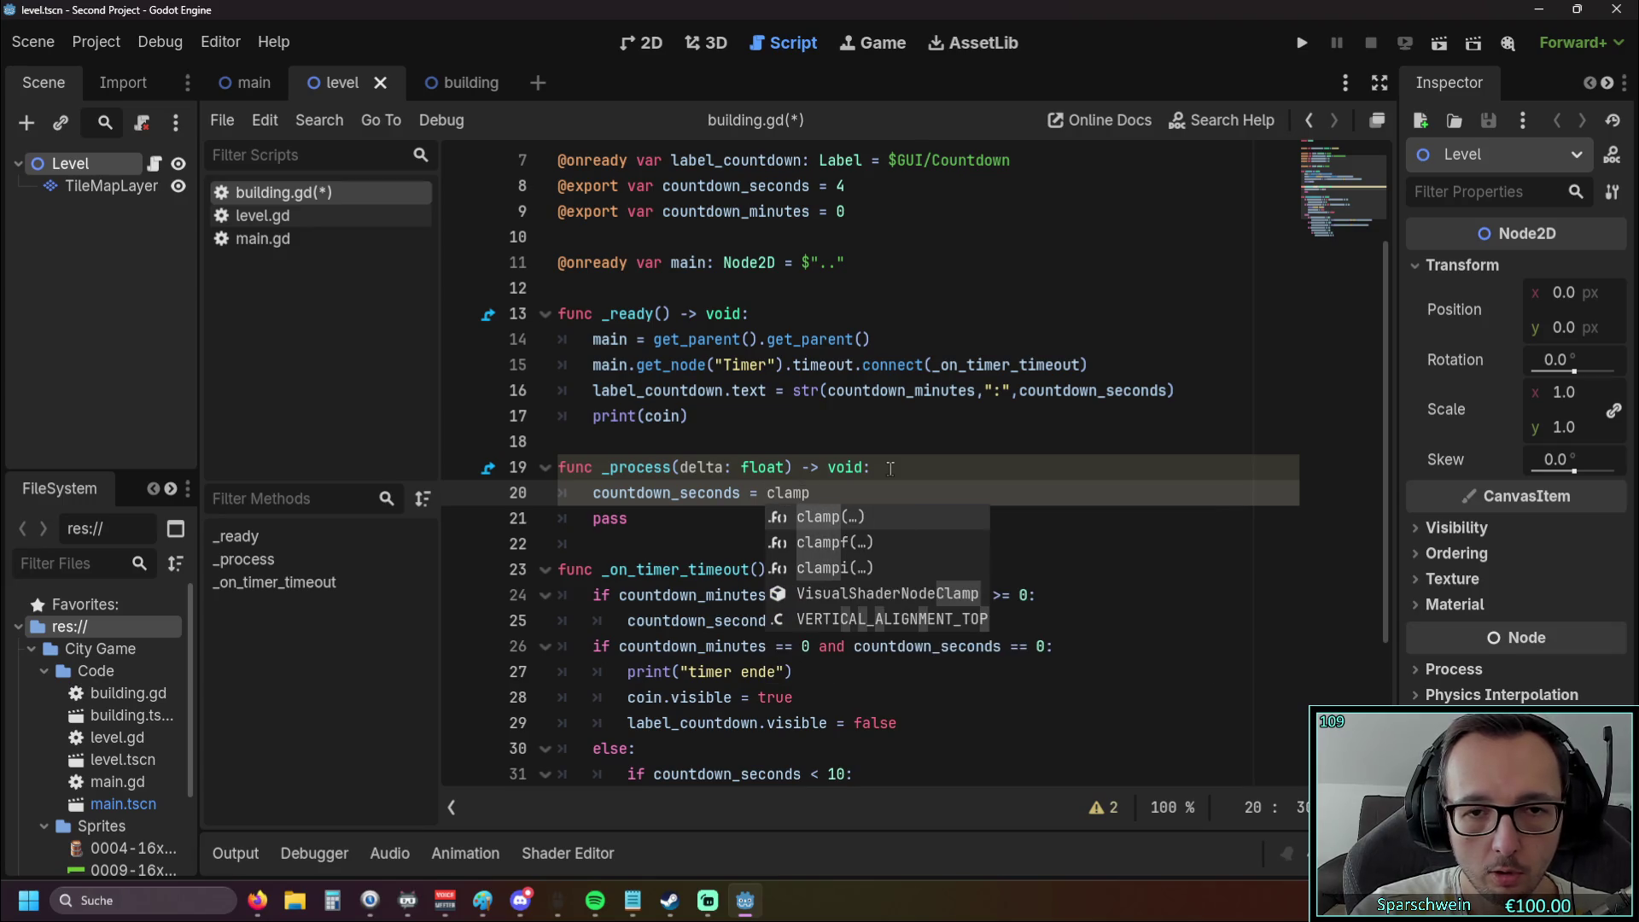
{"action": "key", "text": "Return"}
{"action": "key", "text": "Escape"}
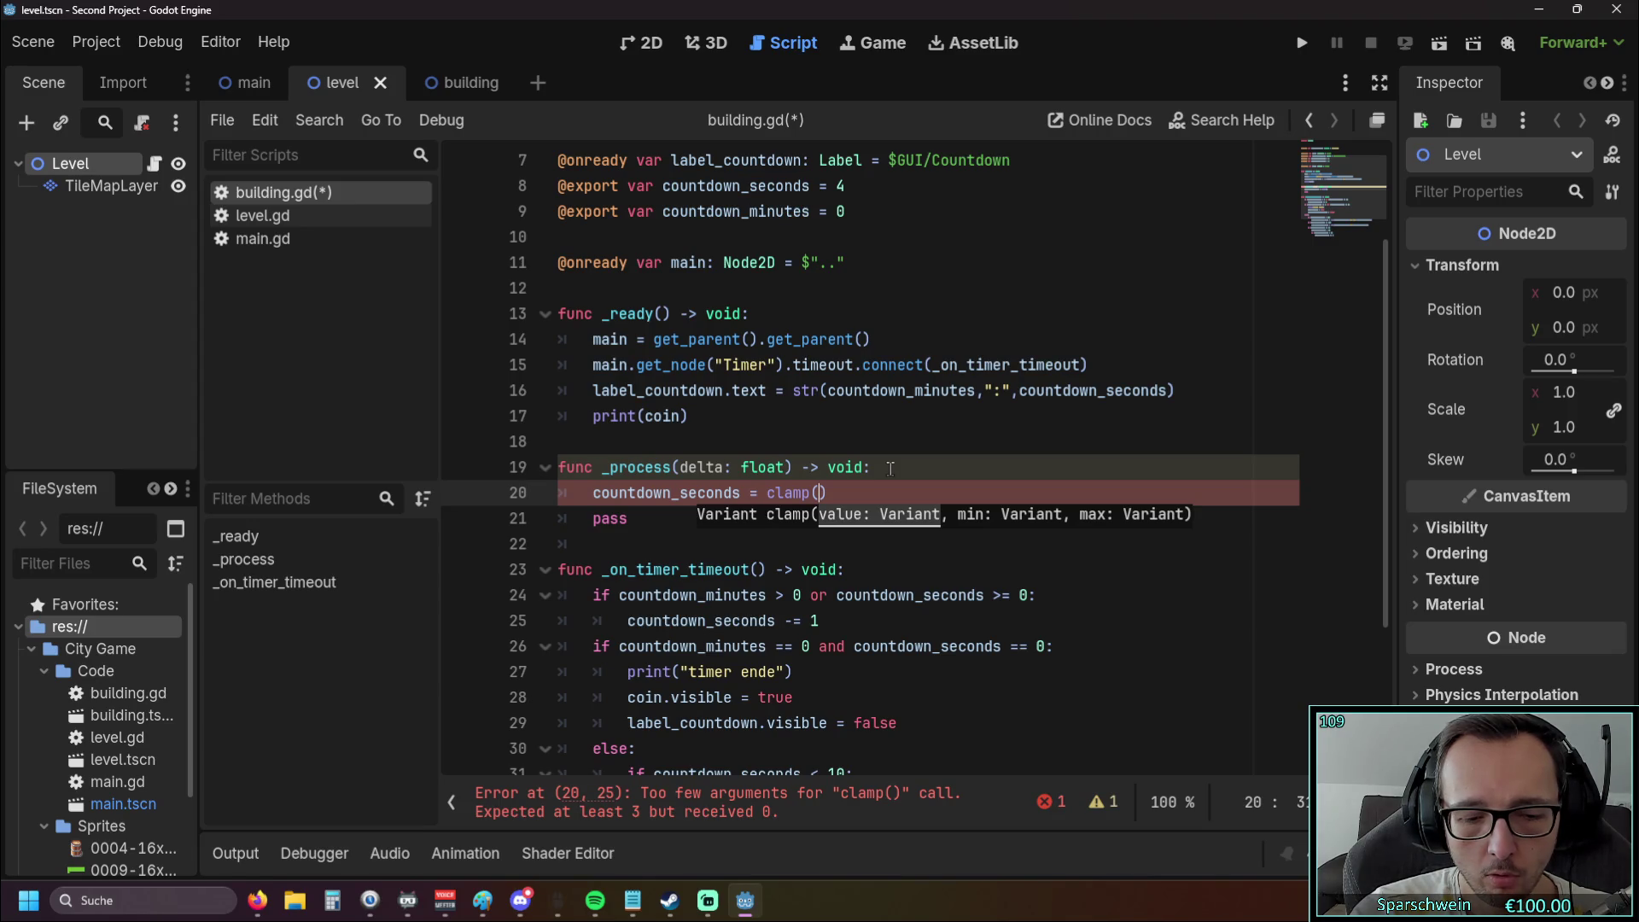
{"action": "type", "text": "count"}
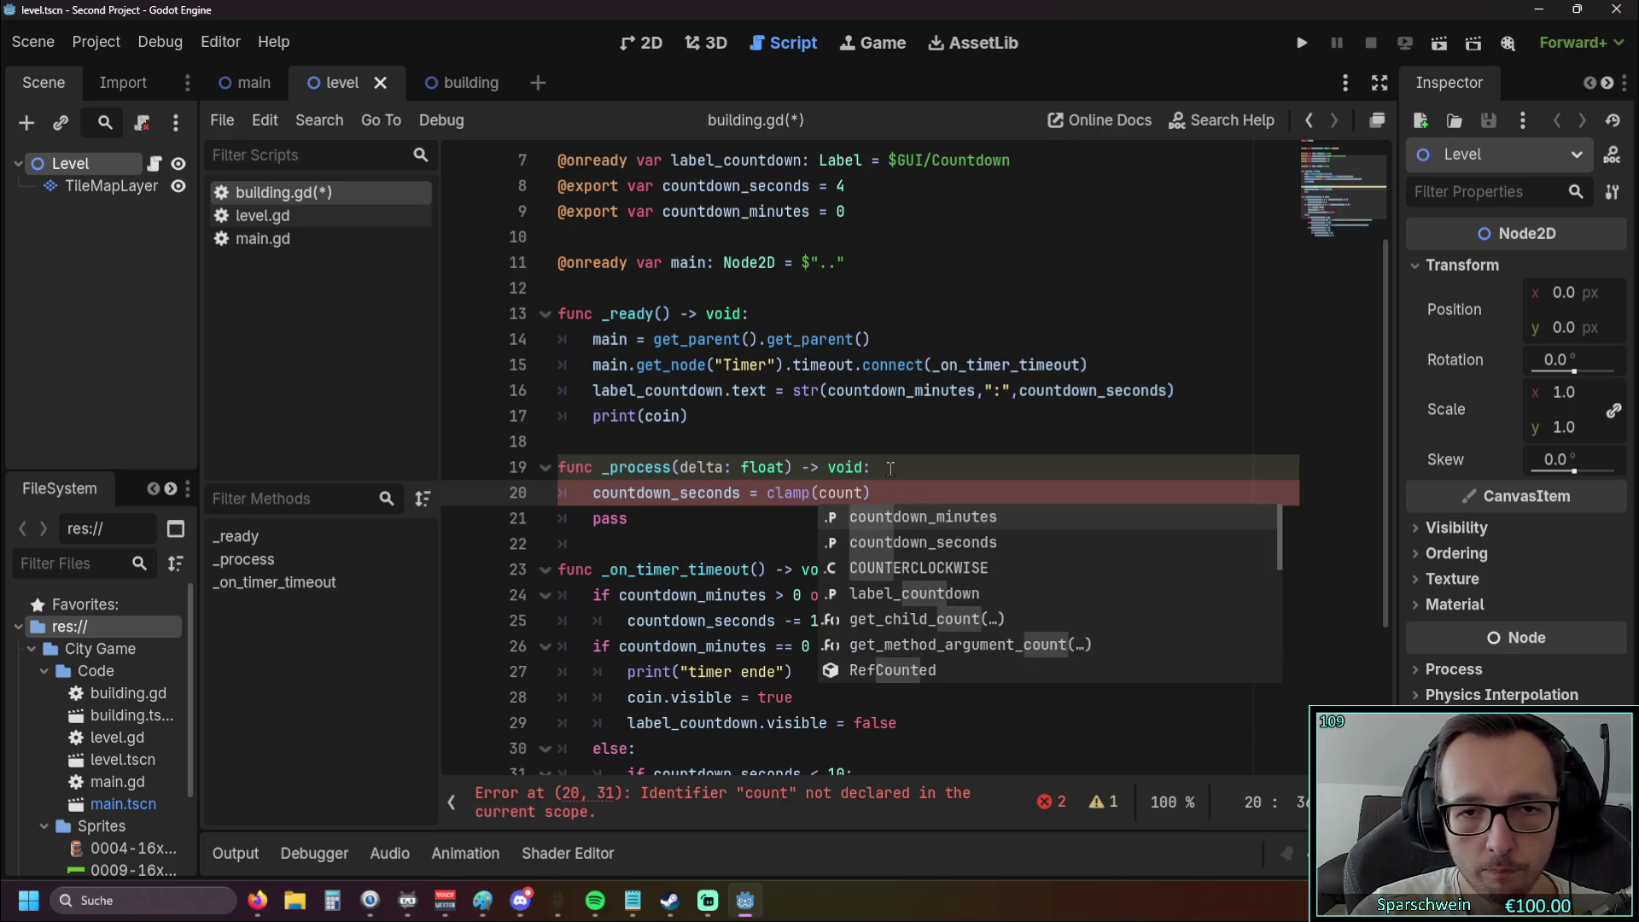
{"action": "key", "text": "Down"}
{"action": "key", "text": "Return"}
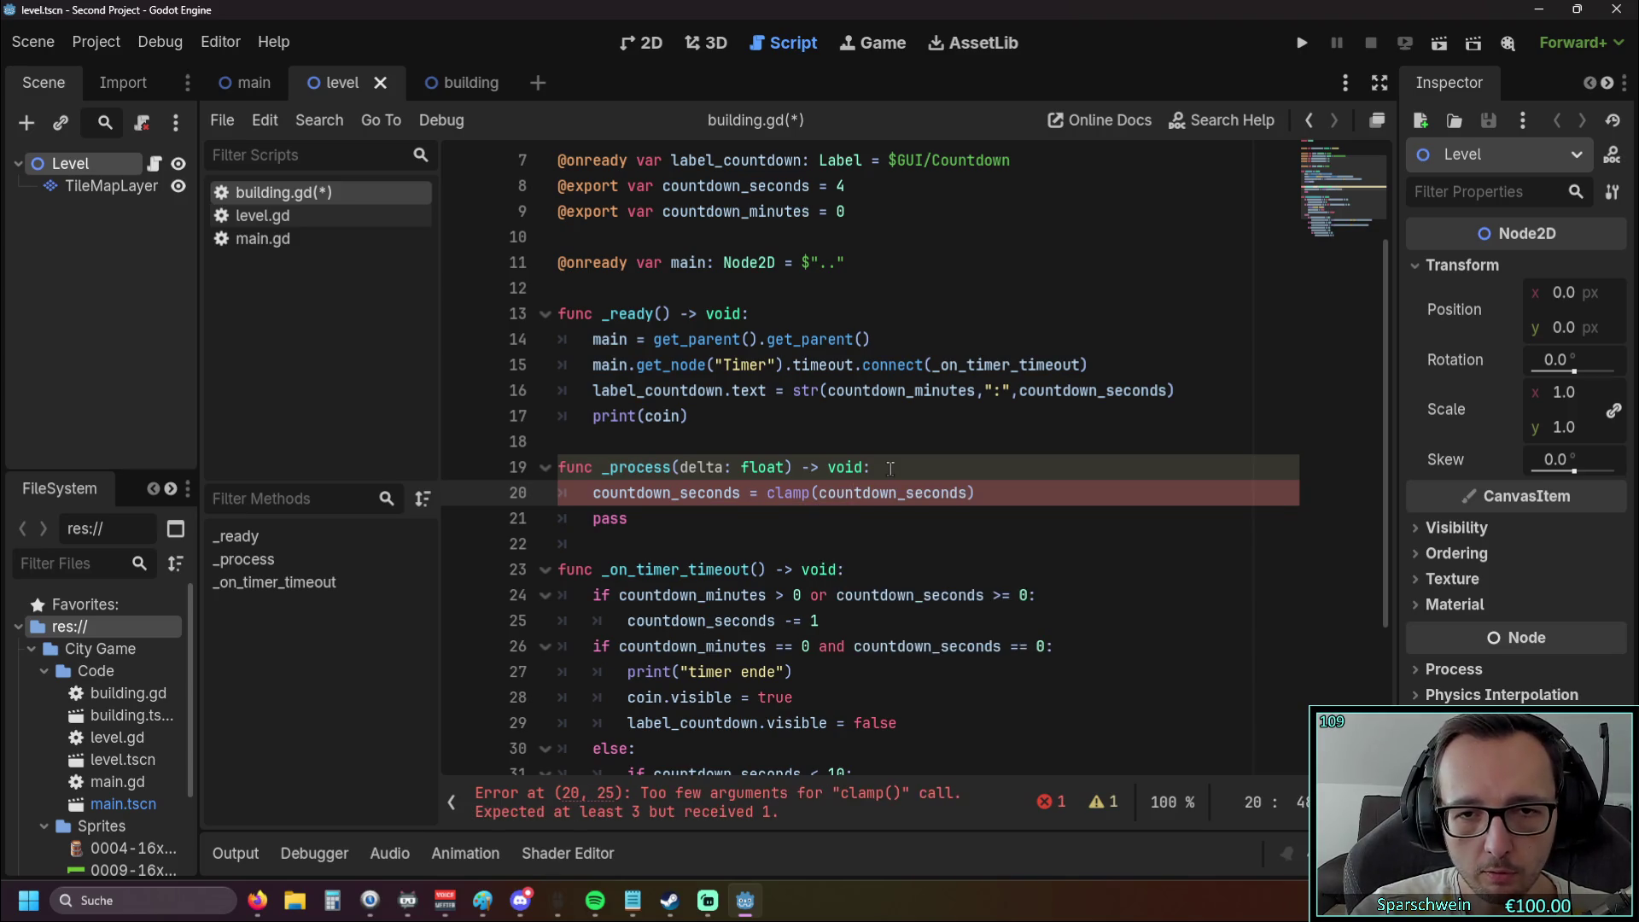
{"action": "type", "text": ", "}
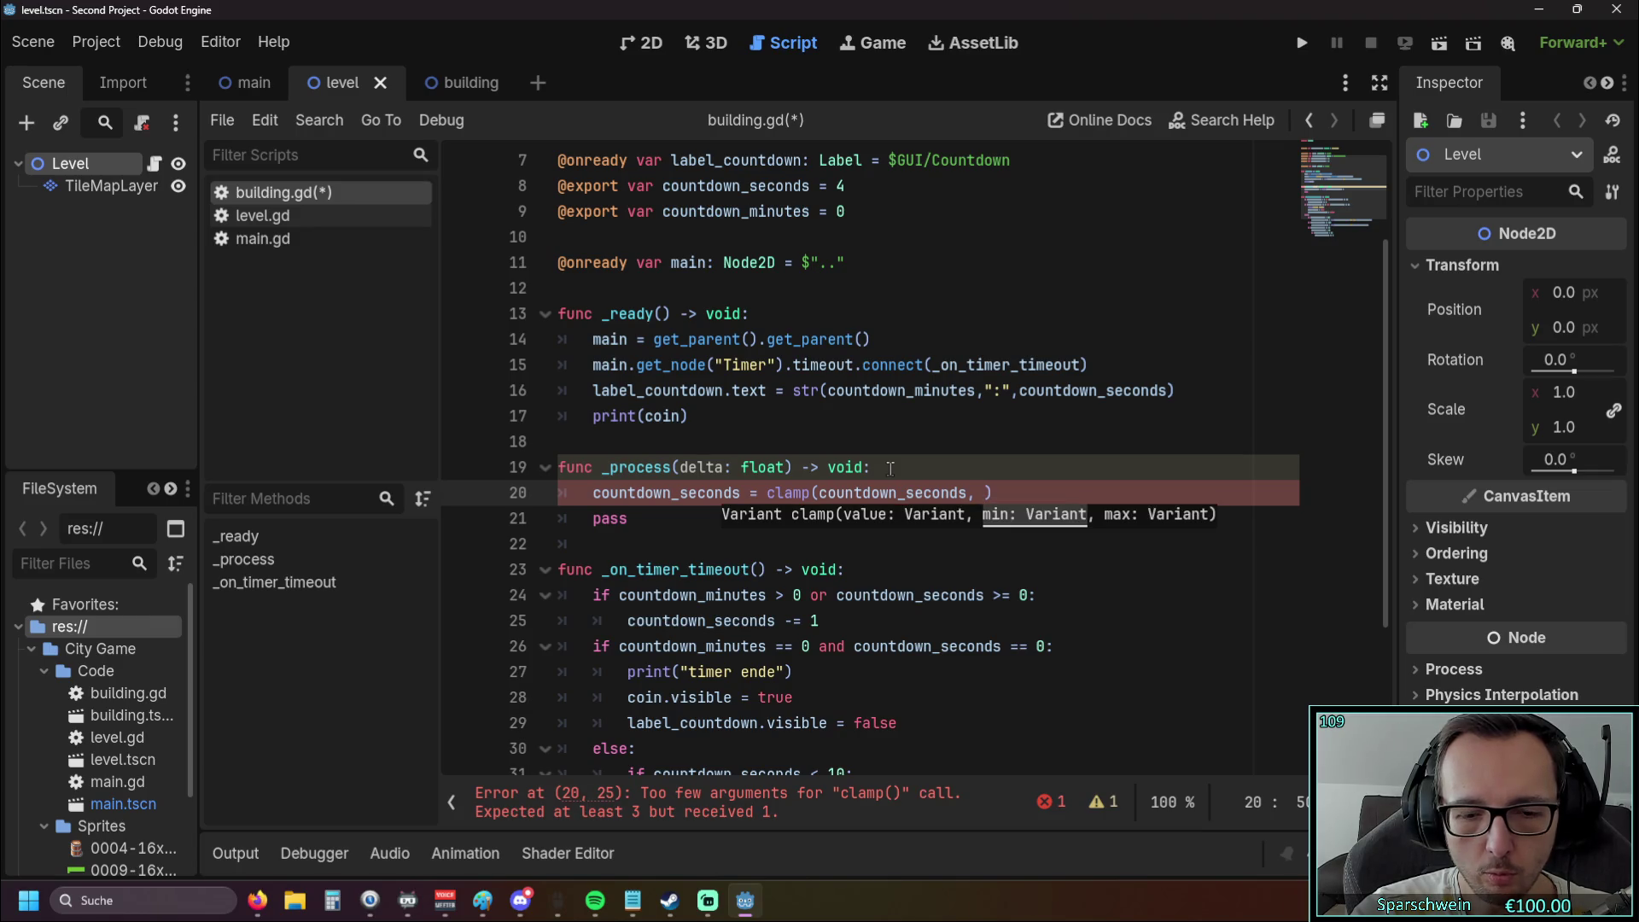
{"action": "type", "text": "0"}
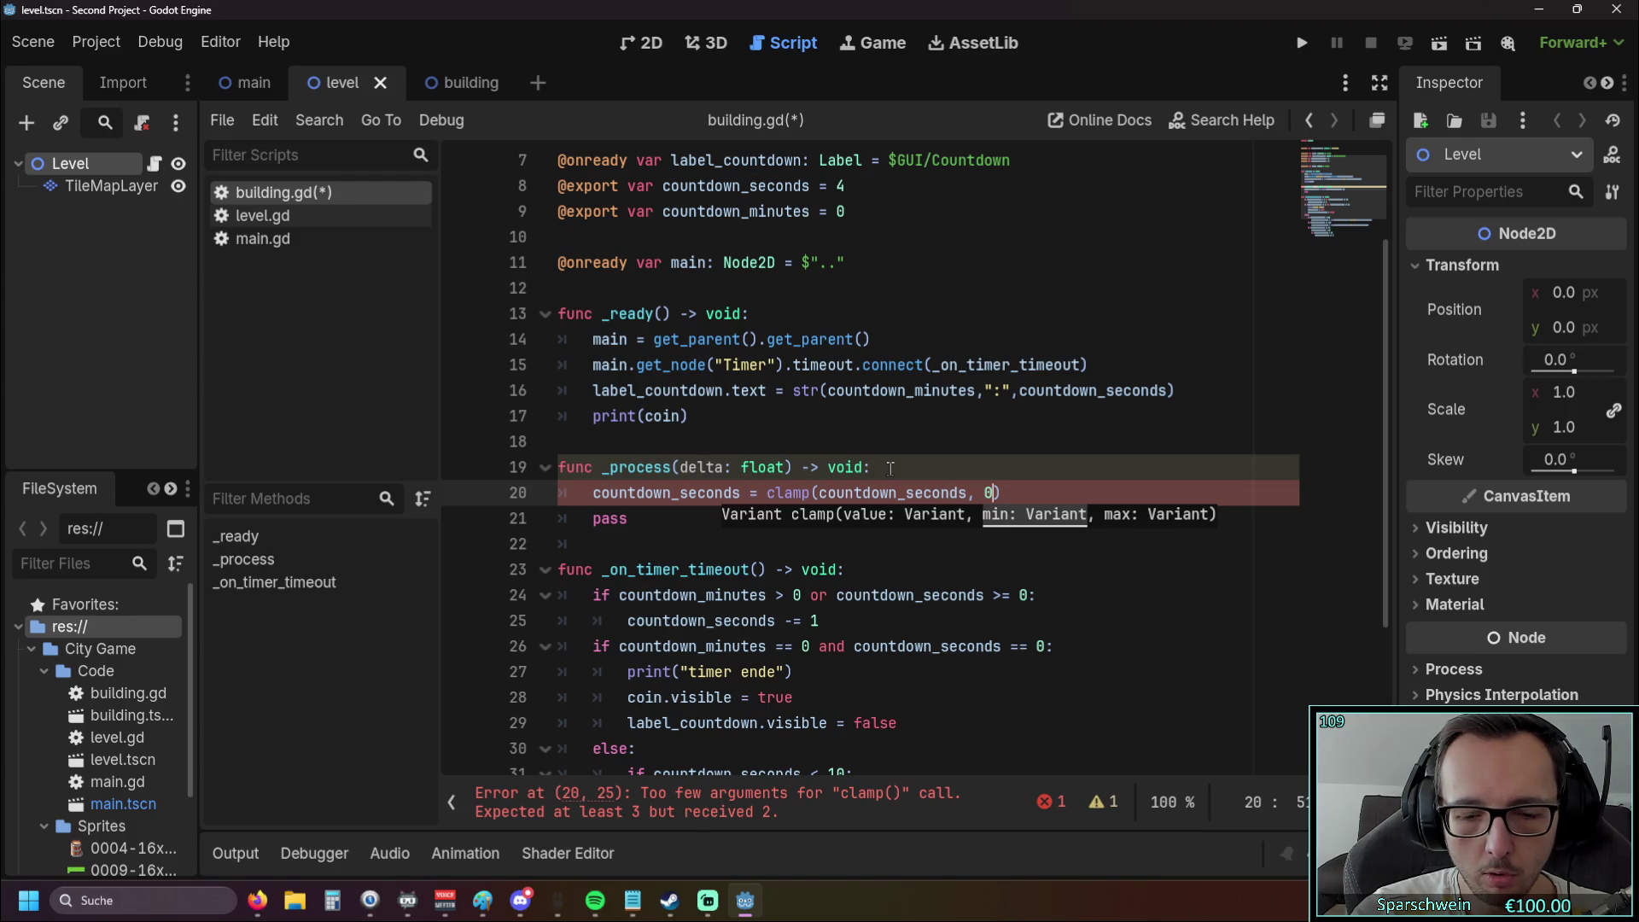
{"action": "type", "text": ", "}
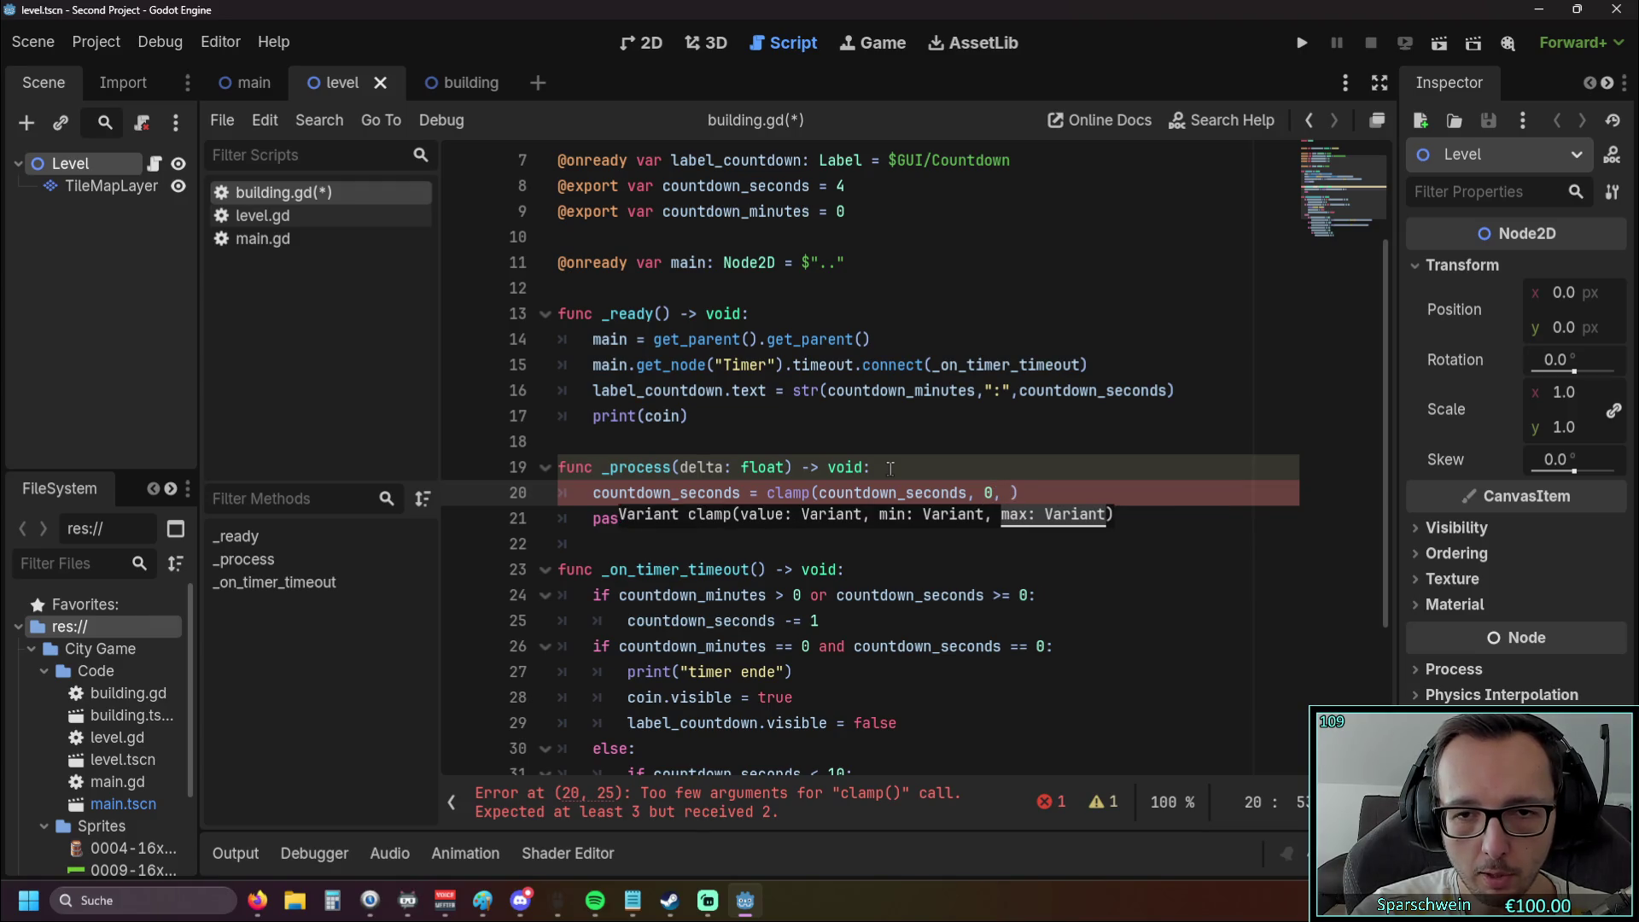
{"action": "type", "text": "count"}
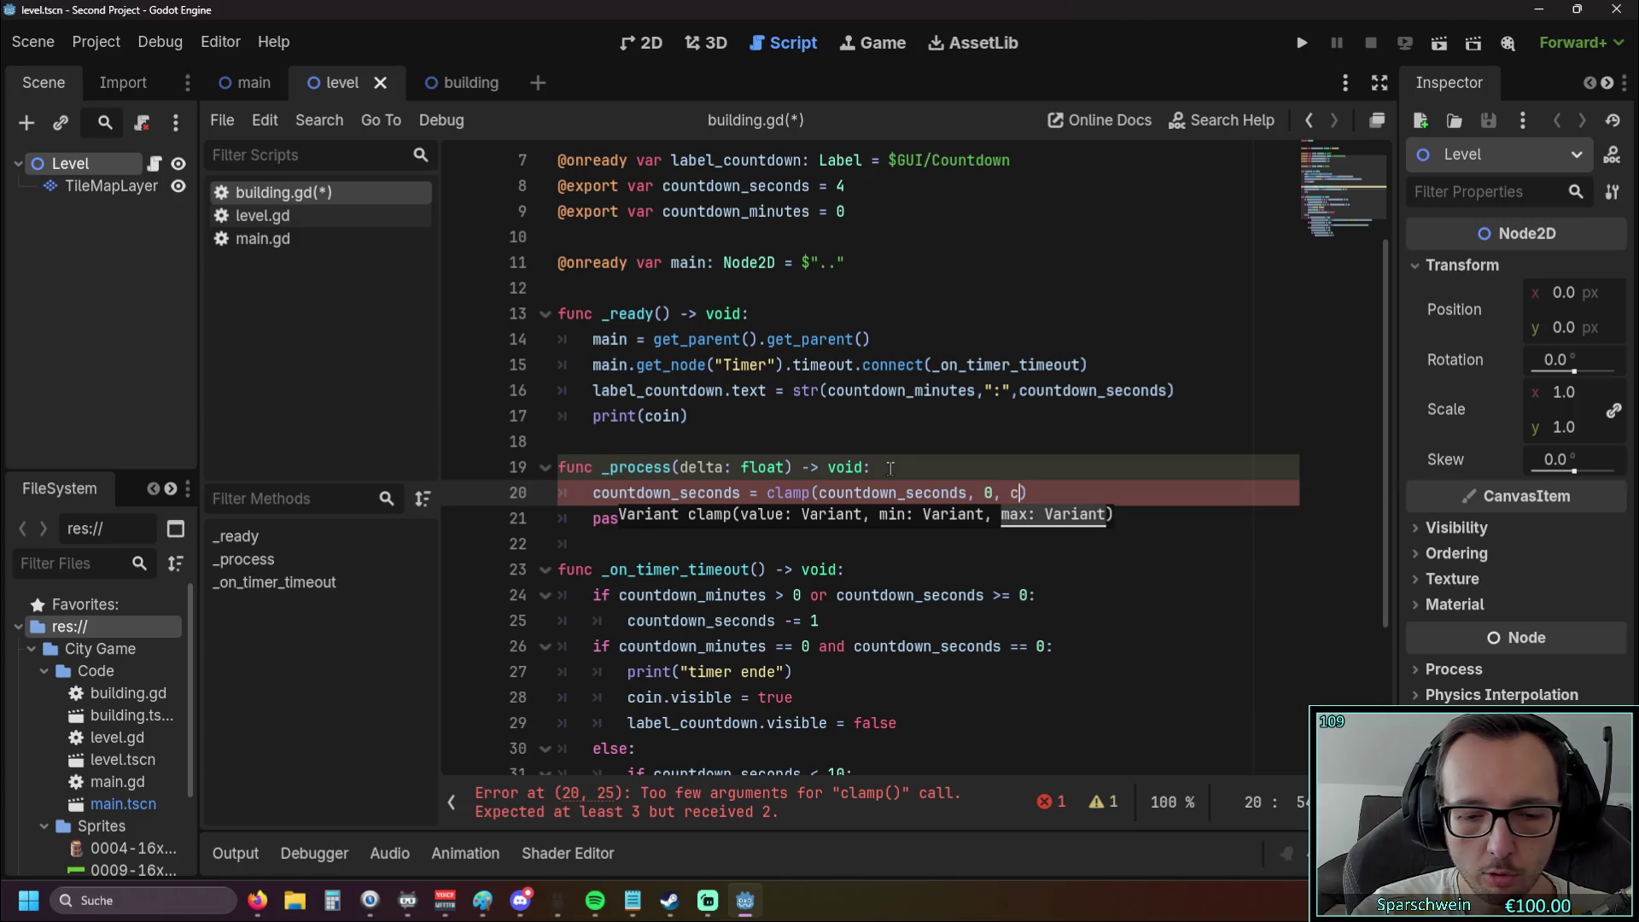
{"action": "key", "text": "Return"}
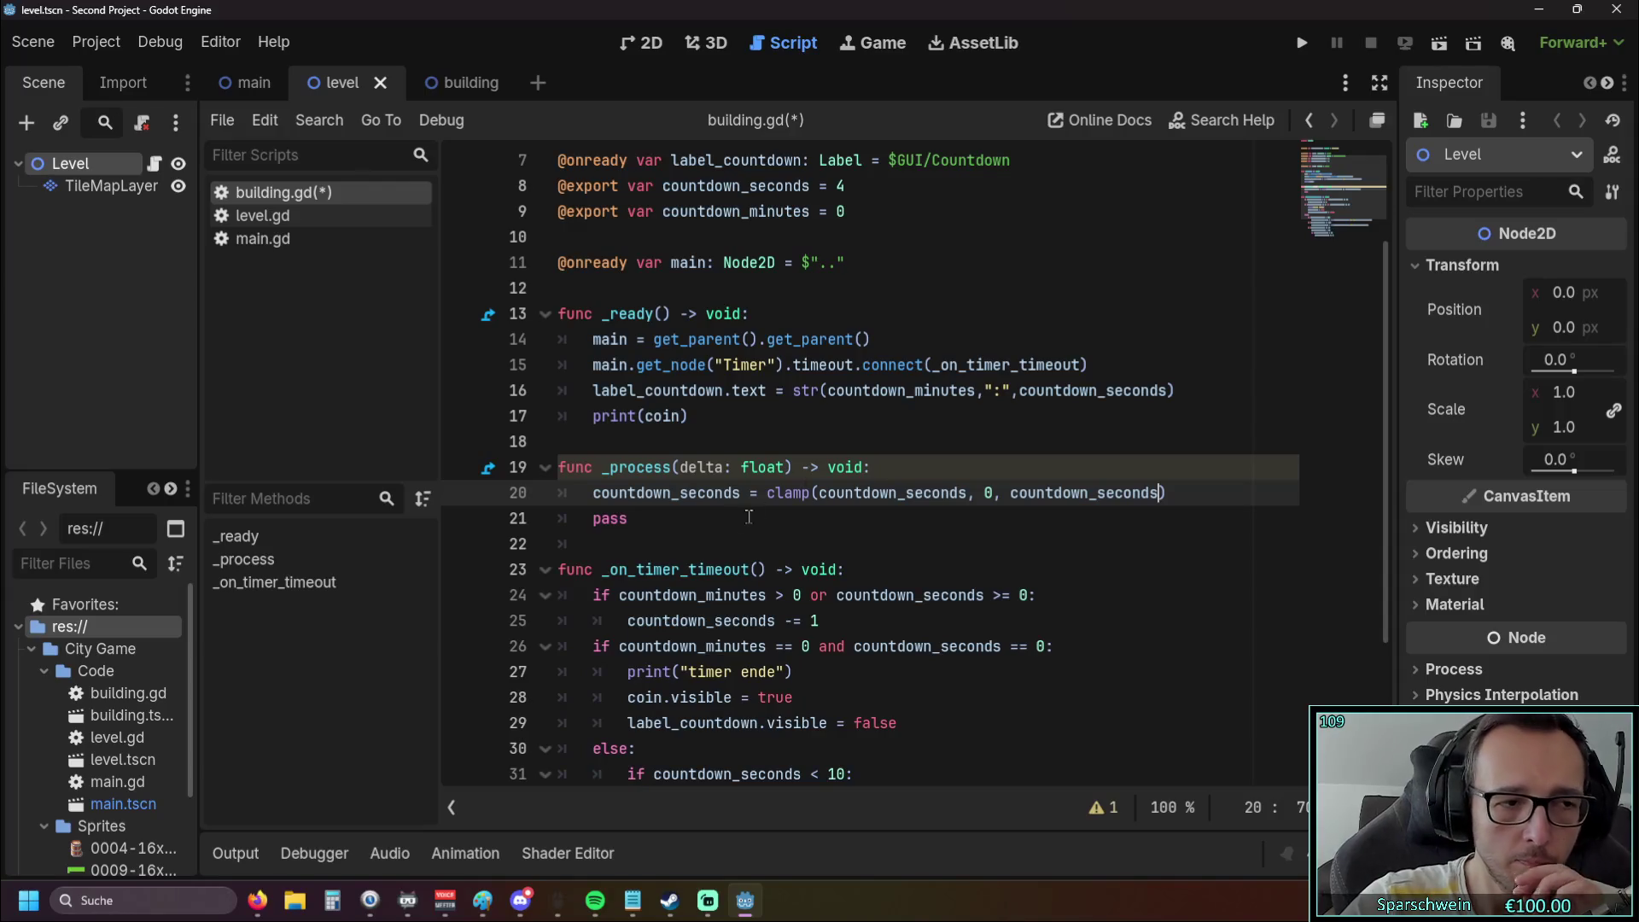
{"action": "key", "text": "Down"}
{"action": "key", "text": "Down"}
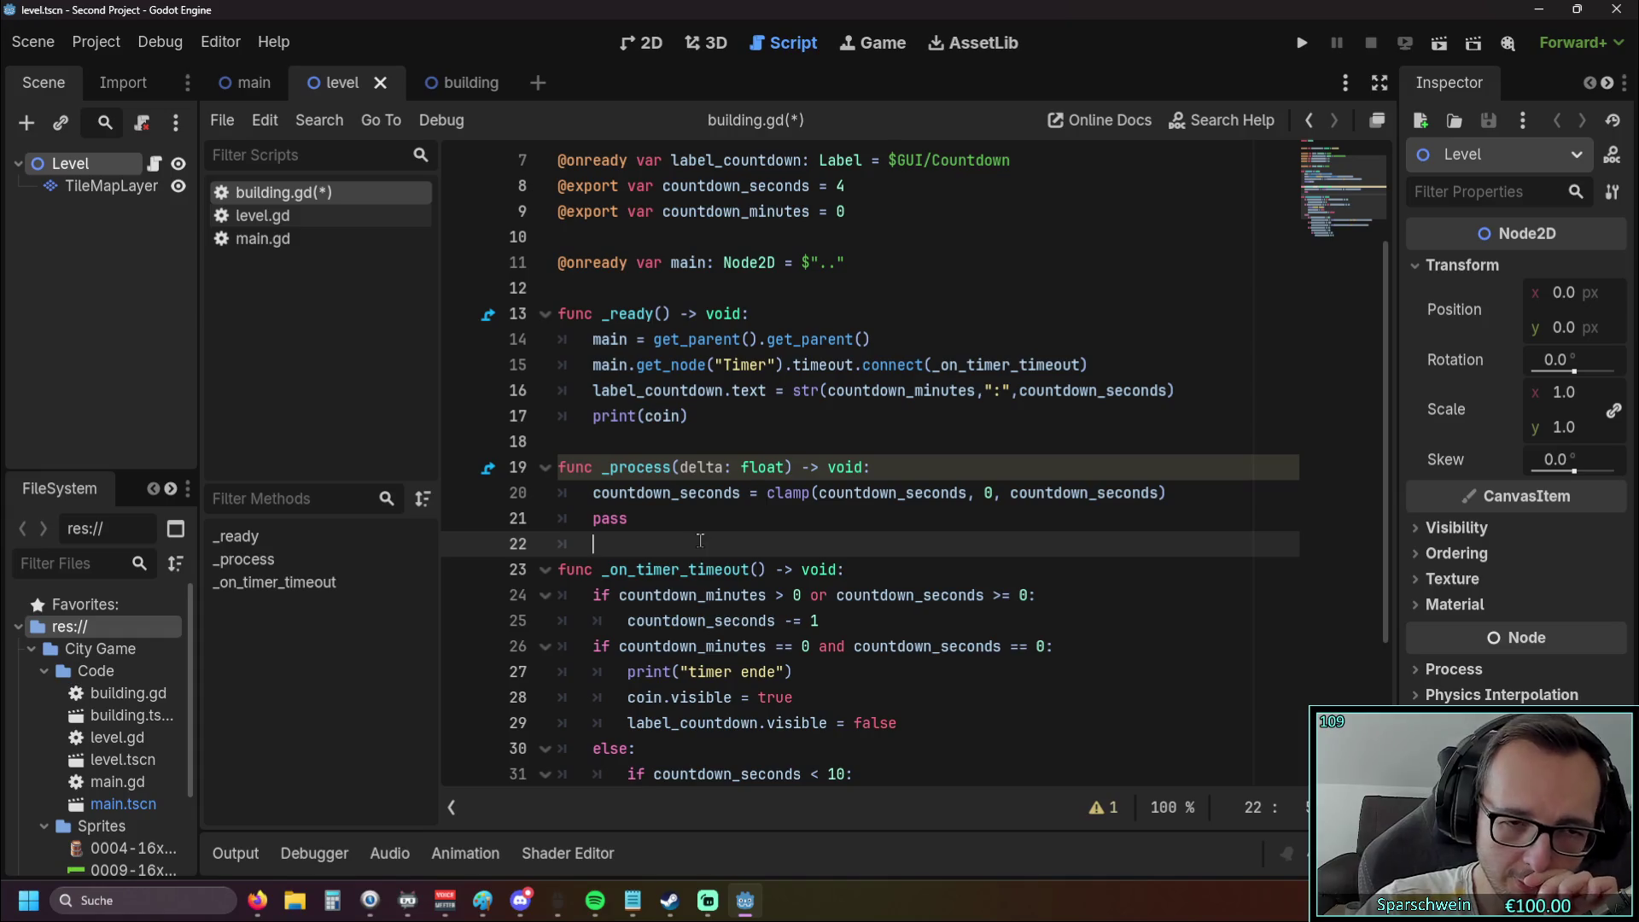
{"action": "scroll", "coordinate": [658, 504], "scroll_direction": "up", "scroll_amount": 2}
{"action": "scroll", "coordinate": [615, 461], "scroll_direction": "down", "scroll_amount": 3}
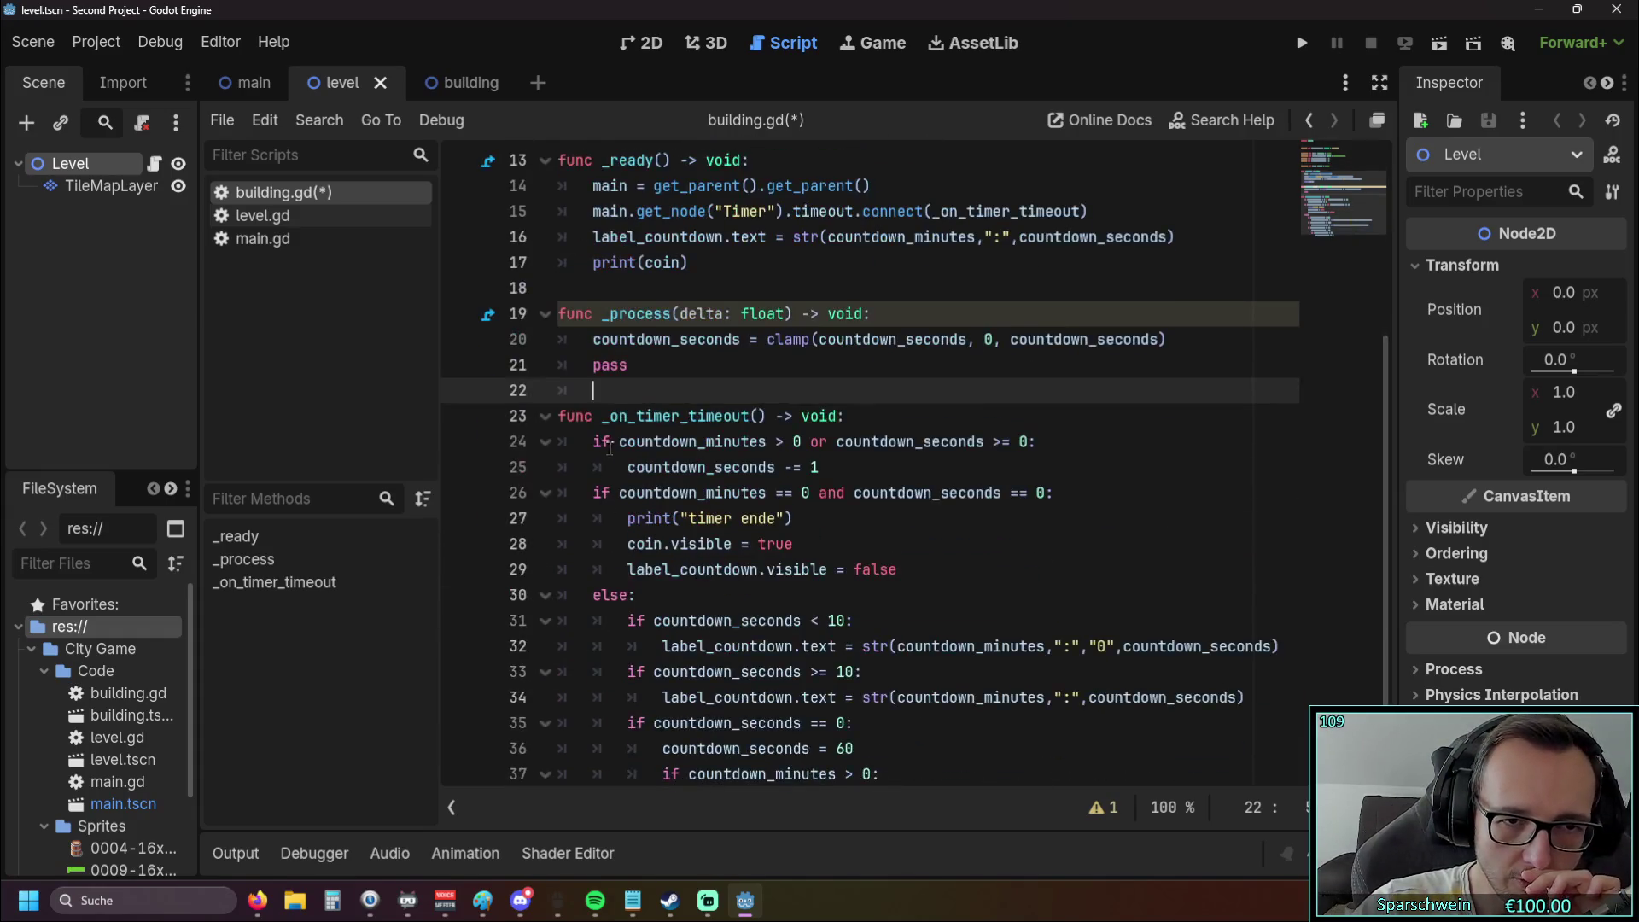
{"action": "scroll", "coordinate": [602, 447], "scroll_direction": "up", "scroll_amount": 2}
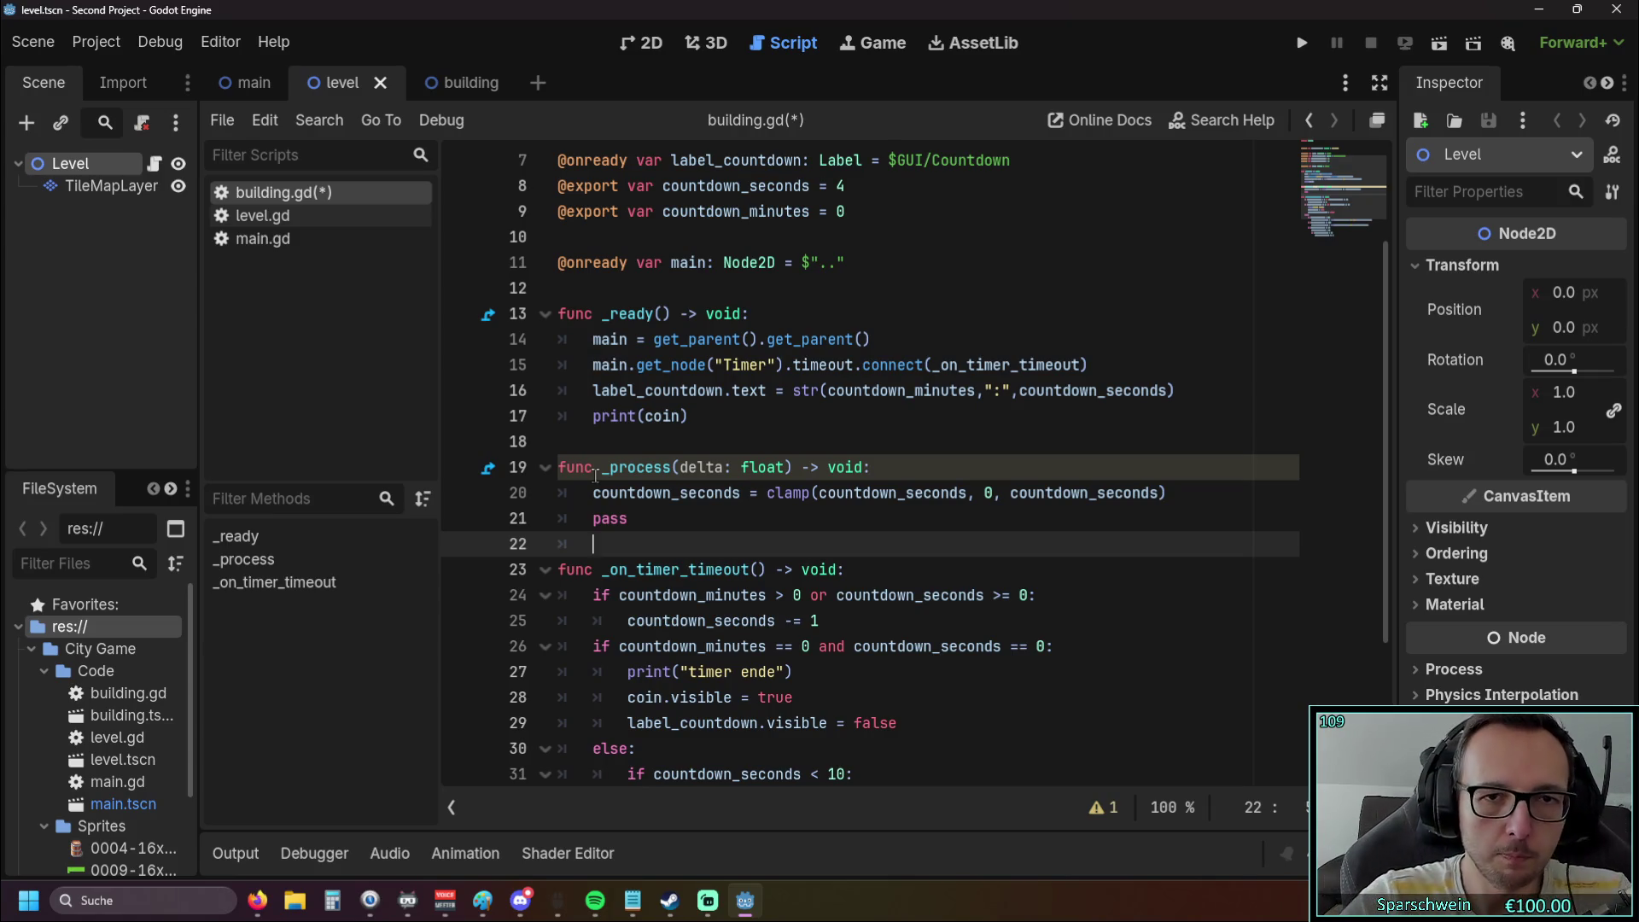
{"action": "scroll", "coordinate": [596, 476], "scroll_direction": "up", "scroll_amount": 2}
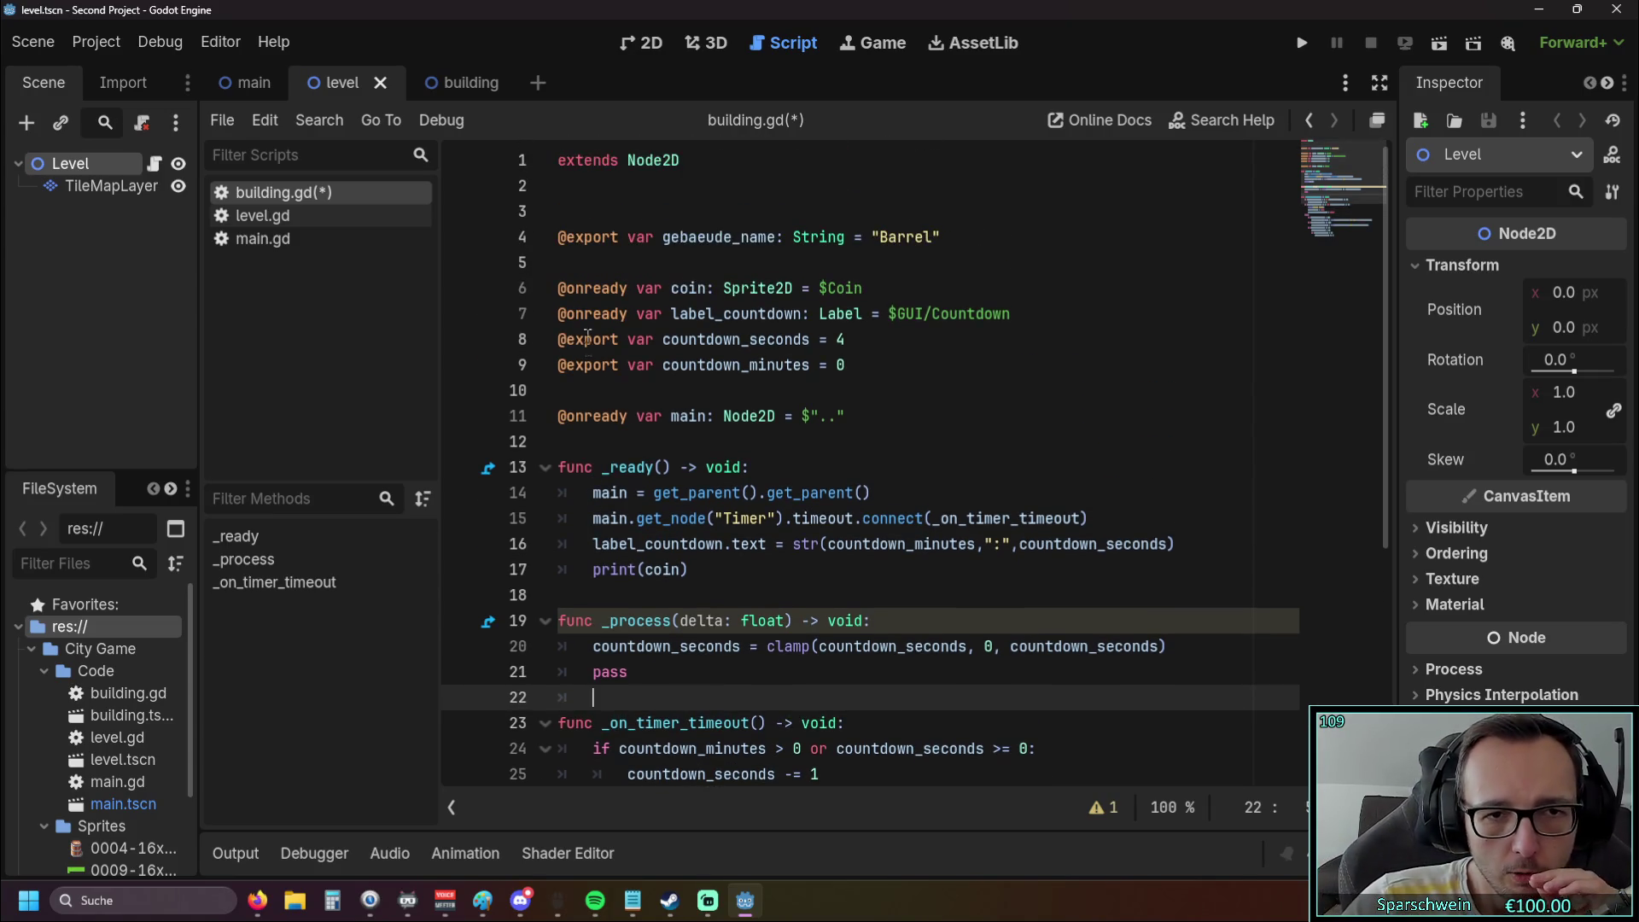
{"action": "left_click", "coordinate": [1016, 313]}
{"action": "left_click", "coordinate": [1025, 389]}
{"action": "scroll", "coordinate": [943, 388], "scroll_direction": "down", "scroll_amount": 2}
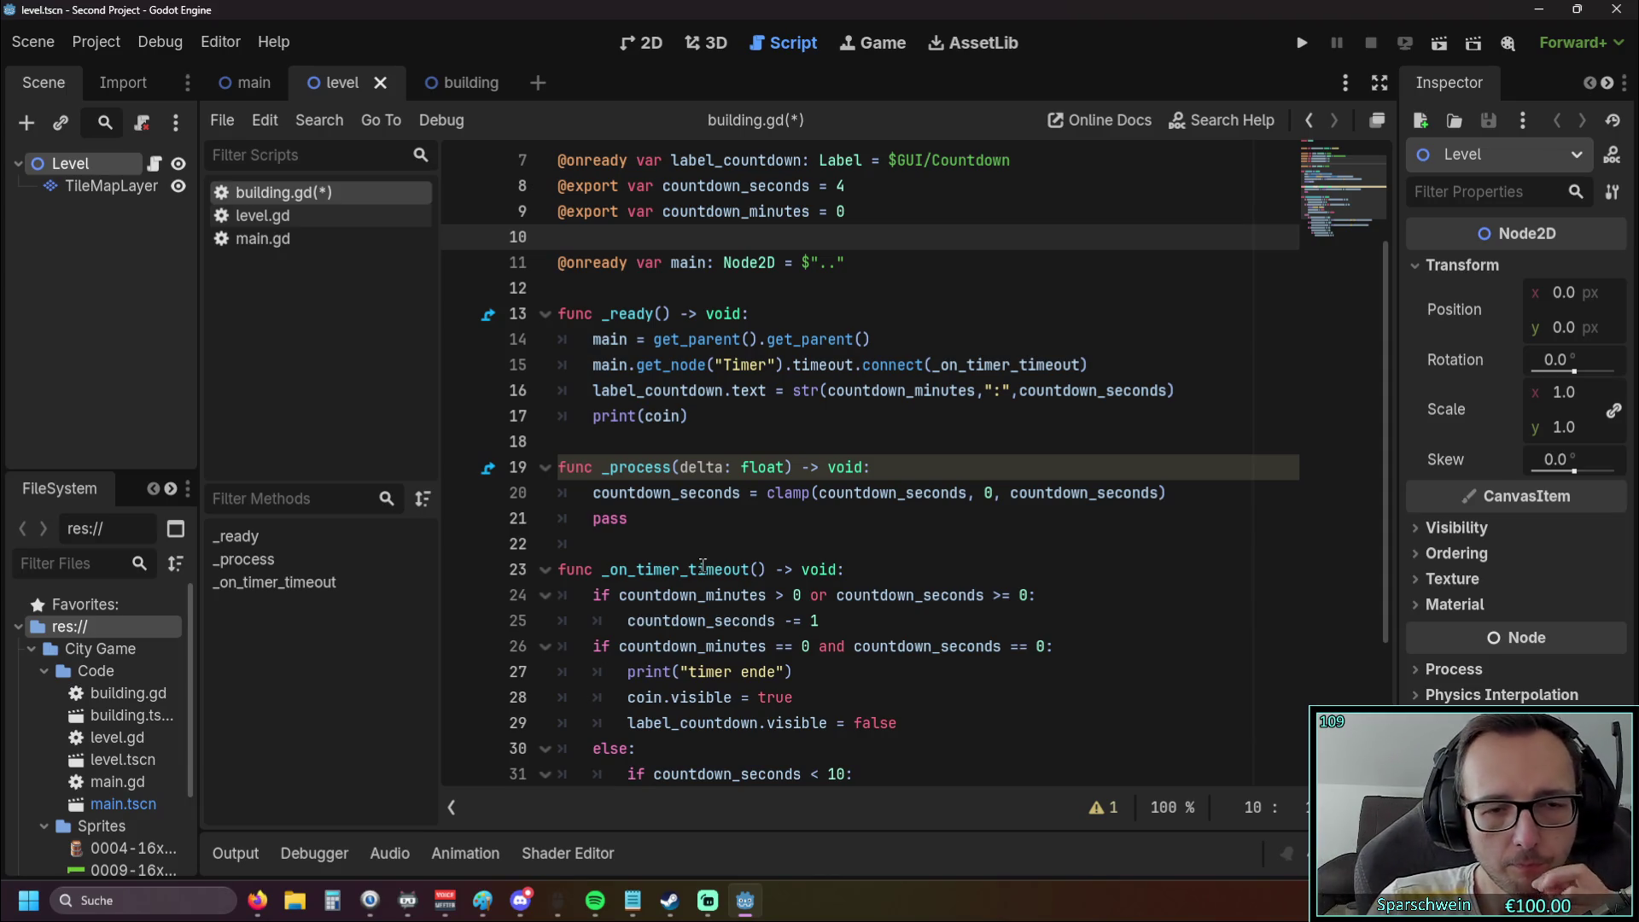
{"action": "scroll", "coordinate": [814, 588], "scroll_direction": "up", "scroll_amount": 1}
{"action": "left_click_drag", "start_coordinate": [1166, 570], "coordinate": [552, 570]}
{"action": "key", "text": "ctrl+c"}
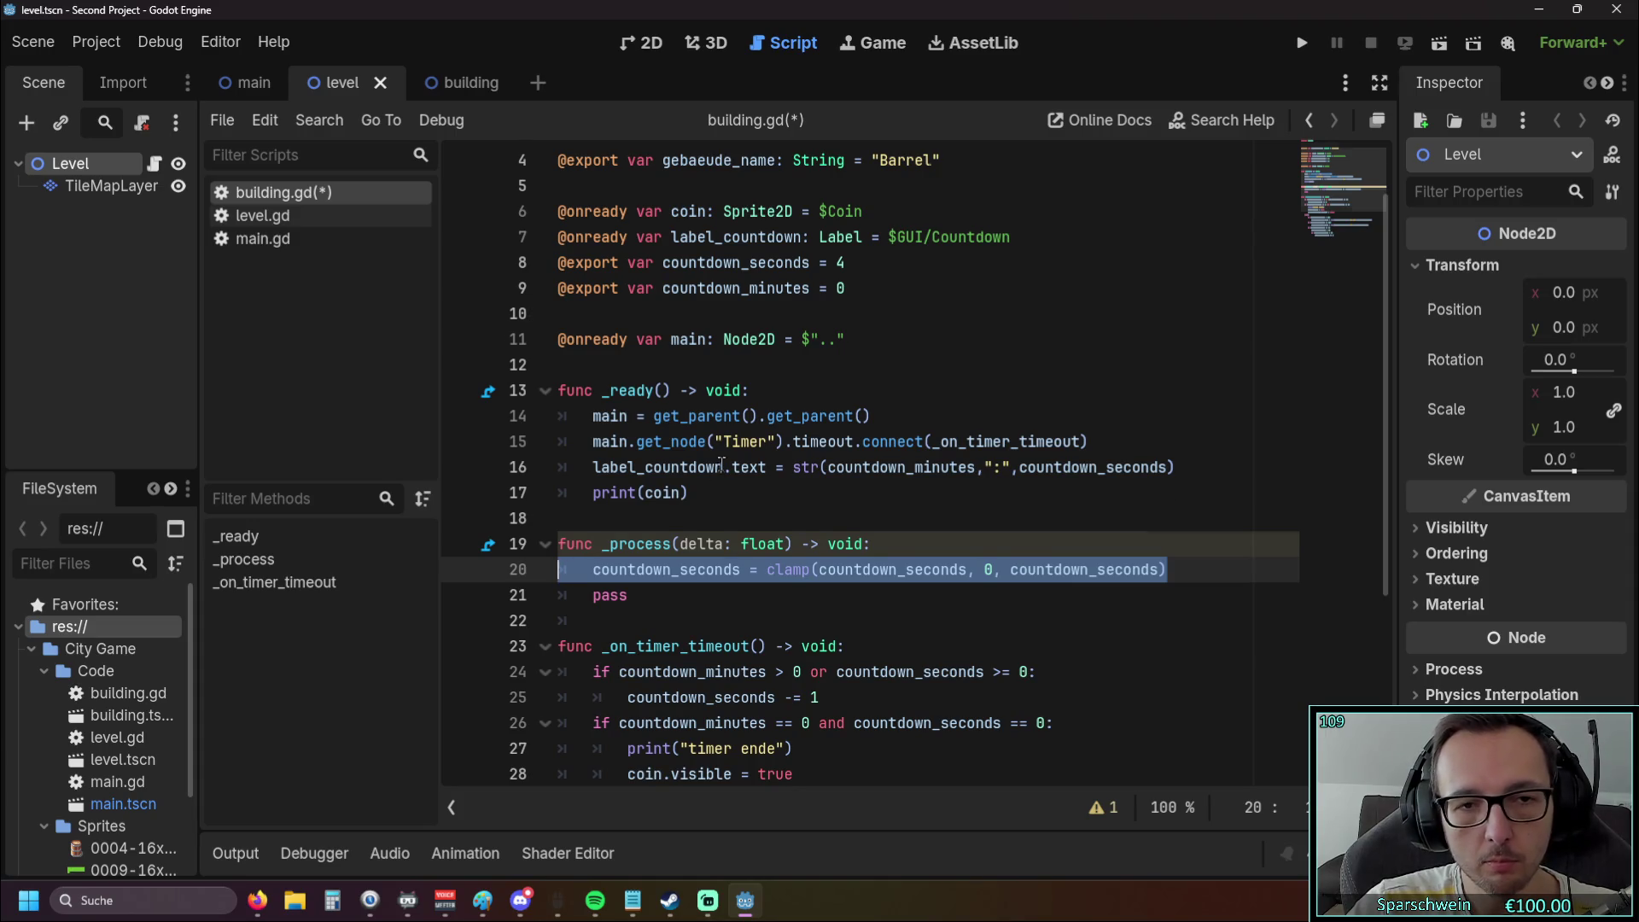
{"action": "scroll", "coordinate": [721, 461], "scroll_direction": "up", "scroll_amount": 1}
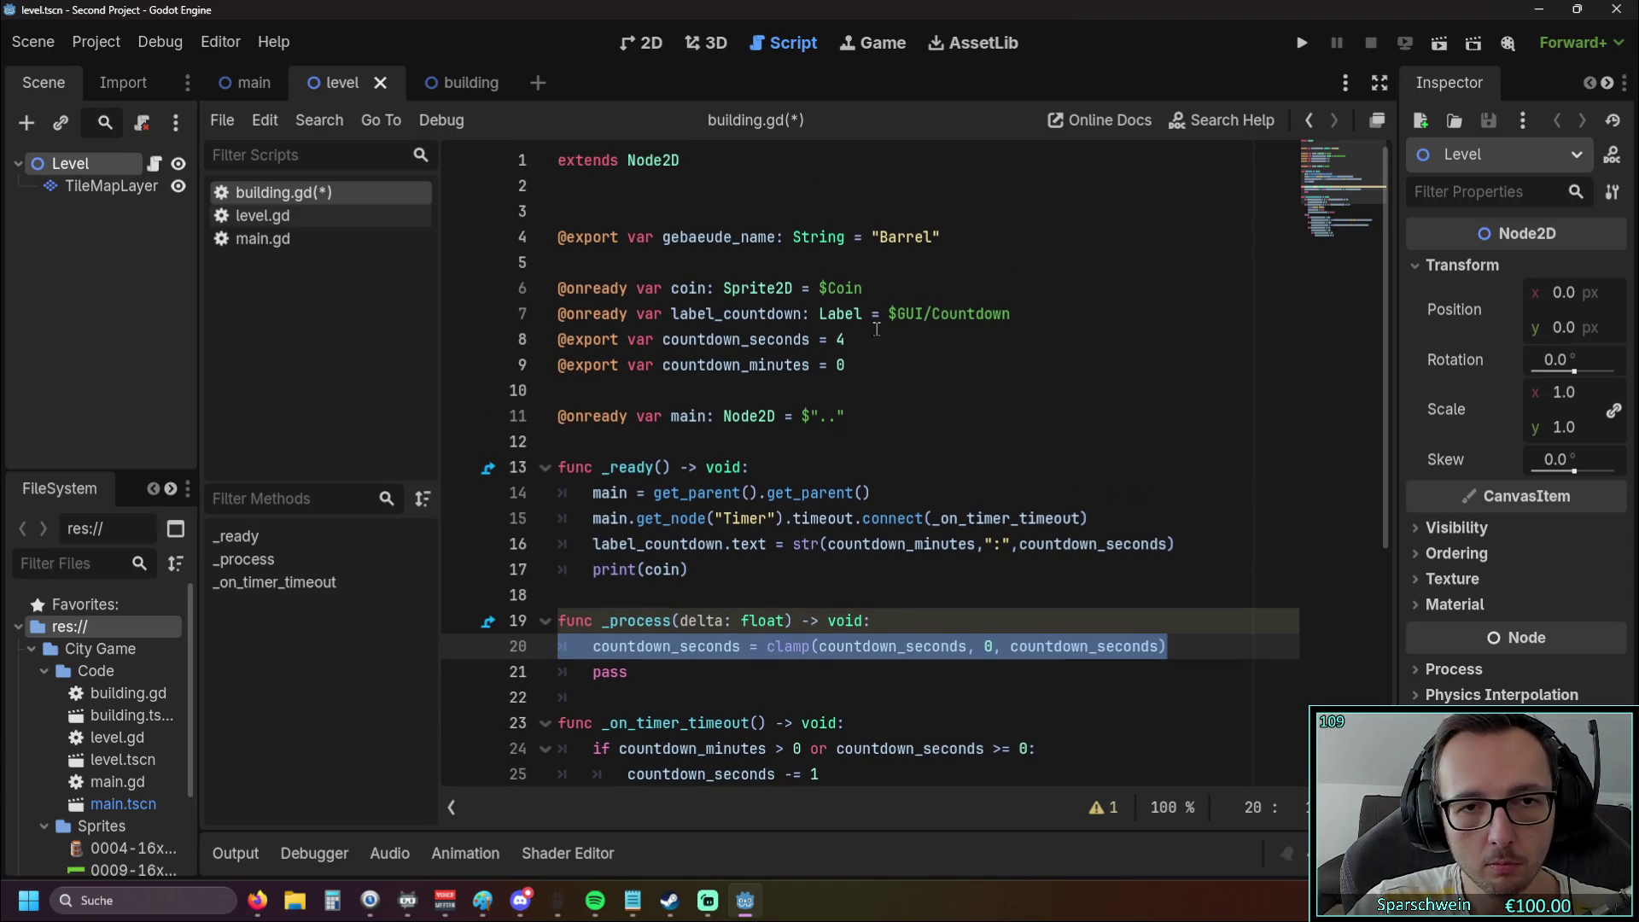
Paste the clamp line into _ready below print(coin) and remove its extra indent.
{"action": "left_click", "coordinate": [756, 468]}
{"action": "left_click", "coordinate": [719, 546]}
{"action": "left_click", "coordinate": [711, 568]}
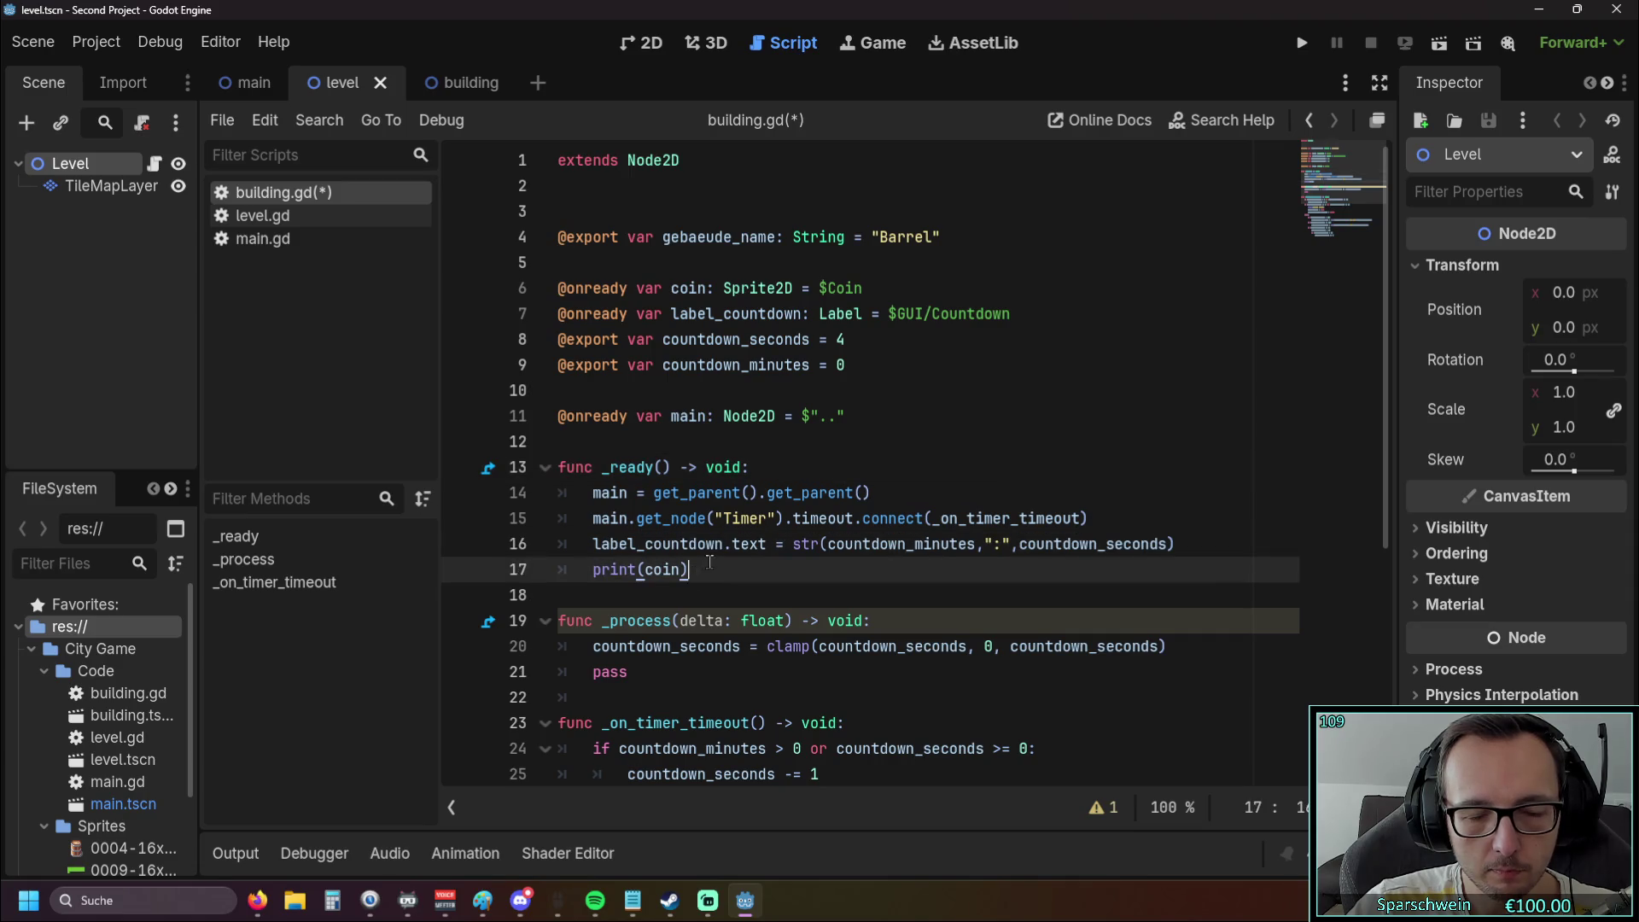
{"action": "key", "text": "Return"}
{"action": "key", "text": "ctrl+v"}
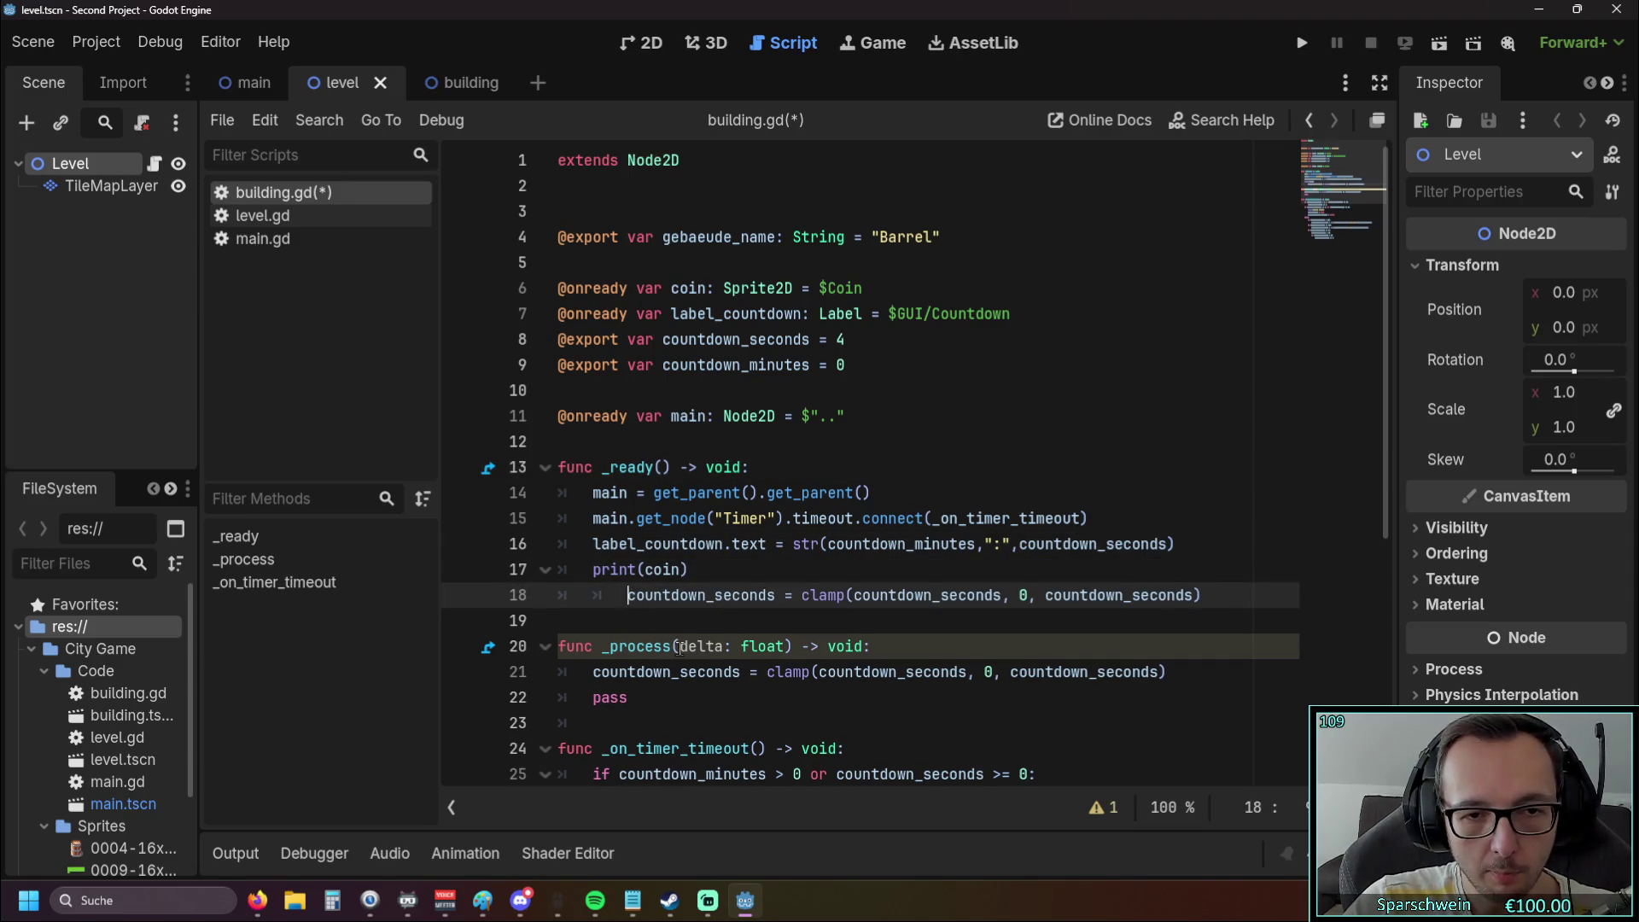
{"action": "key", "text": "shift+Tab"}
Delete the old clamp line from _process, glance at level.gd, and return to building.gd.
{"action": "left_click_drag", "start_coordinate": [1166, 672], "coordinate": [1123, 672]}
{"action": "triple_click", "coordinate": [815, 672]}
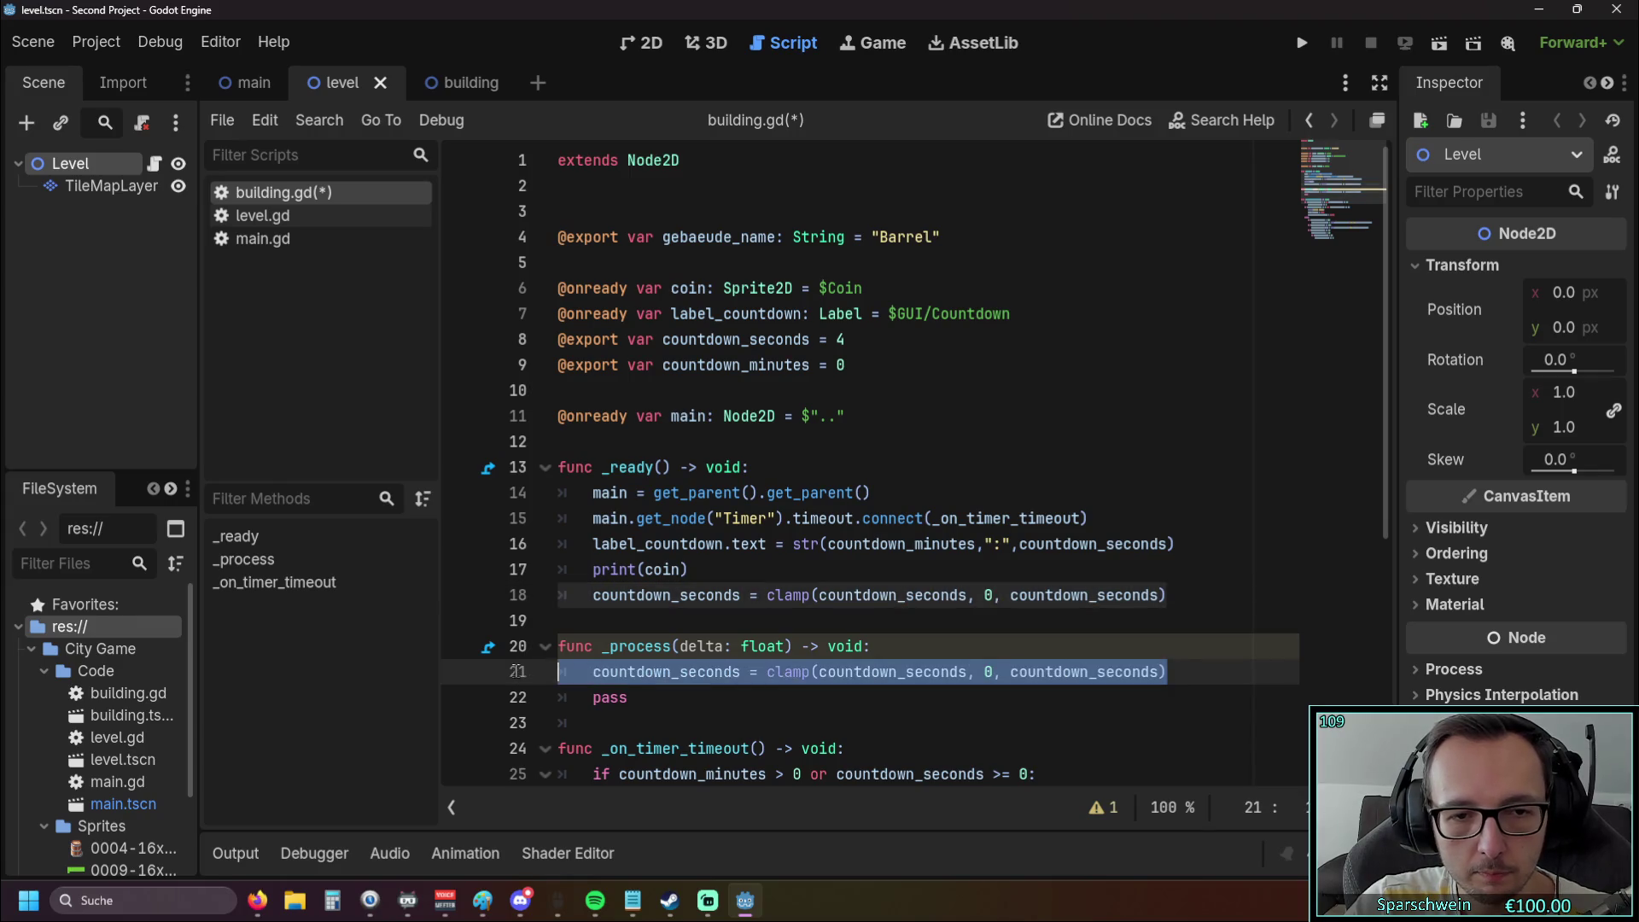
{"action": "key", "text": "BackSpace"}
{"action": "left_click", "coordinate": [799, 711]}
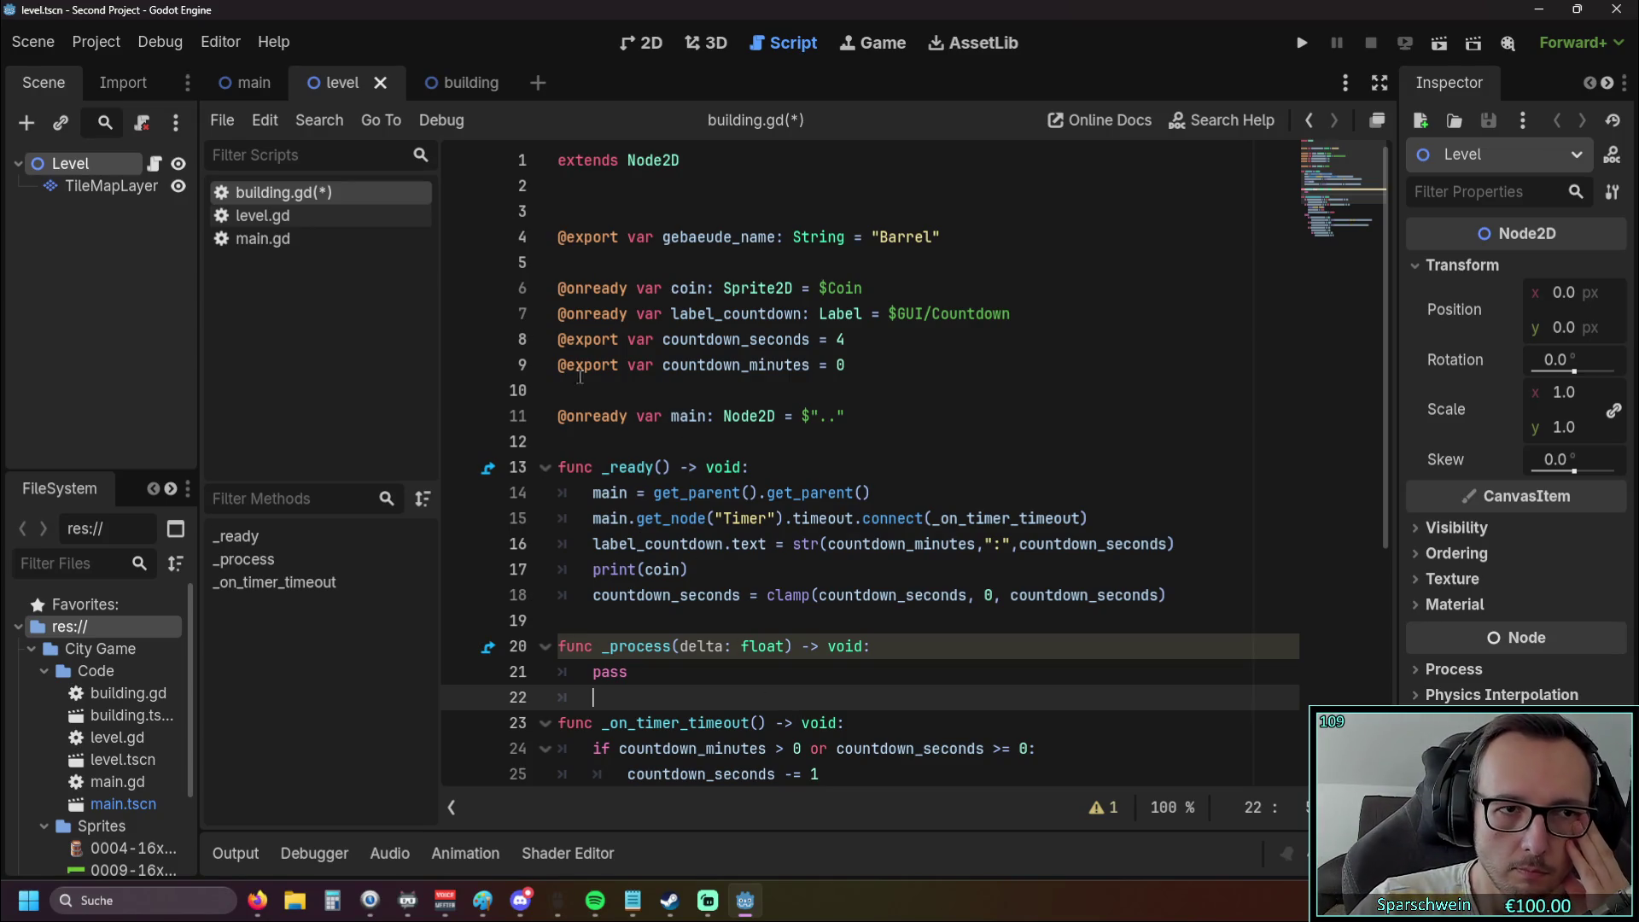
{"action": "left_click", "coordinate": [306, 218]}
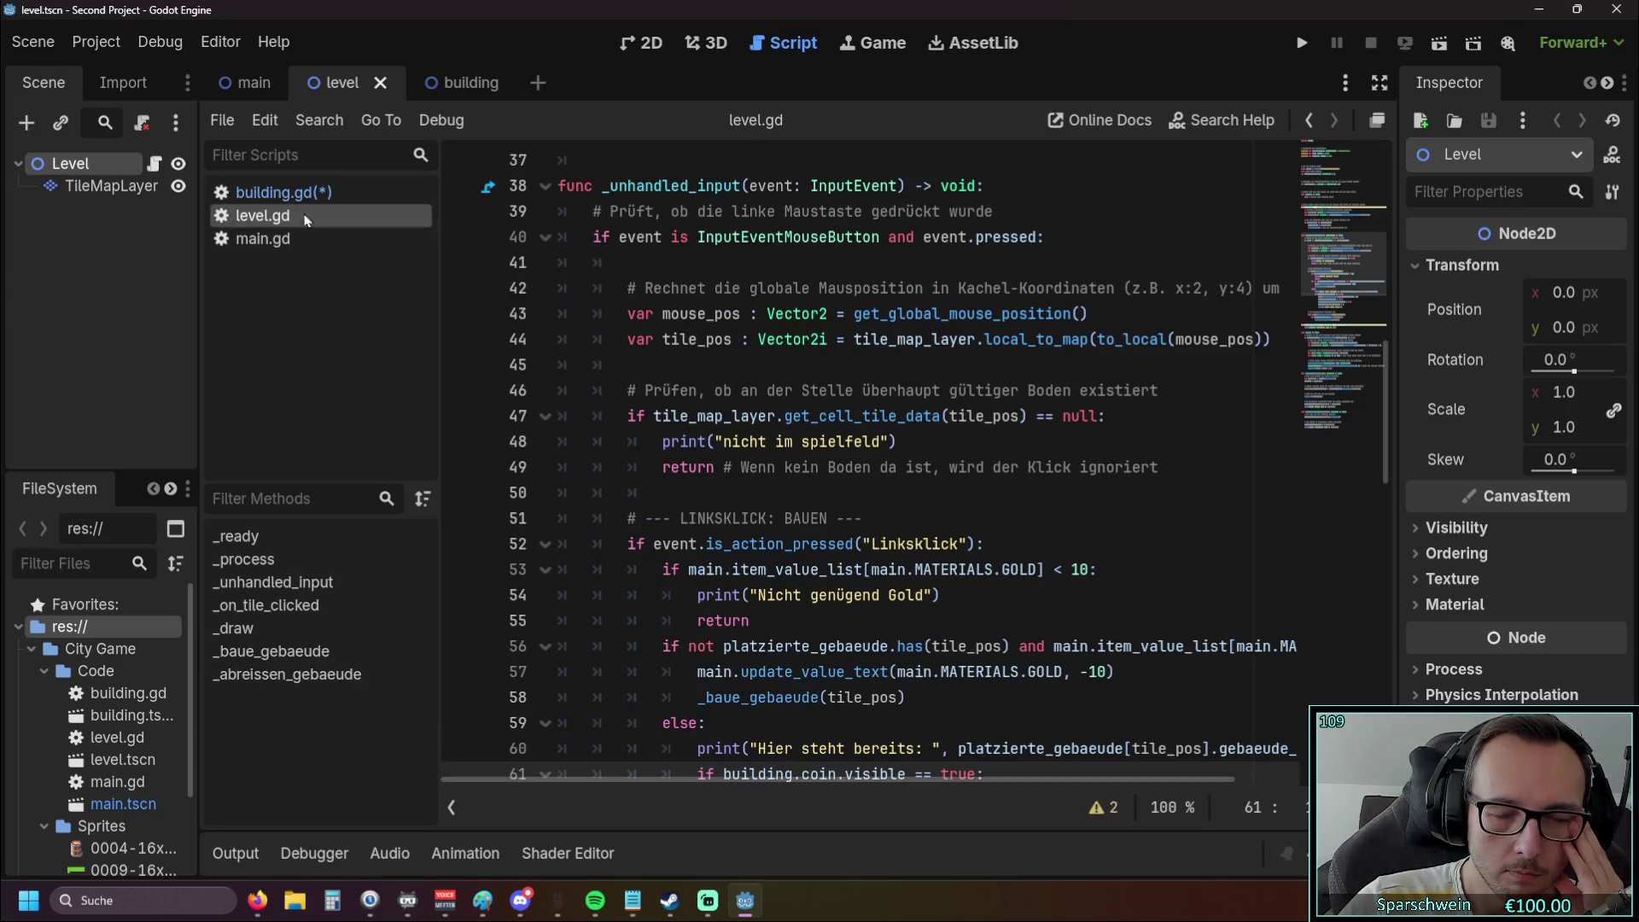
{"action": "left_click", "coordinate": [306, 195]}
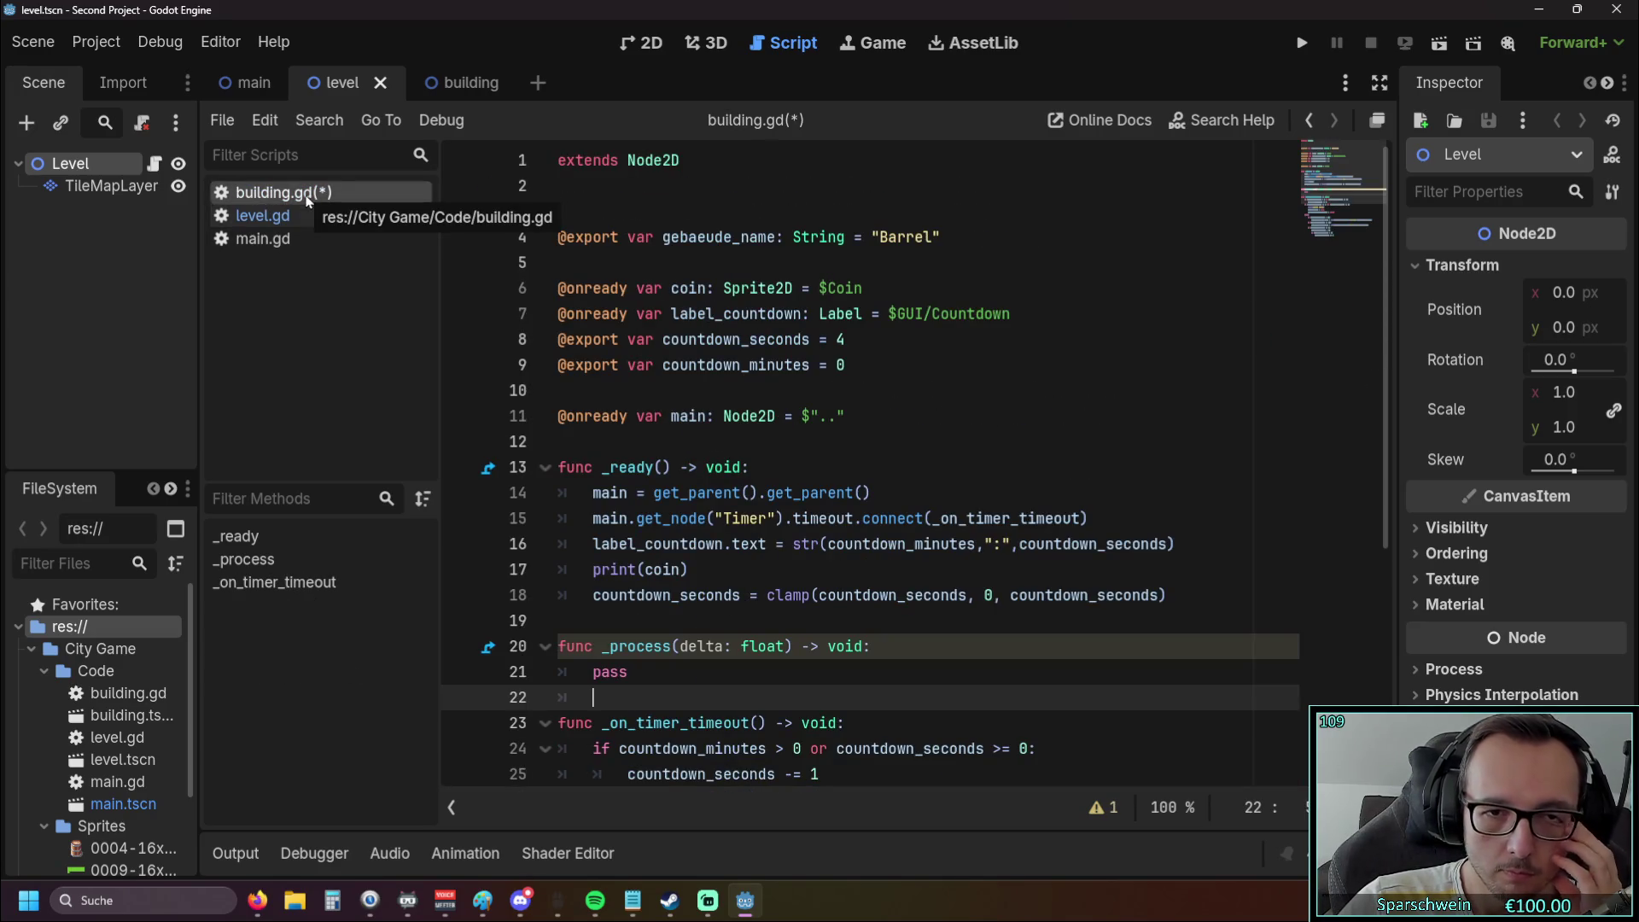
Run the game, build a barrel on a grass tile, collect its coin, then stop.
{"action": "left_click", "coordinate": [1298, 44]}
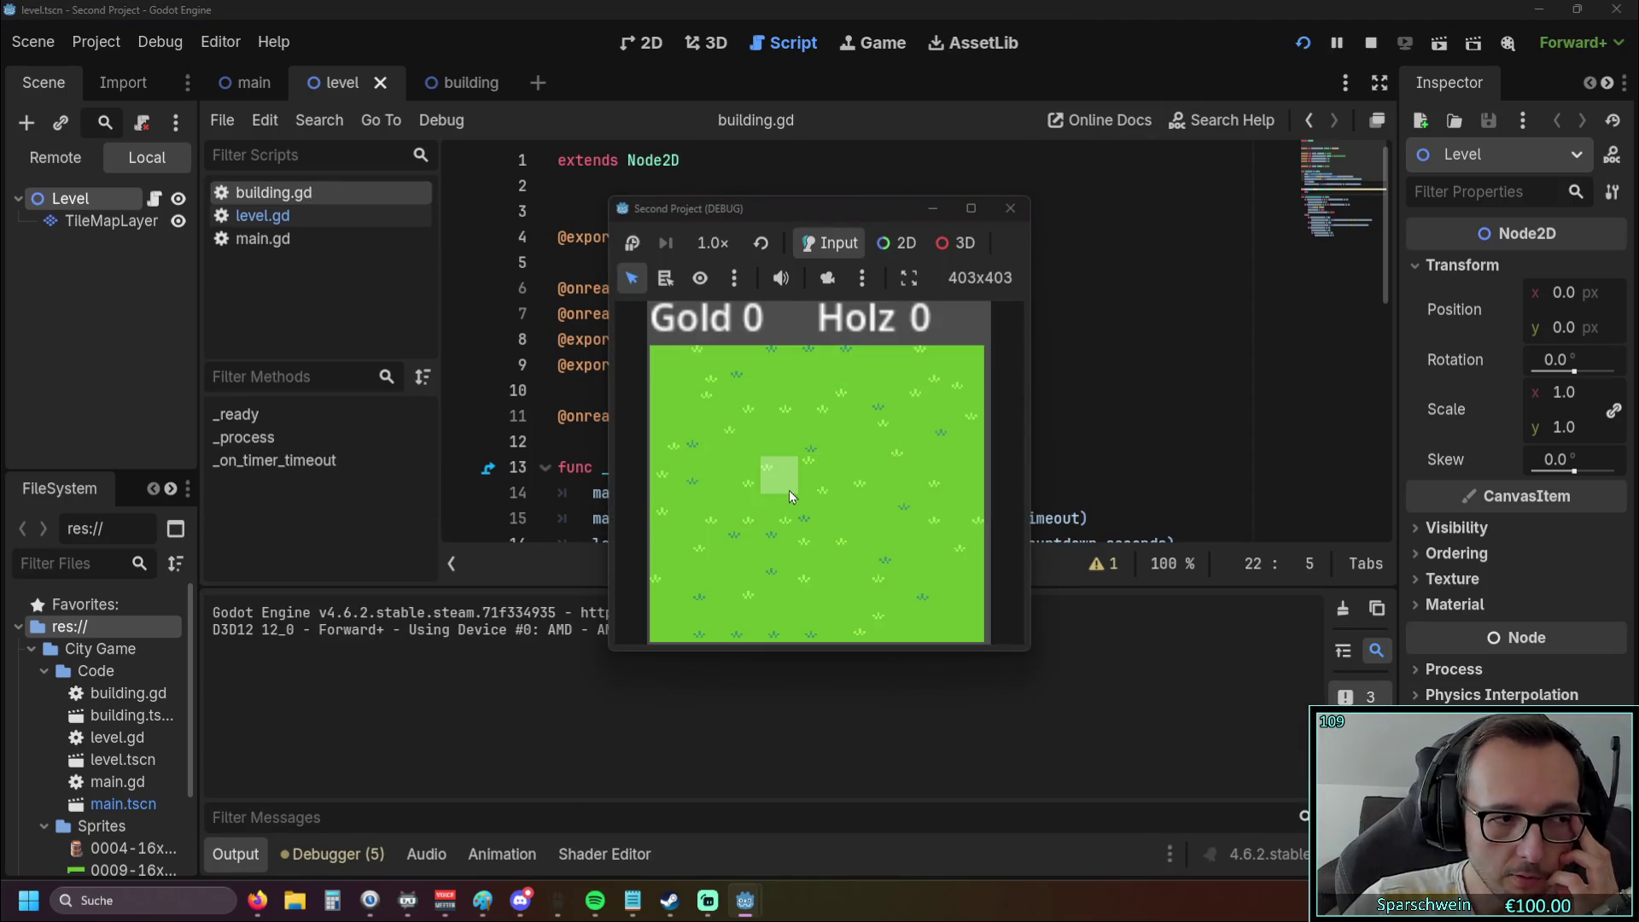
{"action": "left_click", "coordinate": [782, 488]}
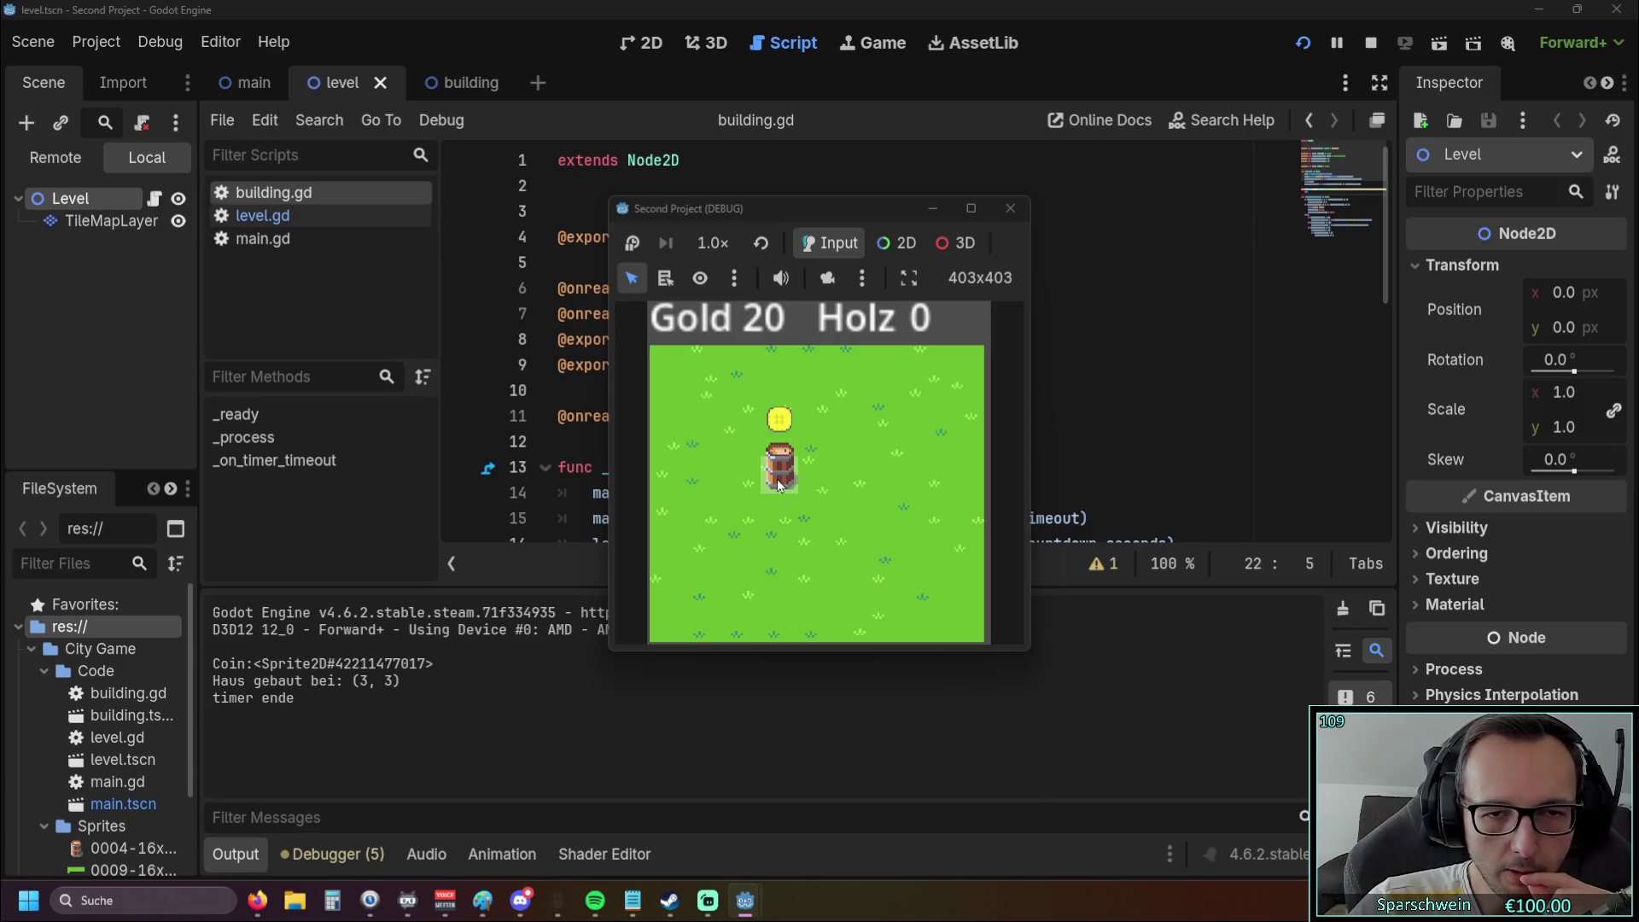
{"action": "left_click", "coordinate": [777, 479]}
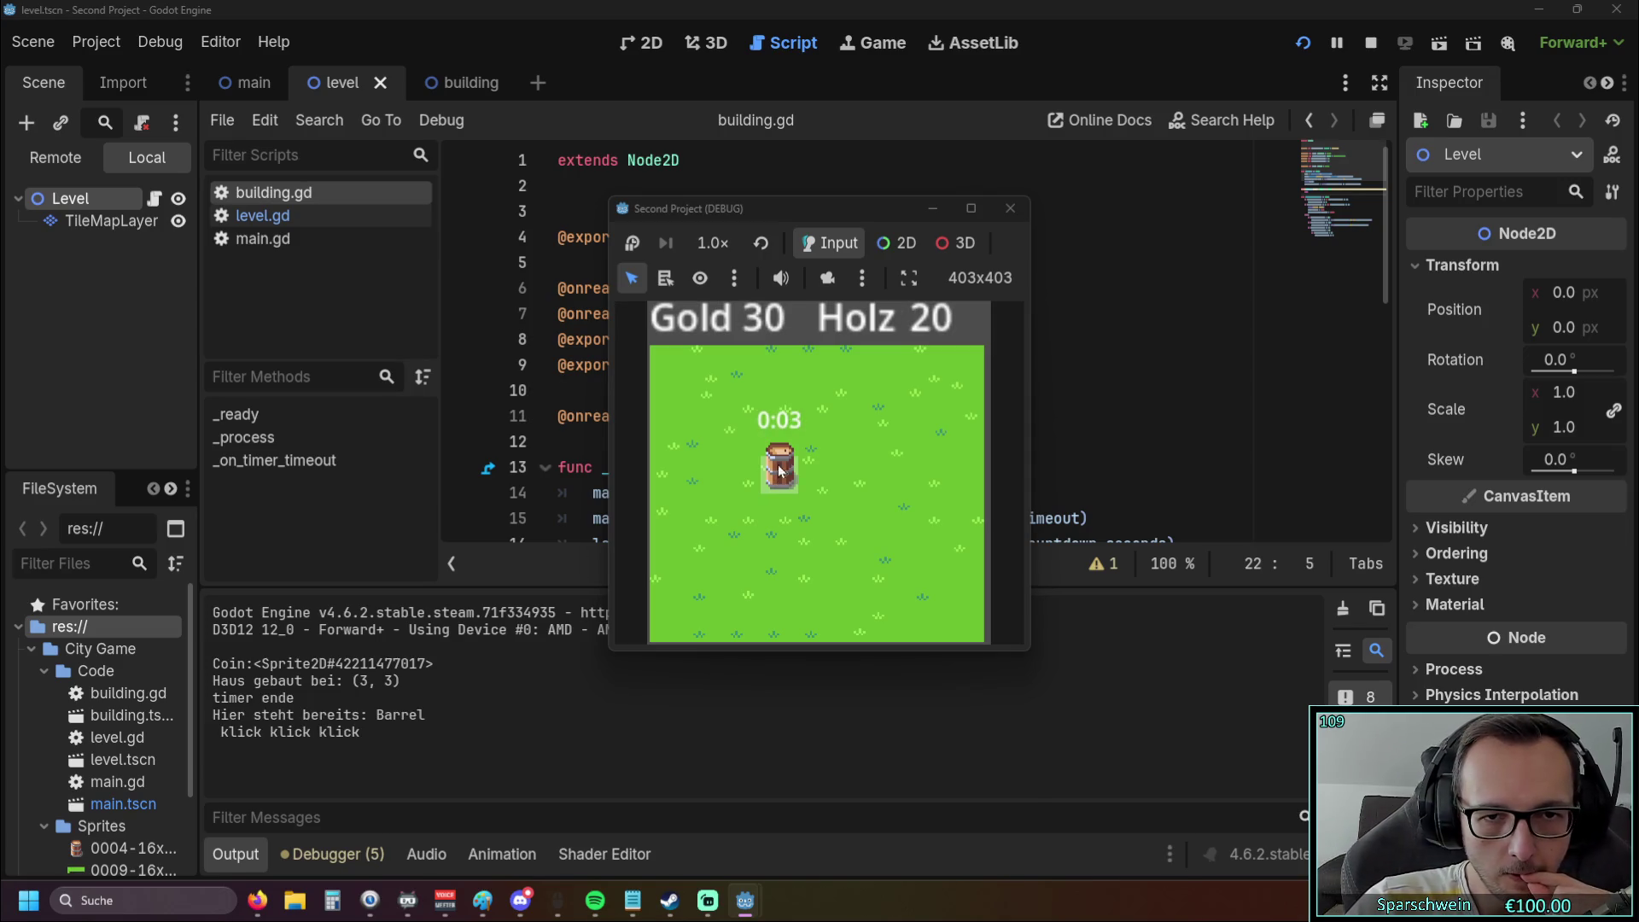
{"action": "left_click", "coordinate": [1010, 209]}
{"action": "scroll", "coordinate": [1088, 399], "scroll_direction": "down", "scroll_amount": 3}
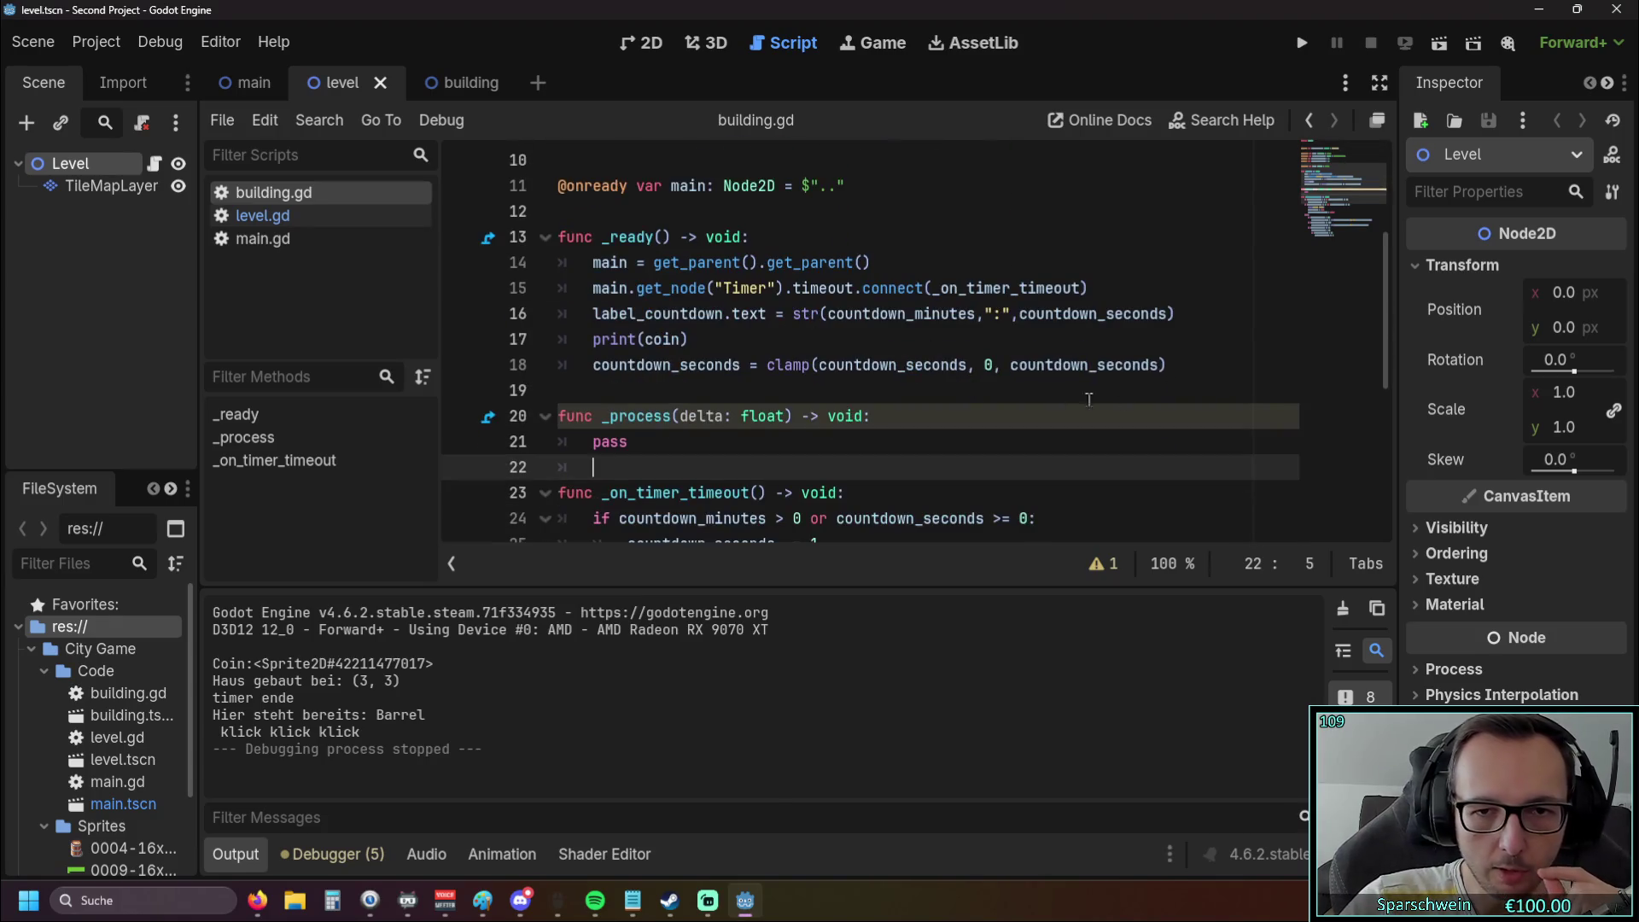
Delete the clamp line from _ready in building.gd.
{"action": "left_click_drag", "start_coordinate": [1167, 364], "coordinate": [429, 375]}
{"action": "key", "text": "ctrl+c"}
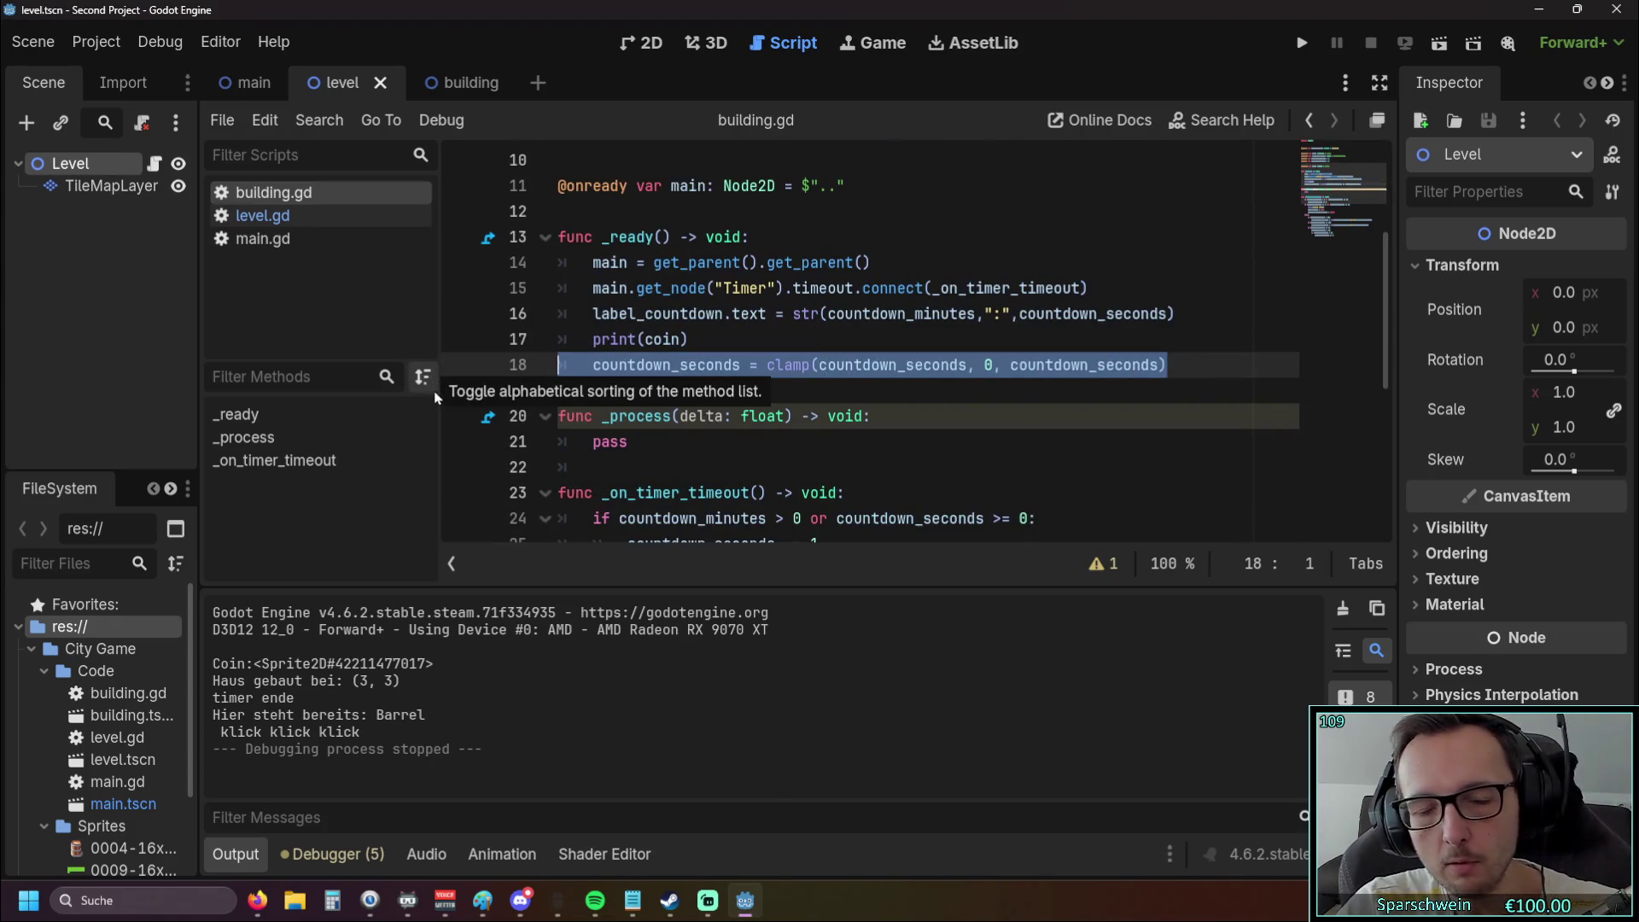
{"action": "key", "text": "BackSpace"}
{"action": "key", "text": "BackSpace"}
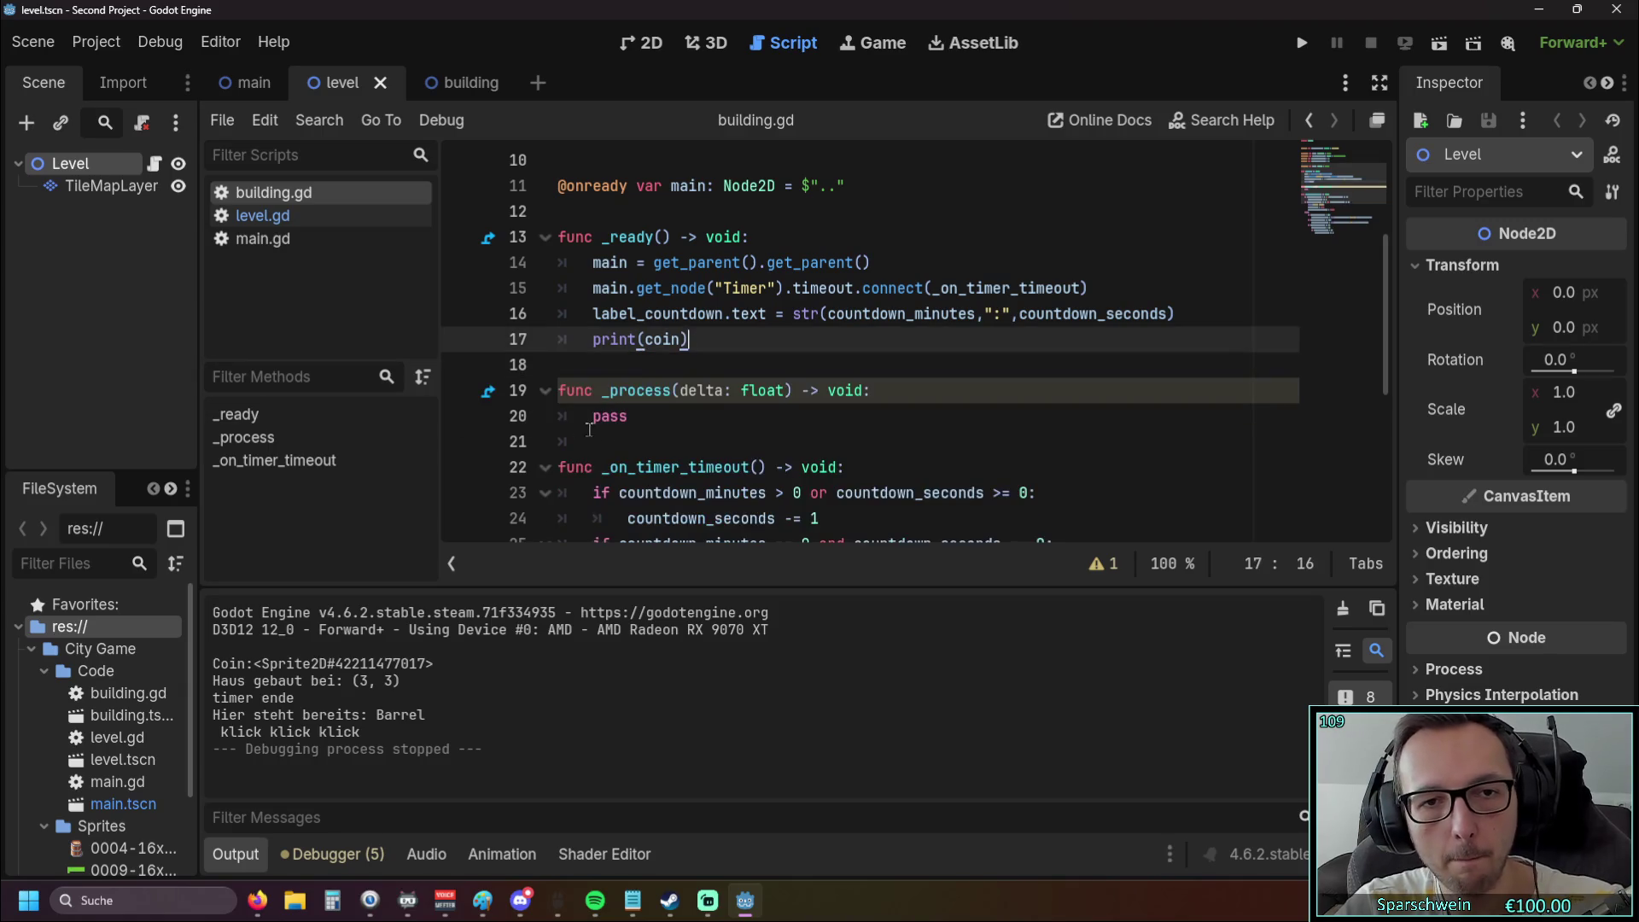
{"action": "scroll", "coordinate": [589, 429], "scroll_direction": "up", "scroll_amount": 1}
{"action": "left_click", "coordinate": [589, 430]}
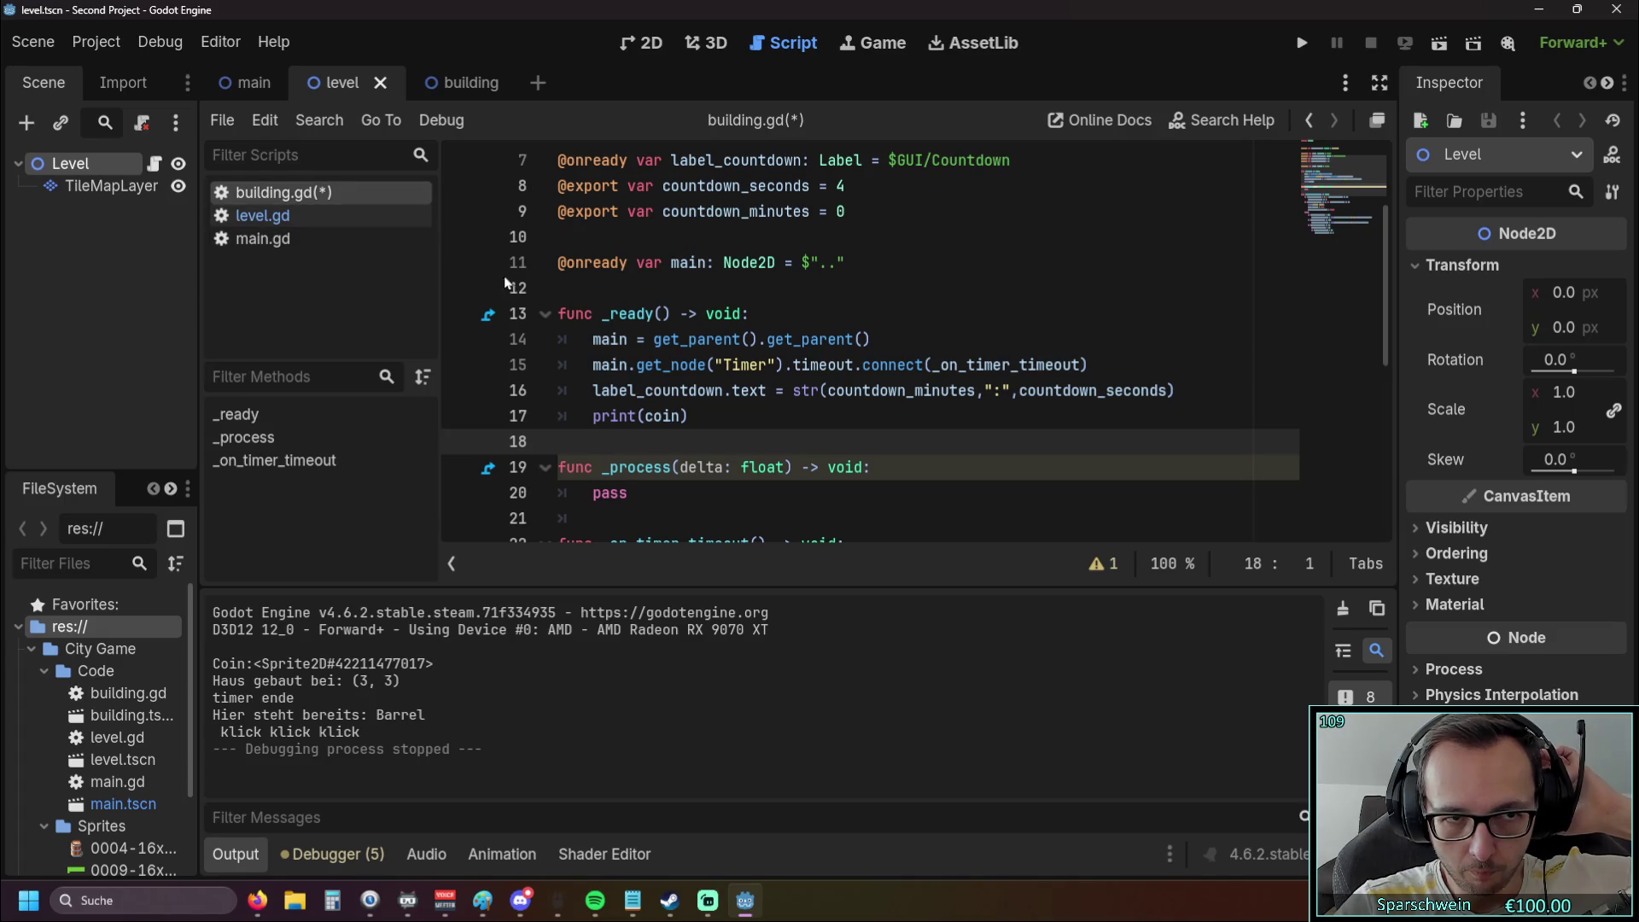
Paste the clamp line into level.gd as line 66, below the countdown reset, and fix its indent.
{"action": "left_click", "coordinate": [318, 221]}
{"action": "scroll", "coordinate": [871, 369], "scroll_direction": "down", "scroll_amount": 10}
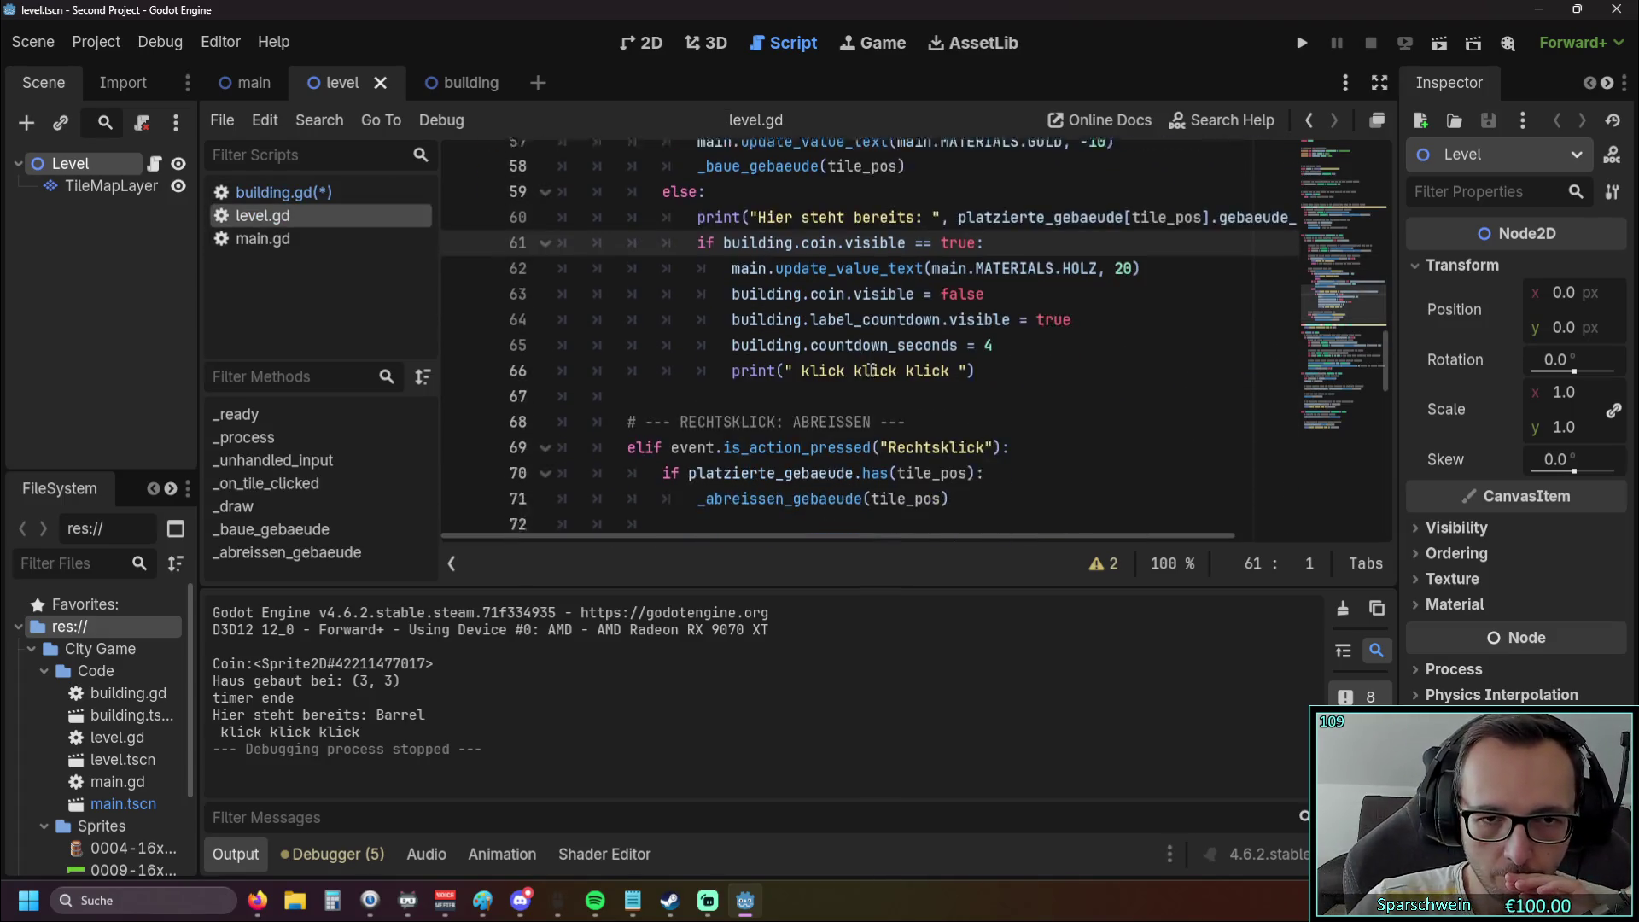
{"action": "scroll", "coordinate": [871, 370], "scroll_direction": "up", "scroll_amount": 1}
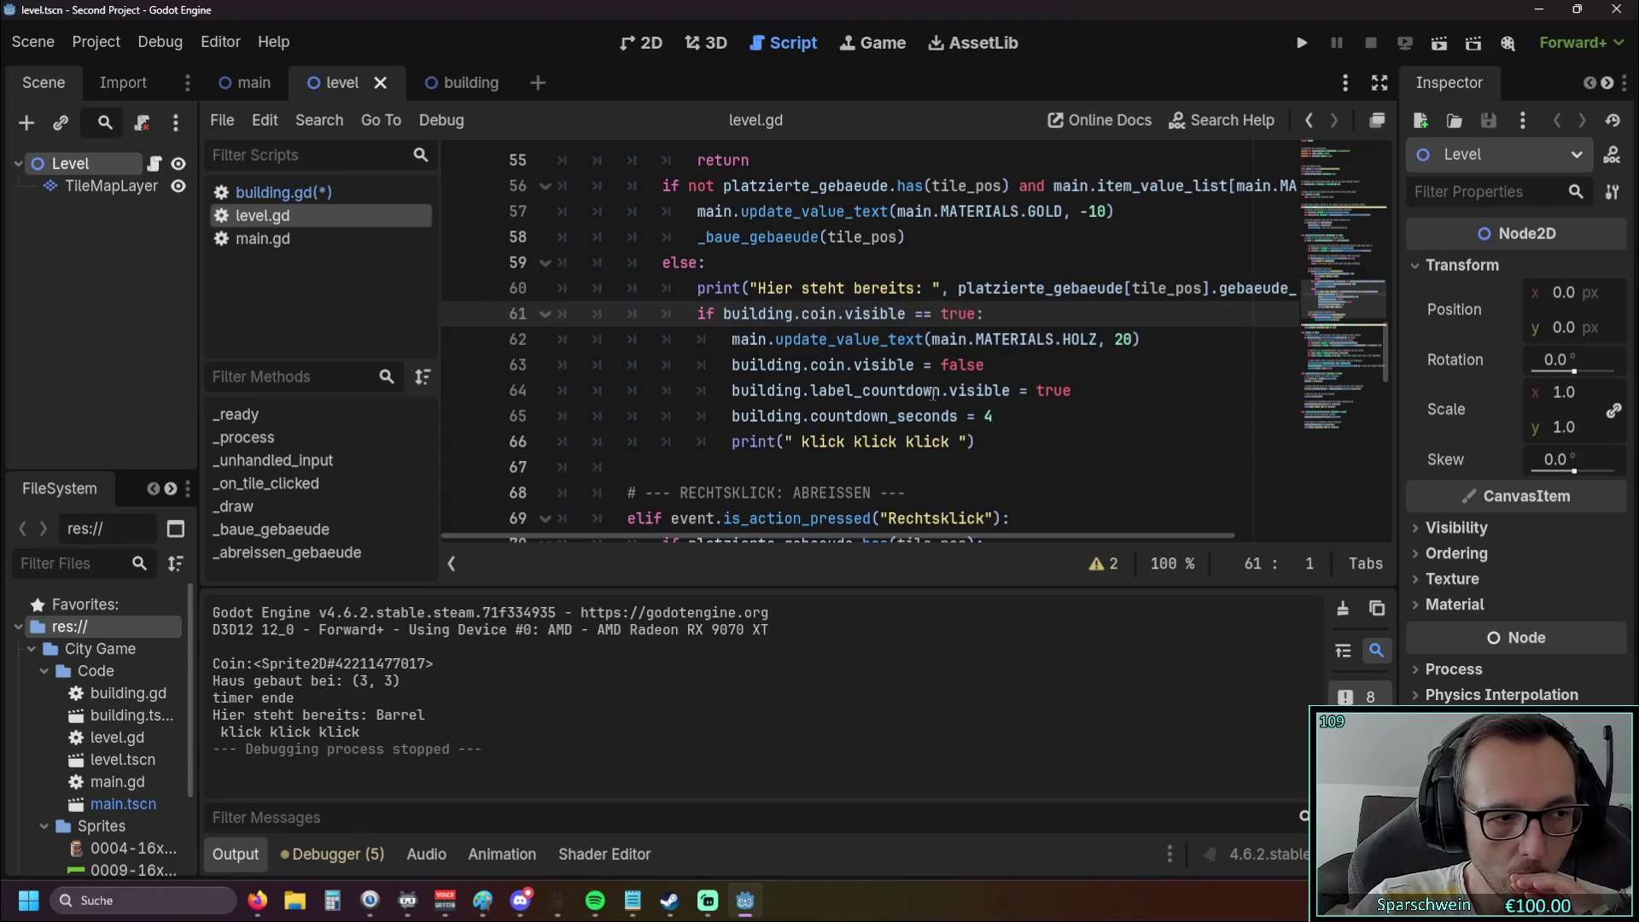
{"action": "left_click", "coordinate": [995, 413]}
{"action": "key", "text": "Return"}
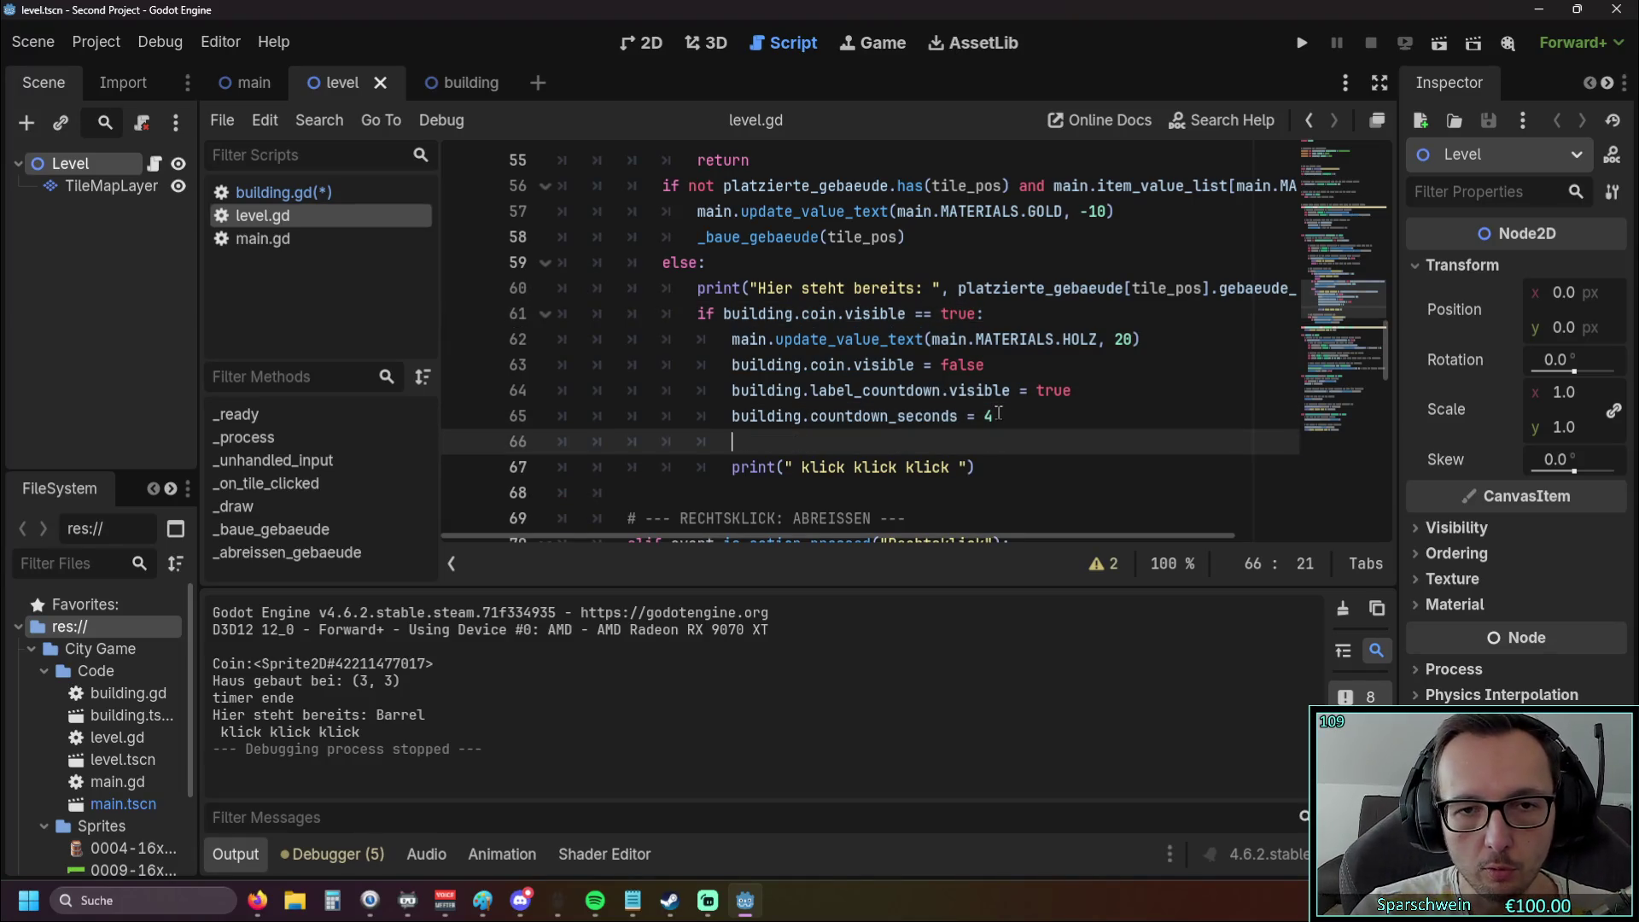
{"action": "key", "text": "ctrl+v"}
{"action": "left_click", "coordinate": [690, 441]}
{"action": "key", "text": "BackSpace"}
Prefix every countdown_seconds on line 66 with 'building.' and run the game.
{"action": "type", "text": "building."}
{"action": "left_click", "coordinate": [845, 492]}
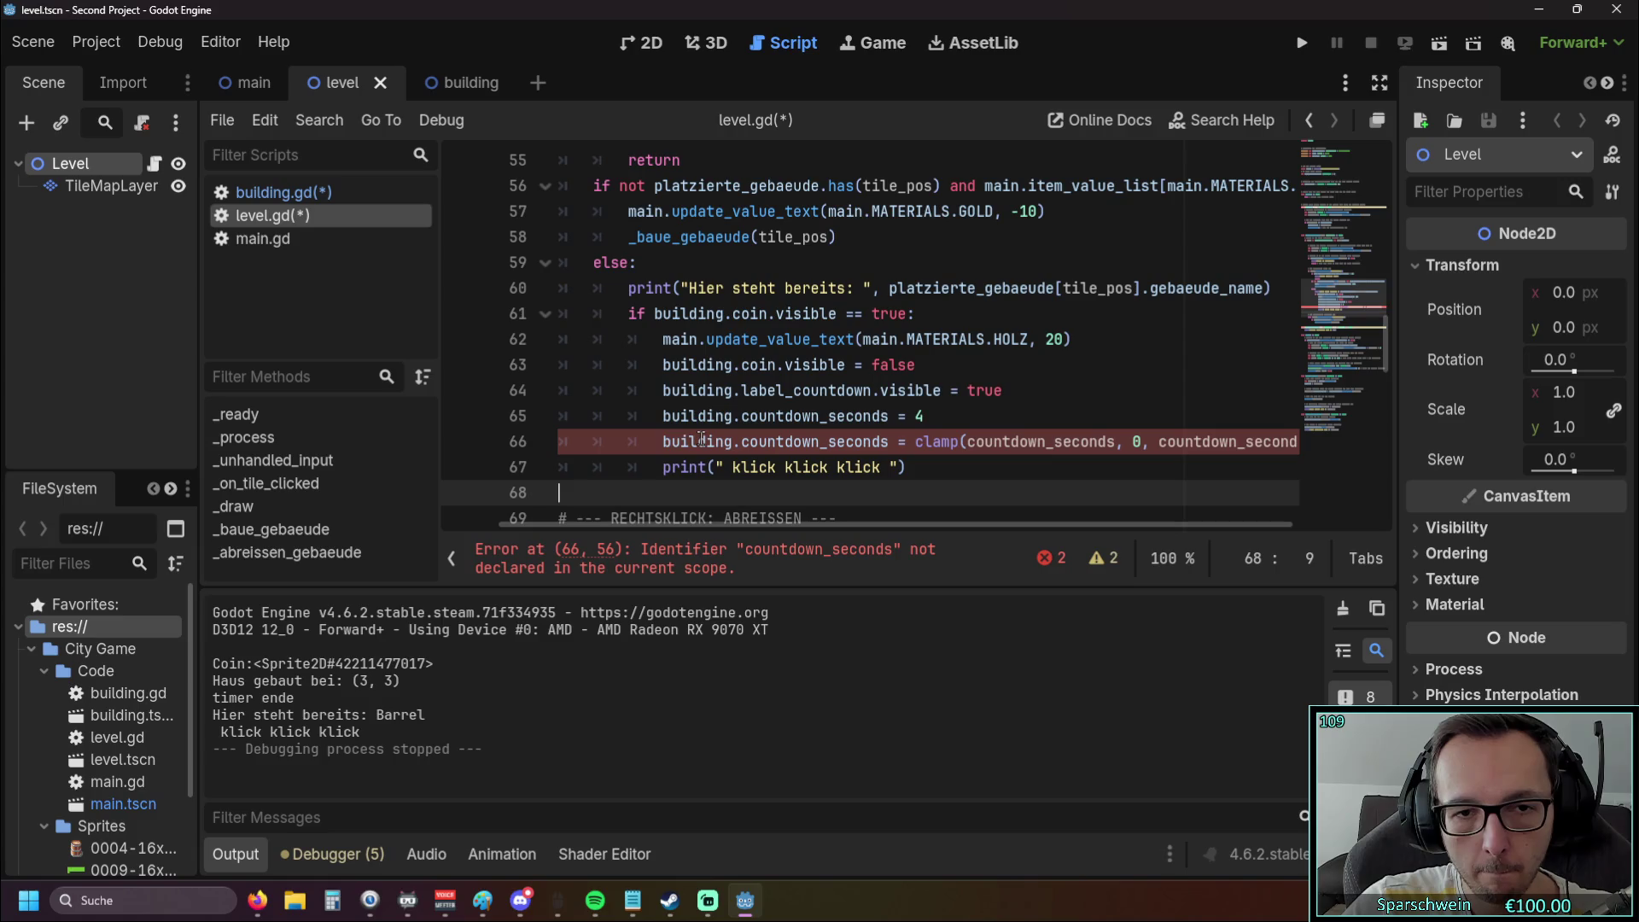
{"action": "left_click_drag", "start_coordinate": [660, 441], "coordinate": [741, 441]}
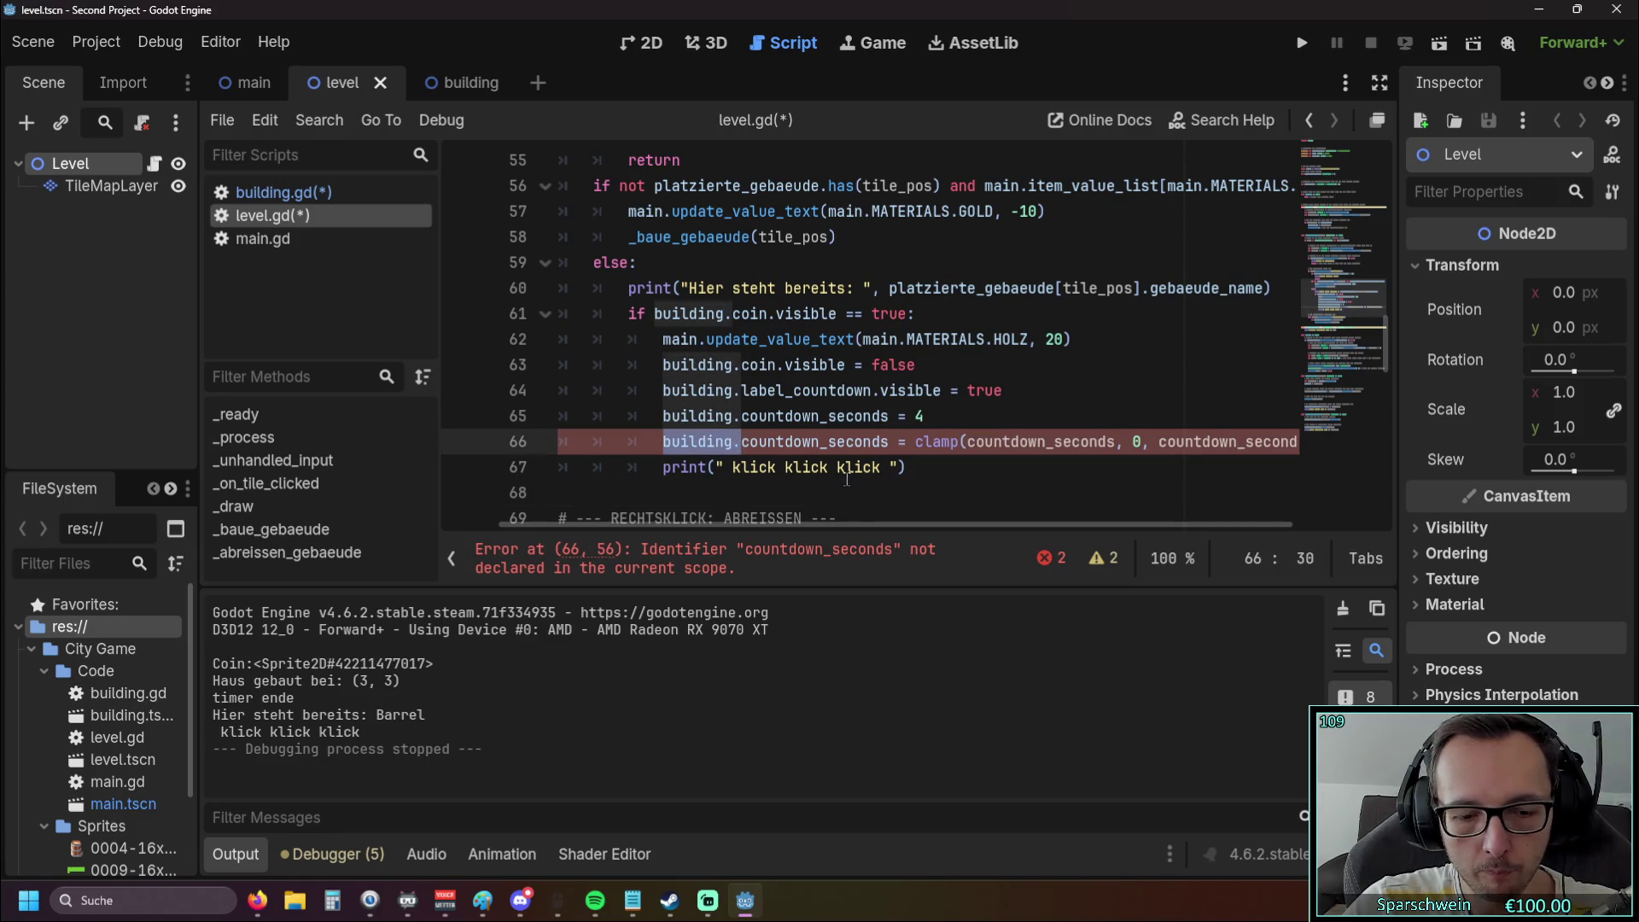
{"action": "key", "text": "ctrl+c"}
{"action": "left_click", "coordinate": [967, 441]}
{"action": "key", "text": "ctrl+v"}
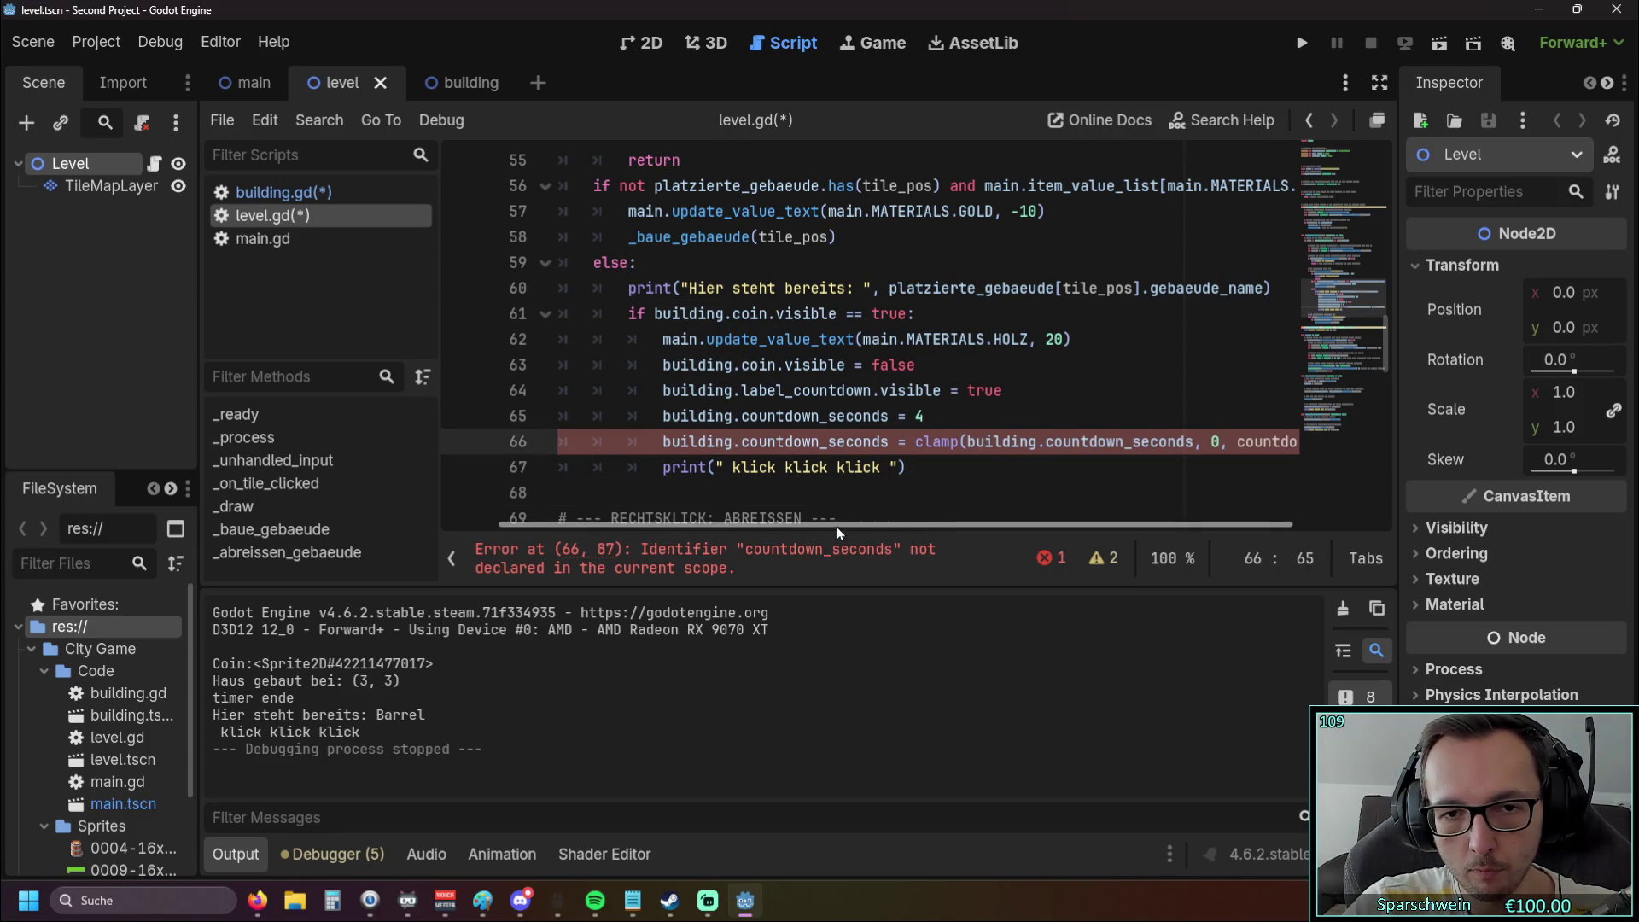
{"action": "left_click_drag", "start_coordinate": [837, 526], "coordinate": [952, 525]}
{"action": "left_click", "coordinate": [1140, 441]}
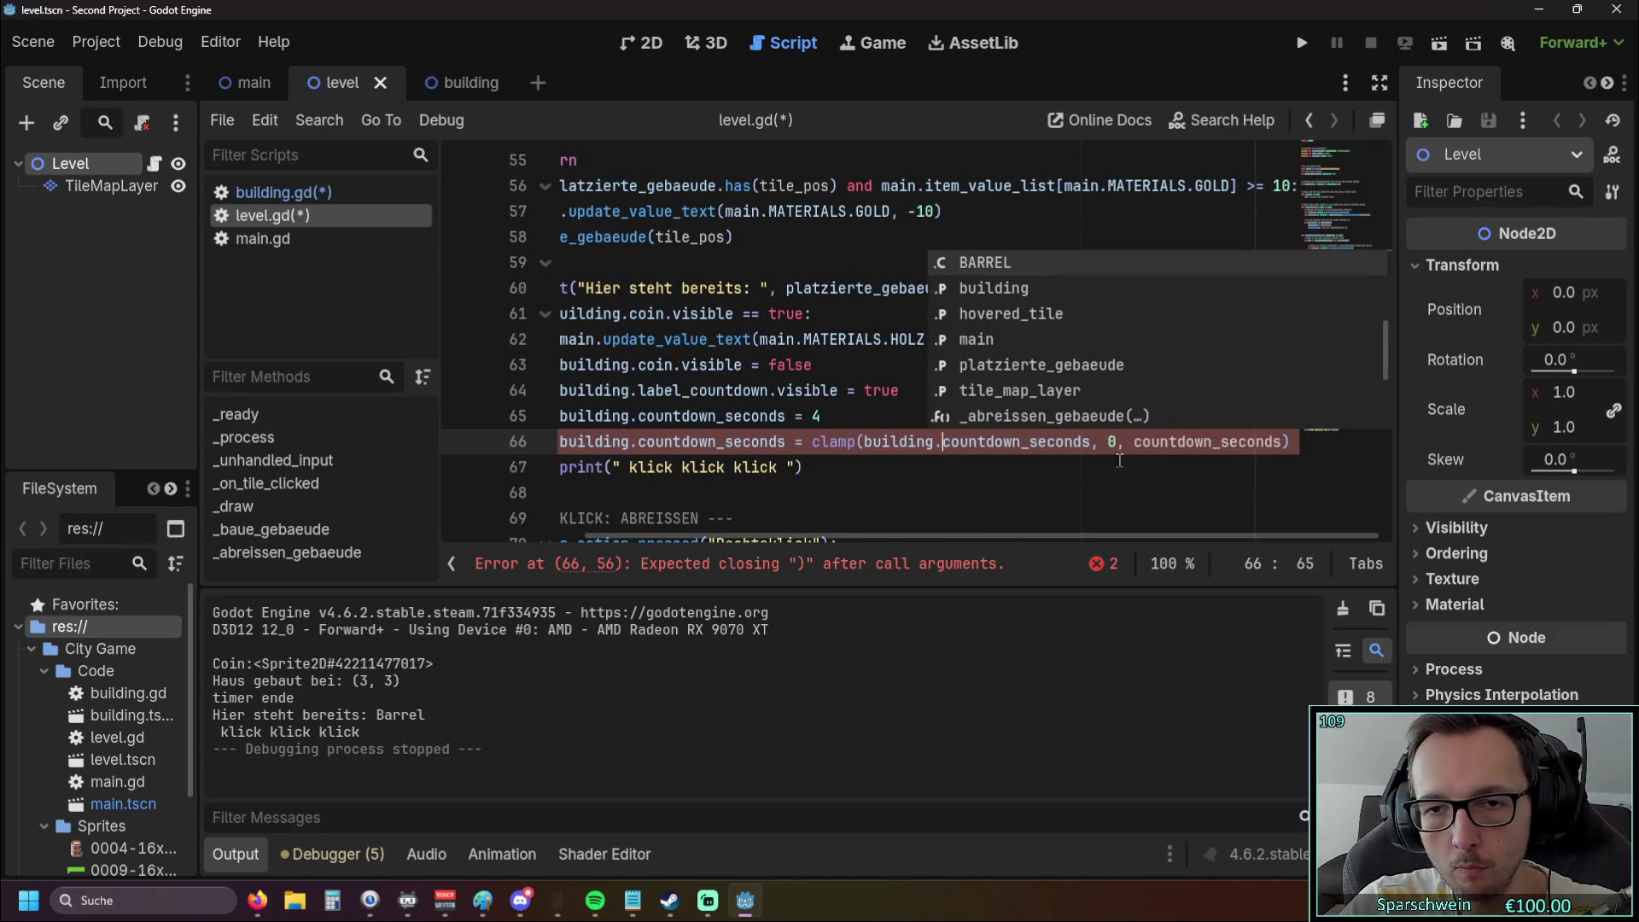
{"action": "key", "text": "ctrl+v"}
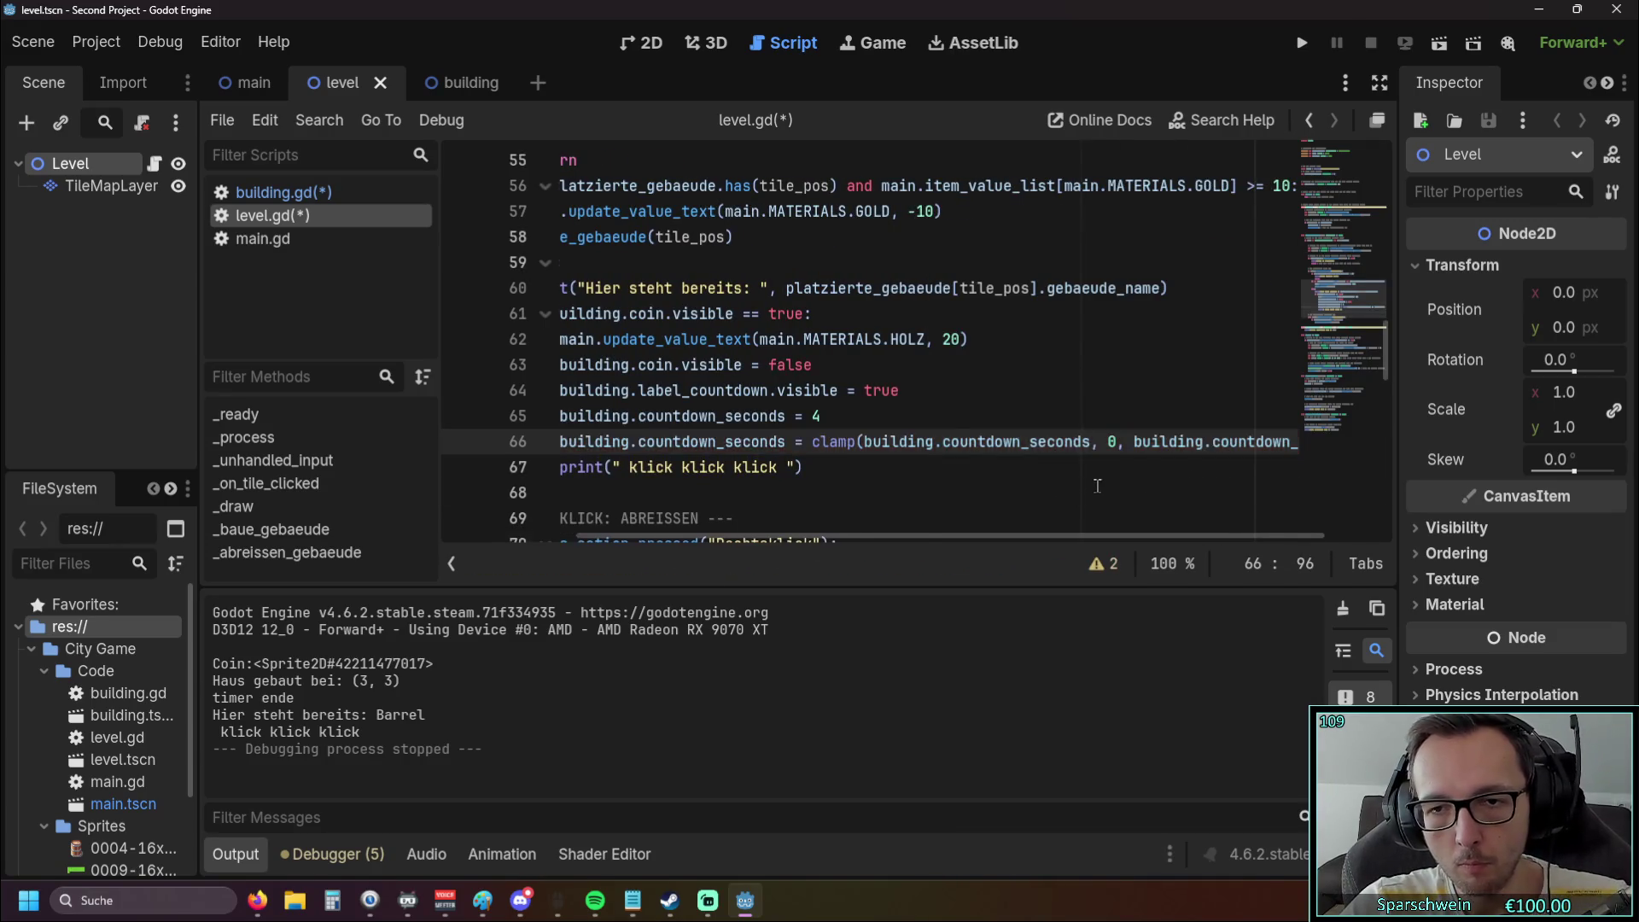
{"action": "left_click", "coordinate": [1086, 490]}
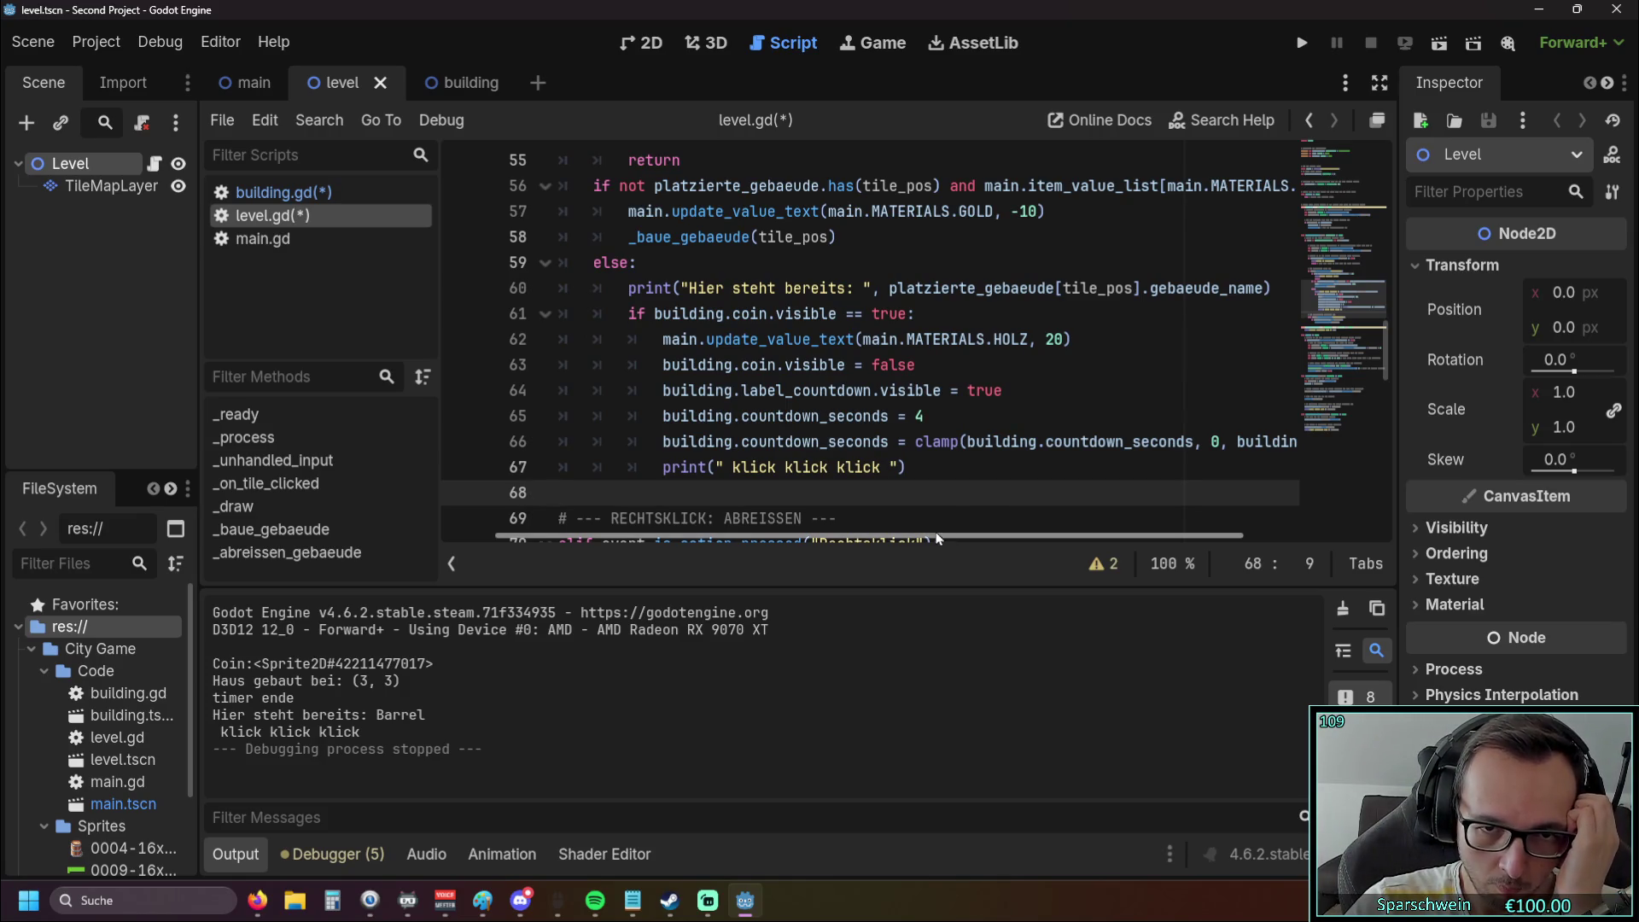
{"action": "left_click", "coordinate": [1294, 60]}
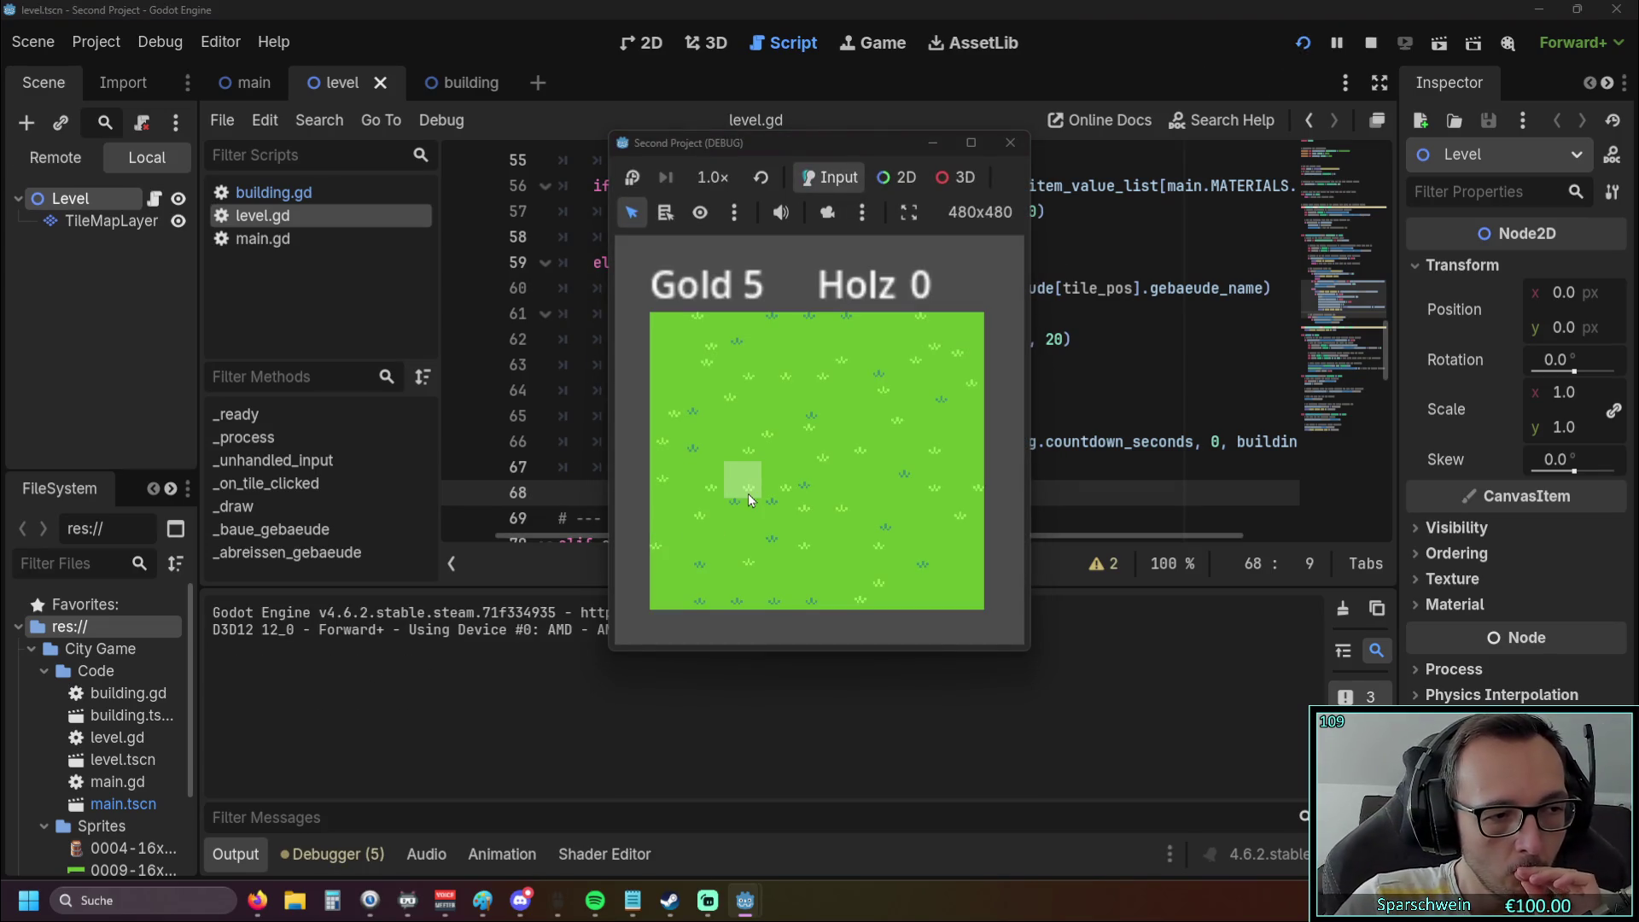
Build a barrel on an empty grass tile, collect its wood twice, then stop the game.
{"action": "left_click", "coordinate": [771, 477]}
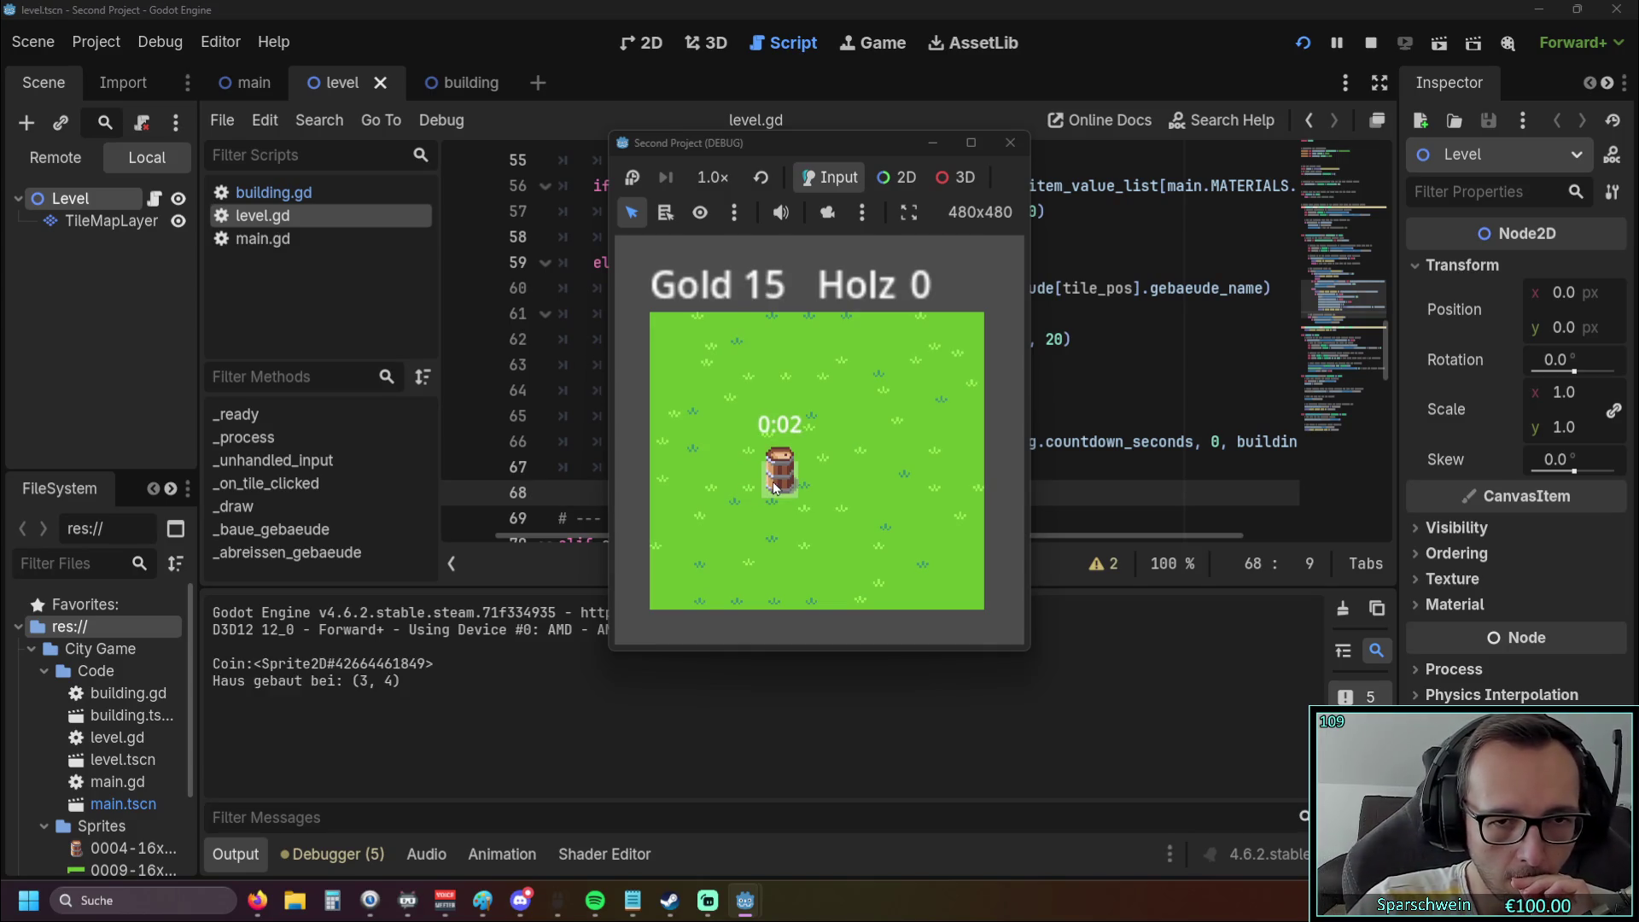
{"action": "left_click", "coordinate": [772, 482]}
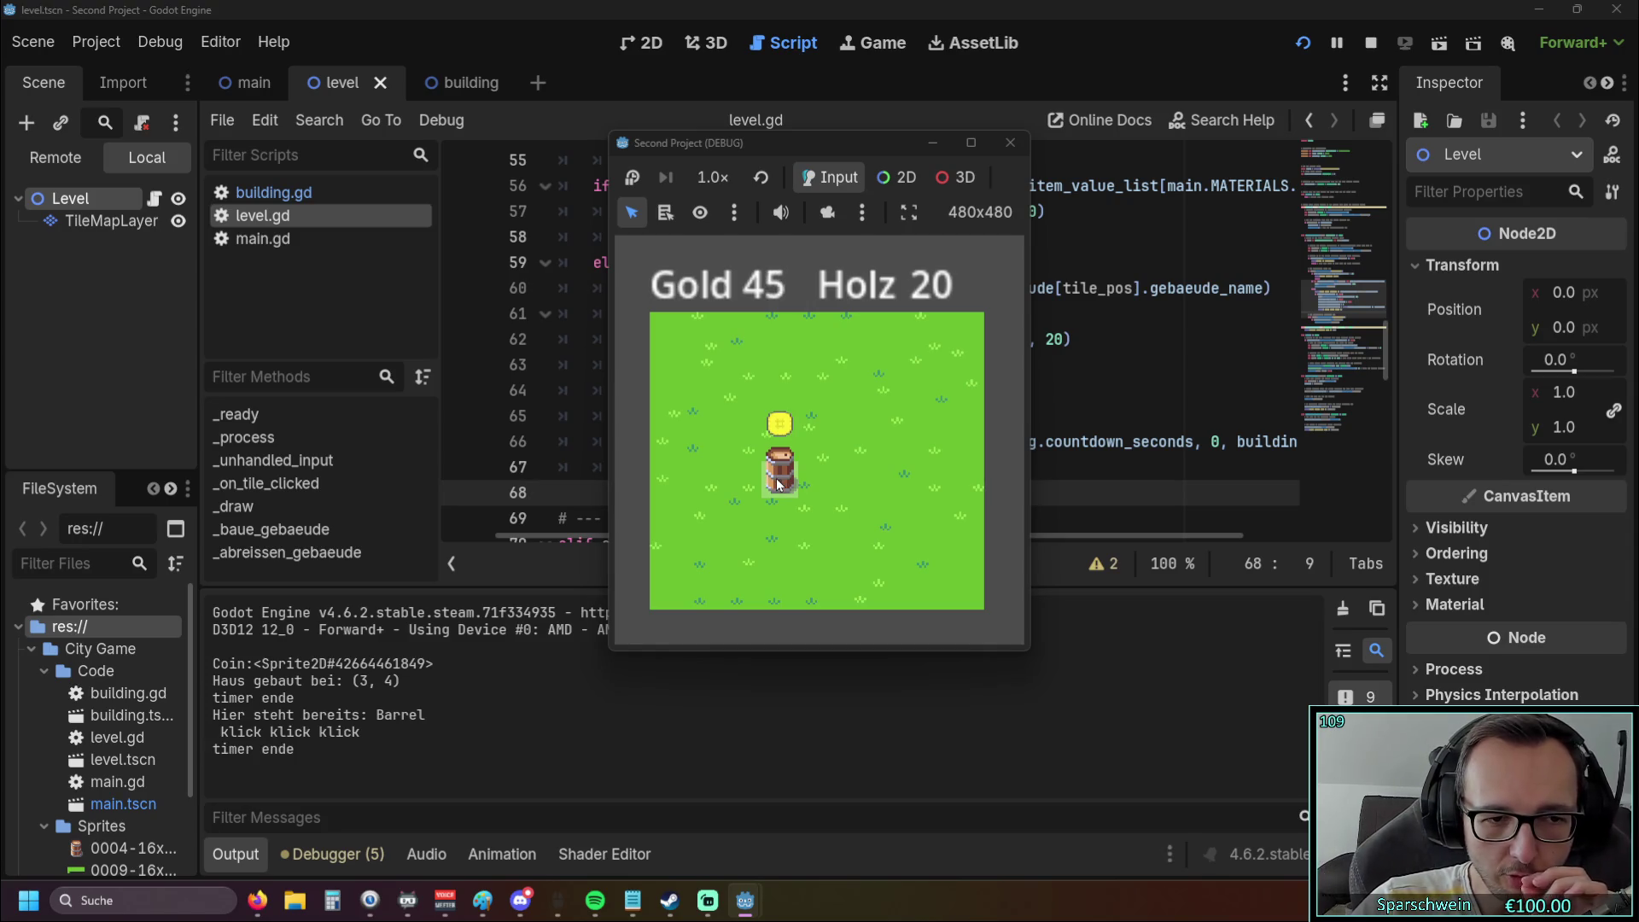
{"action": "left_click", "coordinate": [776, 484]}
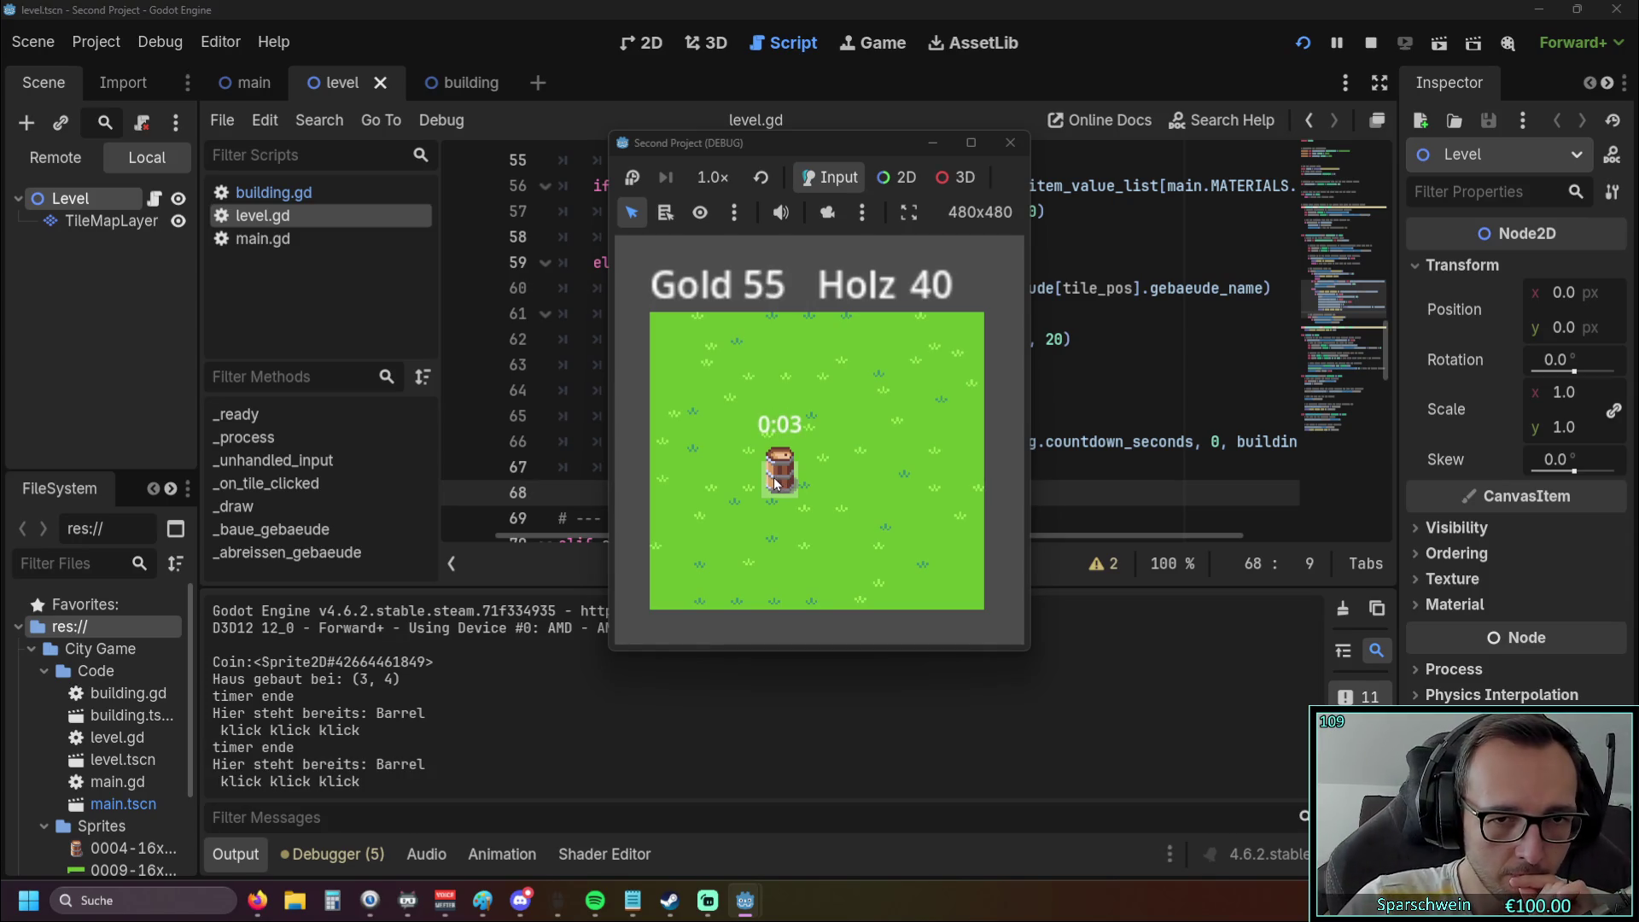
{"action": "left_click", "coordinate": [1010, 142]}
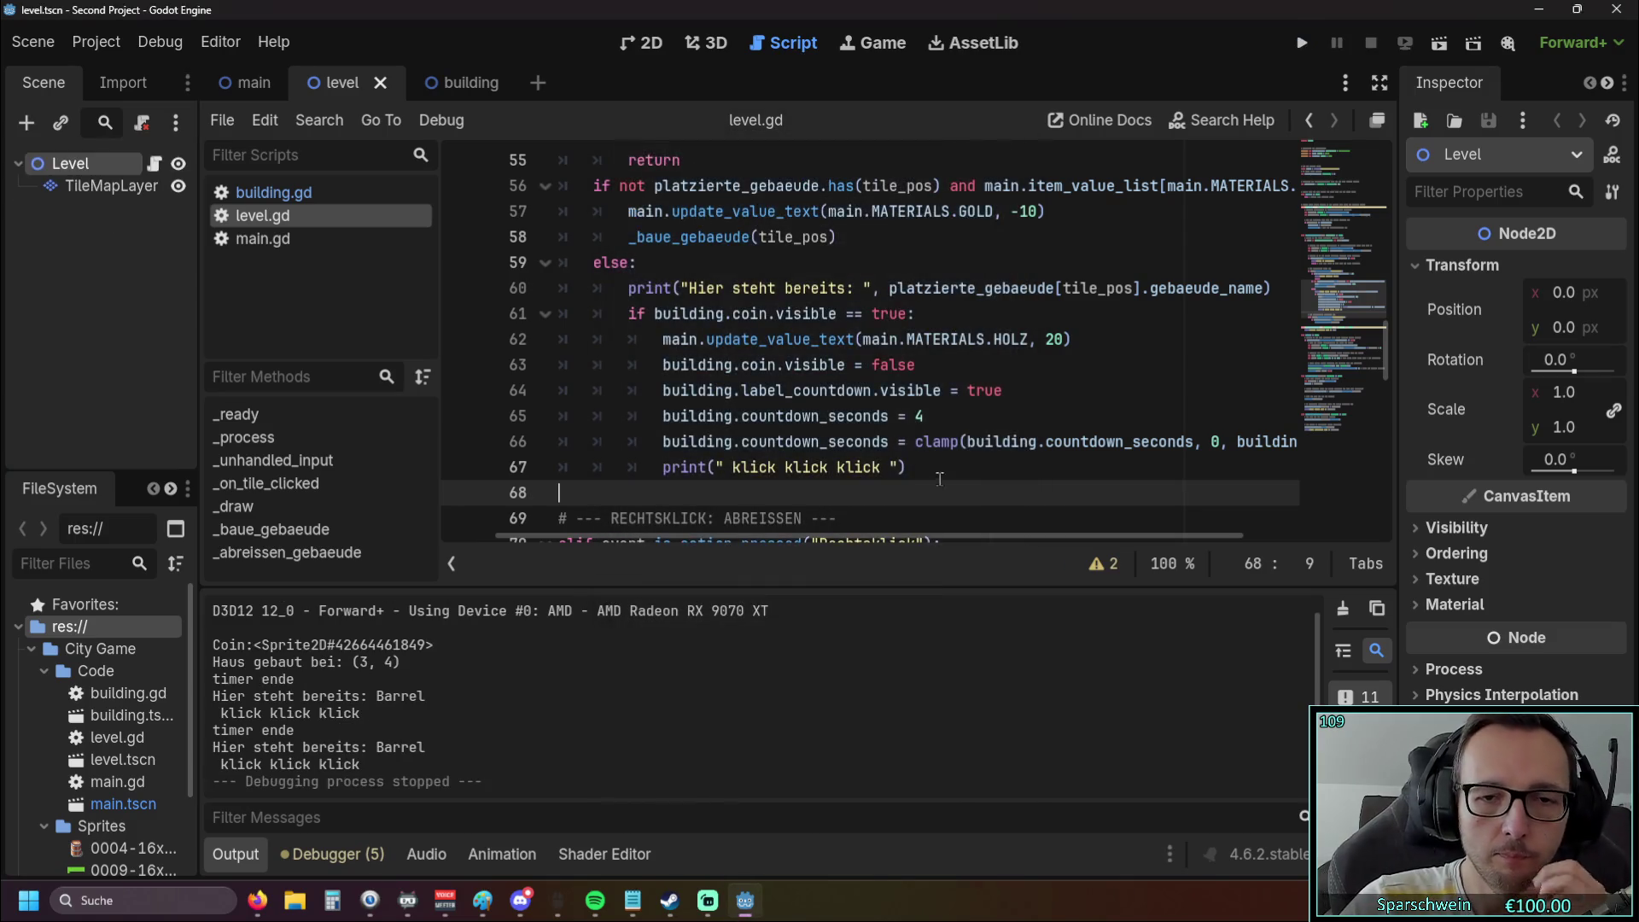
Strip both 'building.' prefixes from line 66 in level.gd.
{"action": "scroll", "coordinate": [909, 535], "scroll_direction": "right", "scroll_amount": 5}
{"action": "left_click_drag", "start_coordinate": [918, 537], "coordinate": [1033, 542]}
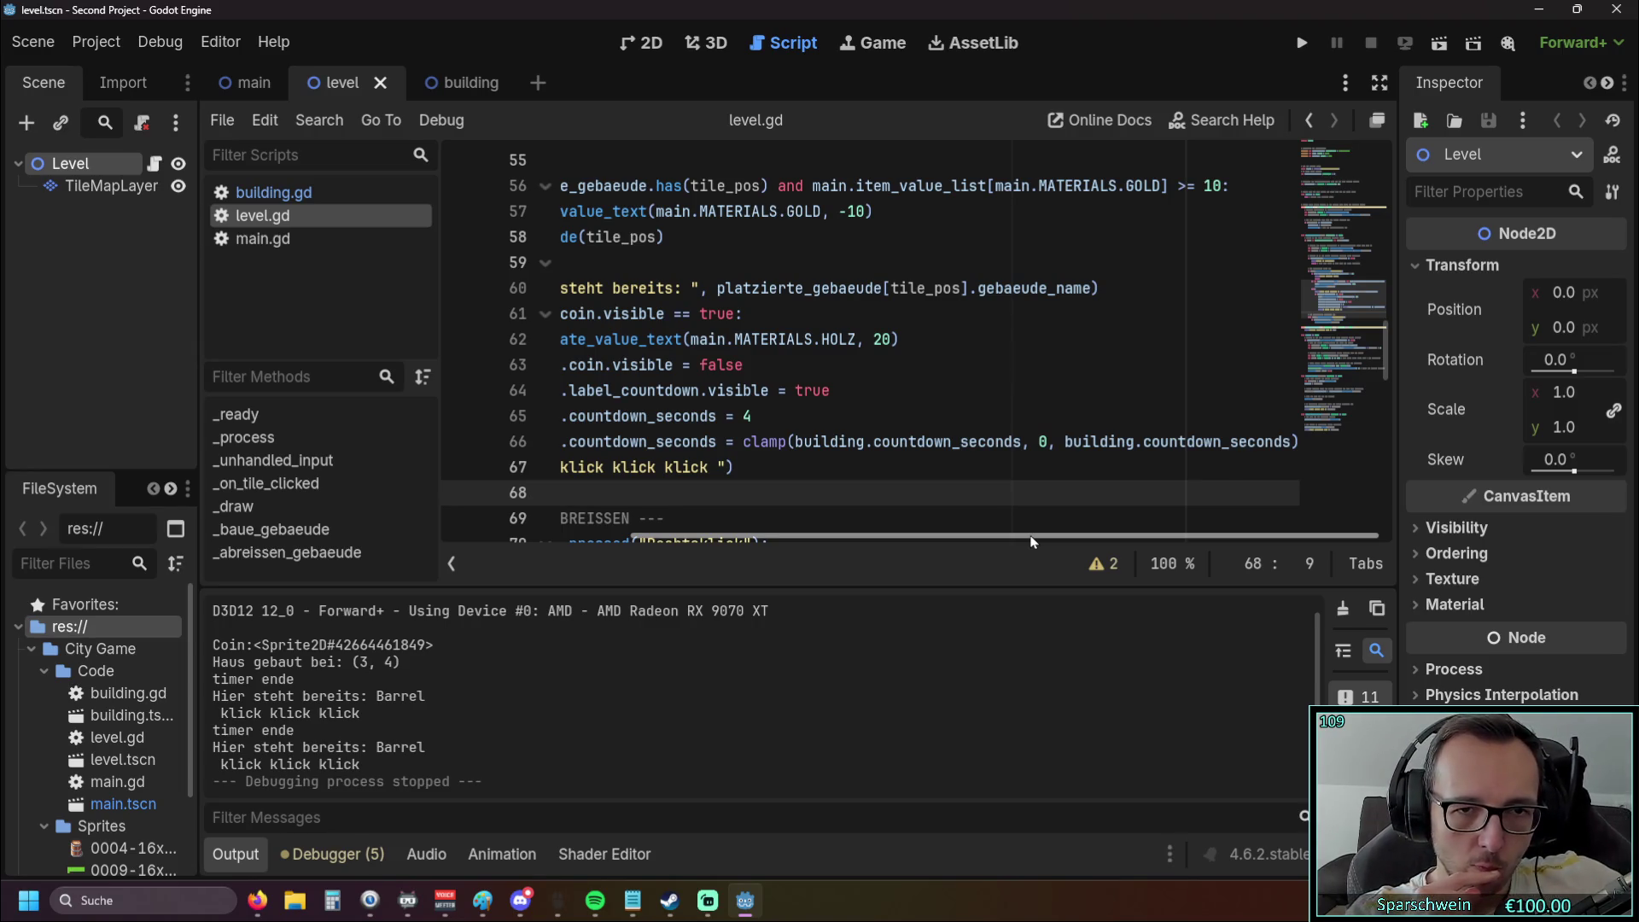
{"action": "scroll", "coordinate": [648, 539], "scroll_direction": "left", "scroll_amount": 2}
{"action": "scroll", "coordinate": [648, 538], "scroll_direction": "left", "scroll_amount": 5}
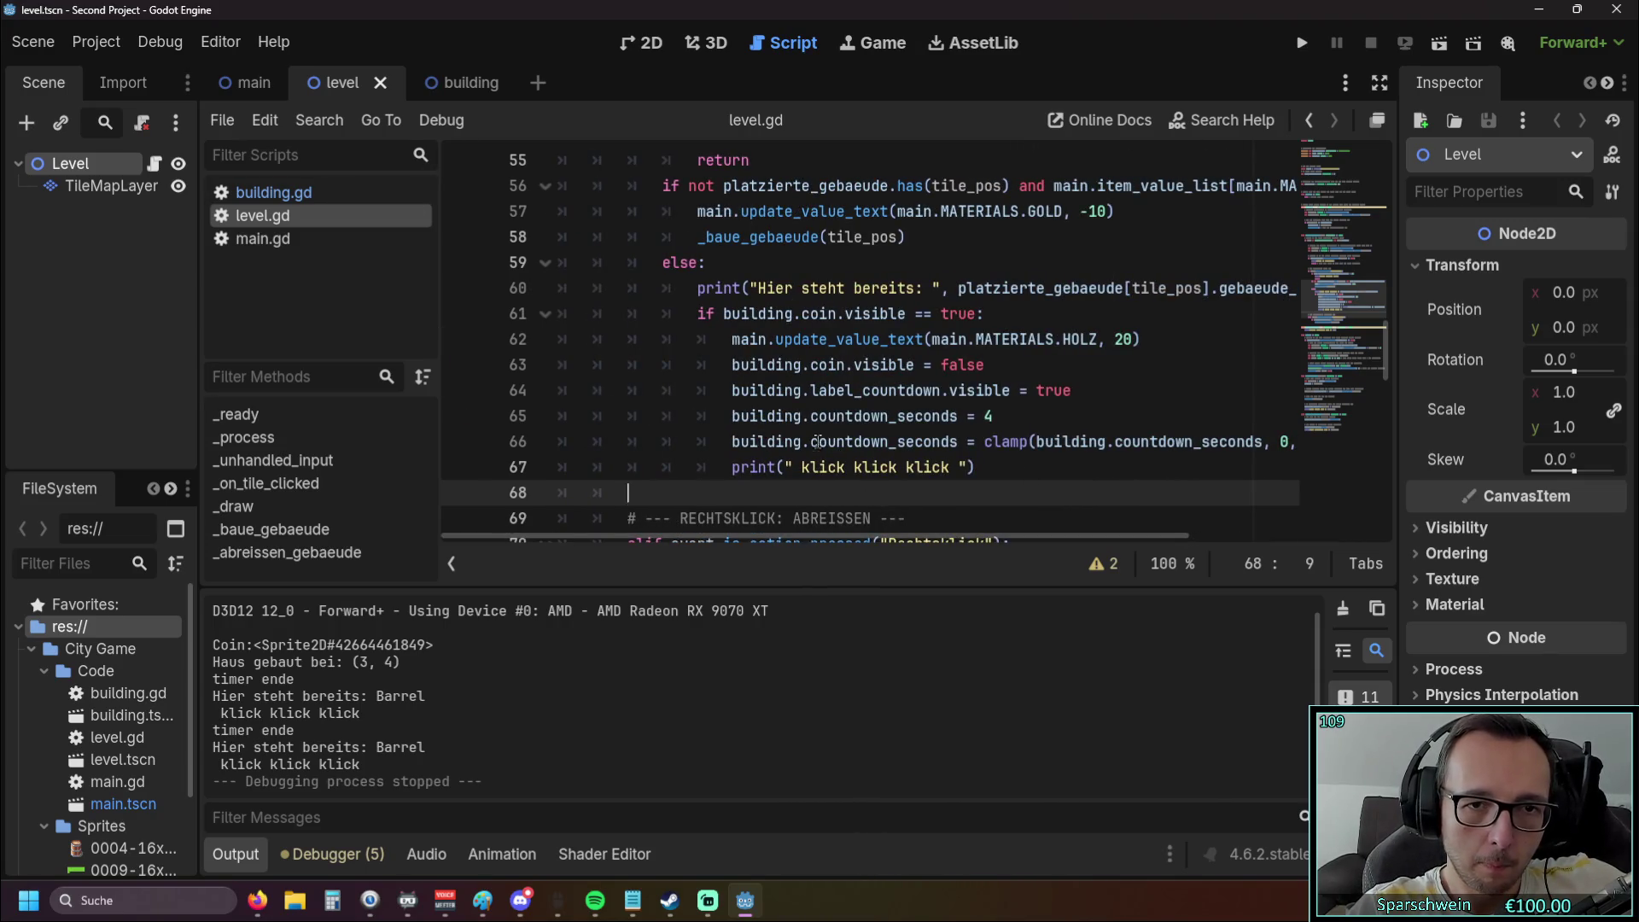
{"action": "left_click_drag", "start_coordinate": [734, 442], "coordinate": [813, 441]}
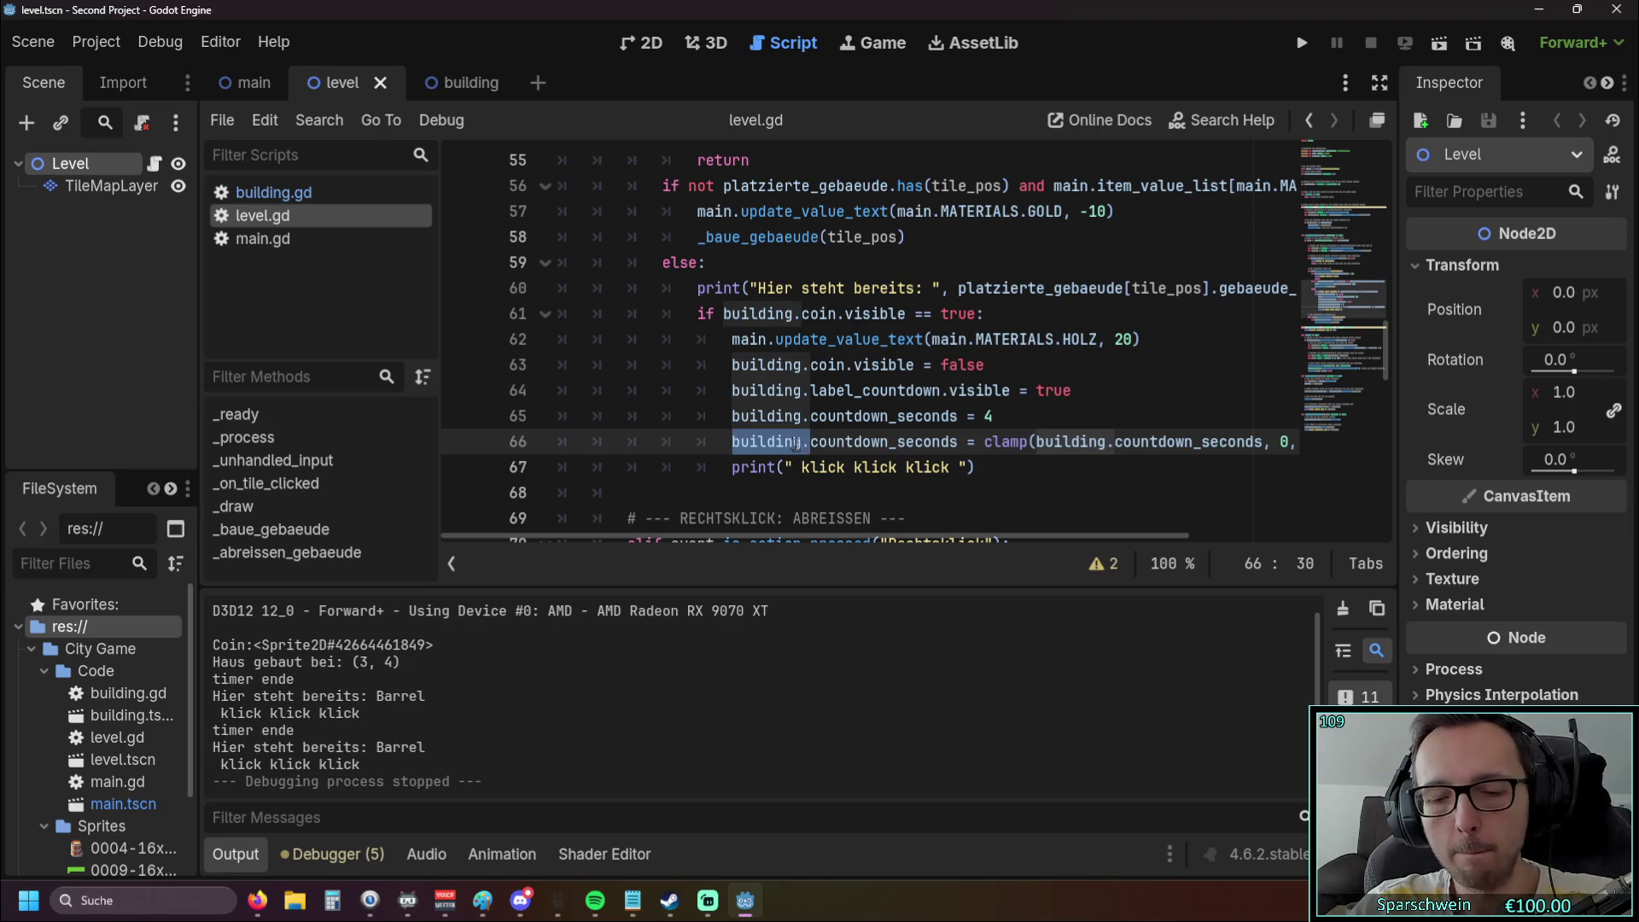
{"action": "key", "text": "BackSpace"}
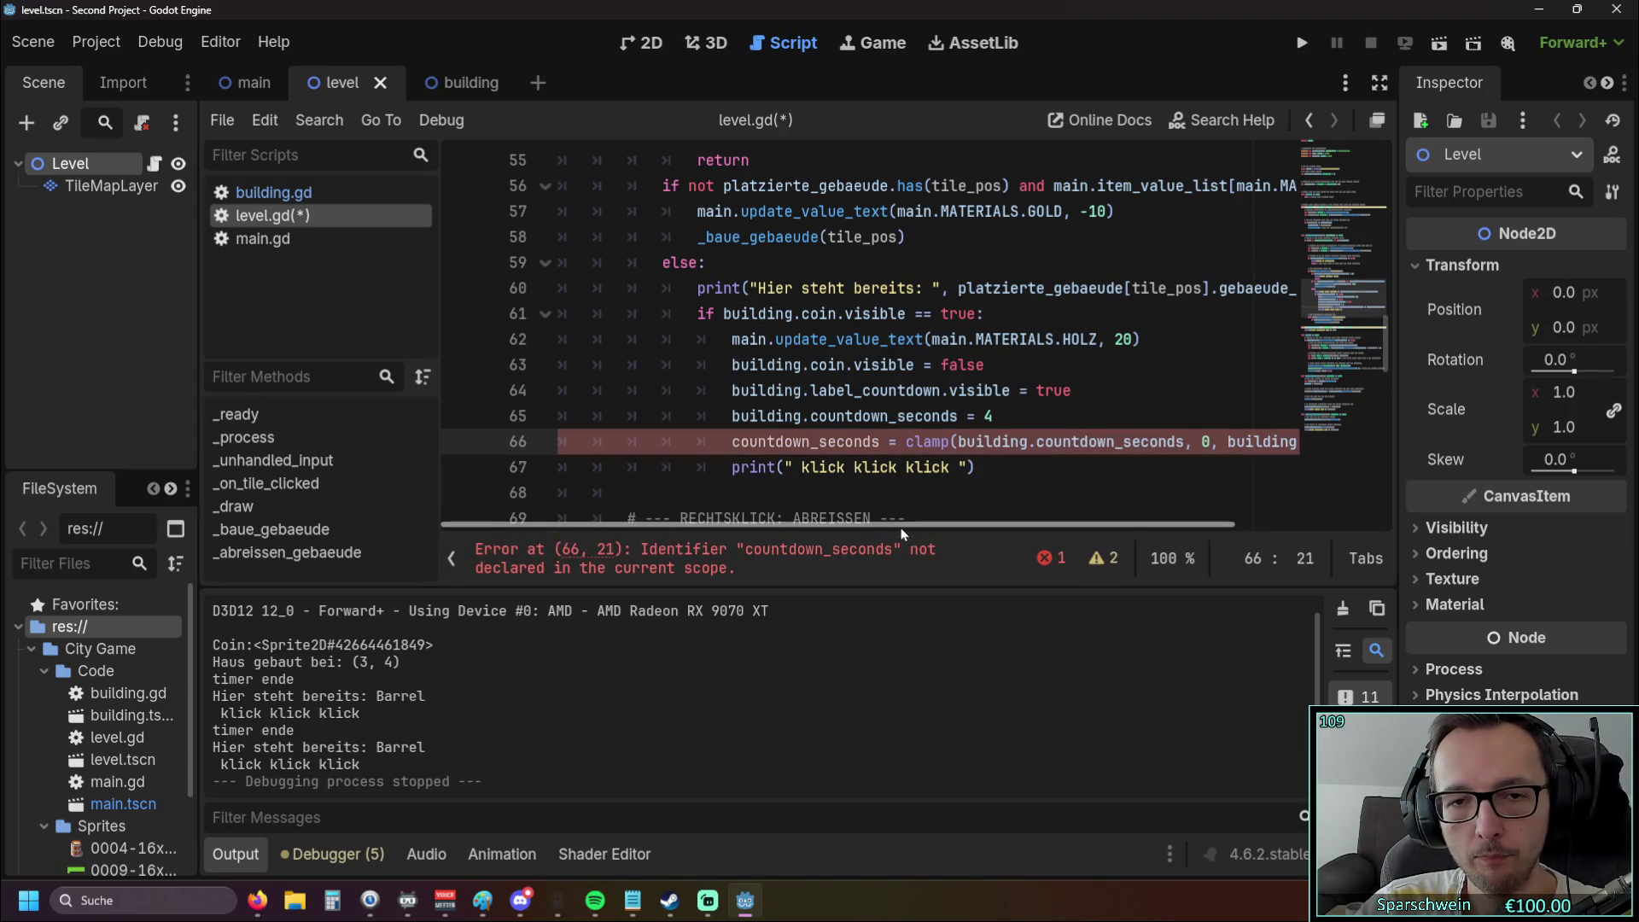
{"action": "scroll", "coordinate": [919, 529], "scroll_direction": "right", "scroll_amount": 3}
{"action": "left_click_drag", "start_coordinate": [786, 441], "coordinate": [865, 448]}
{"action": "left_click_drag", "start_coordinate": [980, 442], "coordinate": [1055, 443]}
{"action": "key", "text": "BackSpace"}
Delete clamp line 66 from level.gd and switch to building.gd at _on_timer_timeout.
{"action": "left_click", "coordinate": [1136, 449]}
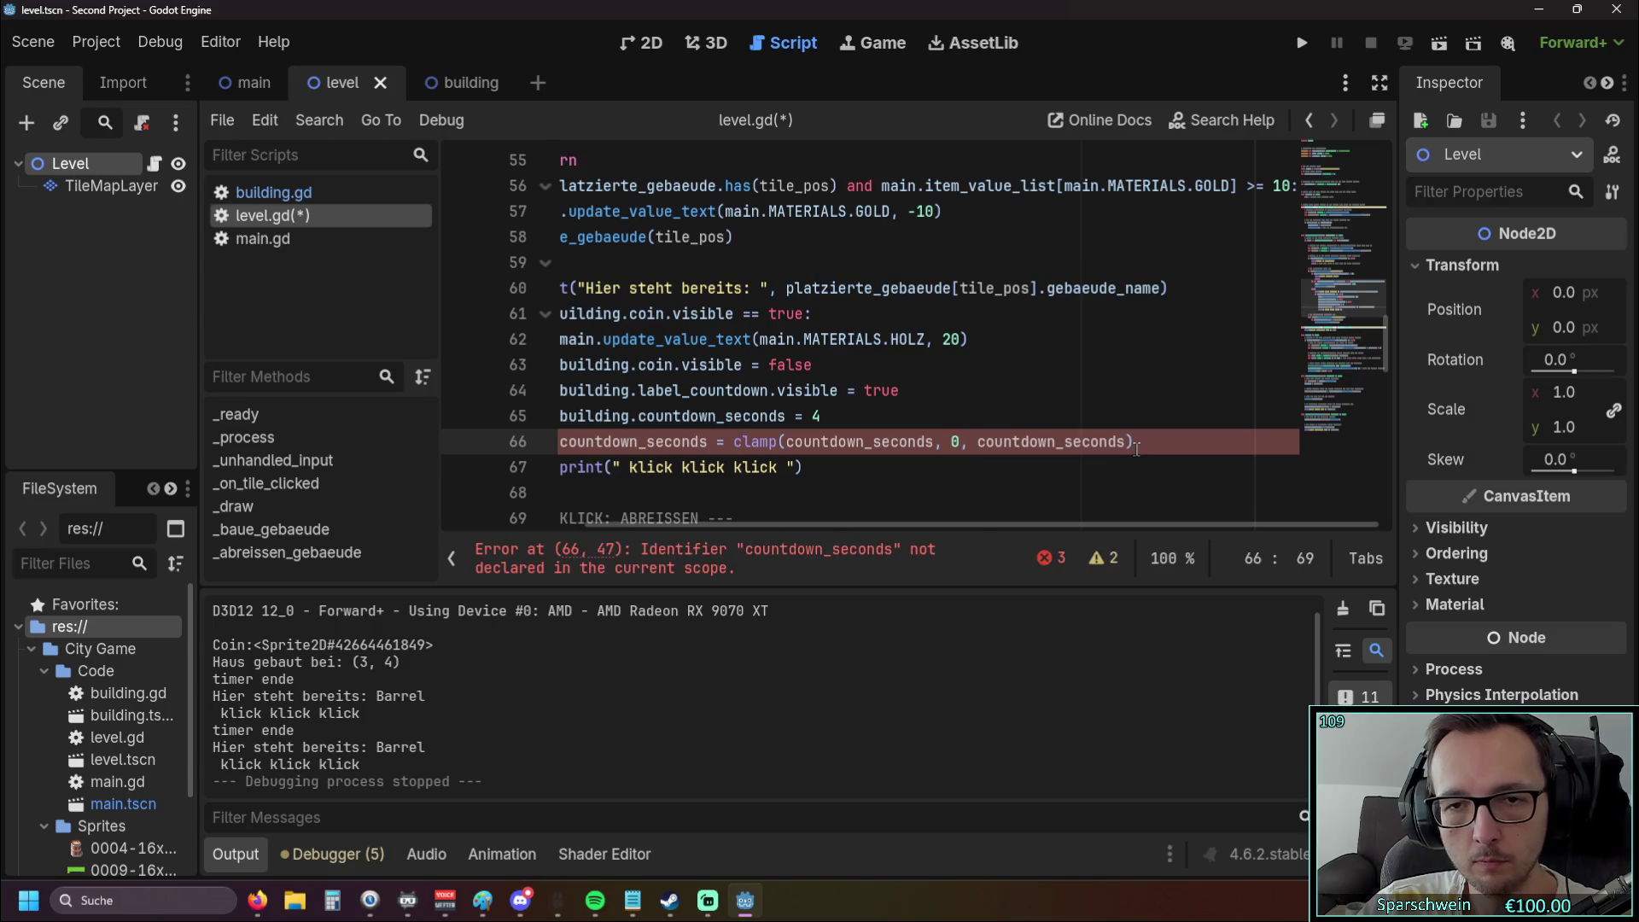
{"action": "left_click", "coordinate": [530, 444]}
{"action": "key", "text": "BackSpace"}
{"action": "key", "text": "BackSpace"}
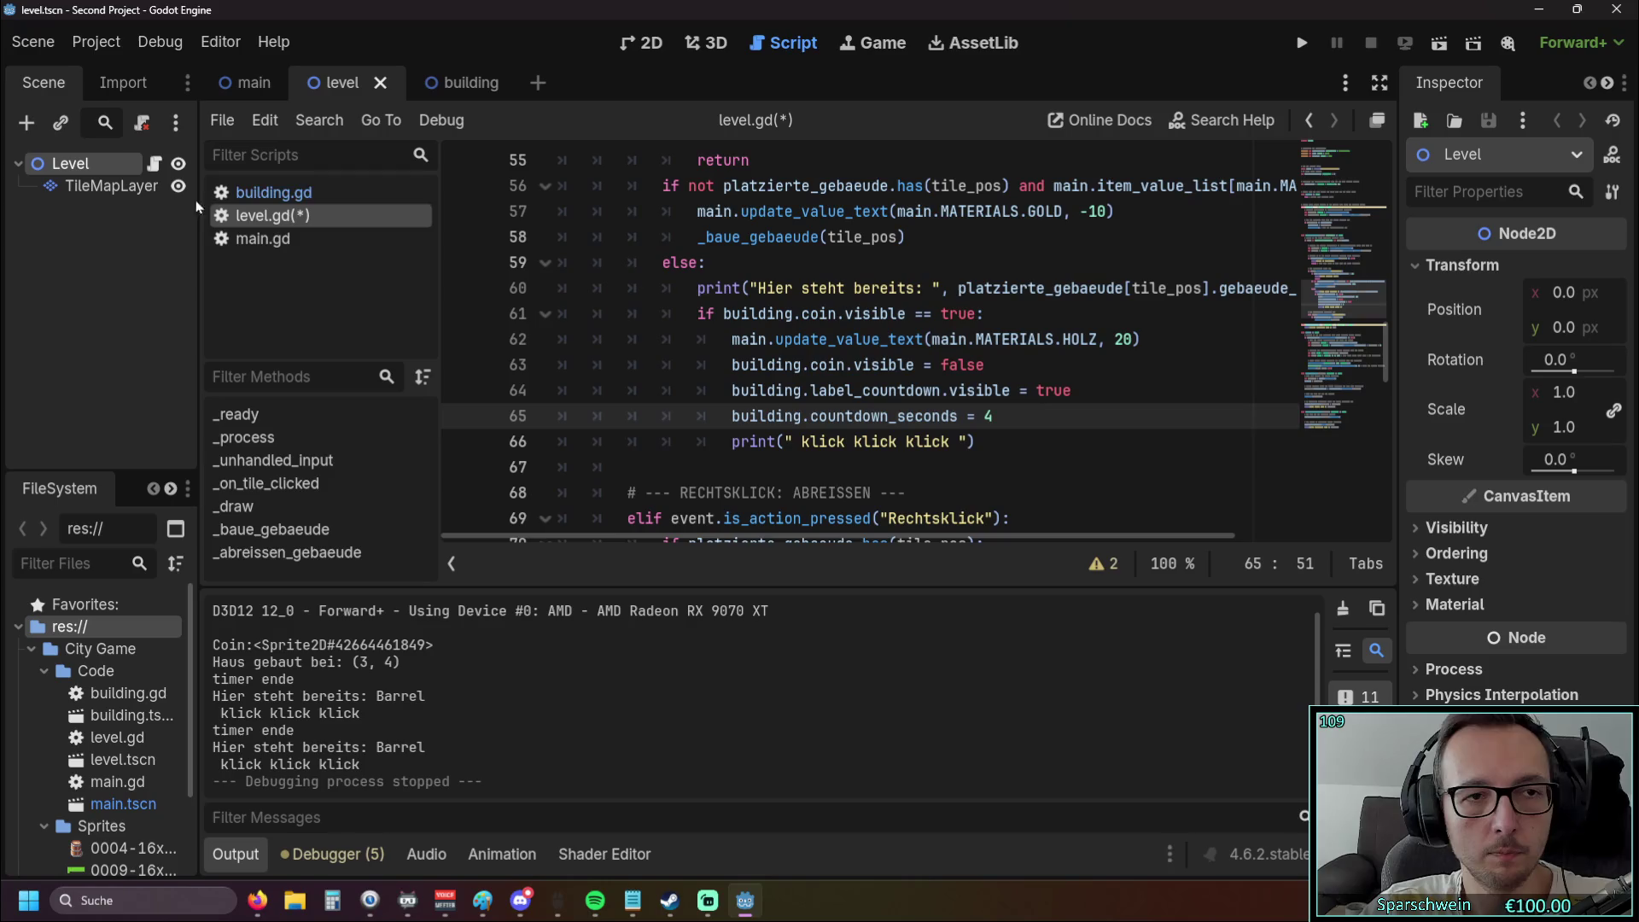
{"action": "left_click", "coordinate": [273, 192]}
{"action": "scroll", "coordinate": [785, 392], "scroll_direction": "down", "scroll_amount": 5}
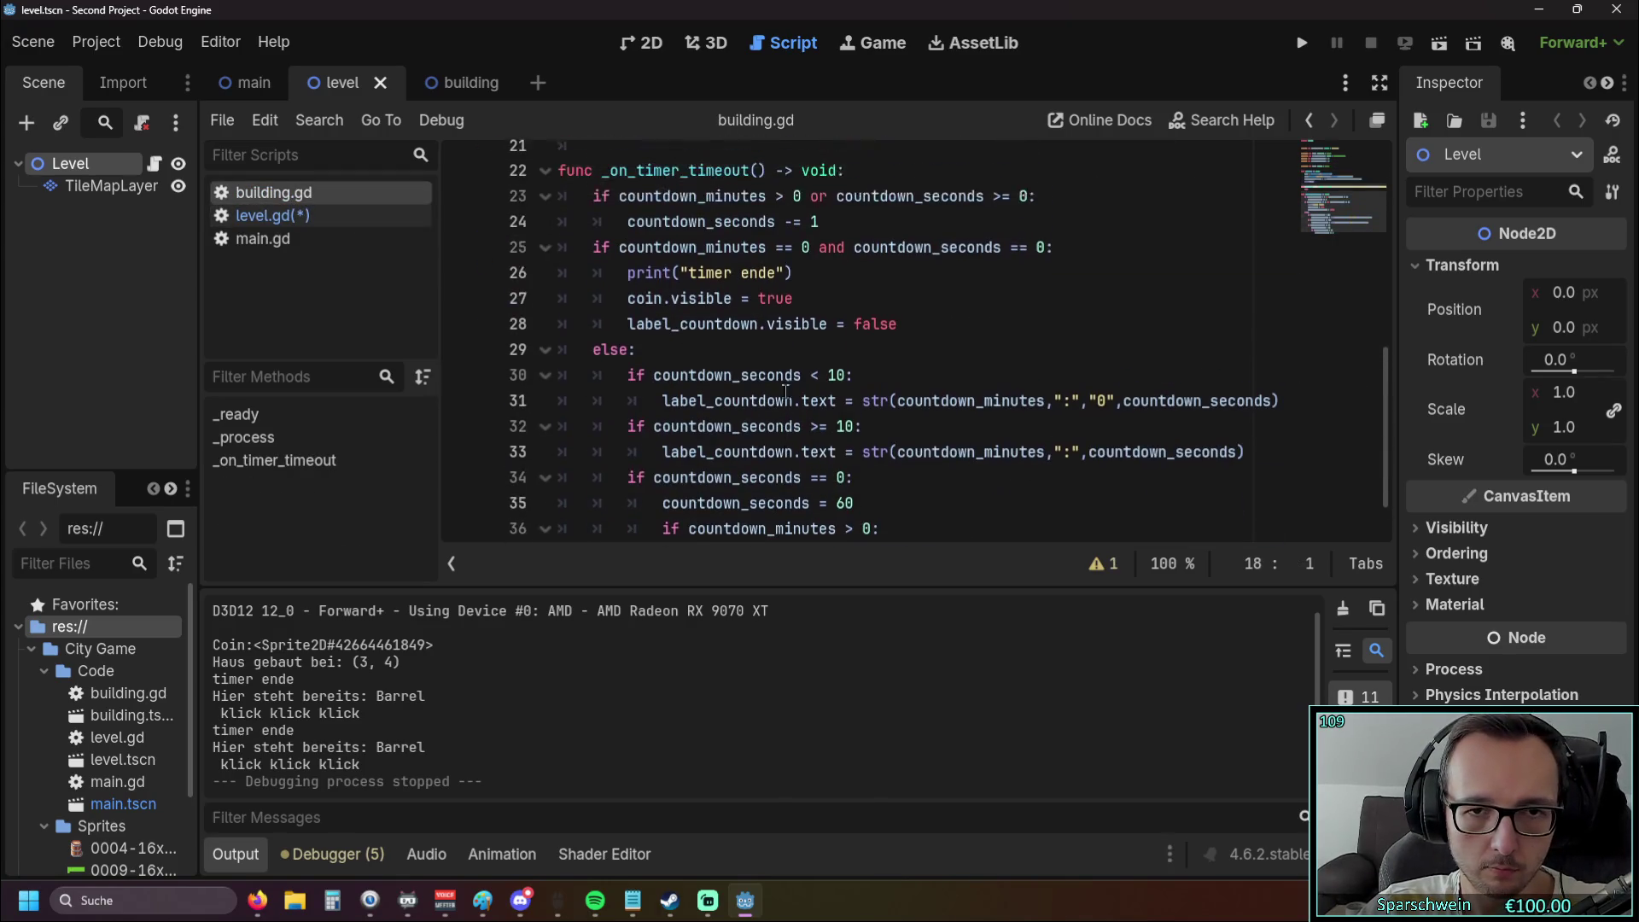